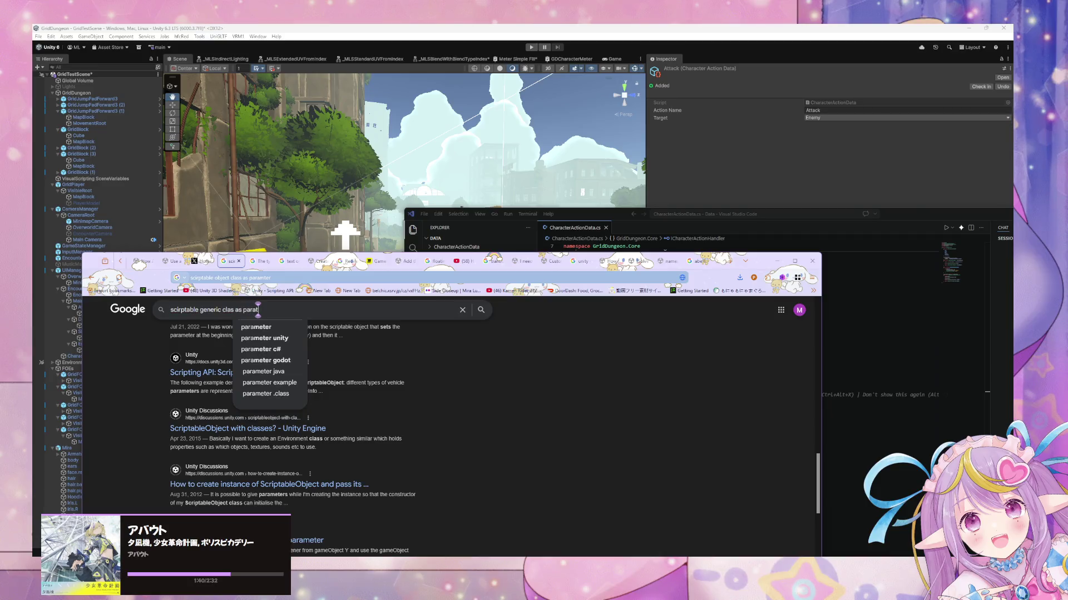
Step: Search 'scirptable generic clas as paramter' and read the expanded AI overview down to the Unity Discussions threads
key(Return)
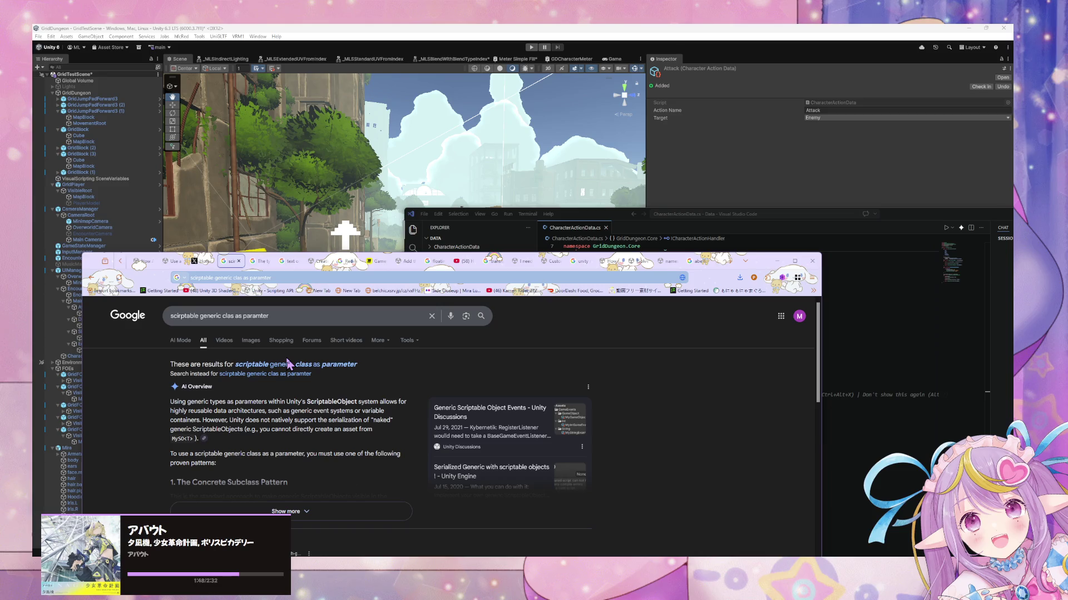
click(321, 514)
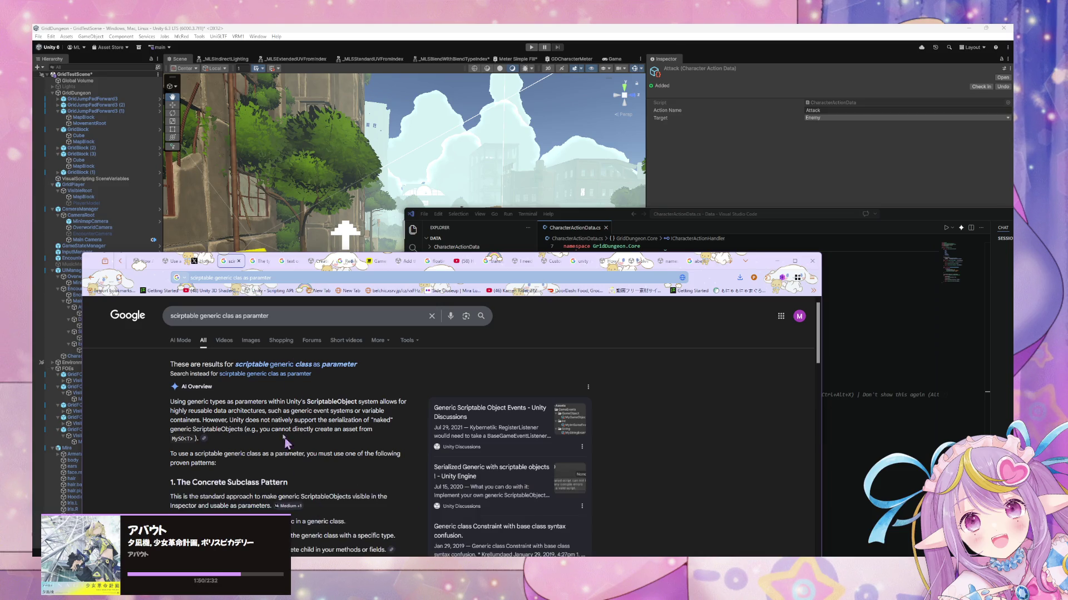
scroll(277, 398, down, 2)
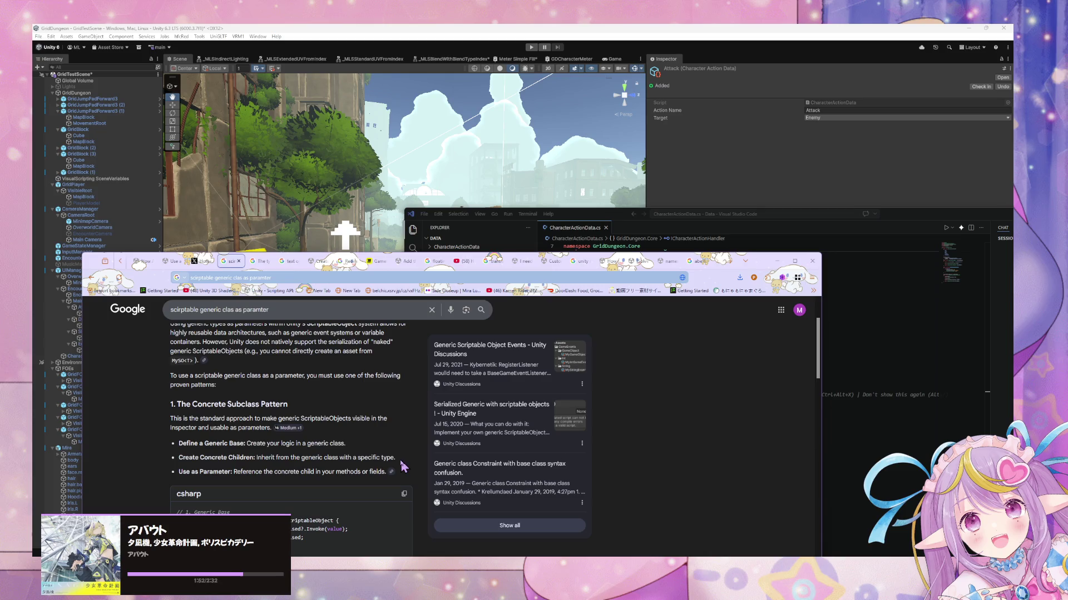
scroll(403, 467, down, 3)
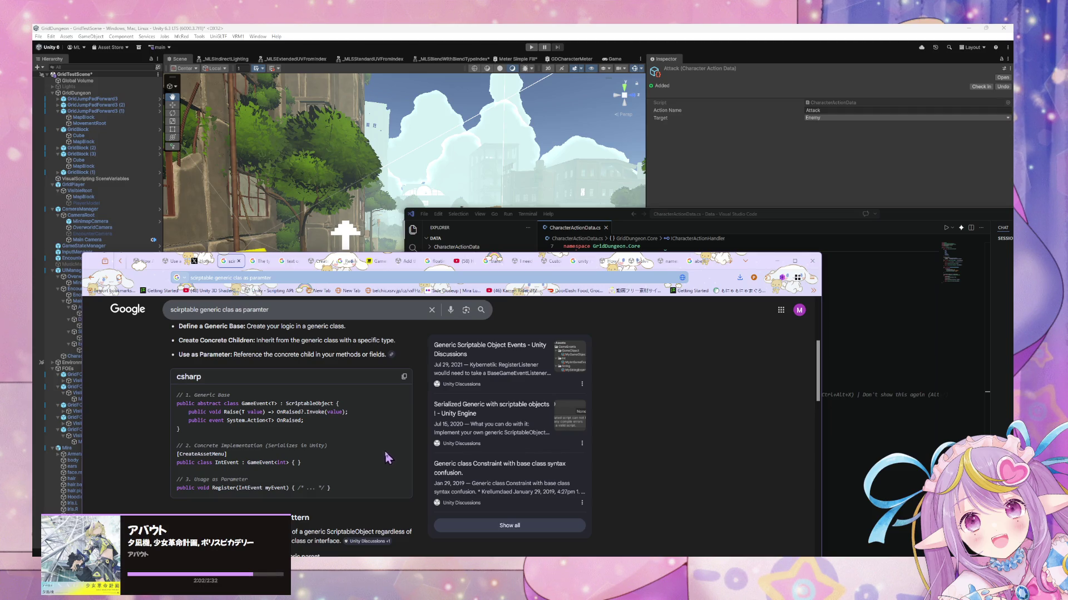
scroll(378, 448, down, 3)
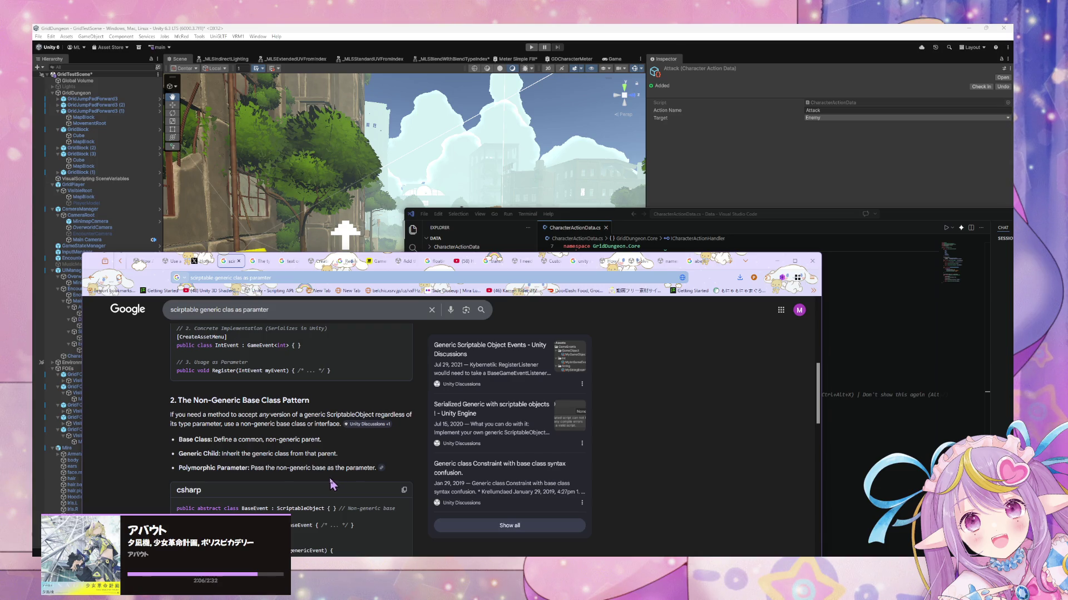
scroll(332, 485, down, 2)
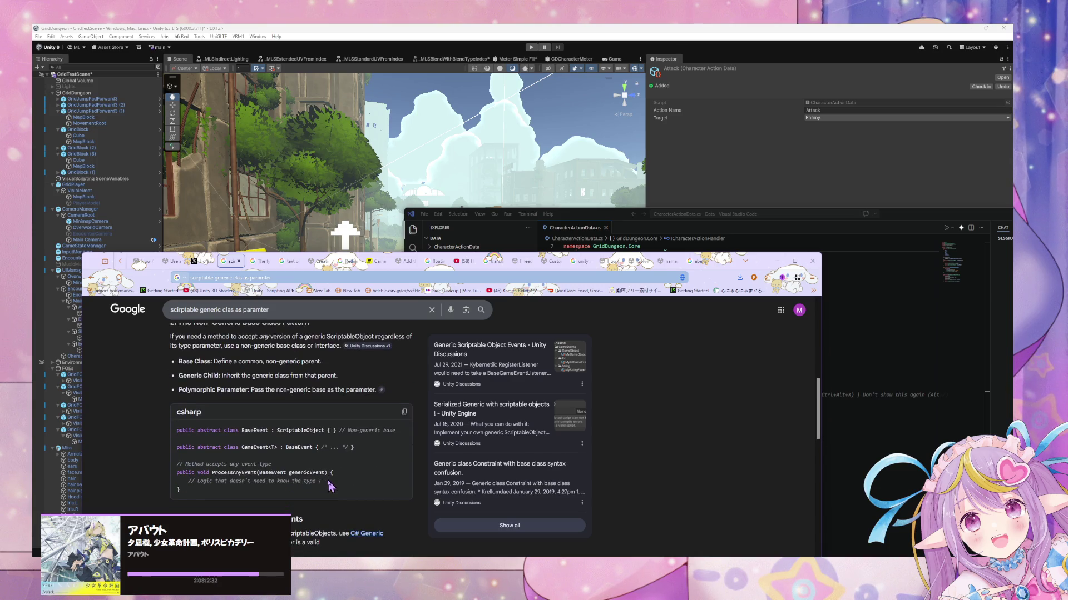
scroll(332, 486, down, 2)
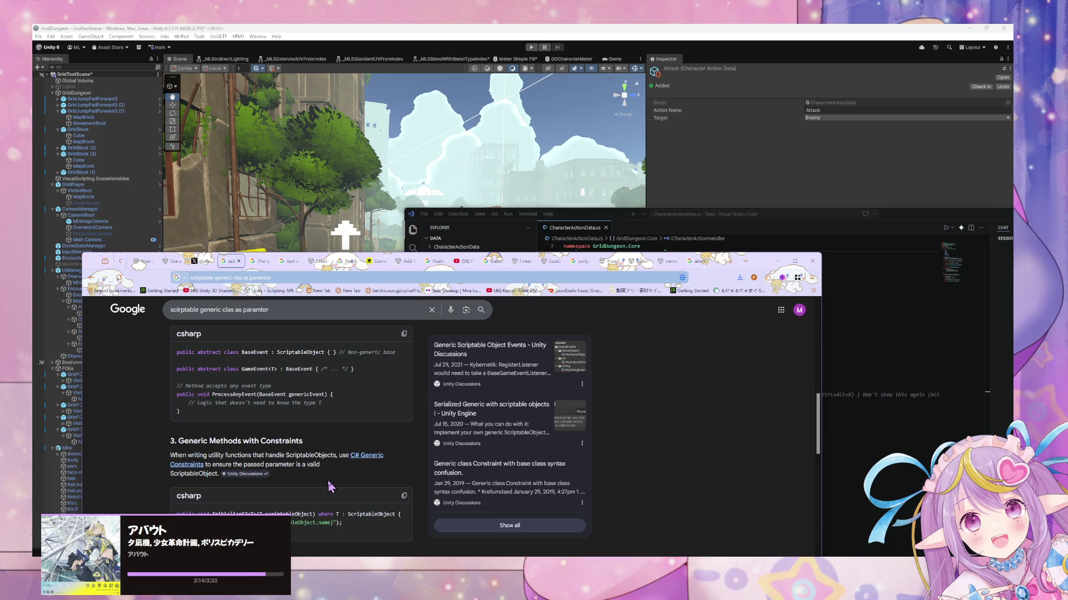
scroll(329, 487, down, 5)
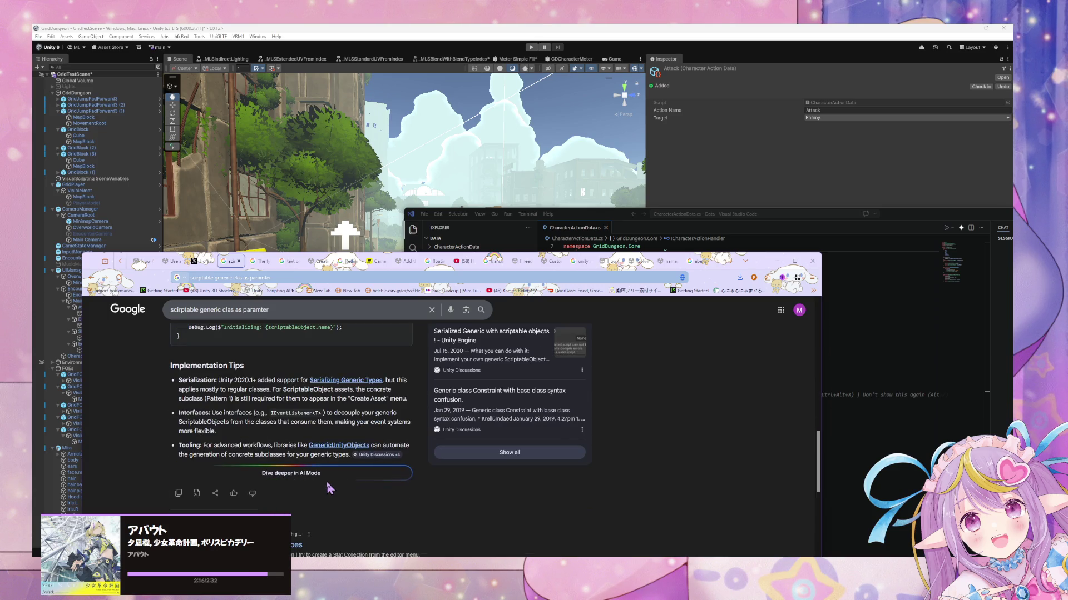
scroll(327, 484, down, 4)
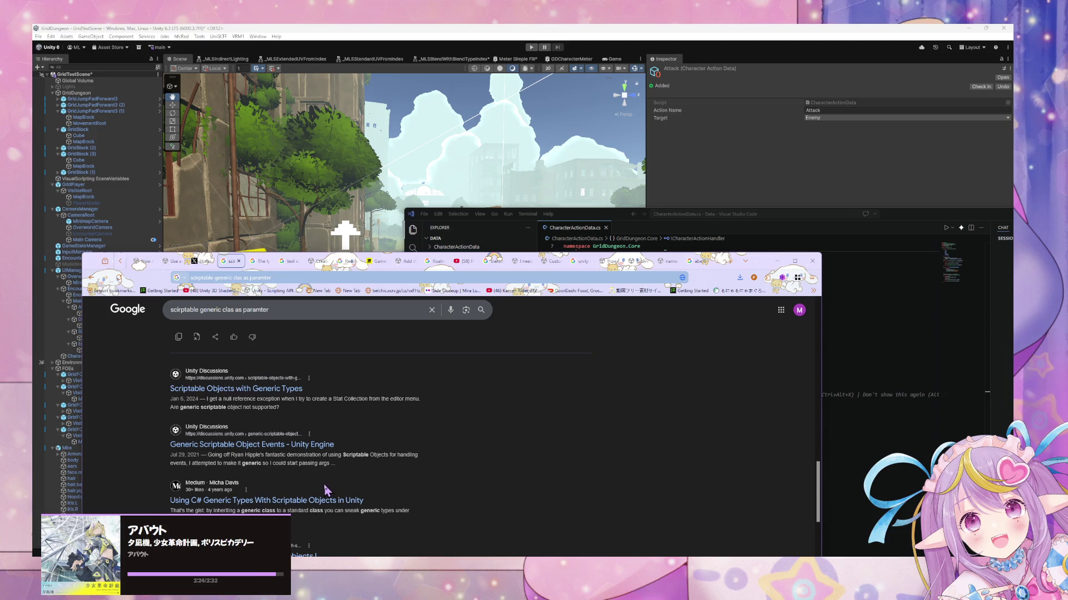
Step: Open the 'Generic Scriptable Object Events' thread and read its opening posts
click(277, 444)
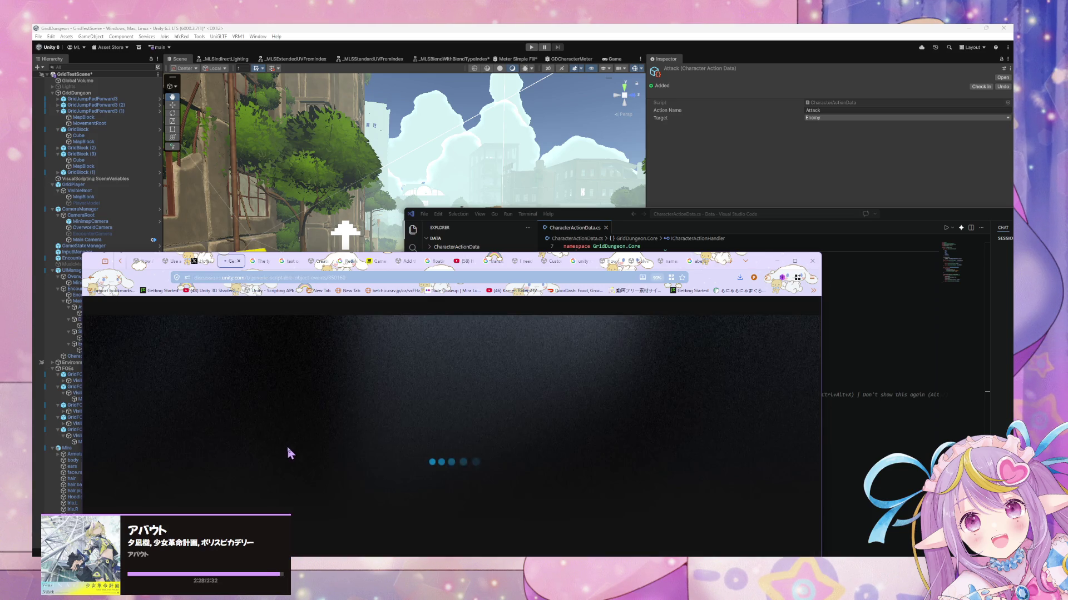
scroll(325, 464, down, 2)
scroll(327, 465, down, 1)
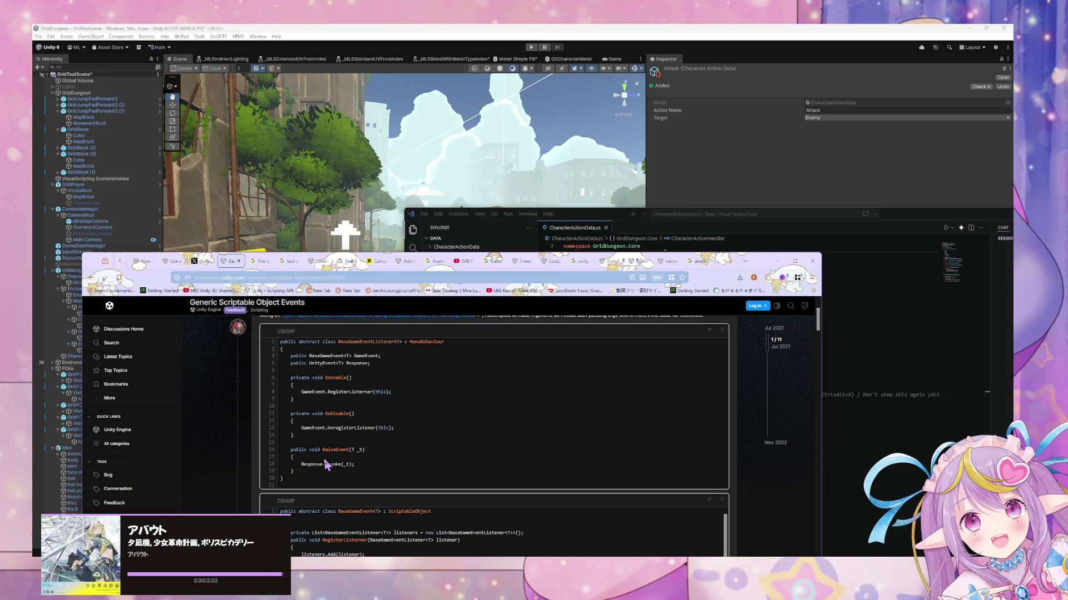
scroll(326, 465, down, 5)
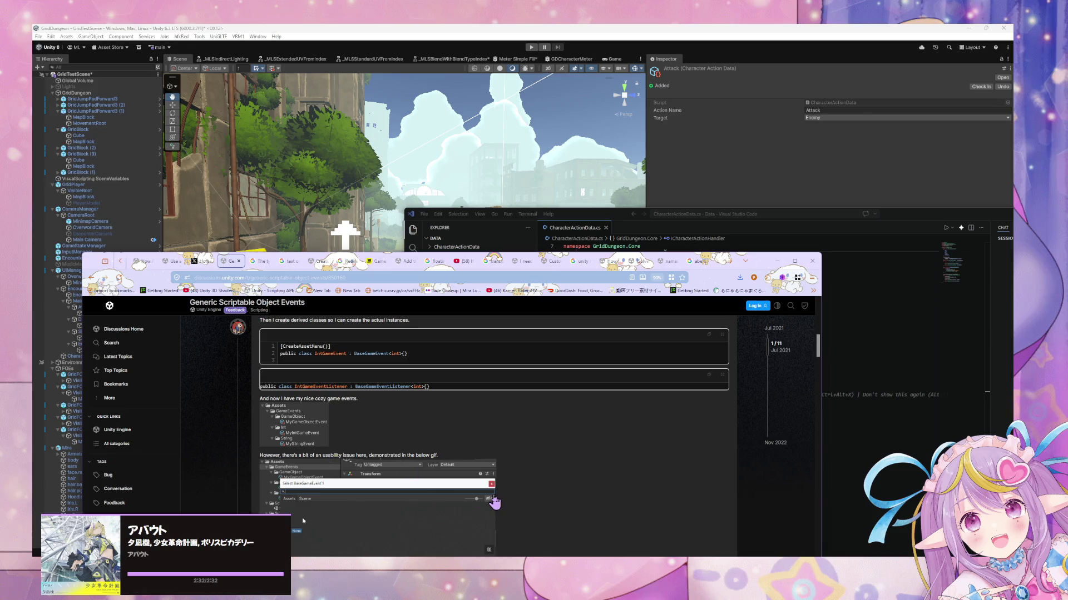
scroll(482, 440, down, 1)
scroll(481, 439, down, 2)
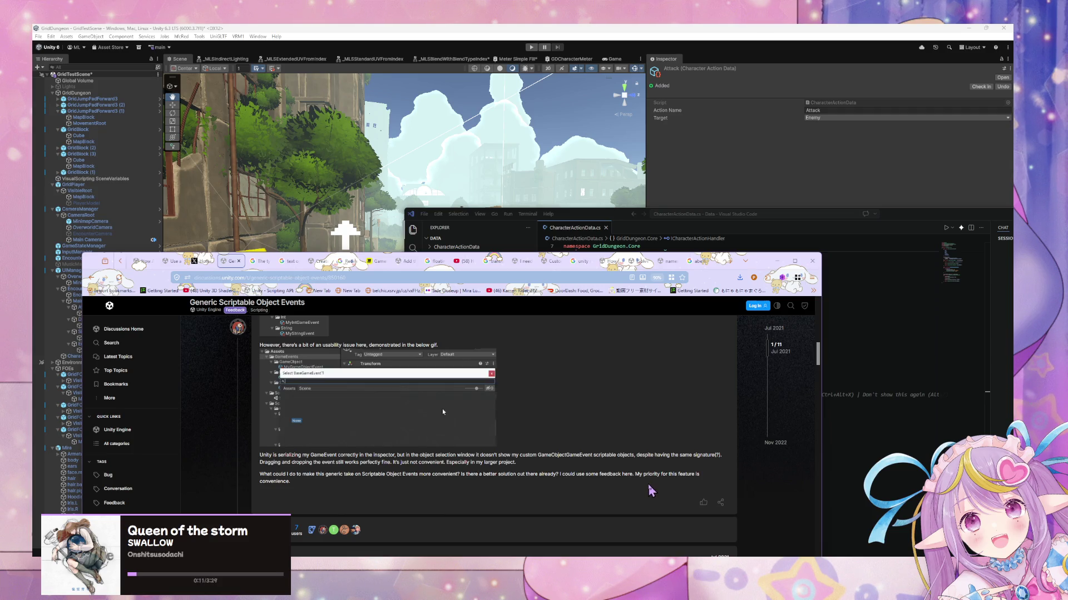
scroll(634, 487, down, 5)
scroll(623, 482, up, 2)
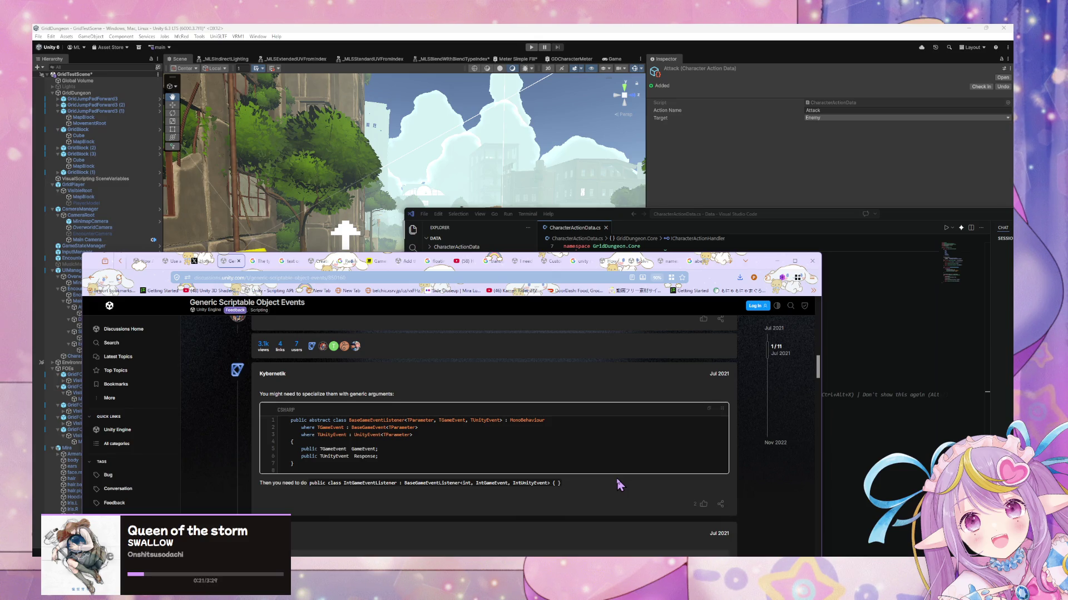
Step: Read the rest of the thread's BaseGameEvent and IntGameEvent code, then bring CharacterActionData.cs forward
scroll(606, 482, down, 4)
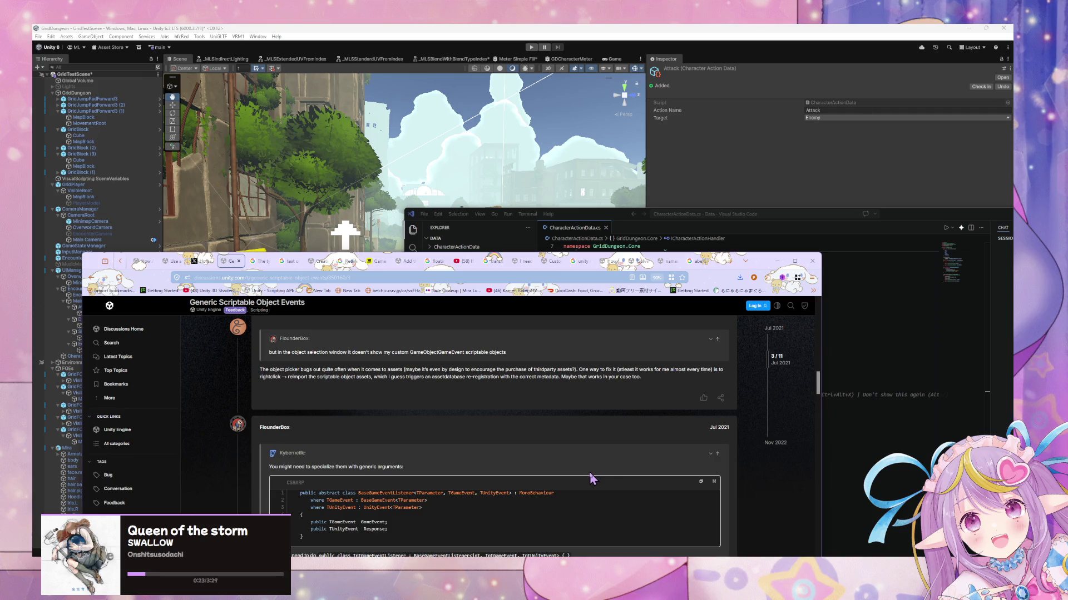
scroll(584, 478, down, 3)
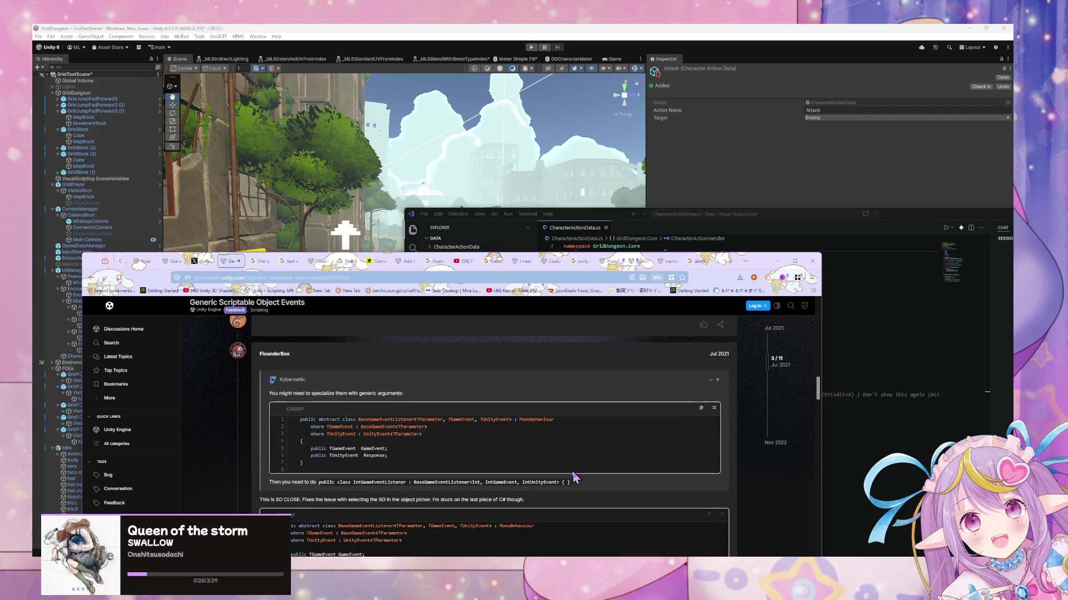
scroll(574, 476, down, 3)
scroll(574, 476, up, 1)
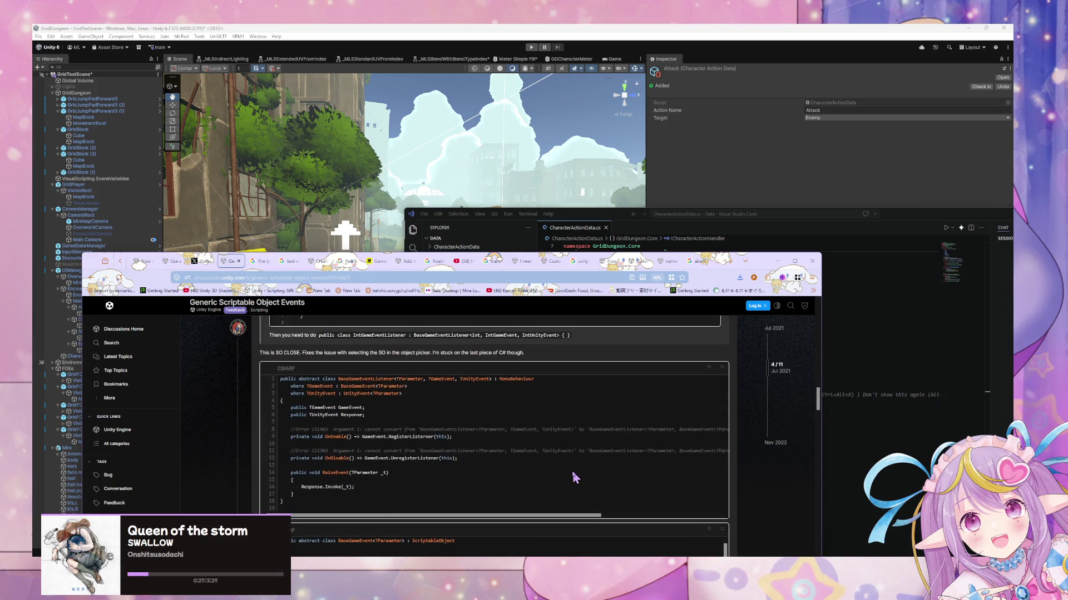
scroll(576, 478, down, 6)
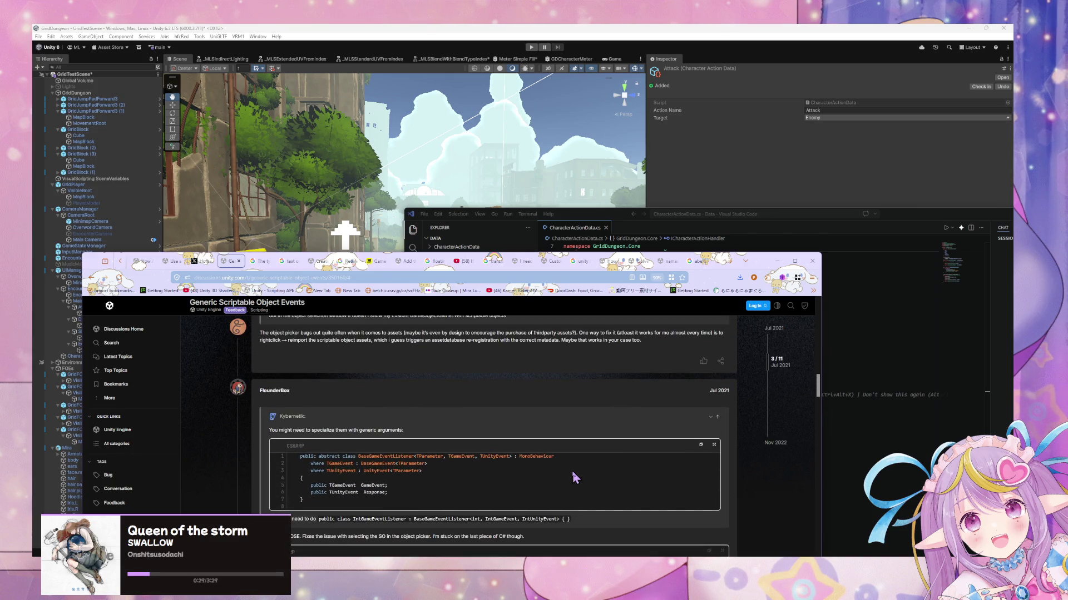
scroll(573, 480, up, 4)
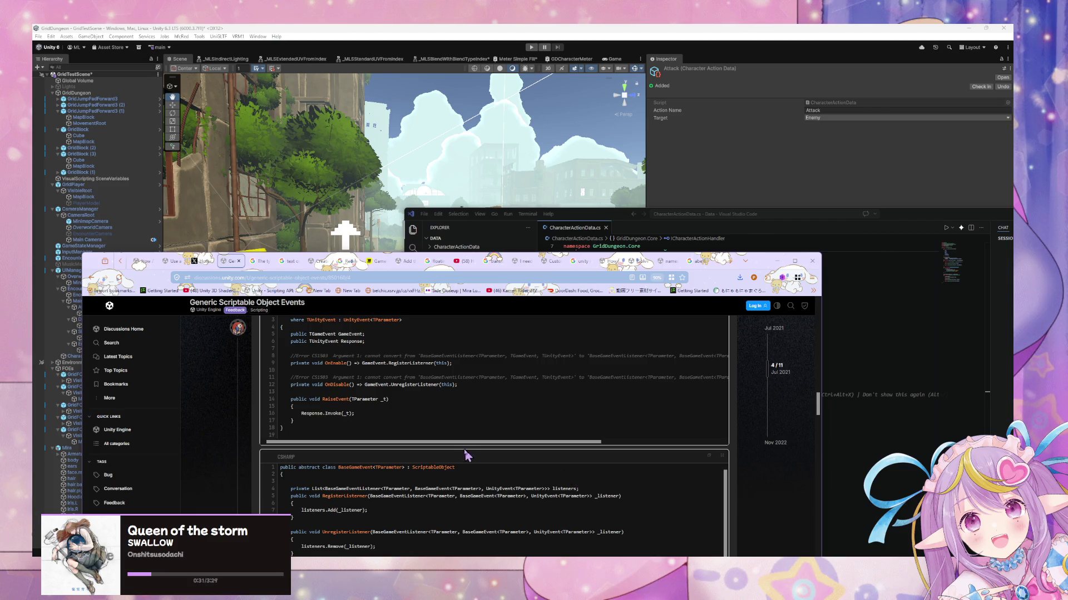
scroll(272, 395, down, 4)
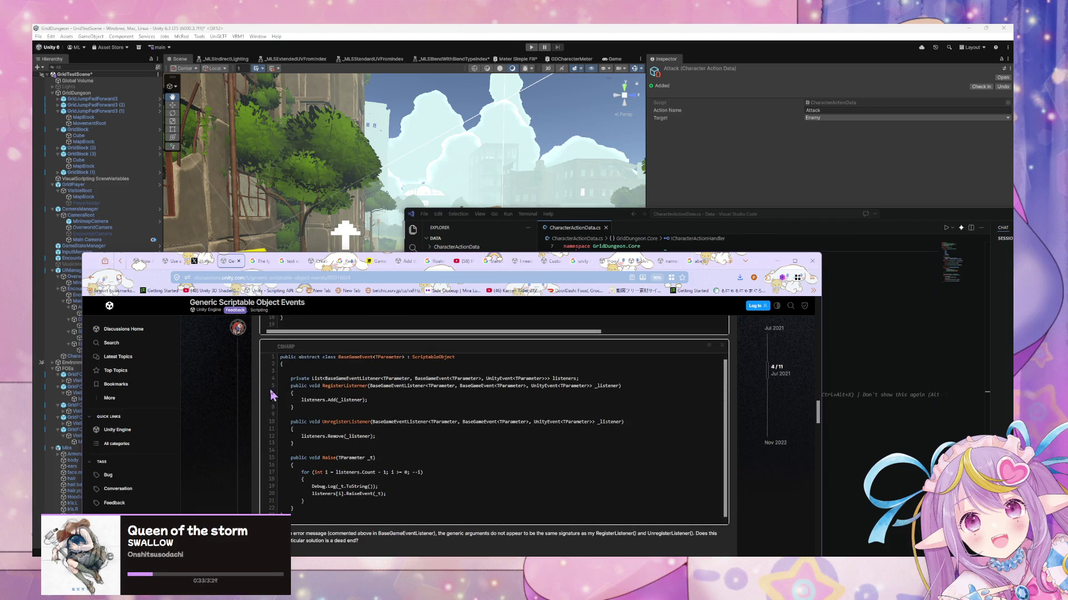
scroll(358, 410, down, 5)
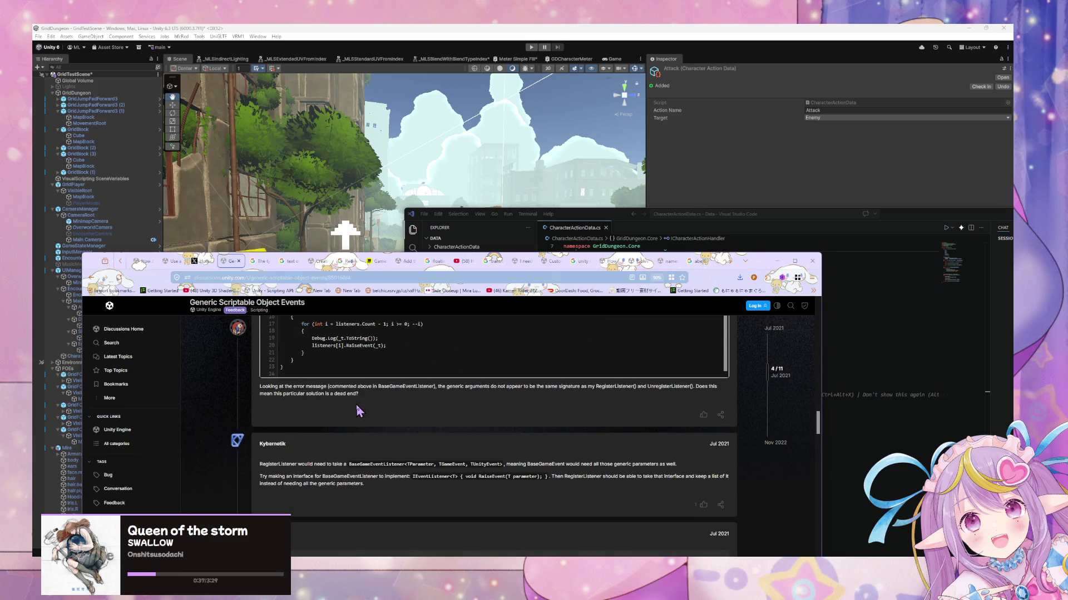
scroll(358, 411, down, 6)
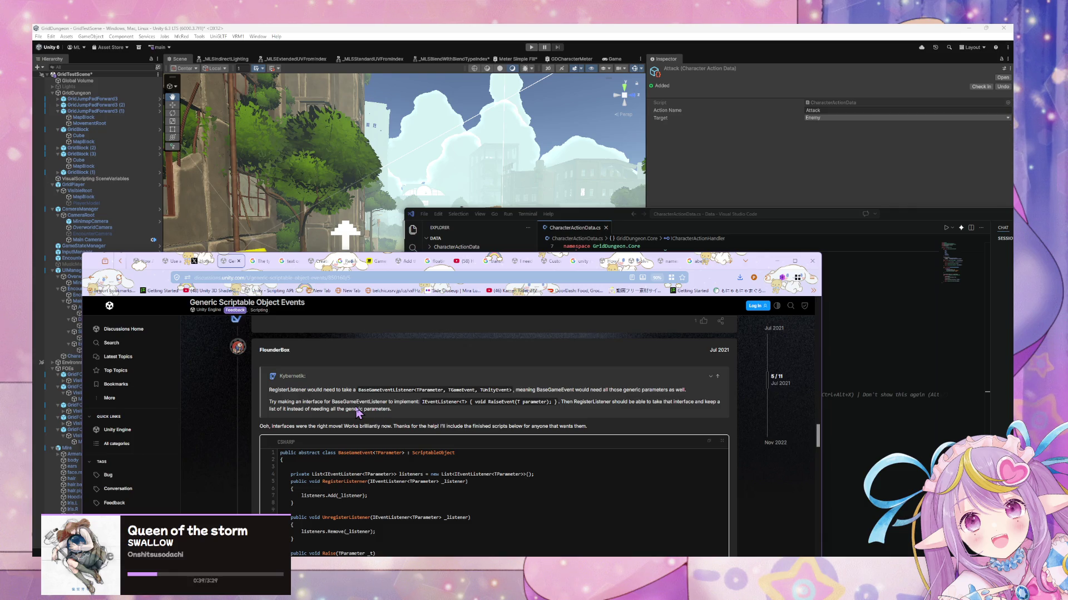
scroll(598, 449, down, 7)
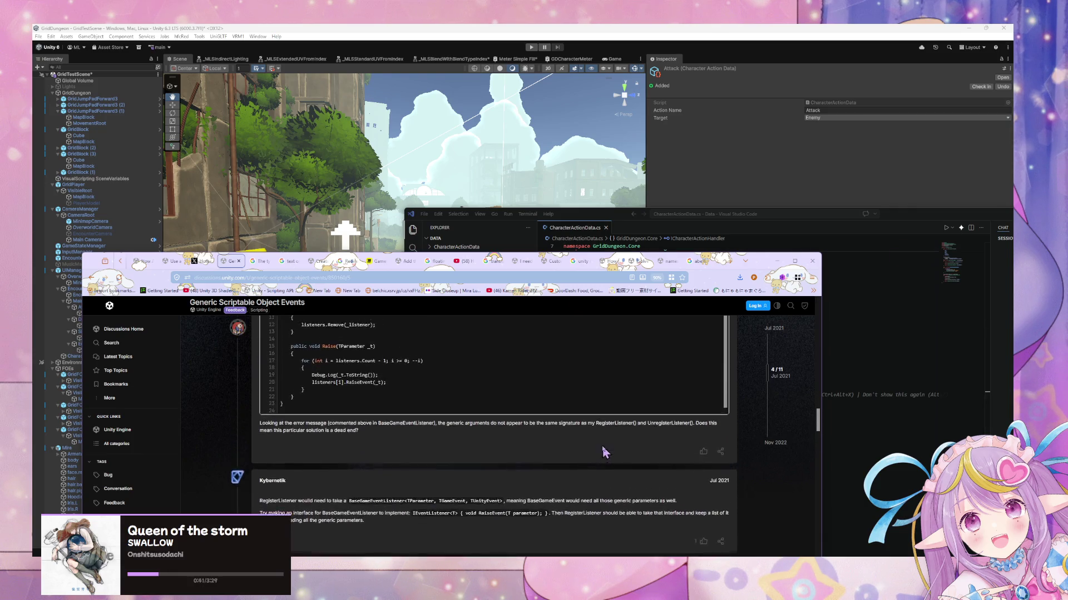
scroll(605, 452, up, 10)
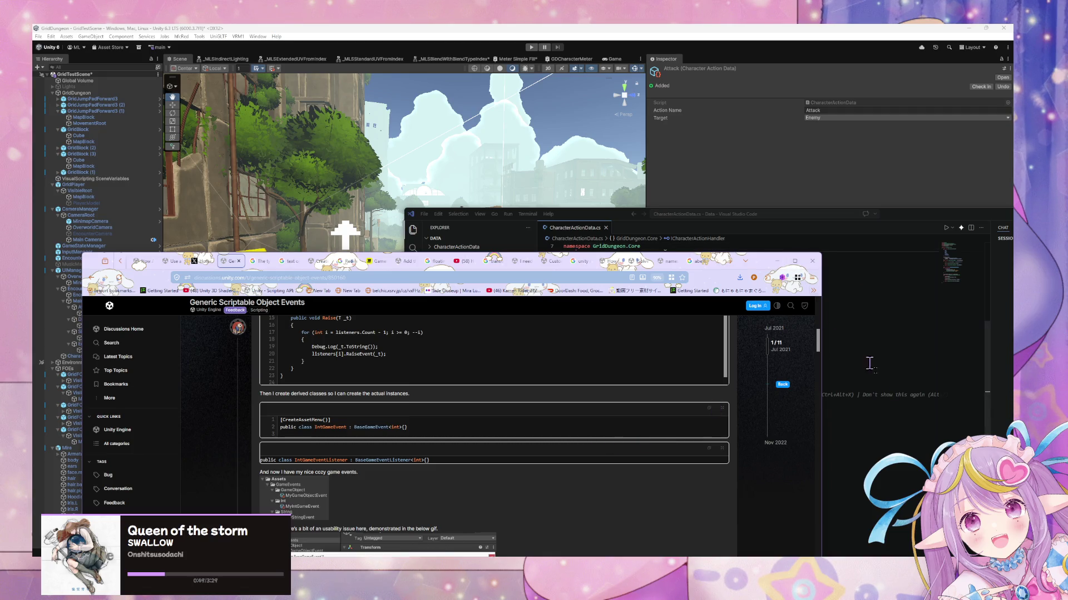
click(904, 404)
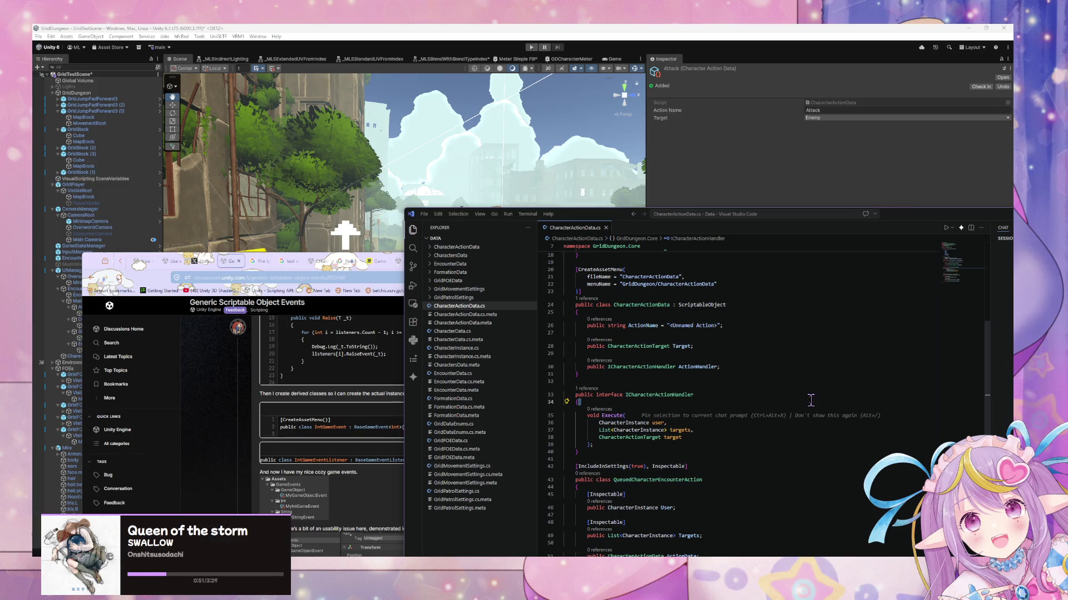
Step: Create a MonoBehaviour script named AttackAction in the CharacterActionData folder and open it
click(98, 278)
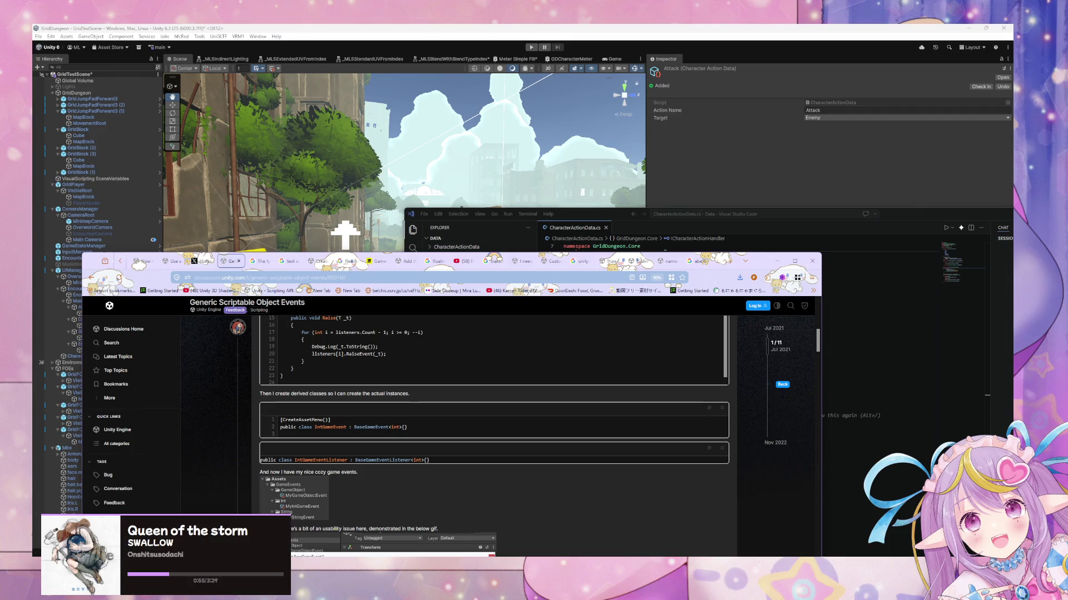
click(778, 261)
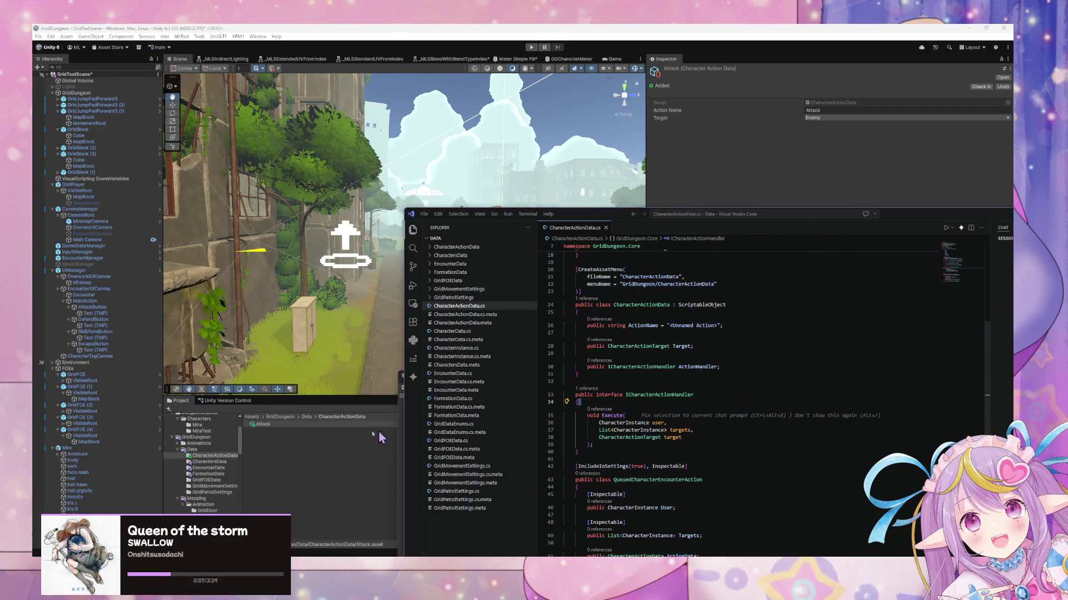
click(278, 432)
right_click(267, 431)
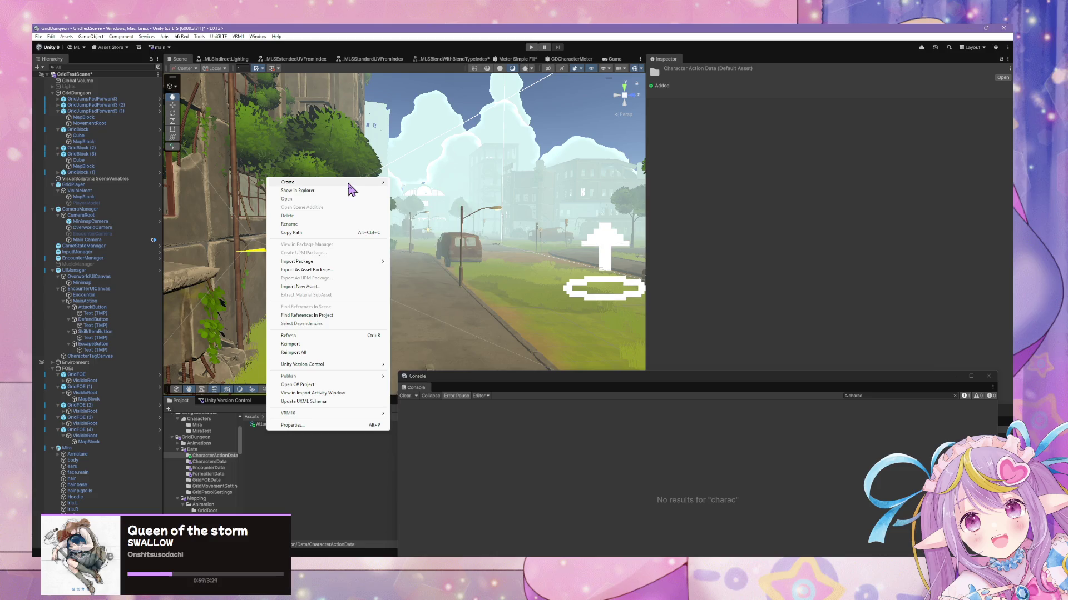
mouse_move(364, 182)
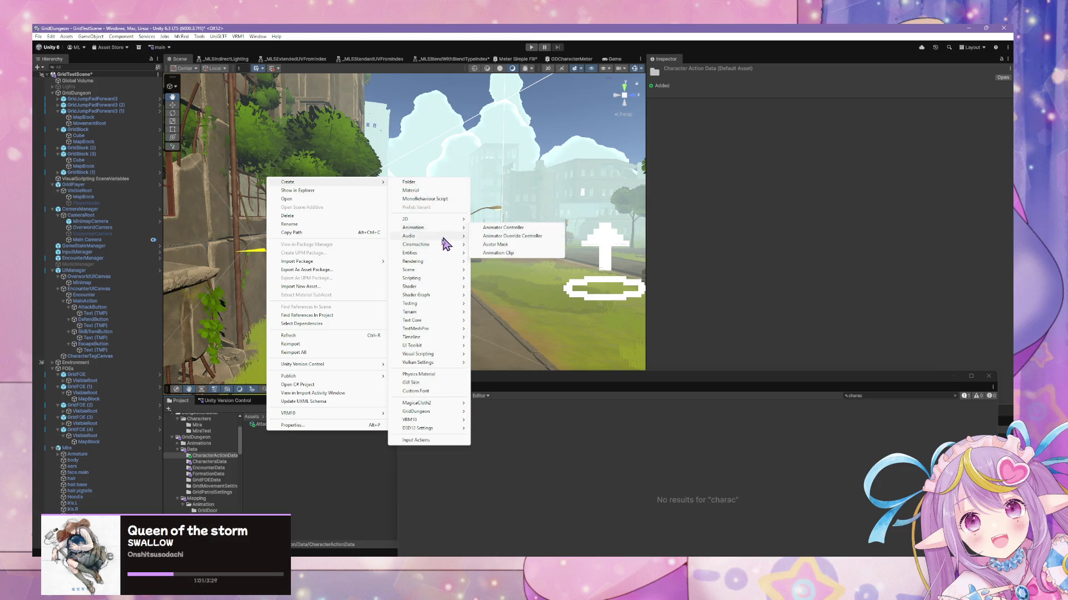
mouse_move(433, 286)
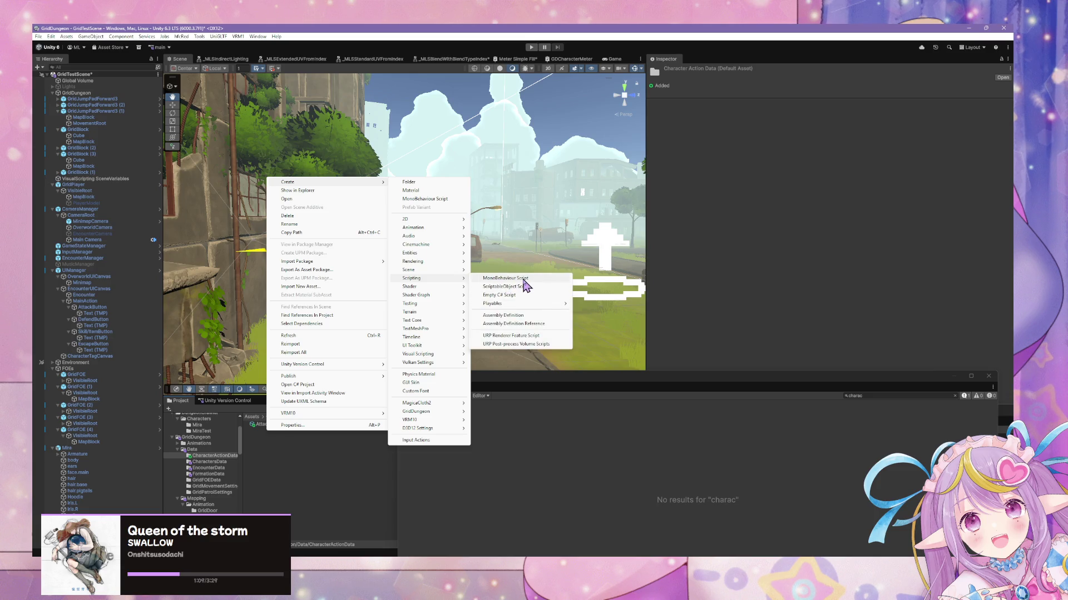
click(523, 279)
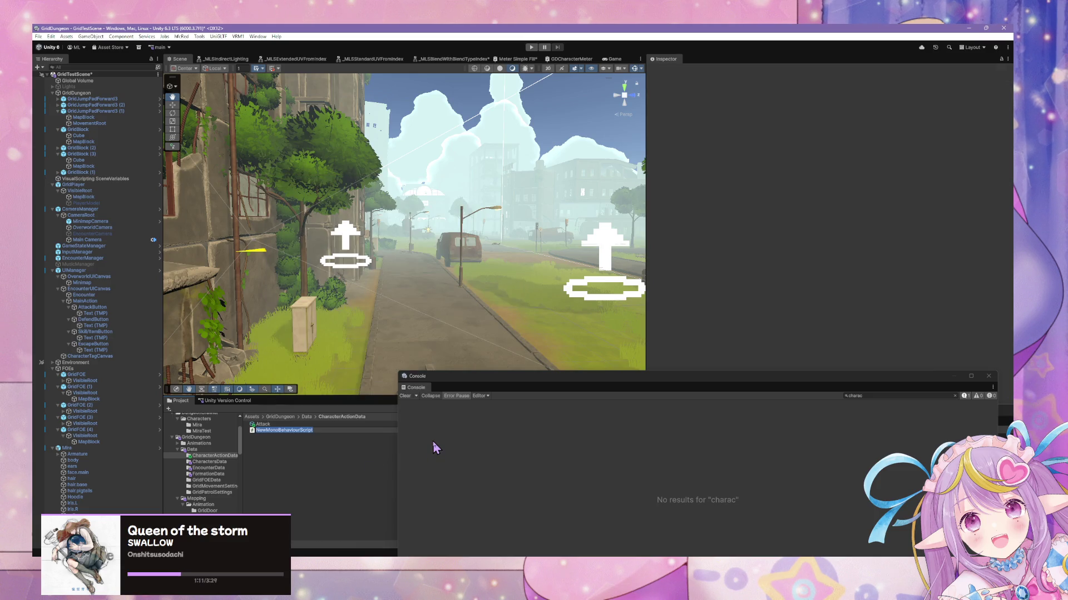
text(Atta)
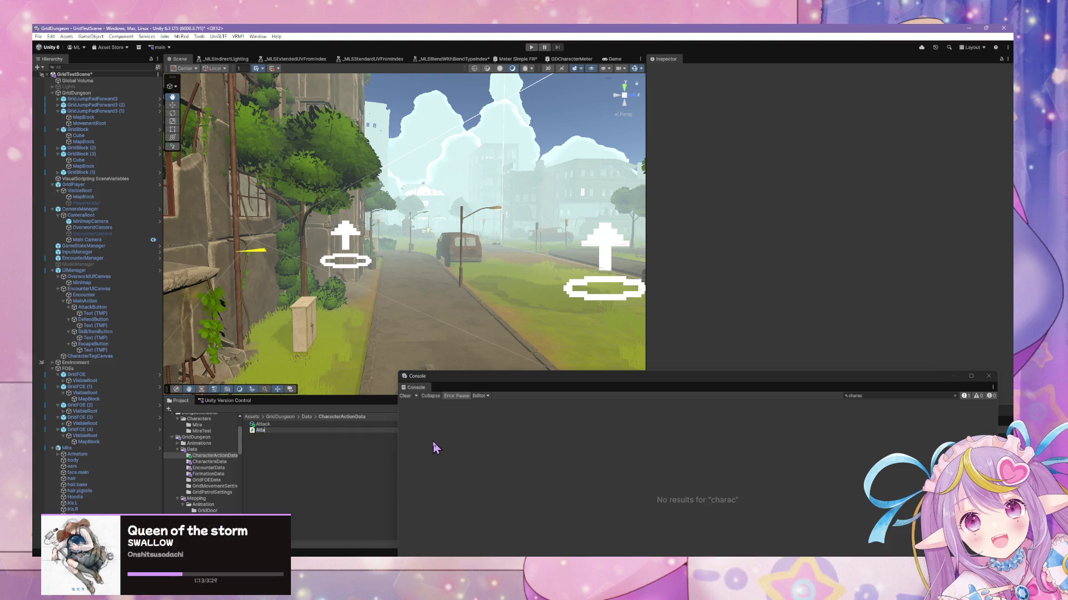
text(ckAction)
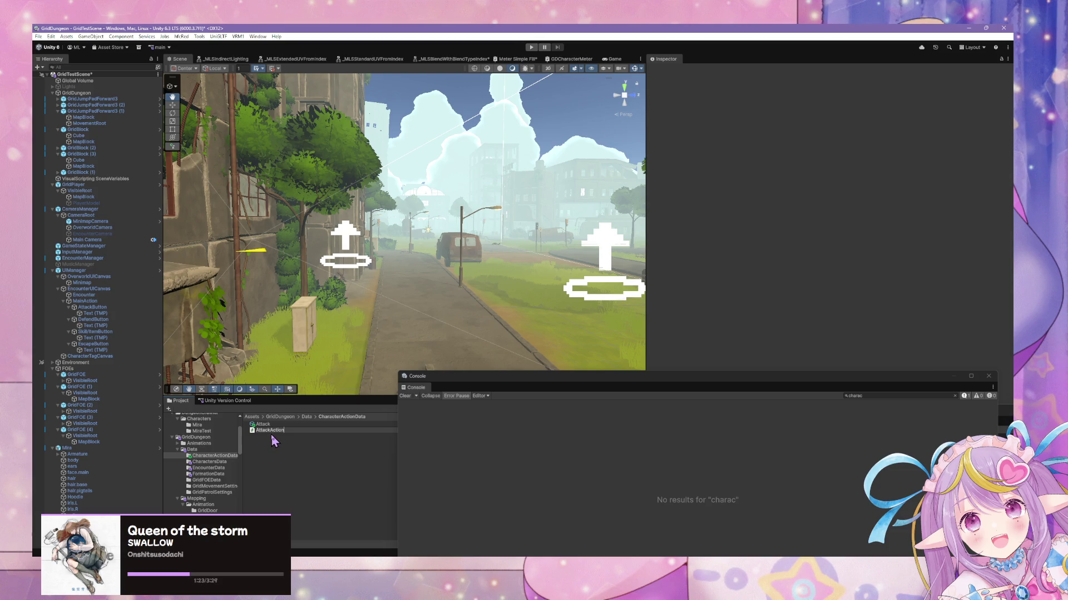
key(Return)
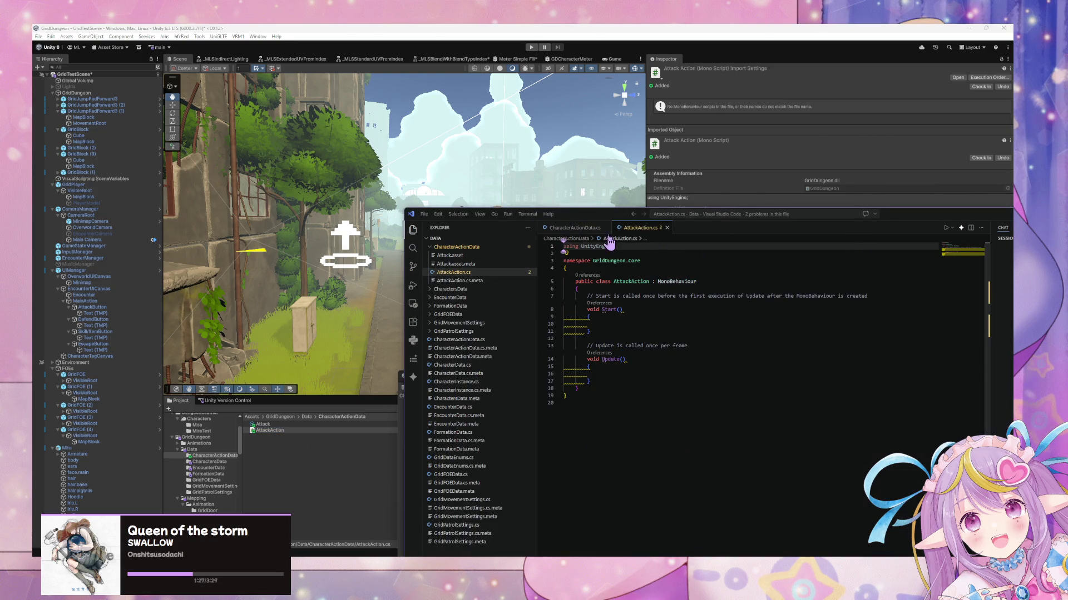
mouse_move(573, 215)
mouse_down()
mouse_move(431, 235)
mouse_move(525, 293)
mouse_move(518, 277)
mouse_up()
Step: Add ICharacterActionHandler to AttackAction's class declaration, copying the name from CharacterActionData.cs, and save
click(659, 342)
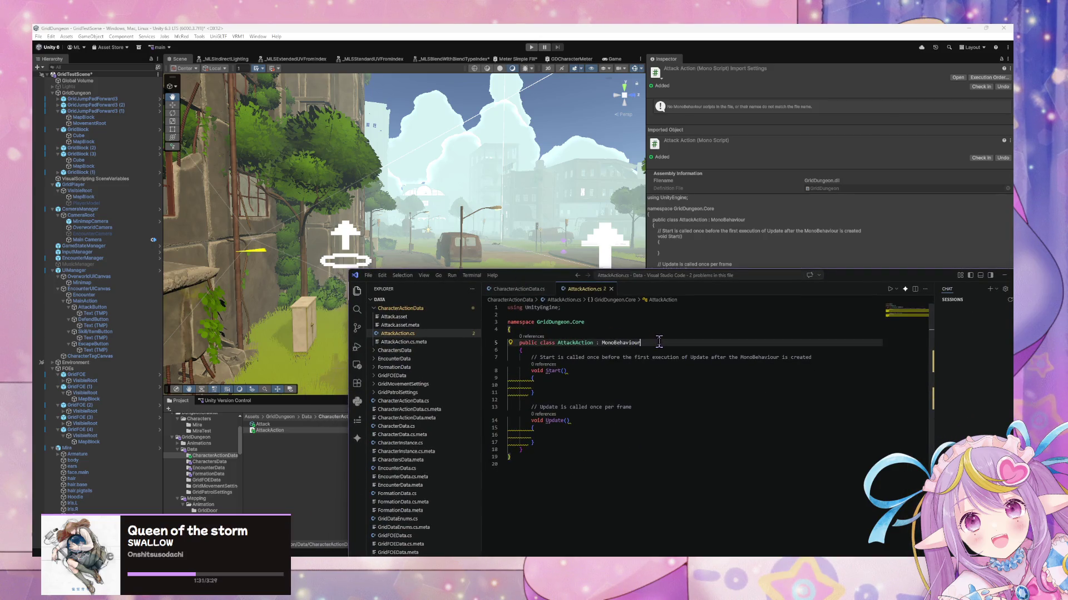
text(,)
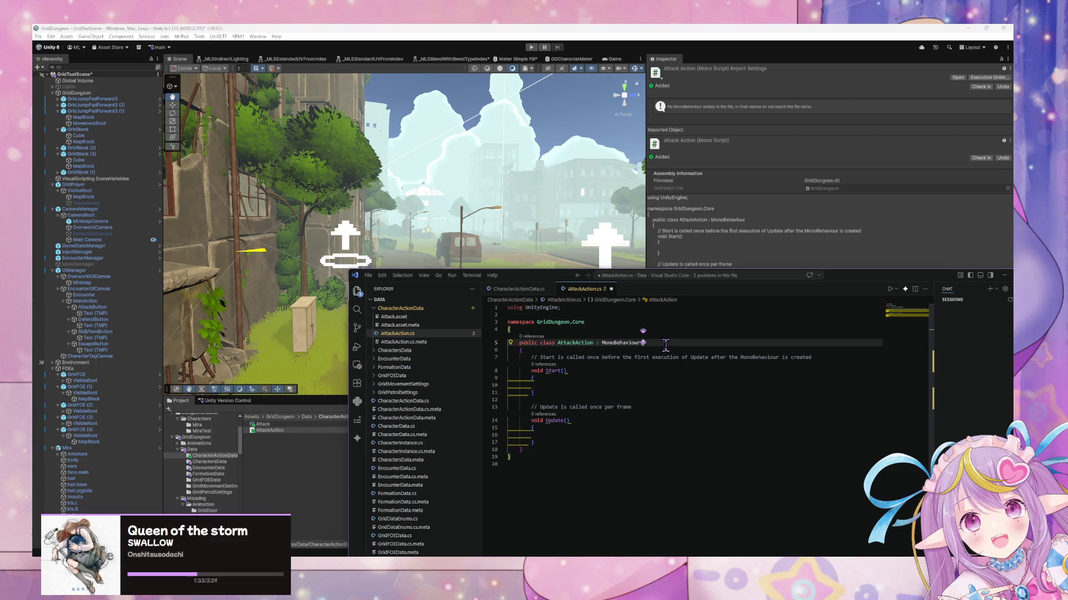
text( I)
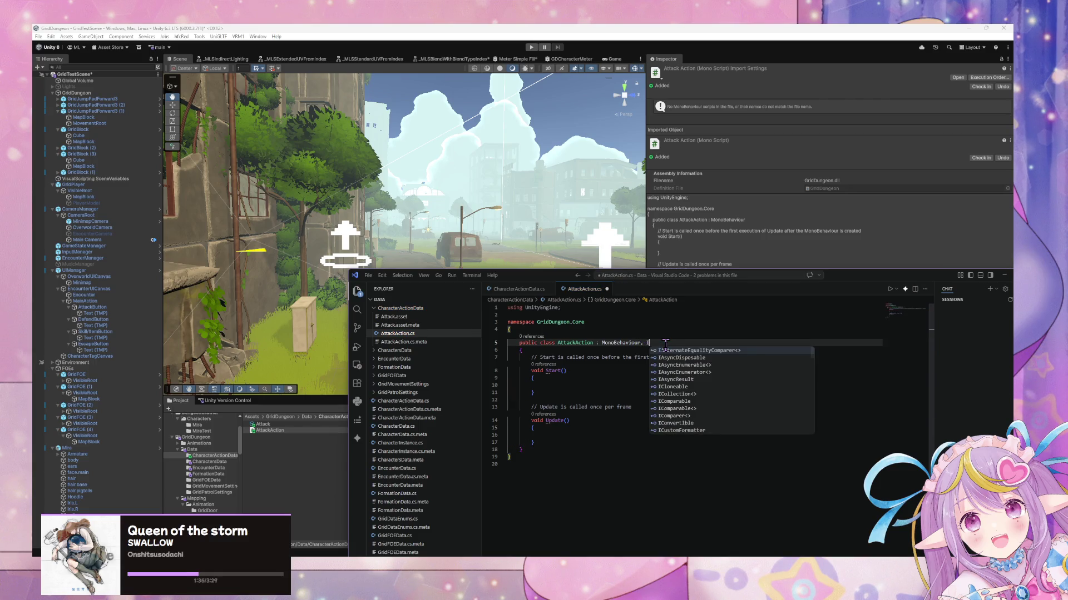
click(517, 289)
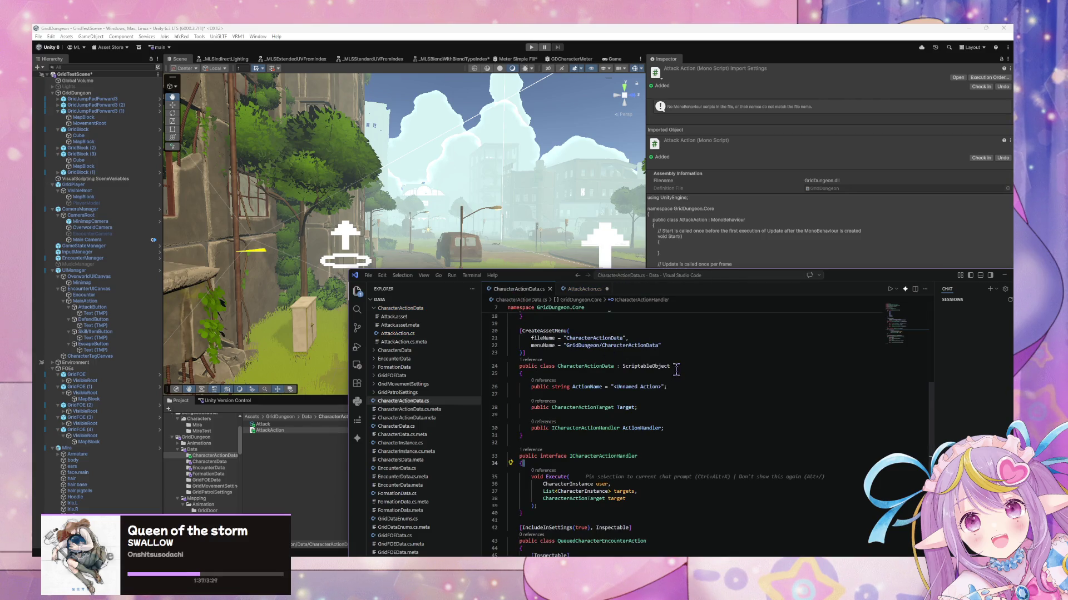
scroll(676, 370, up, 1)
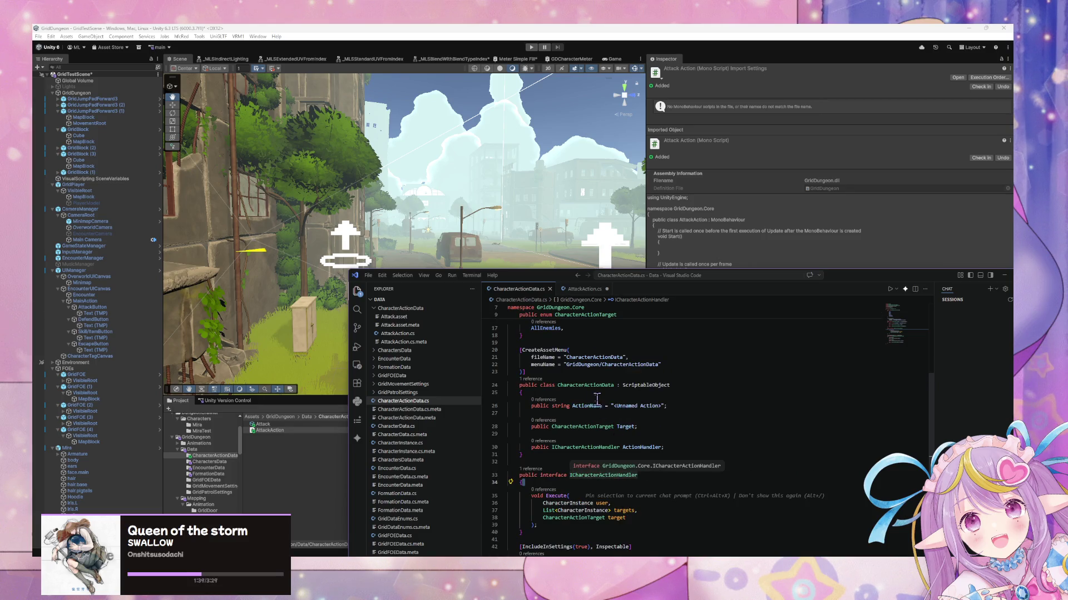
scroll(634, 386, up, 3)
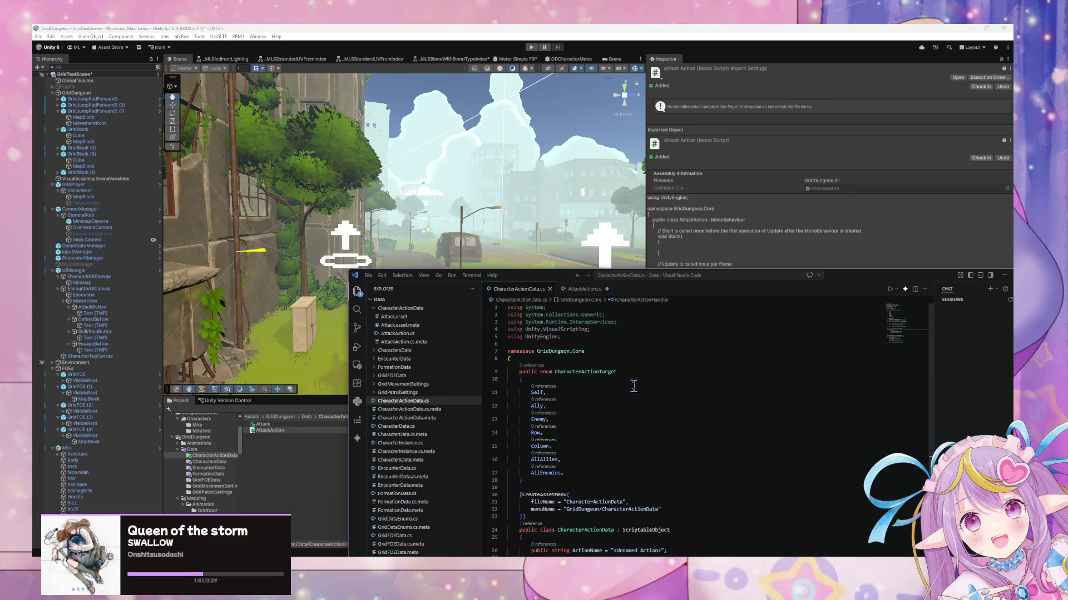
scroll(623, 384, down, 5)
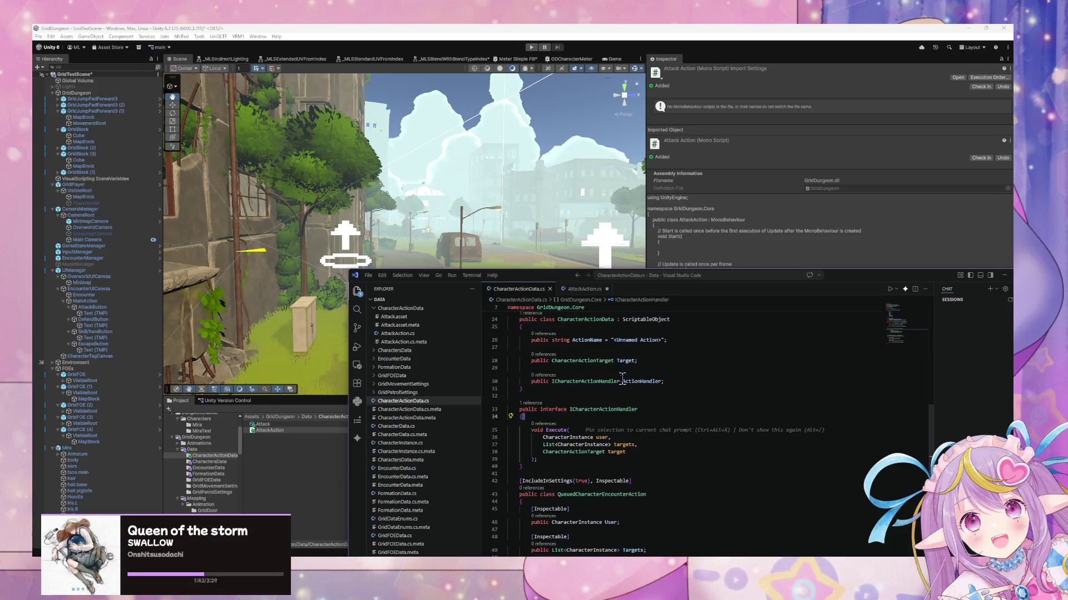
double_click(612, 410)
key(ctrl+c)
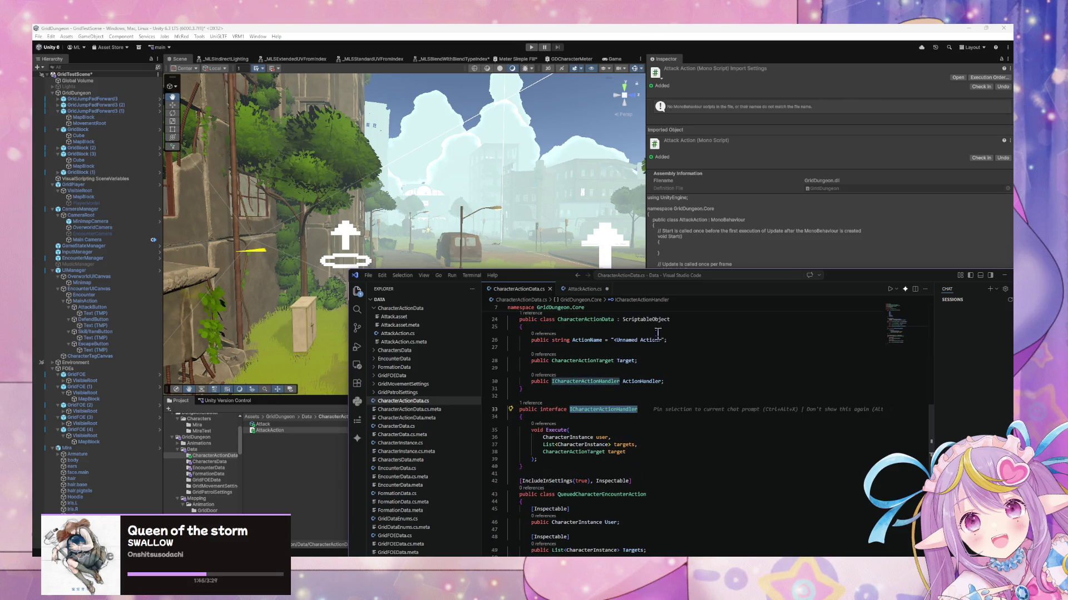
click(584, 288)
key(ctrl+v)
key(ctrl+s)
Step: Add the suggested Execute method that logs the attack, then reformat and save the file
click(562, 443)
key(Return)
key(Return)
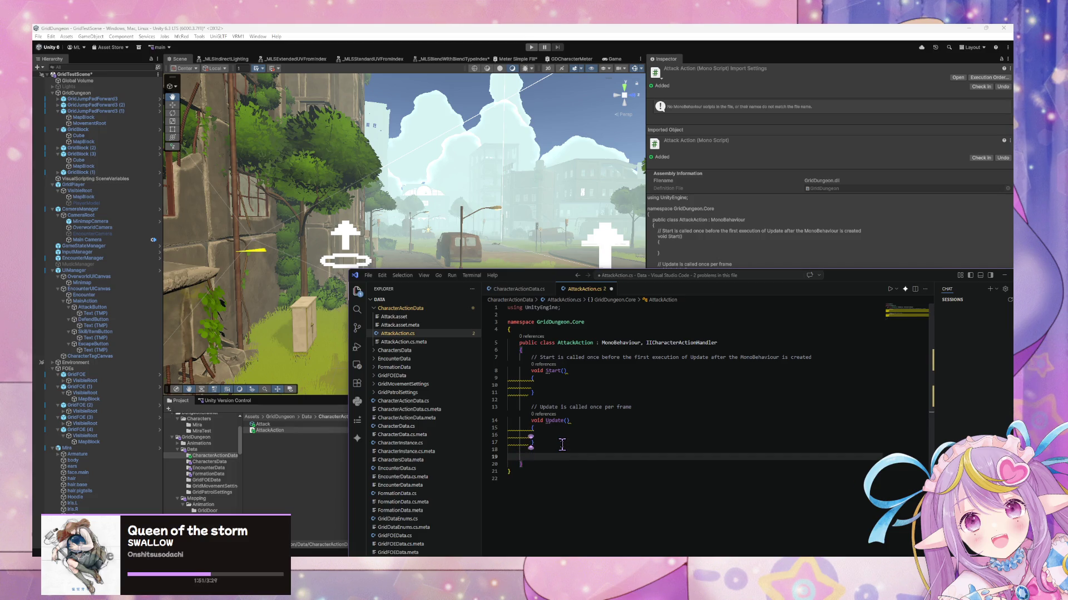
key(Tab)
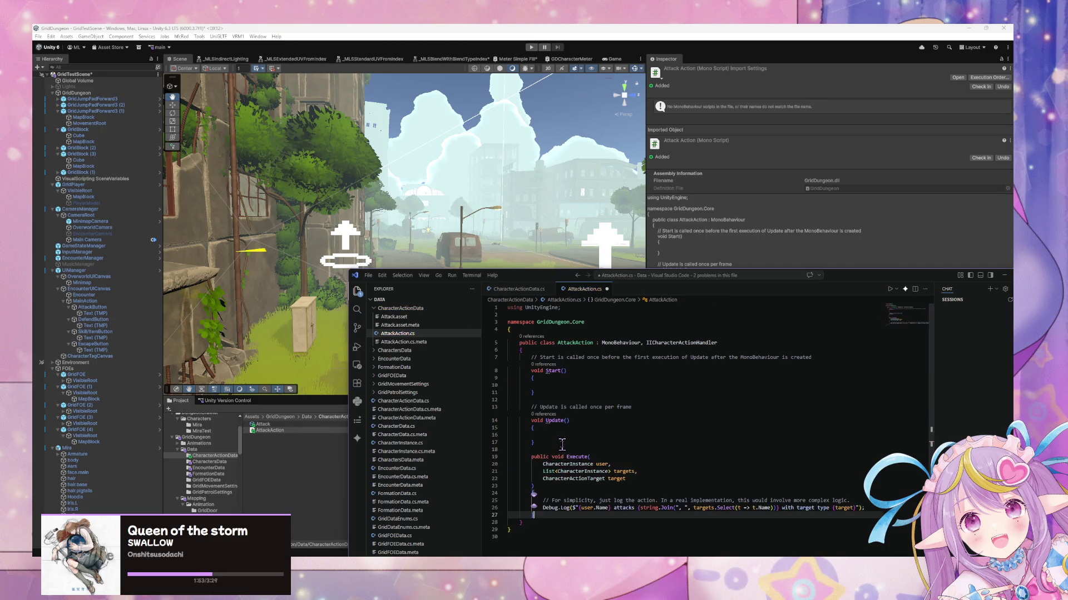
scroll(562, 444, down, 1)
click(564, 487)
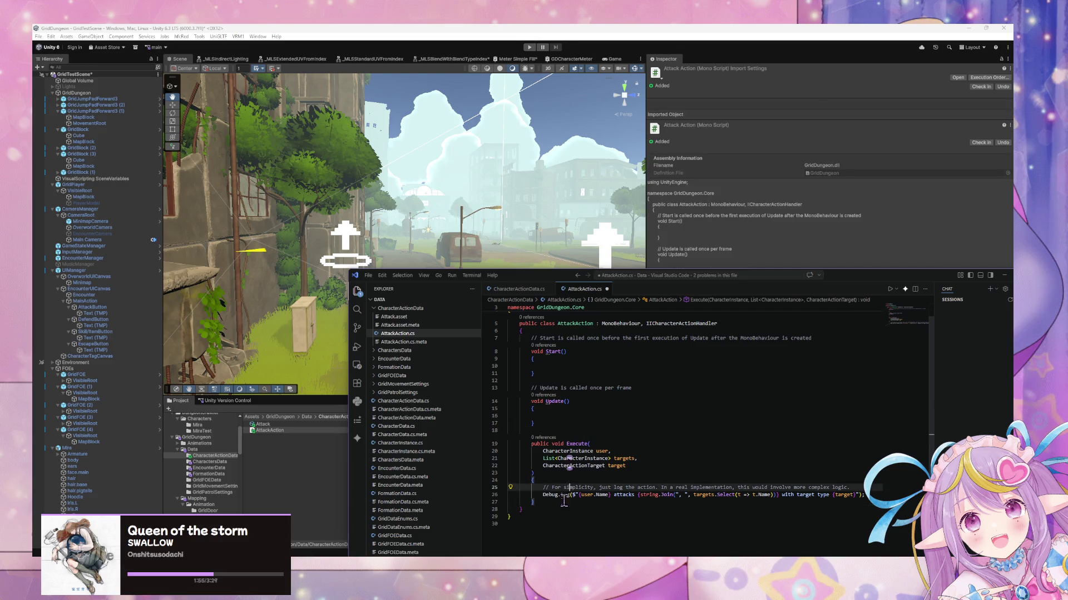
key(ctrl+s)
right_click(702, 449)
click(623, 399)
key(ctrl+s)
Step: Delete the empty Start and Update methods, save, and check Unity for compile errors
click(584, 399)
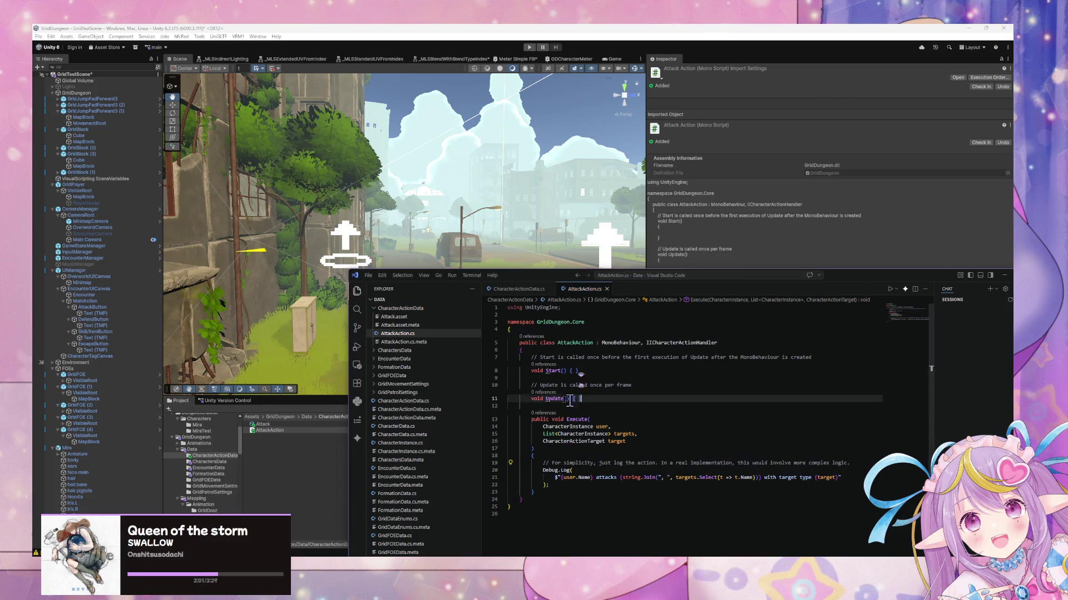
drag(586, 401, 503, 358)
key(BackSpace)
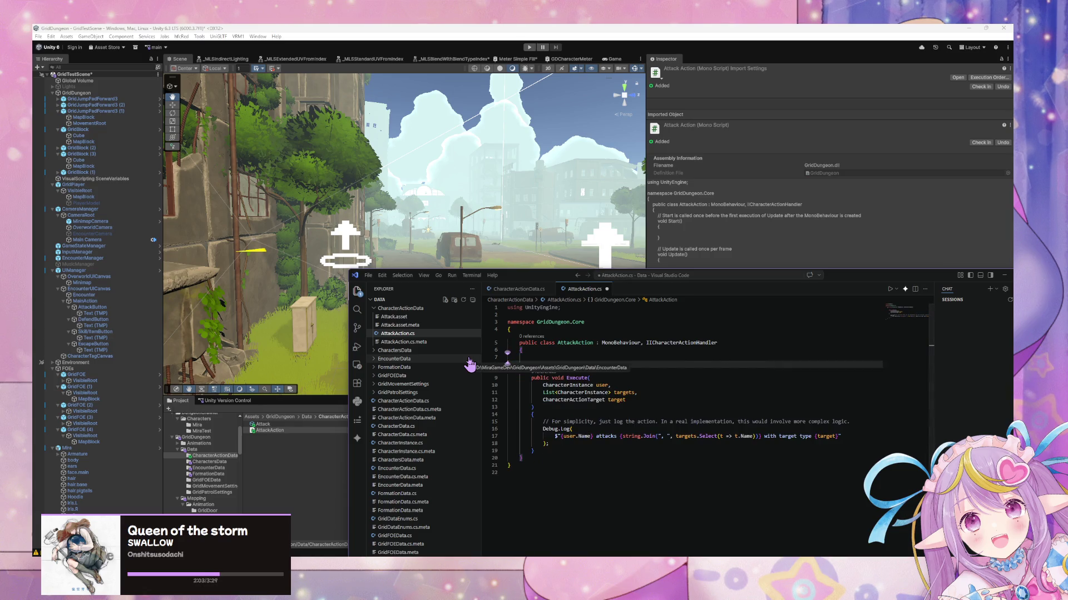
key(BackSpace)
key(BackSpace)
key(ctrl+s)
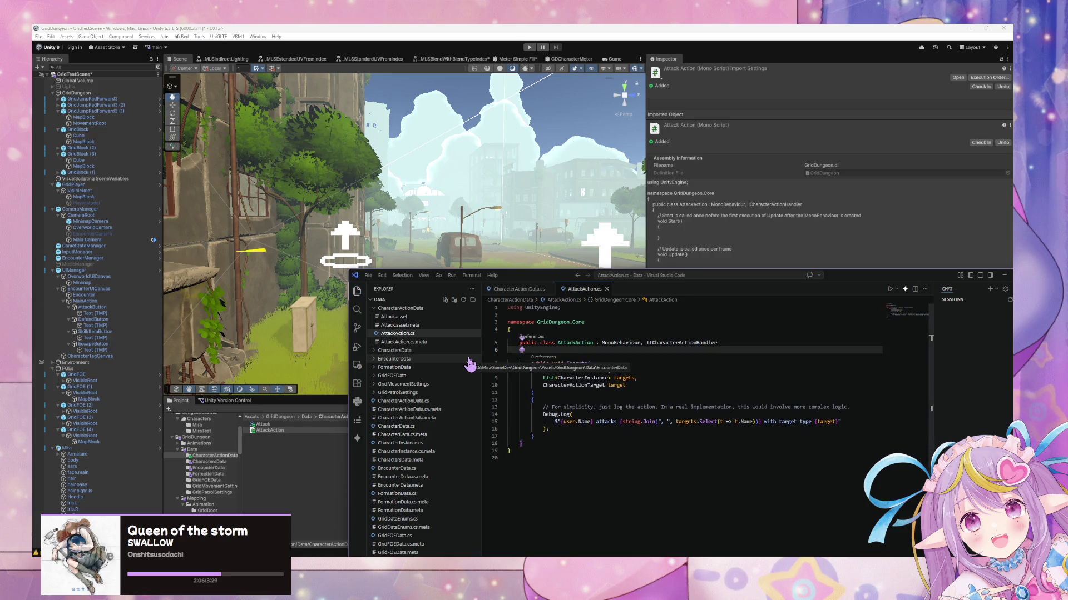
click(628, 474)
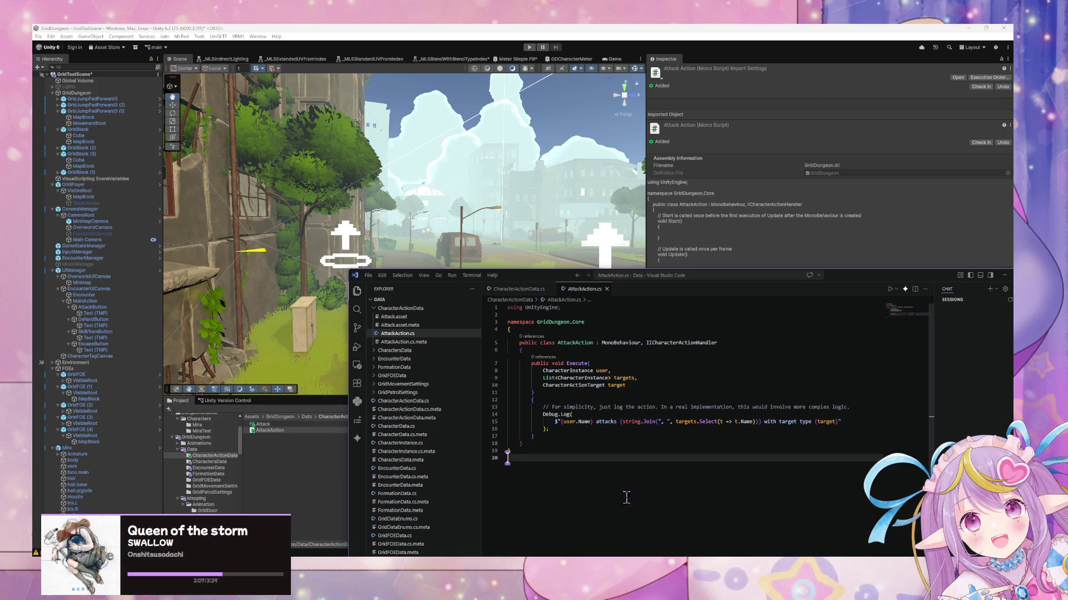
click(600, 449)
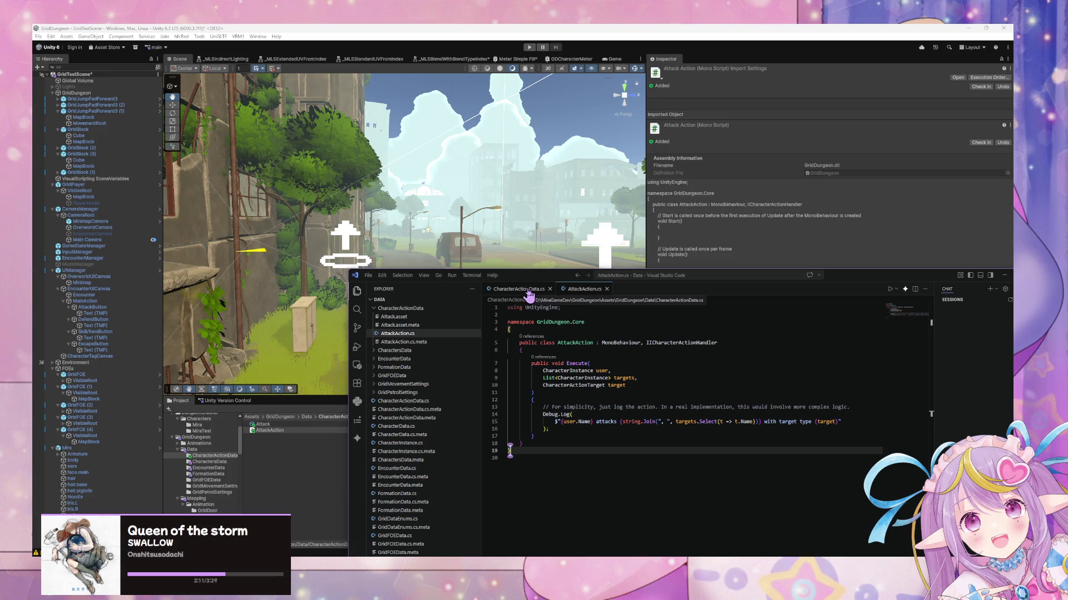
click(491, 215)
key(alt+Tab)
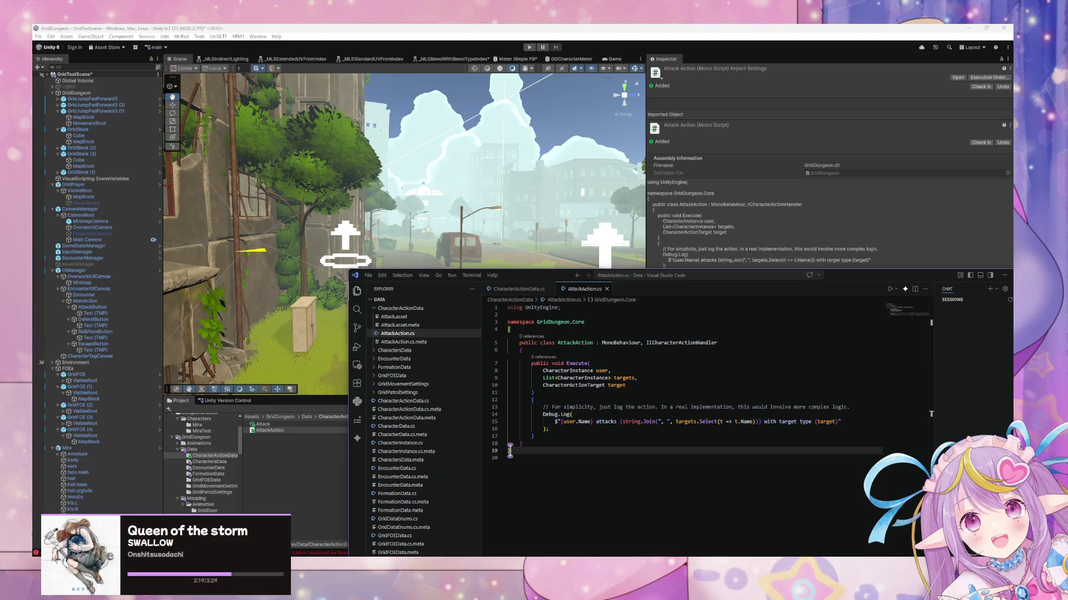
Step: Fix the Console error by correcting 'IICharacterActionHandler' to ICharacterActionHandler and save
key(alt+Tab)
click(515, 405)
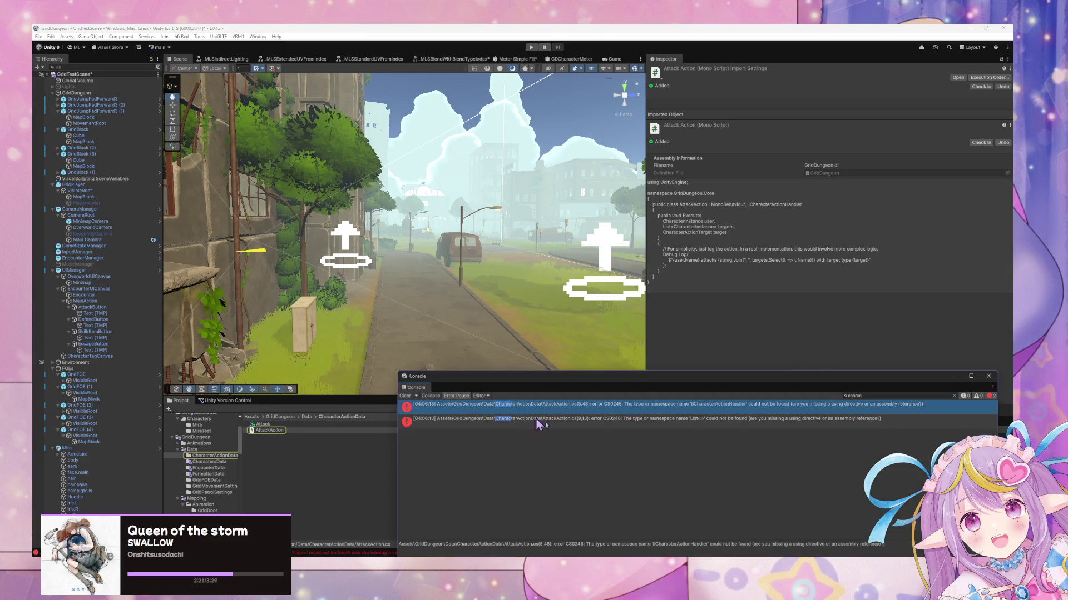
mouse_move(759, 599)
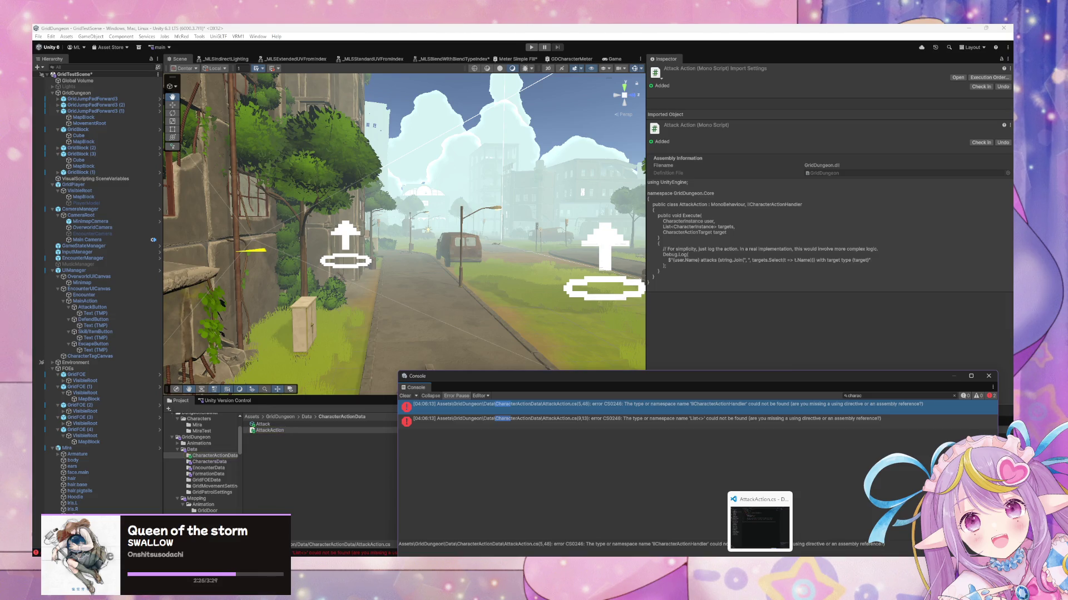
click(760, 521)
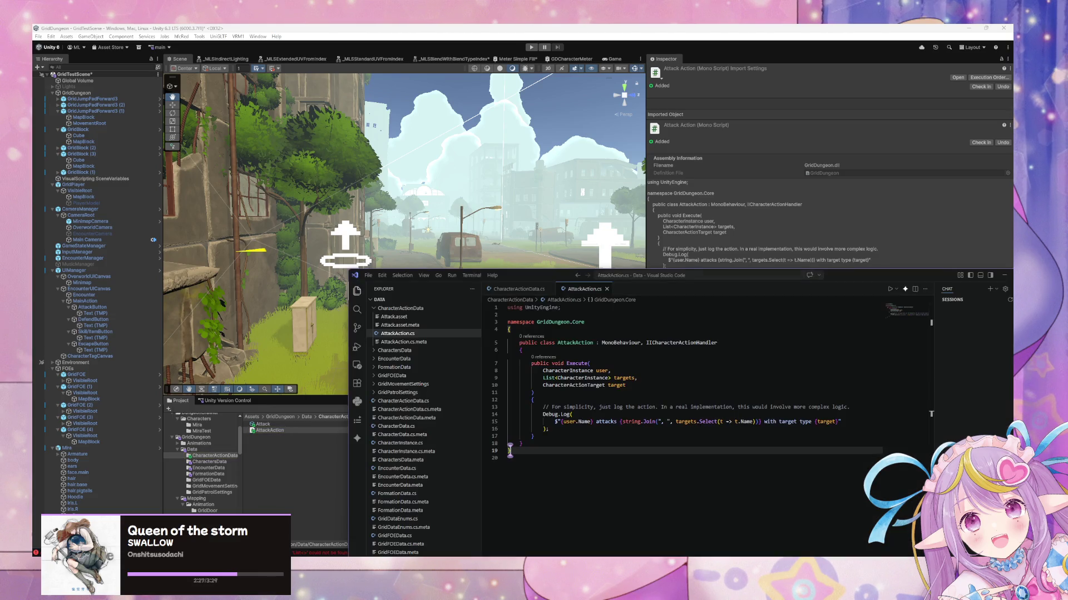
click(645, 343)
key(Delete)
key(ctrl+s)
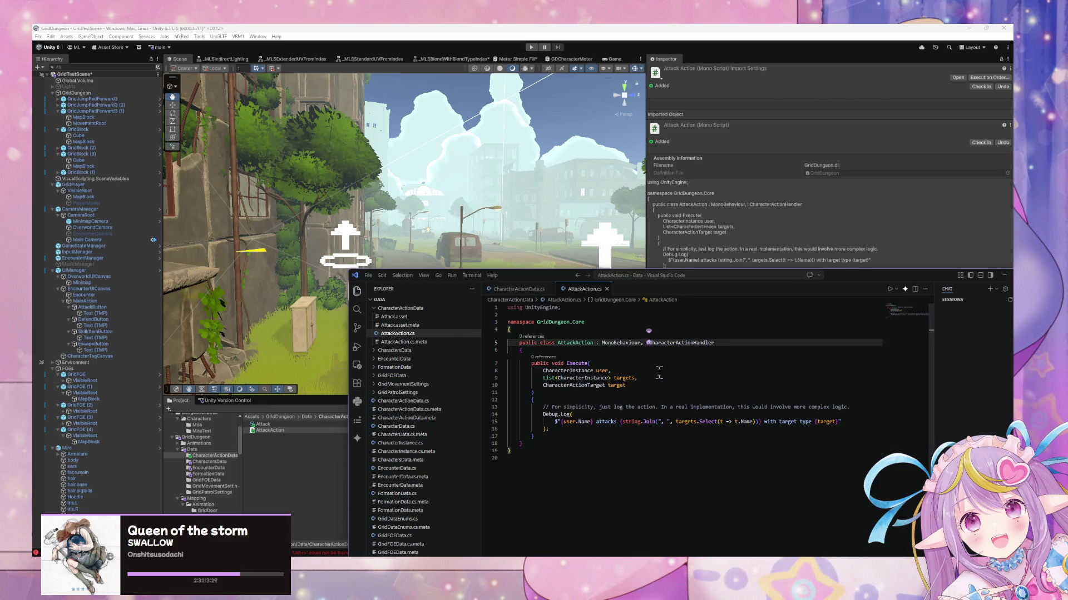
Step: Remove the unused InteropServices using and copy CharacterActionData.cs's using lines into AttackAction.cs
click(511, 290)
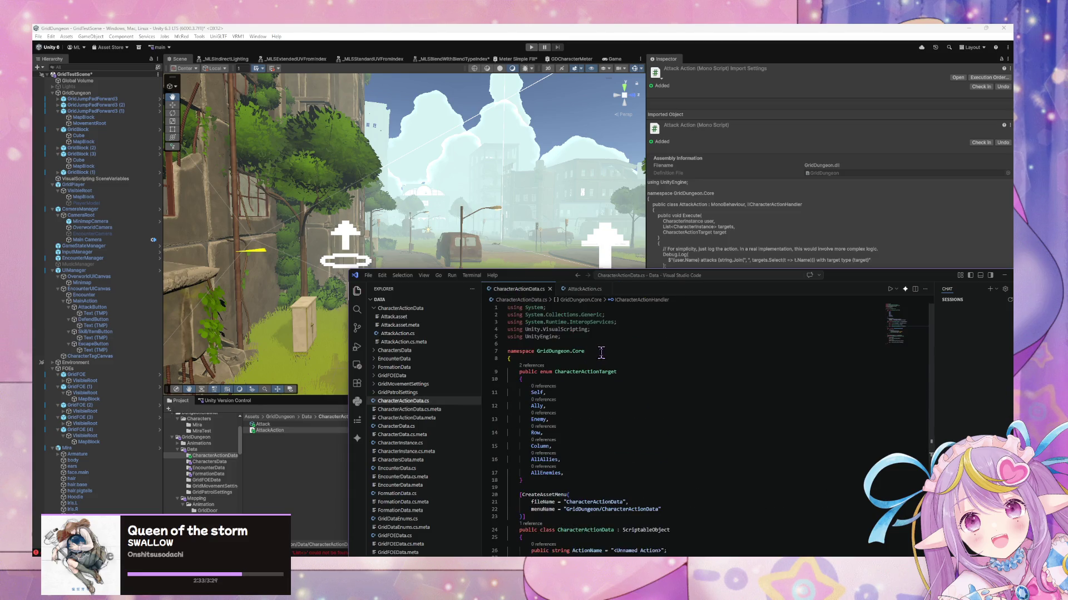
mouse_move(616, 322)
mouse_down()
mouse_move(577, 322)
mouse_move(605, 314)
mouse_up()
key(Delete)
drag(498, 331, 507, 307)
key(ctrl+c)
key(ctrl+s)
click(584, 289)
key(ctrl+v)
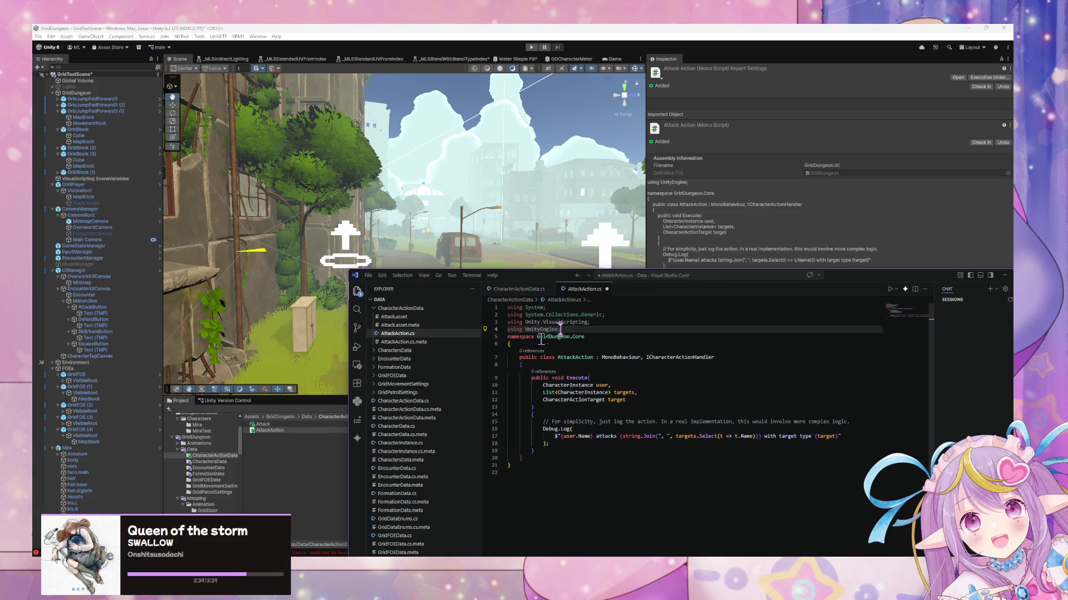
key(Return)
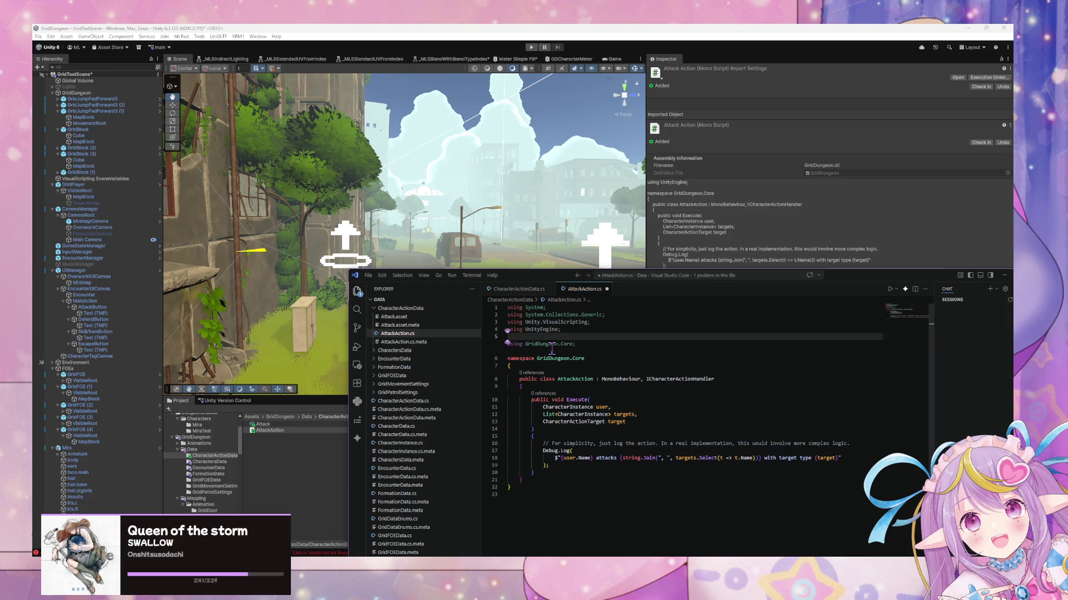
key(Down)
key(Down)
key(Down)
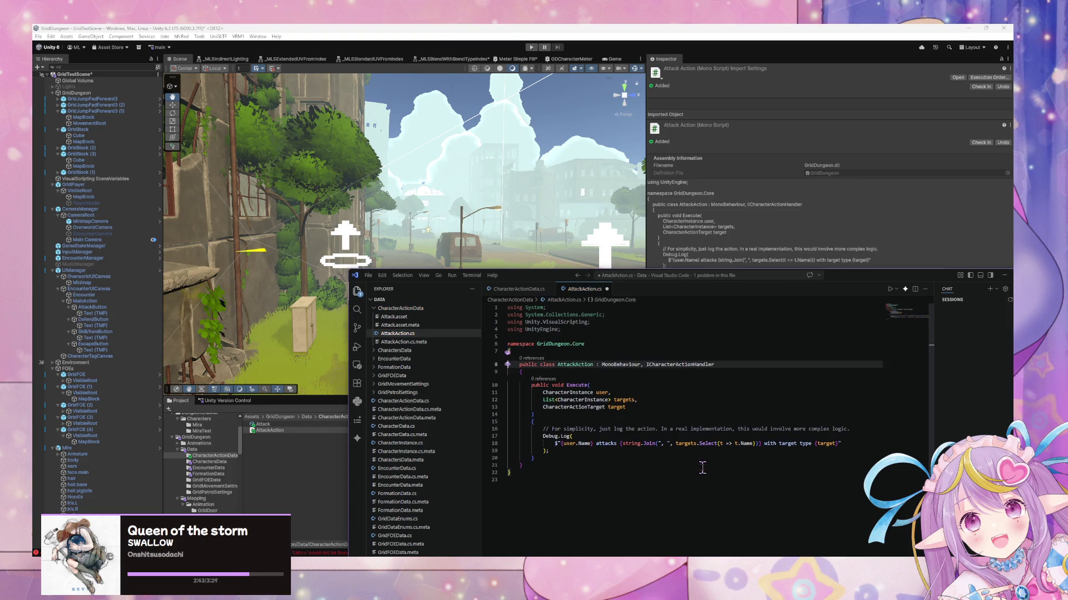
click(512, 173)
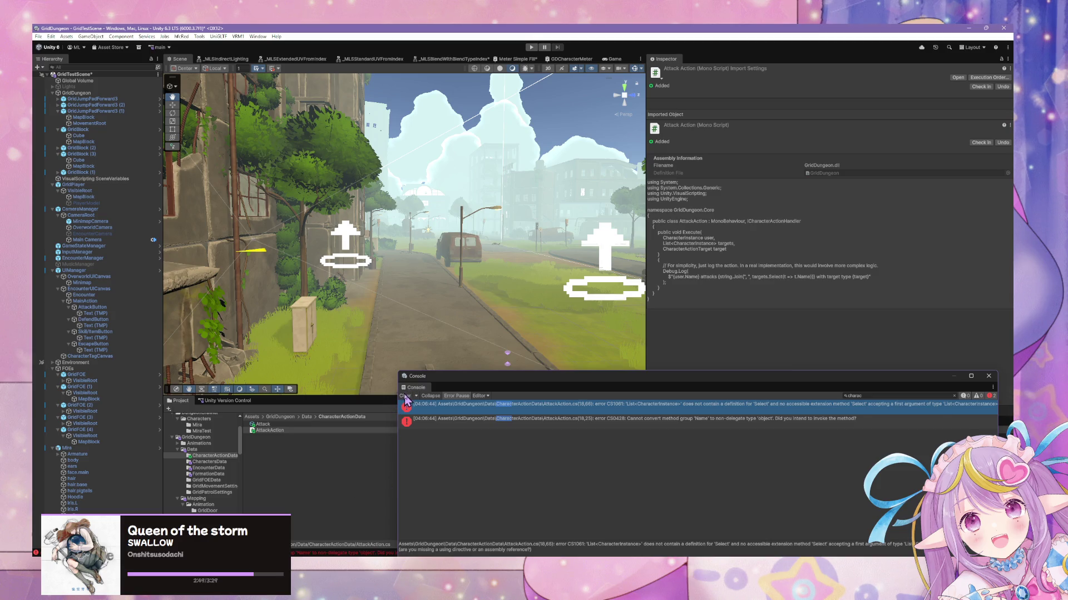
Step: Rewrite Execute as one Debug.Log joining target names with string.Join, add using System.Diagnostics, and save
mouse_move(494, 379)
mouse_down()
mouse_move(456, 179)
mouse_move(436, 176)
mouse_up()
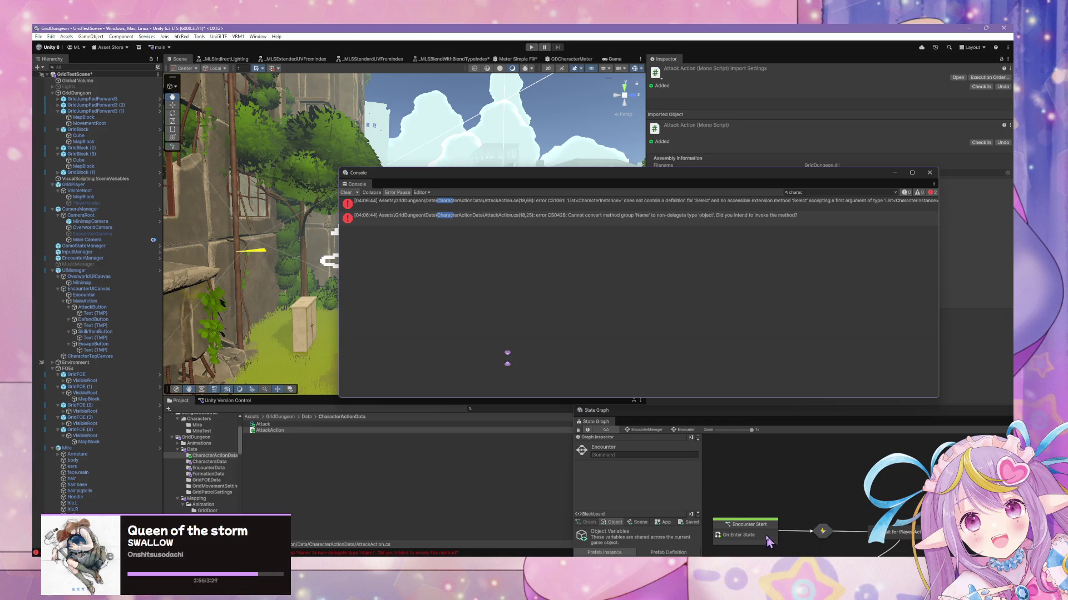
key(alt+Tab)
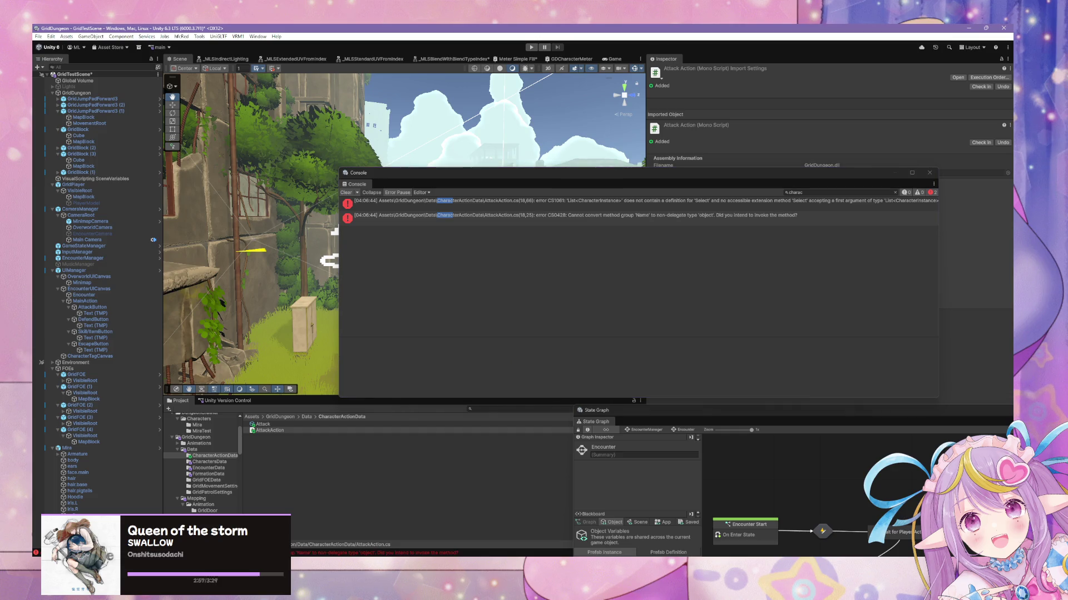
drag(553, 450, 509, 424)
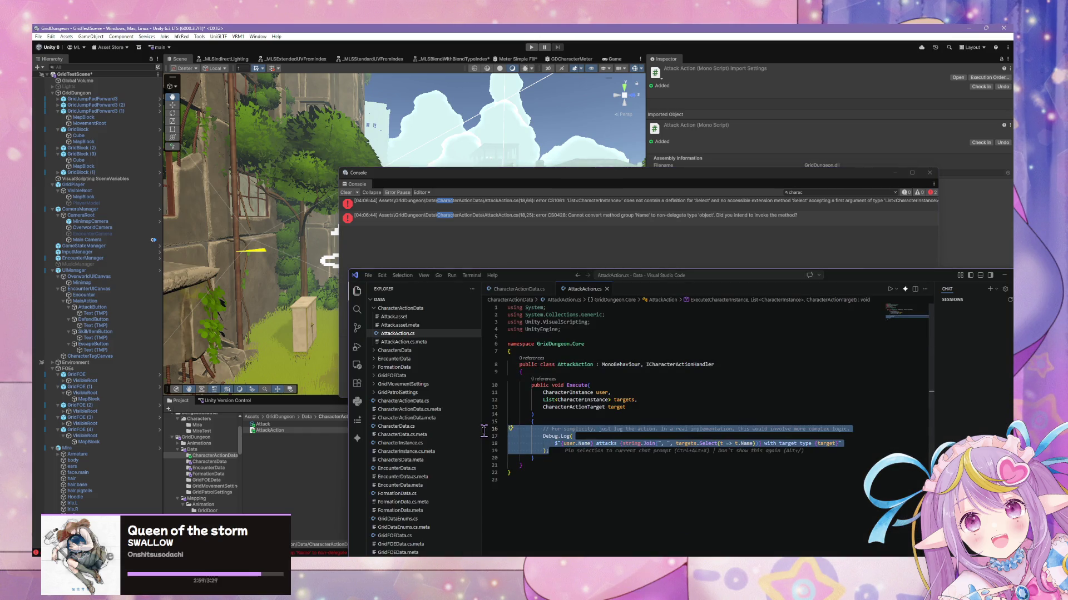
key(ctrl+v)
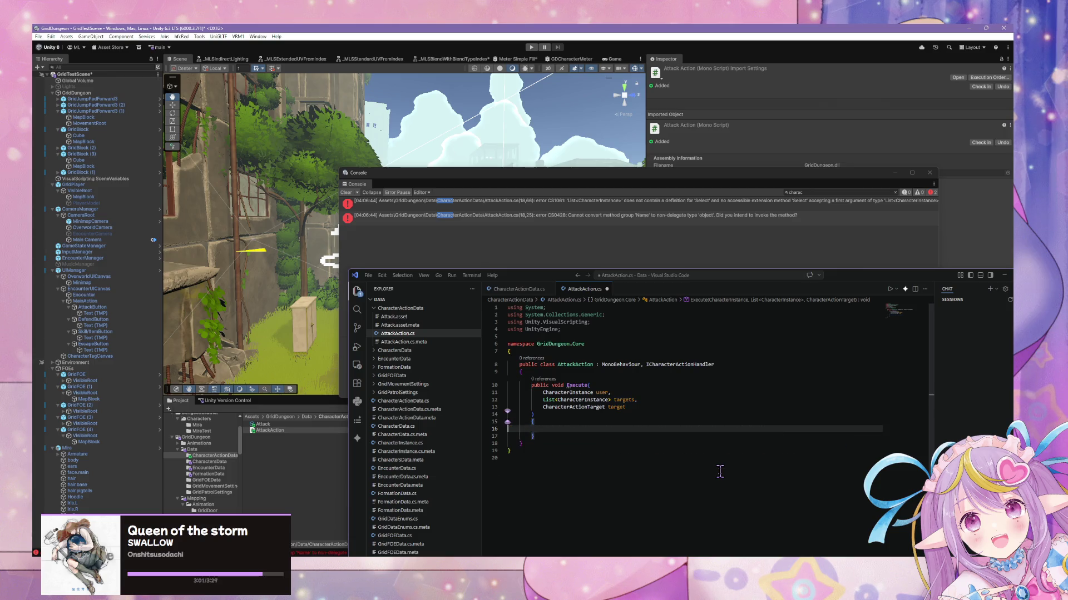
key(ctrl+z)
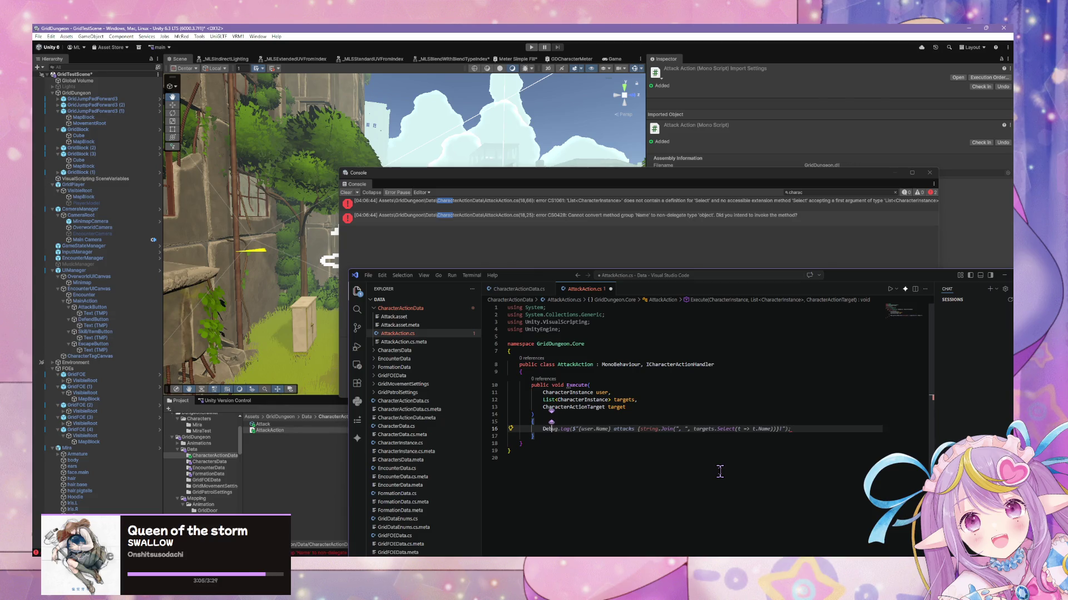
key(shift+End)
key(Delete)
key(Tab)
text(.Log)
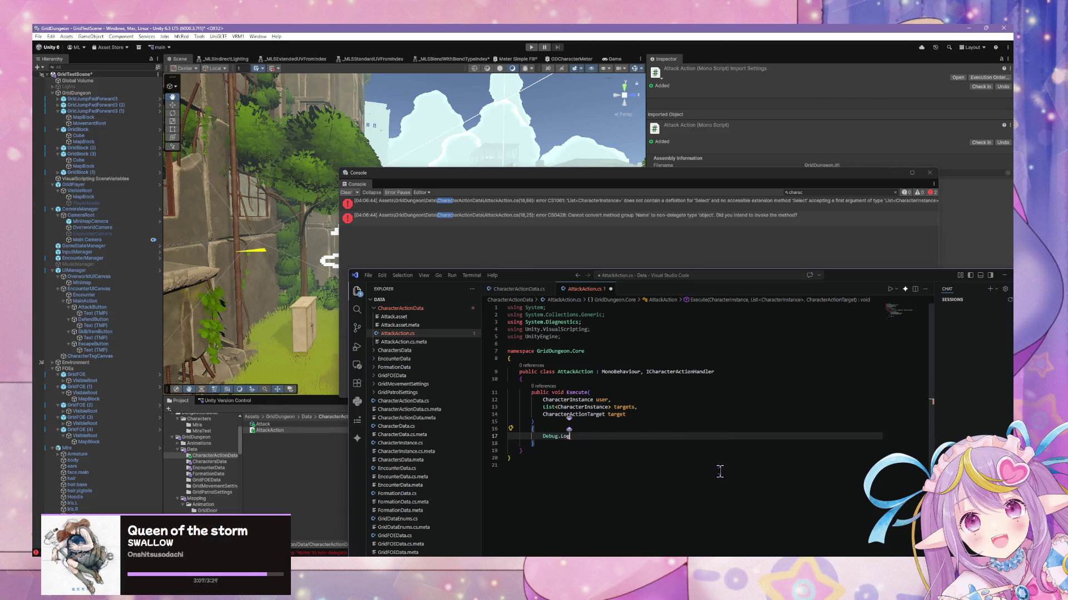
key(Tab)
key(ctrl+s)
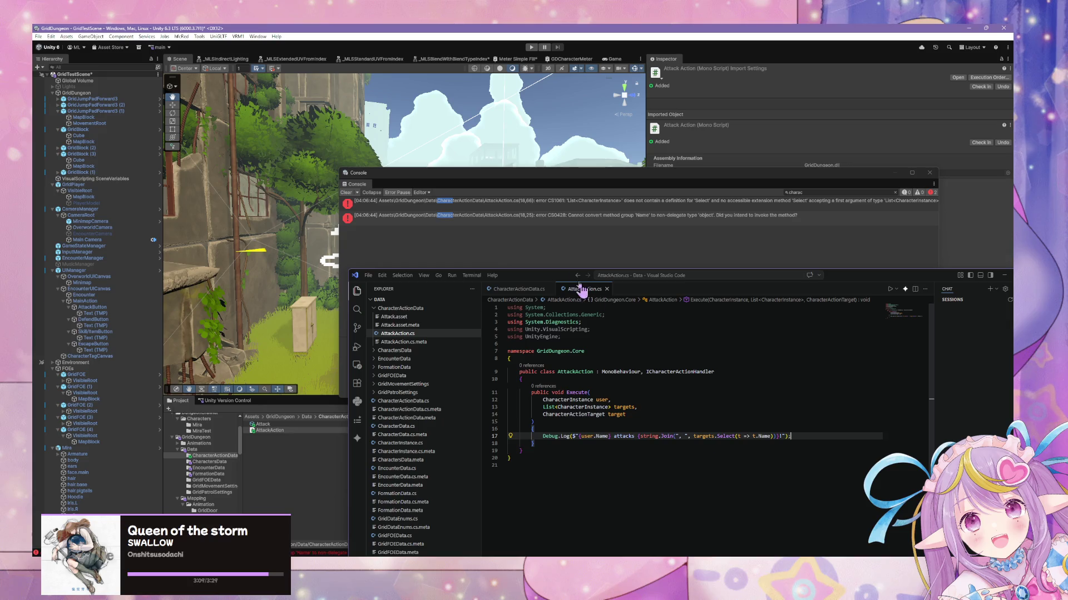
click(561, 255)
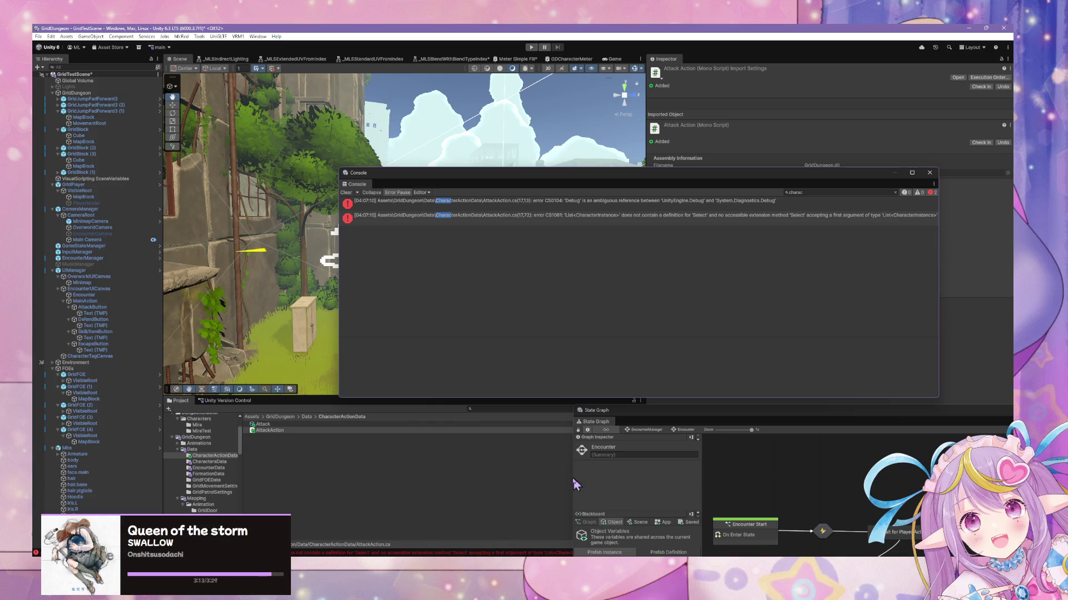
Step: Float the State Graph as a smaller window, close Project Settings, and bring the Console forward
mouse_move(681, 406)
mouse_down()
mouse_move(739, 436)
mouse_move(767, 369)
mouse_move(606, 146)
mouse_move(653, 162)
mouse_move(445, 128)
mouse_up()
mouse_move(923, 440)
mouse_down()
mouse_move(858, 376)
mouse_move(780, 341)
mouse_up()
mouse_move(930, 444)
mouse_down()
mouse_move(527, 278)
mouse_move(353, 241)
mouse_up()
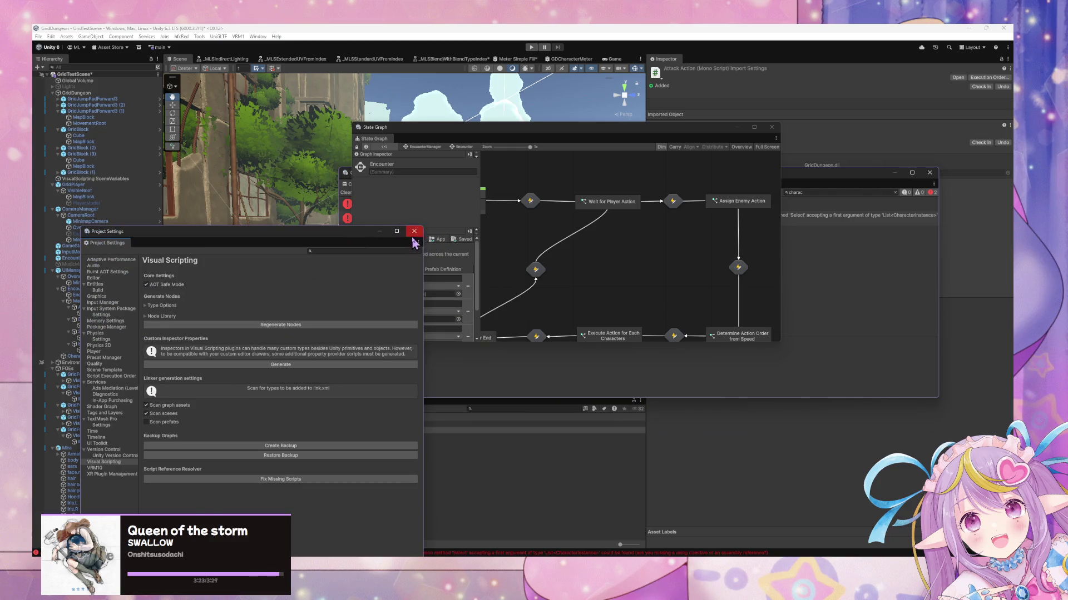
click(414, 231)
click(414, 554)
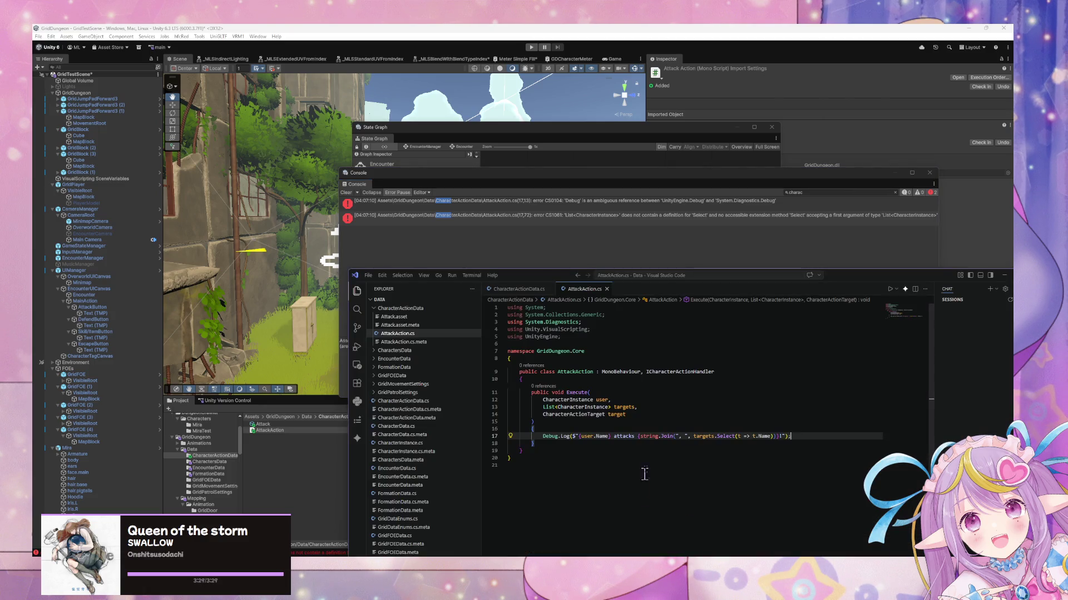
Step: Drop the {string.Join(...)} target list from AttackAction's Debug.Log message, save, and recompile
drag(790, 439, 432, 435)
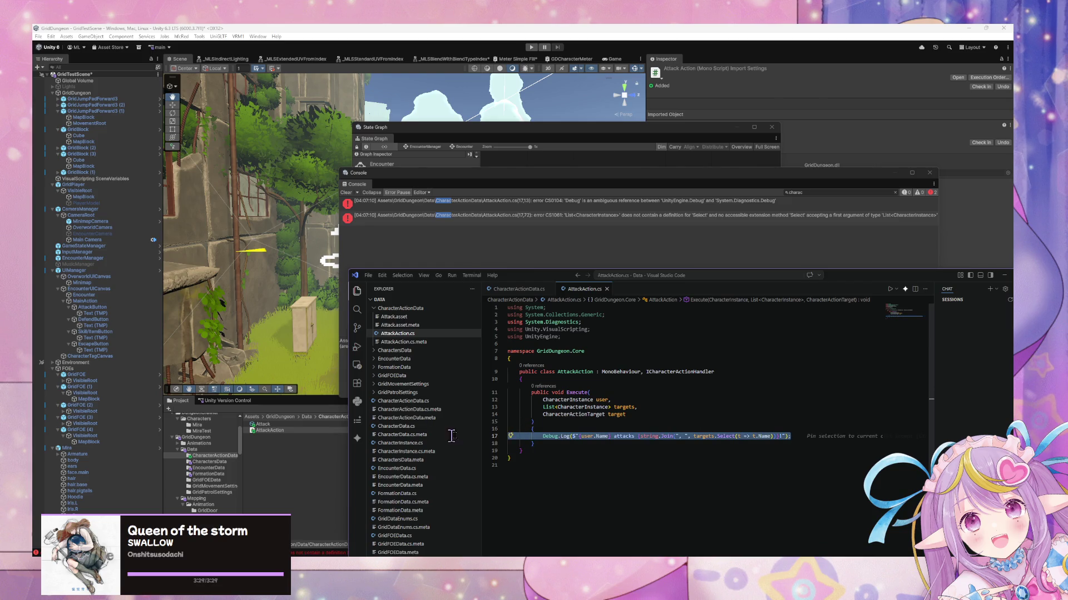
shift+click(573, 436)
drag(578, 434, 574, 435)
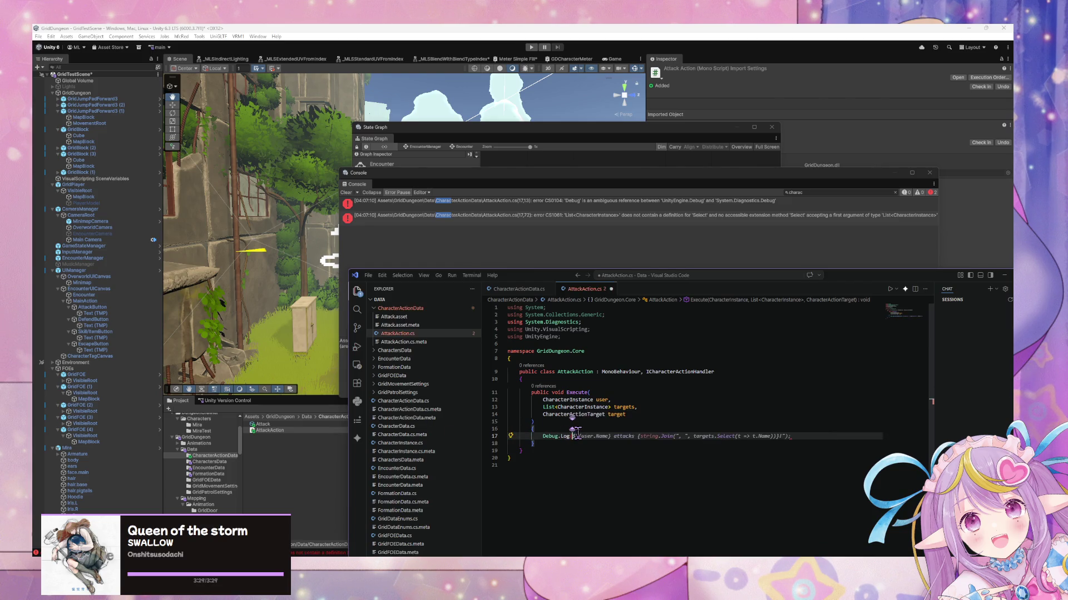
key(ctrl+z)
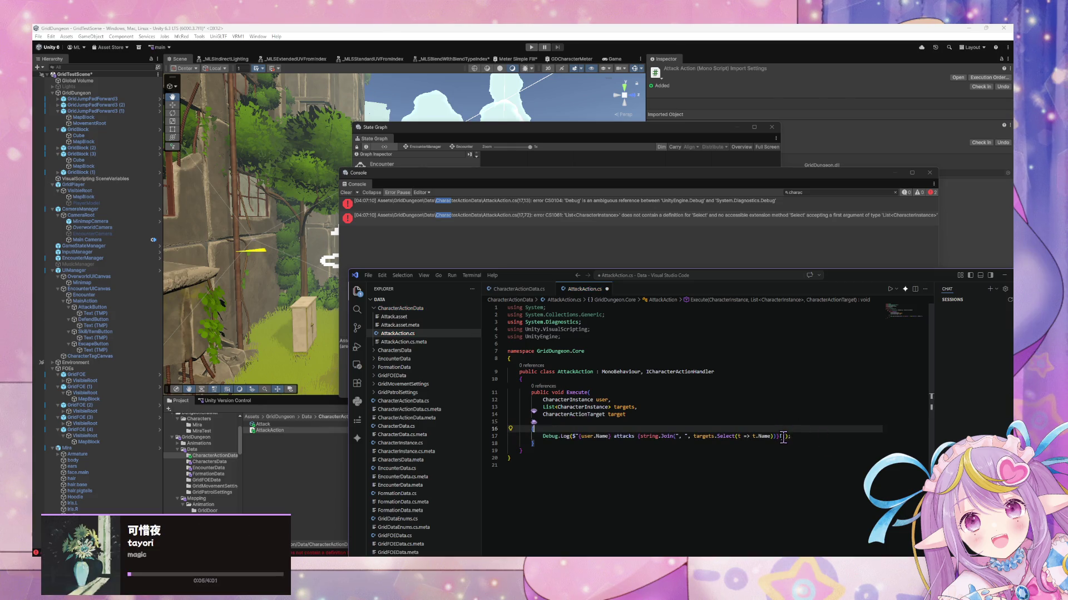
drag(784, 437, 635, 435)
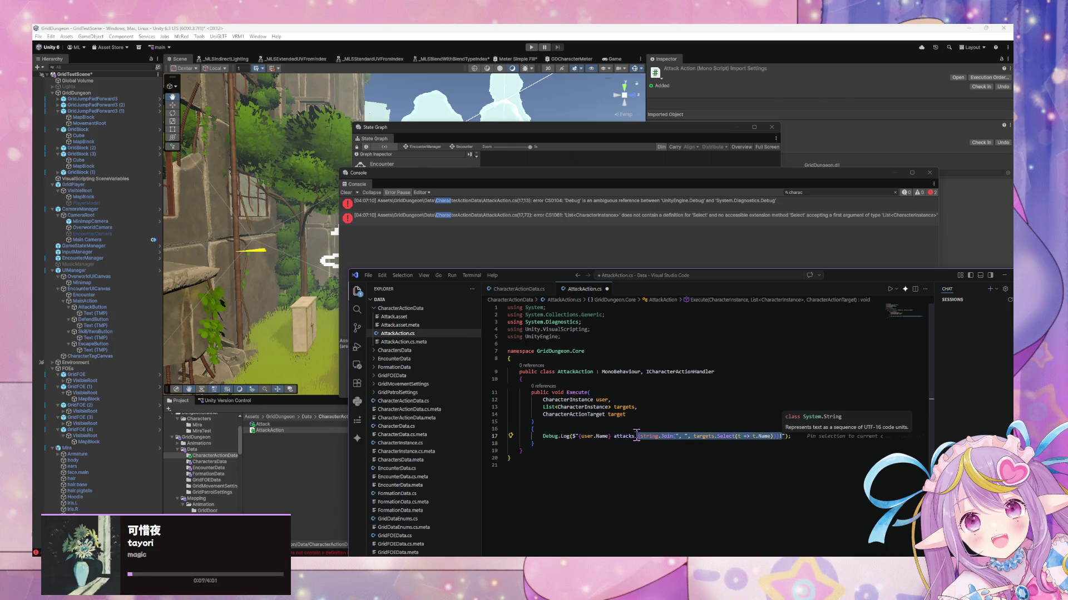
click(637, 436)
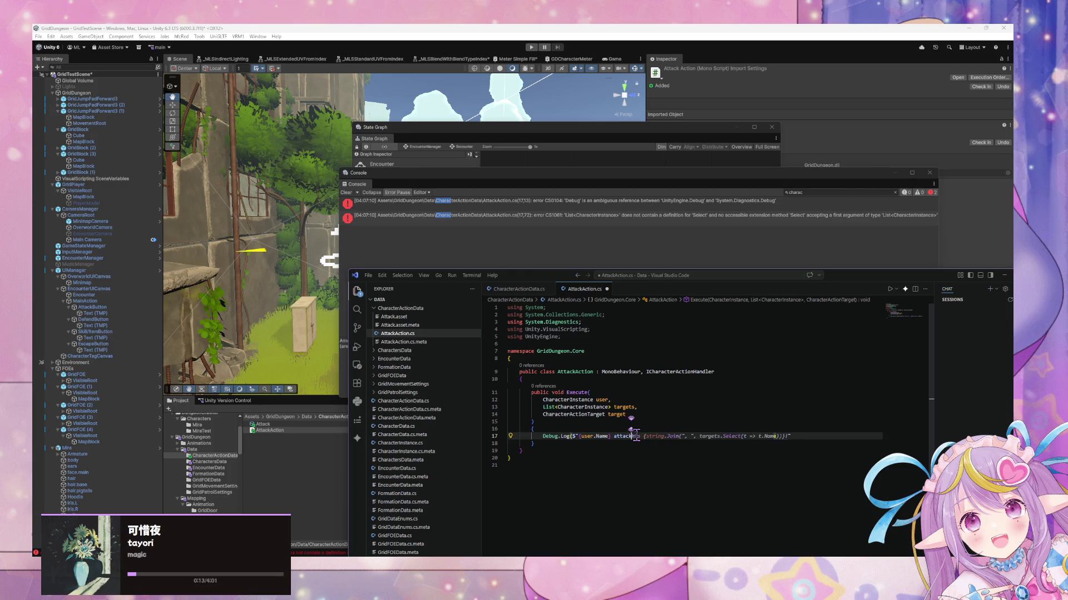
key(Escape)
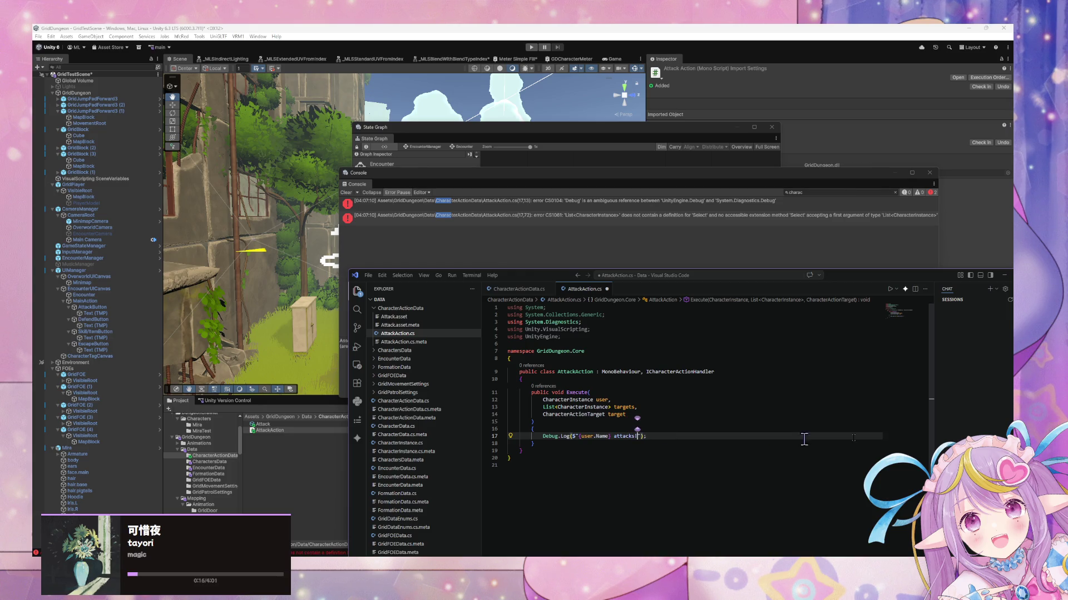
text(!)
key(ctrl+s)
key(alt+Tab)
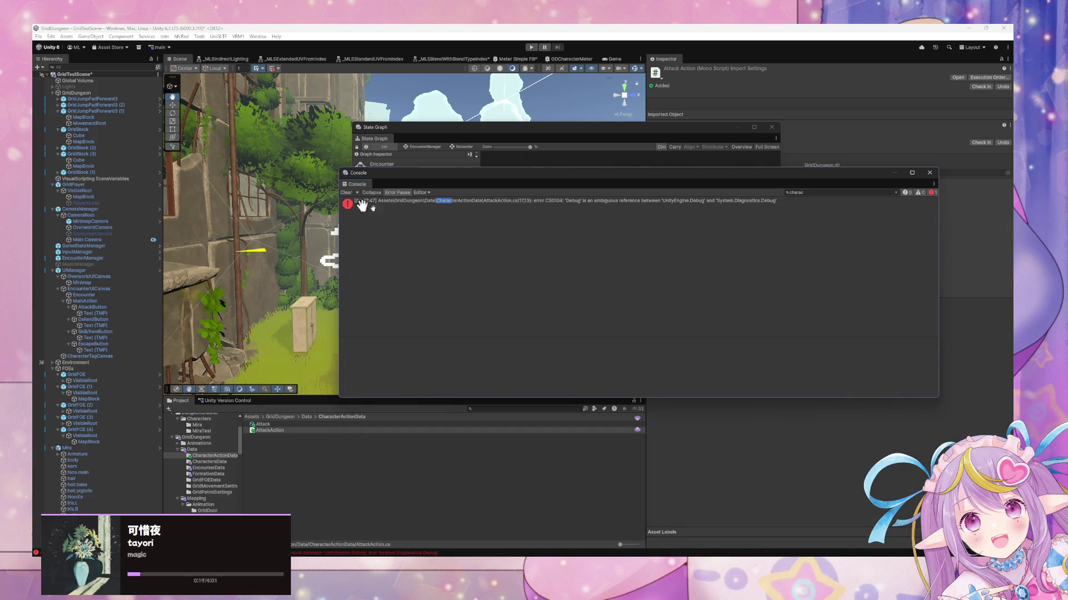
Step: Delete the 'using System.Diagnostics;' import from AttackAction.cs and save to recompile
double_click(548, 201)
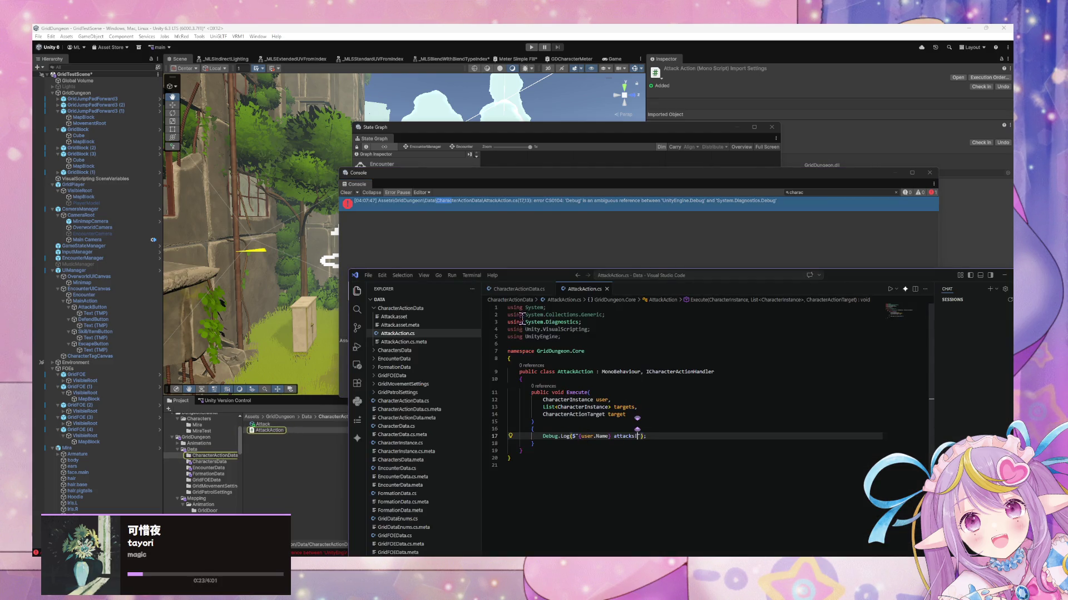
drag(546, 307, 507, 307)
drag(582, 322, 507, 322)
key(BackSpace)
key(BackSpace)
key(ctrl+s)
click(544, 237)
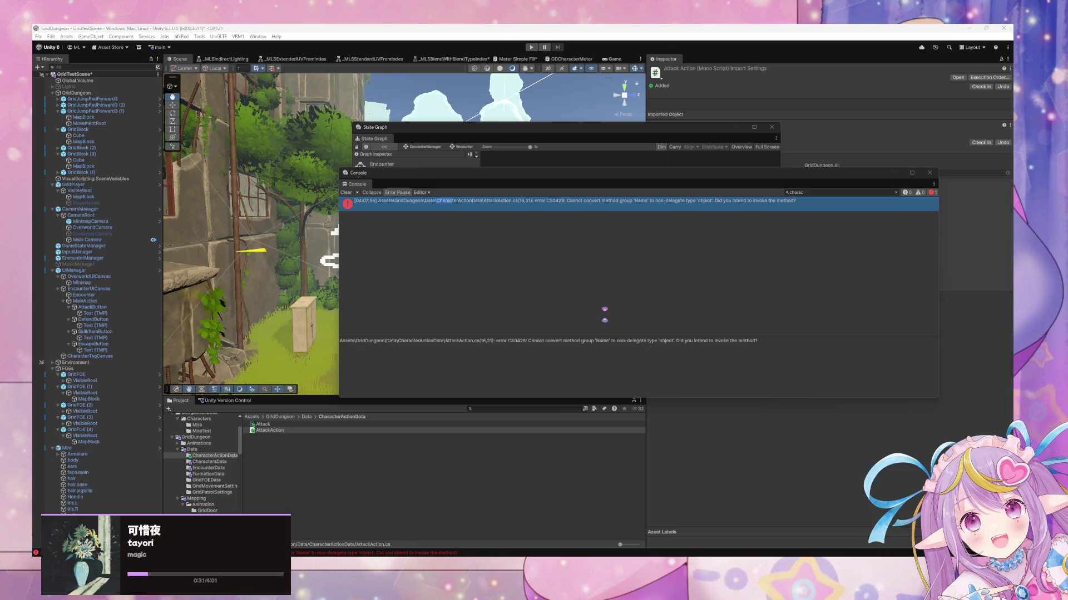
key(alt+Tab)
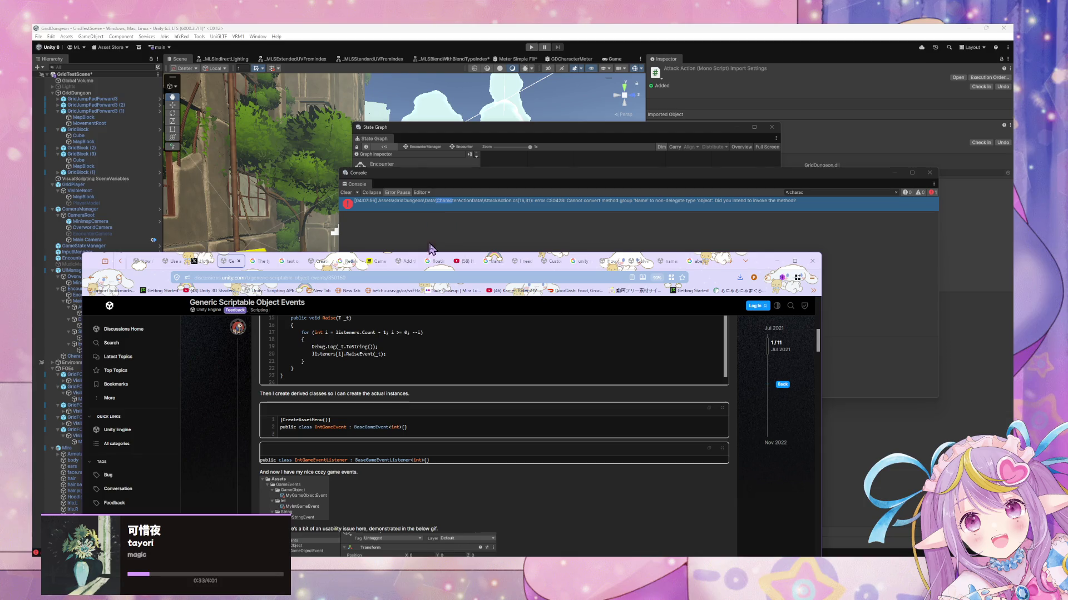
drag(757, 265, 54, 245)
key(alt+Tab)
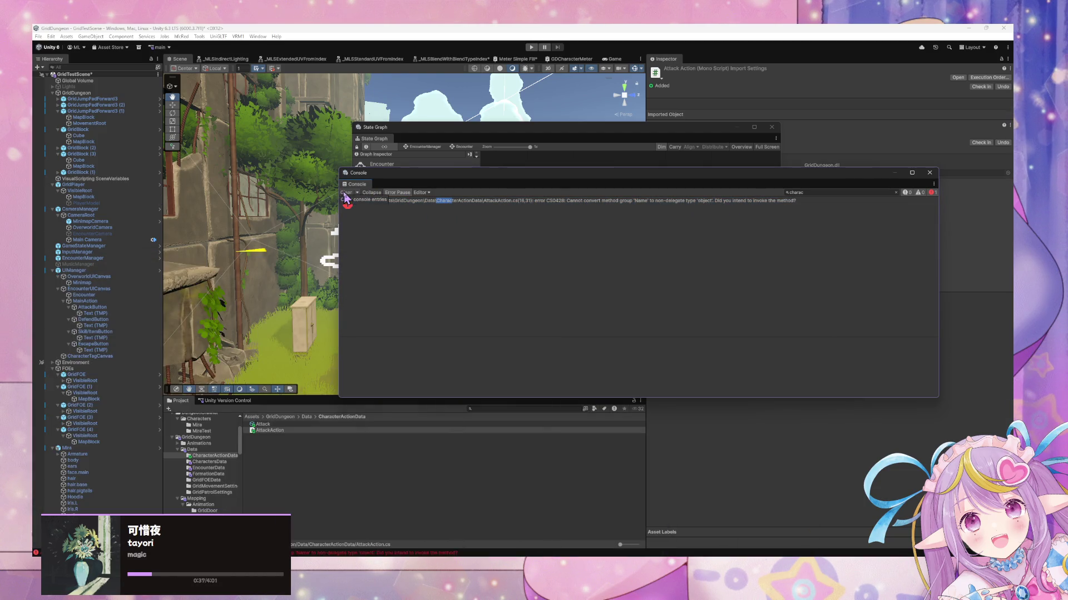
Step: Change user.Name to user.DisplayName in the attack log and save
click(631, 206)
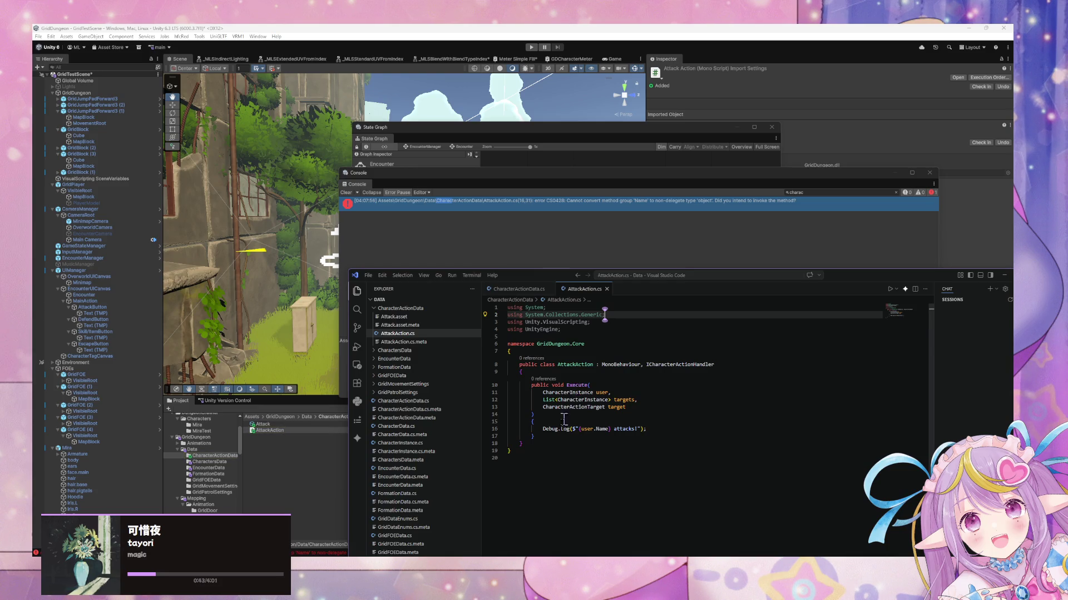
click(607, 428)
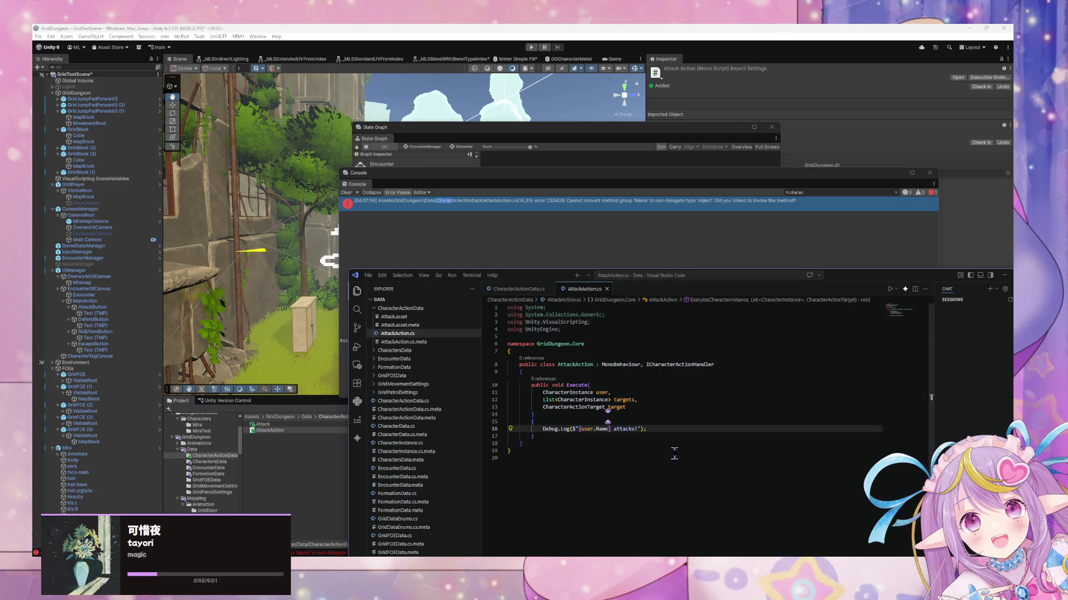
key(BackSpace)
key(BackSpace)
key(BackSpace)
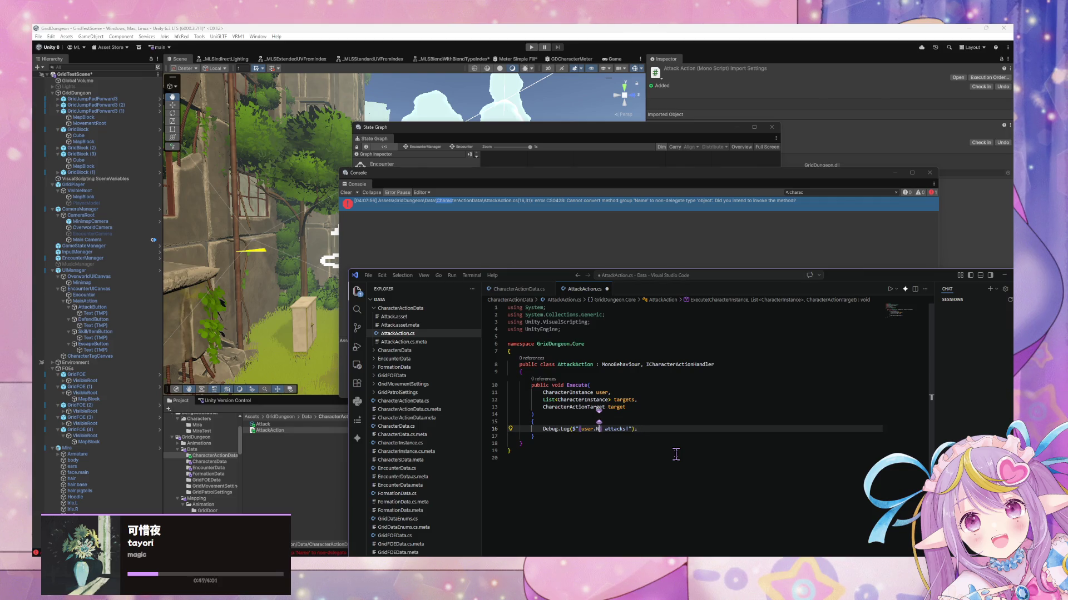
text(DisplayName)
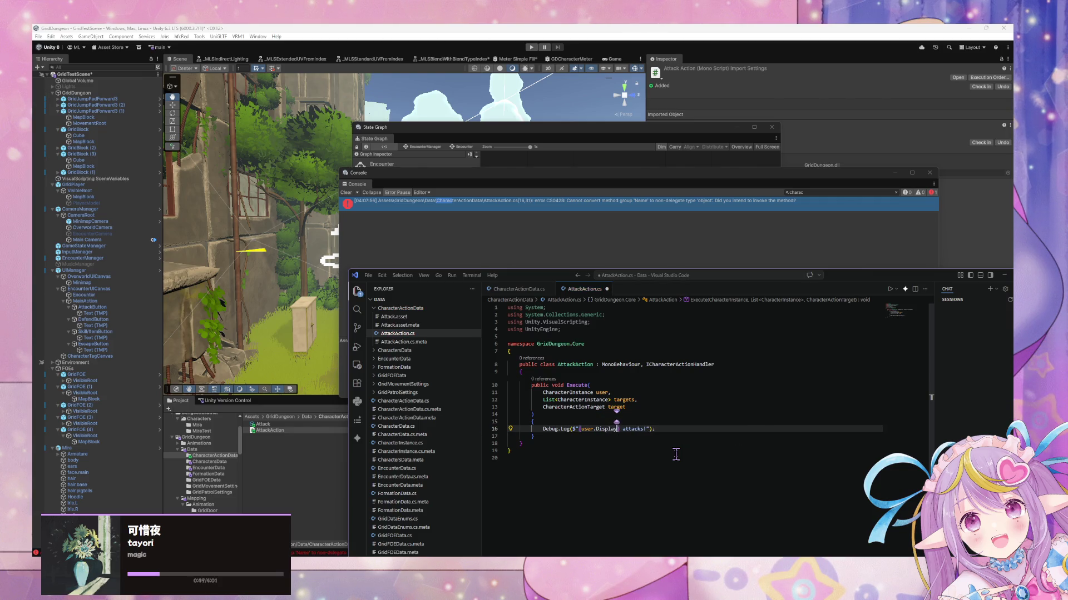
key(ctrl+s)
click(553, 259)
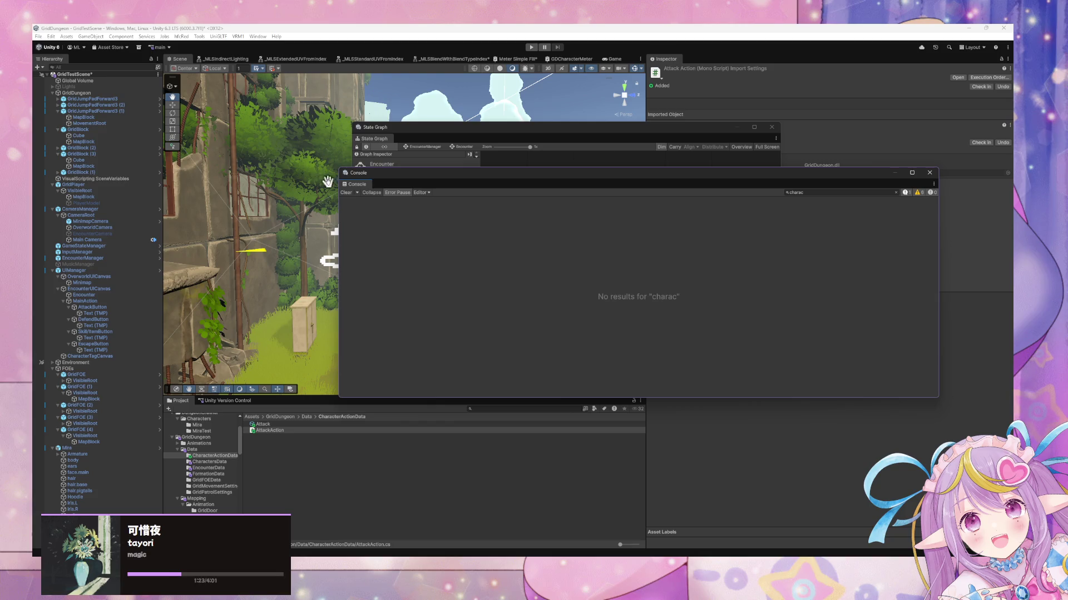
Step: Select the Attack asset to inspect Action Name Attack and target Enemy, then rearrange windows
click(233, 475)
click(282, 426)
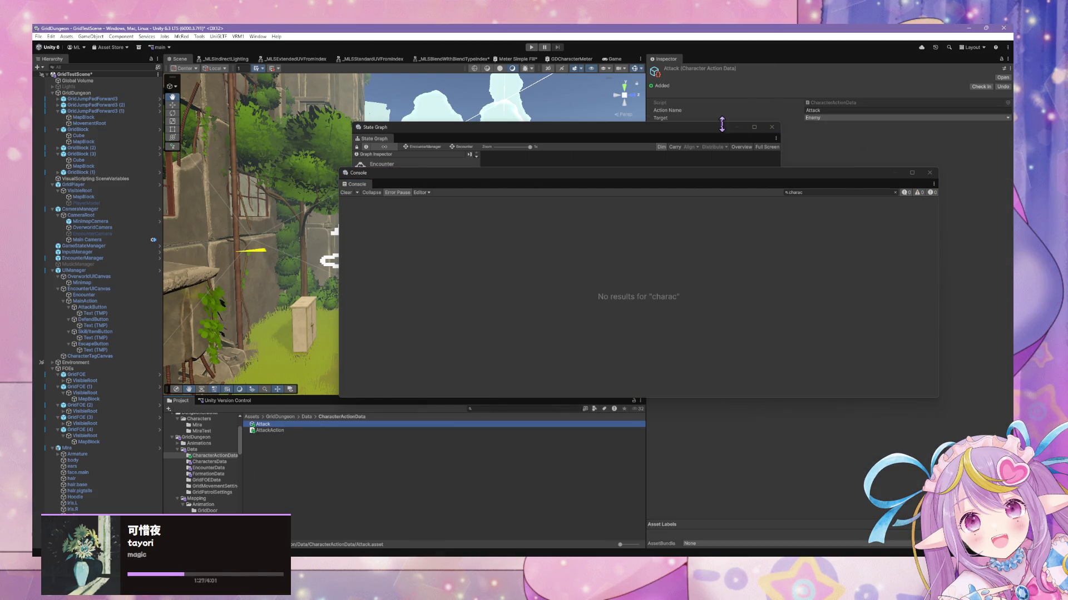
click(699, 131)
mouse_move(699, 131)
mouse_down()
mouse_move(799, 196)
mouse_move(777, 200)
mouse_move(745, 160)
mouse_up()
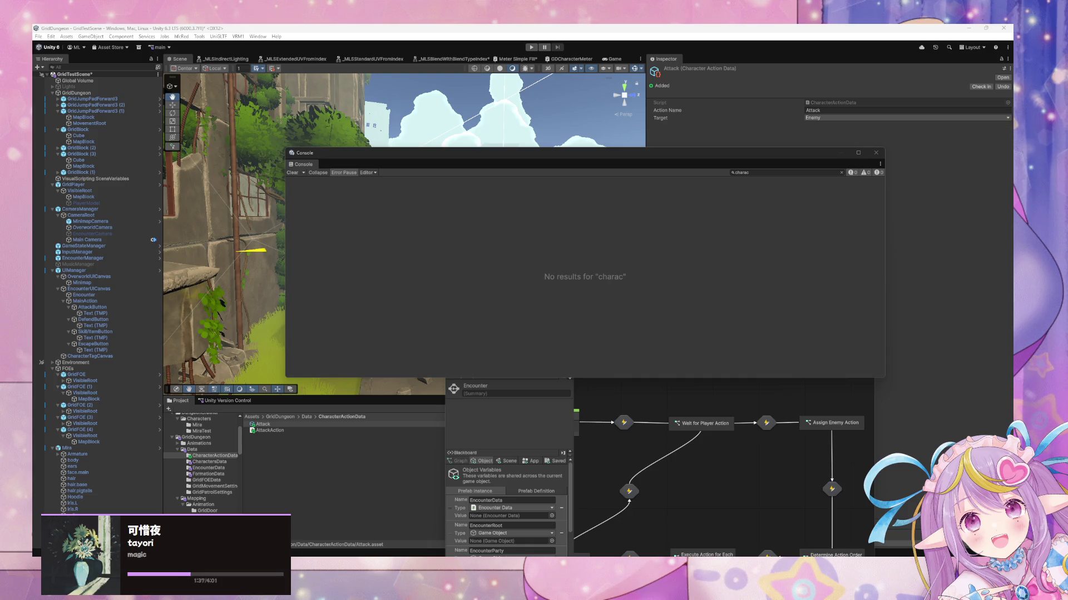
Step: Search Google in Firefox for 'scriptable object inspector supported types'
key(alt+Tab)
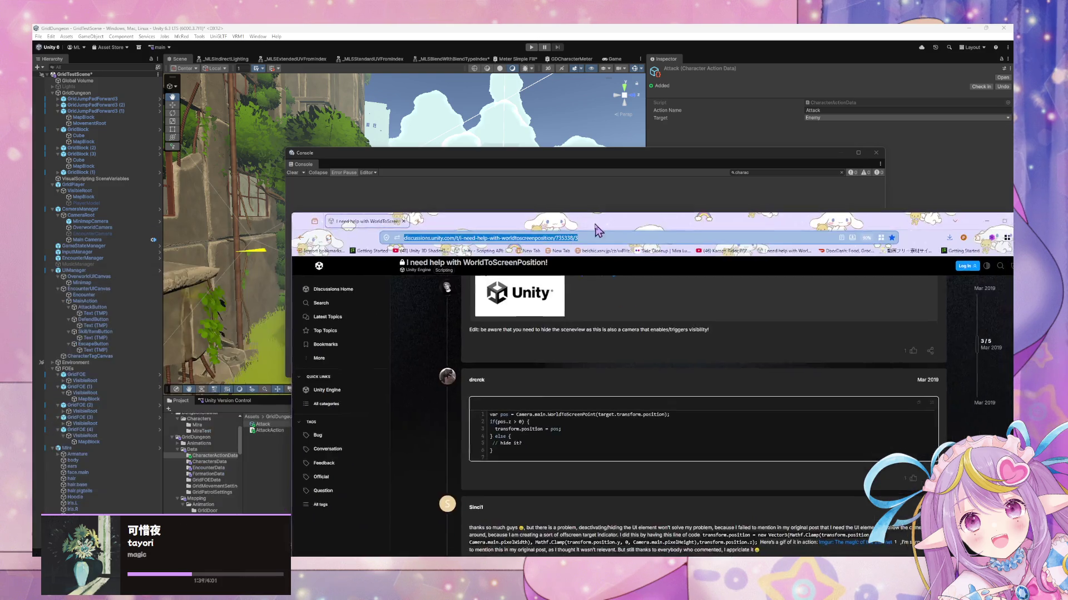
key(ctrl+l)
text(scra)
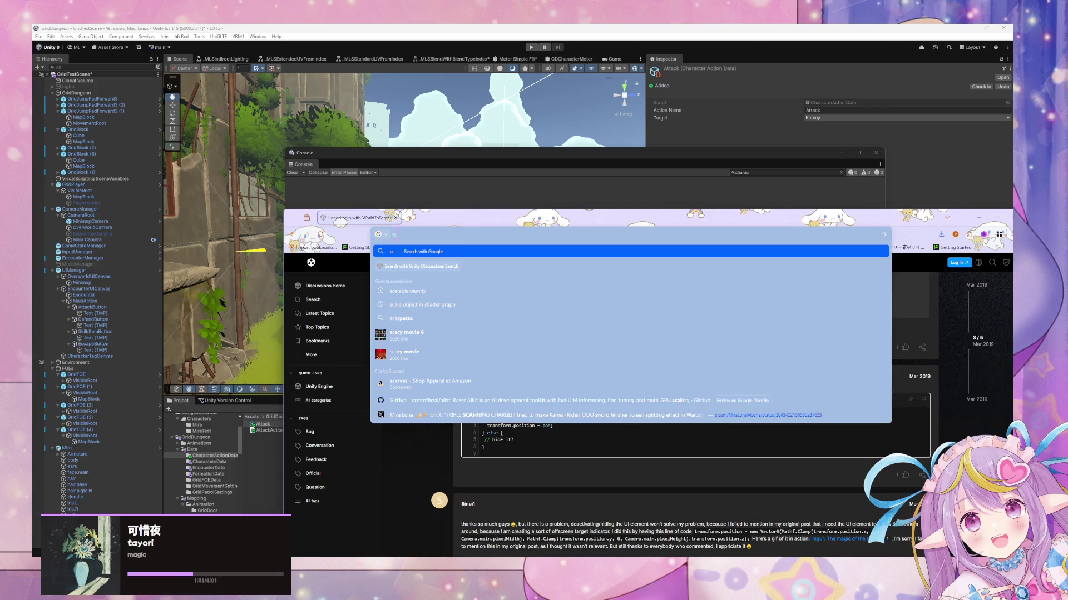
key(BackSpace)
text(i)
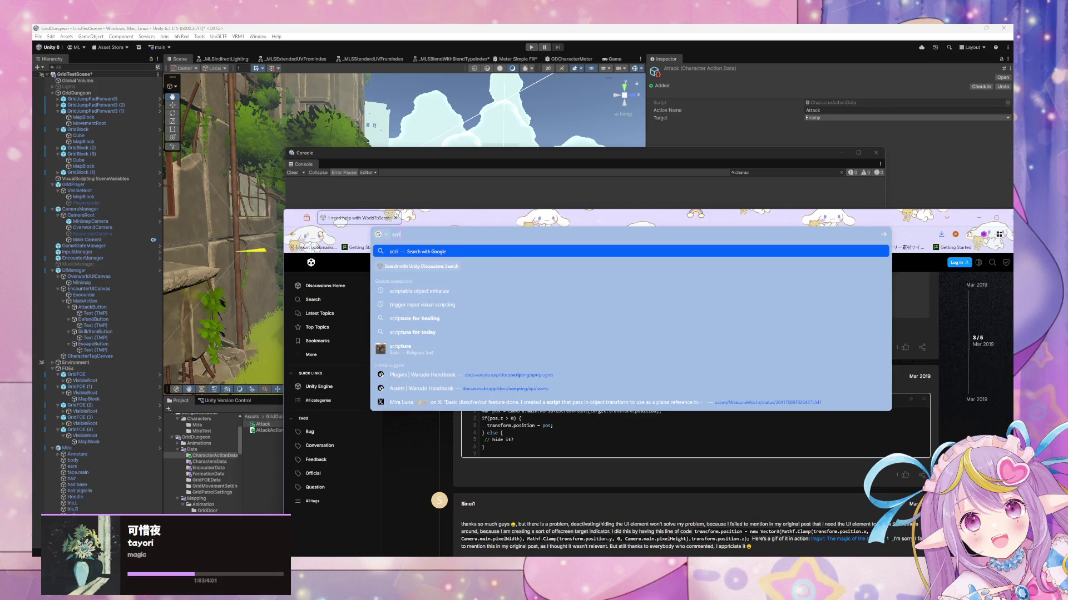
text(ptable ob)
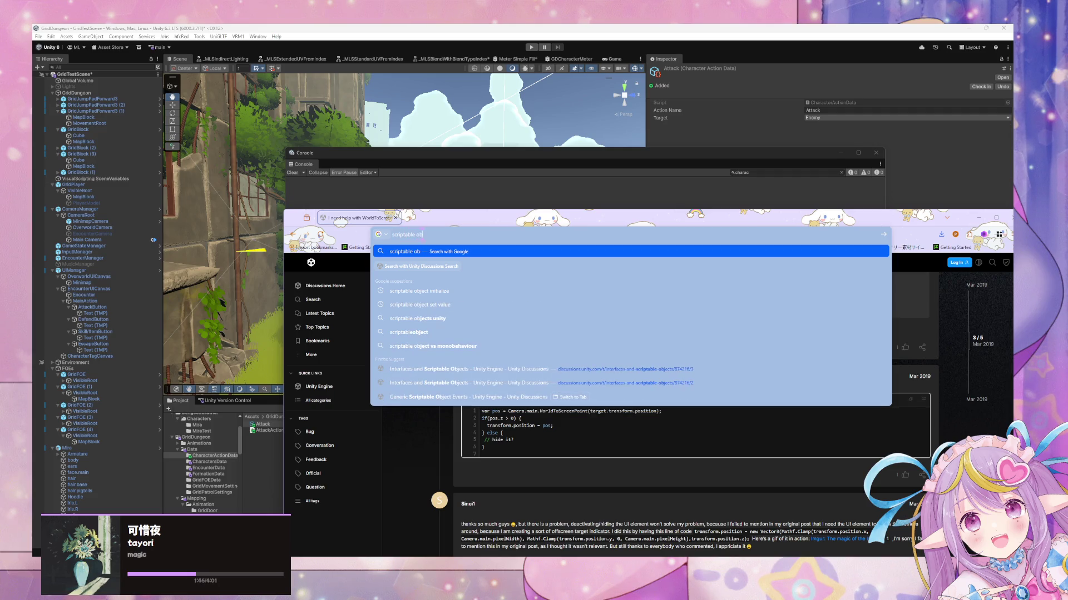
text(ject inspector)
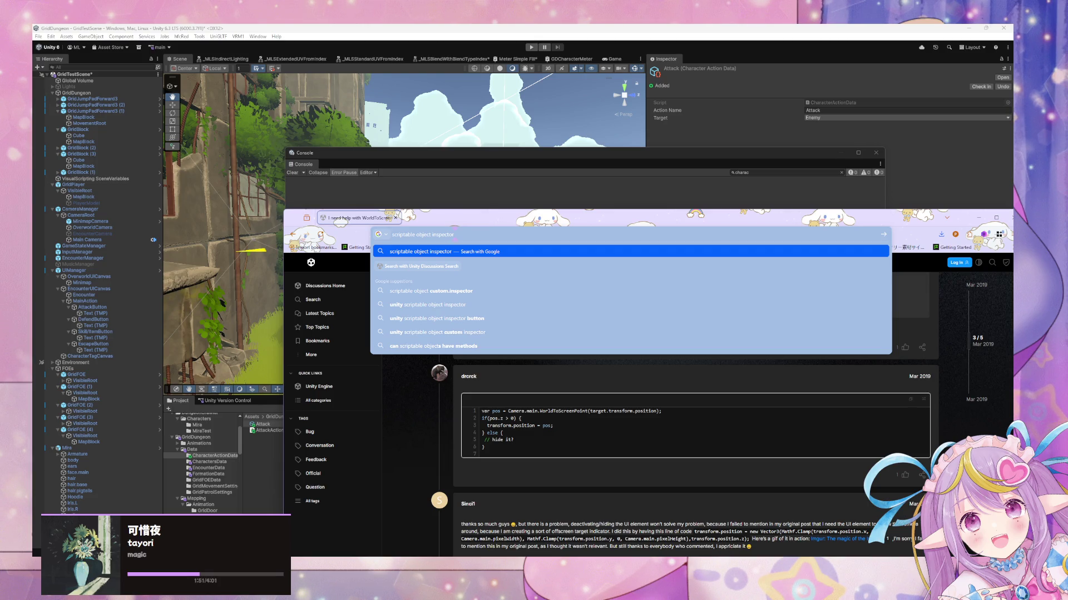
text( su)
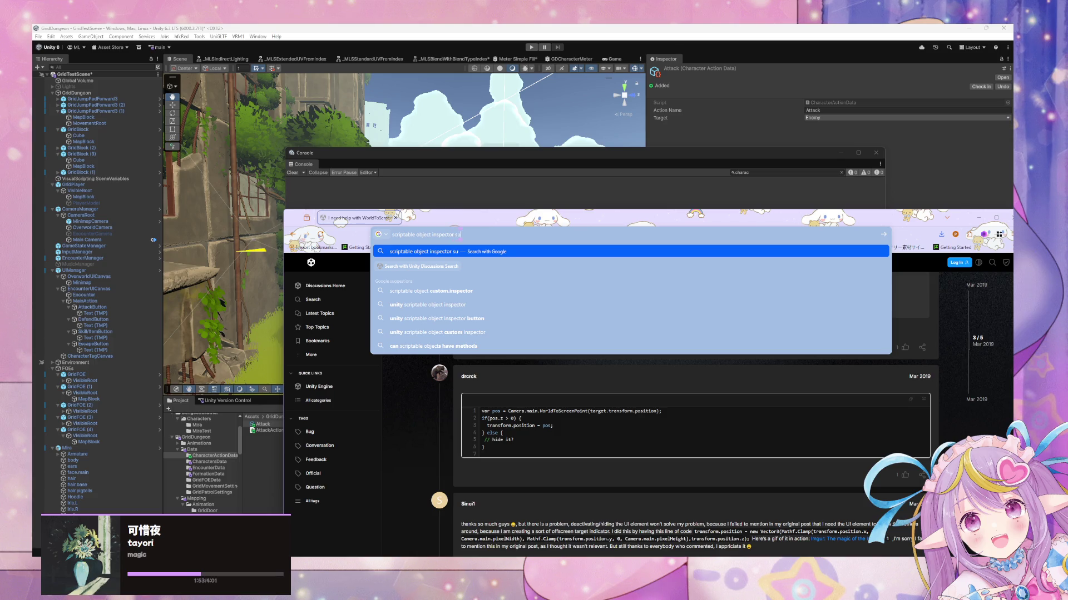
text(pported types)
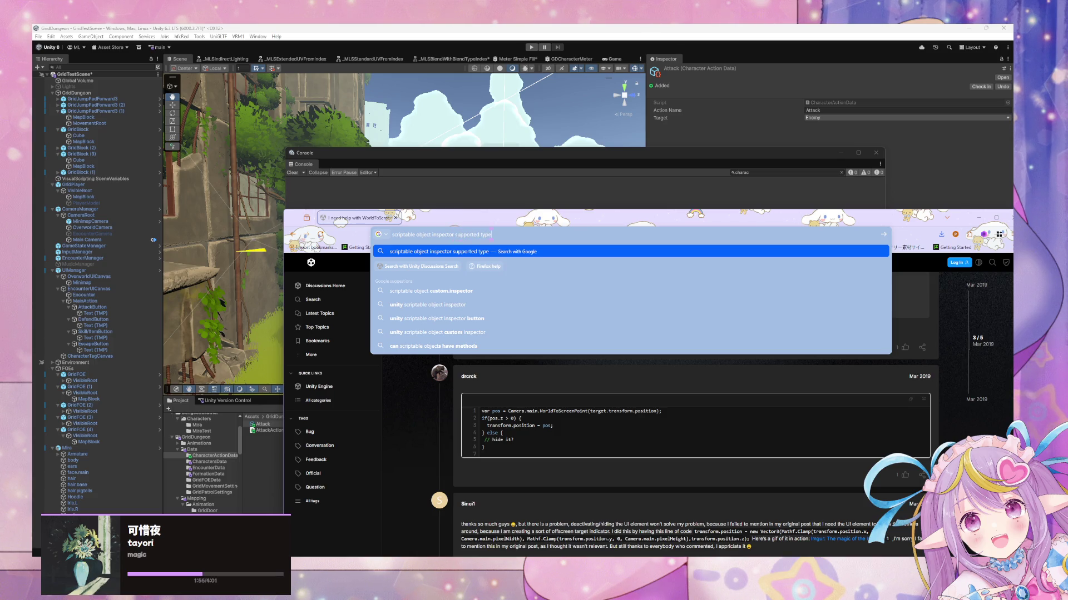
key(Return)
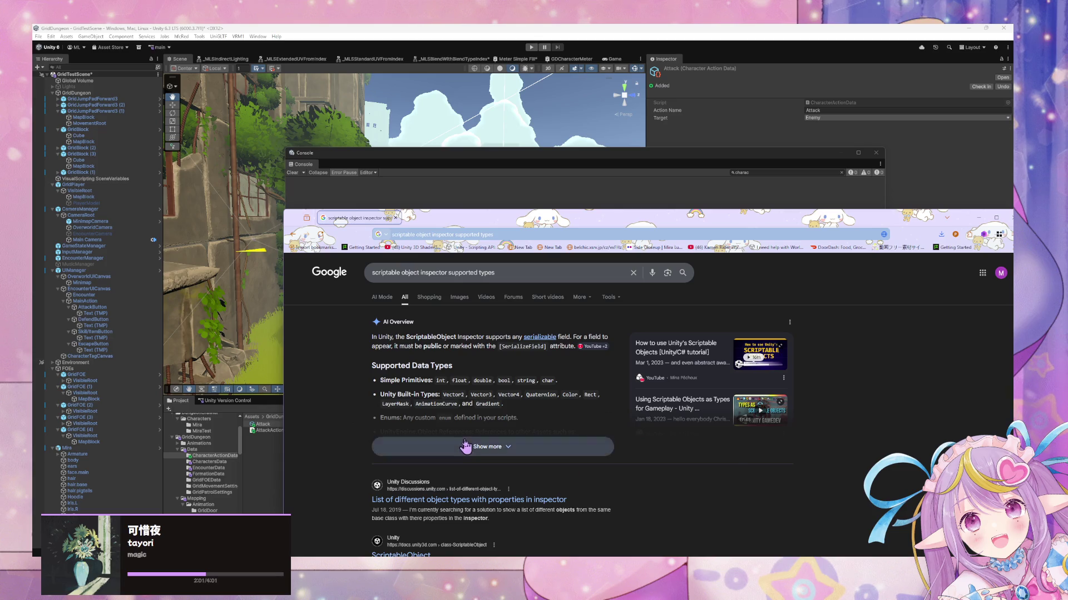
Step: Expand the AI overview and read its list of Inspector-supported field types
click(434, 446)
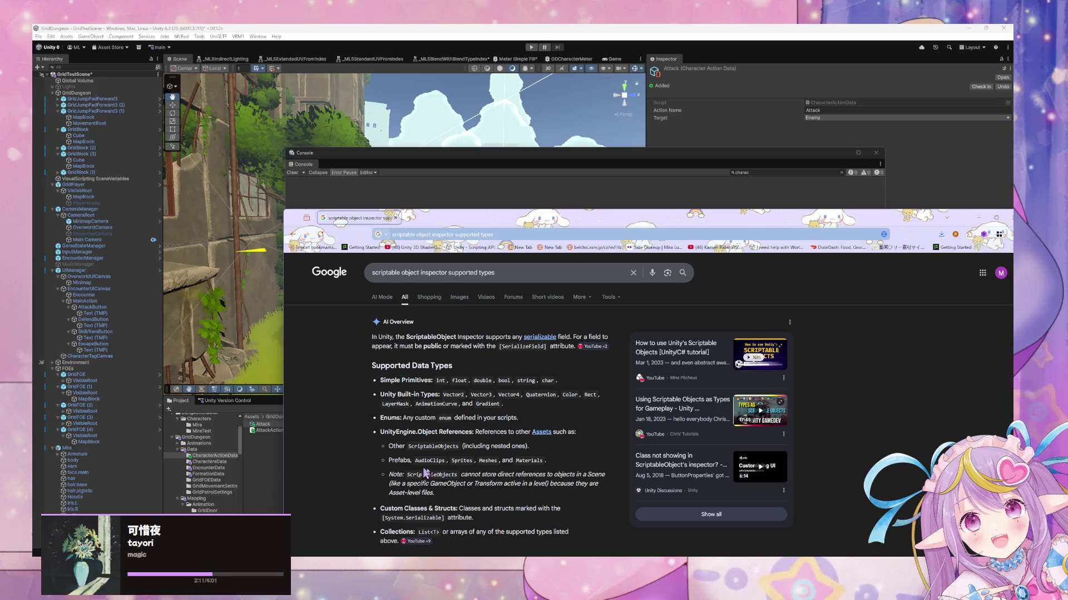
scroll(376, 375, down, 3)
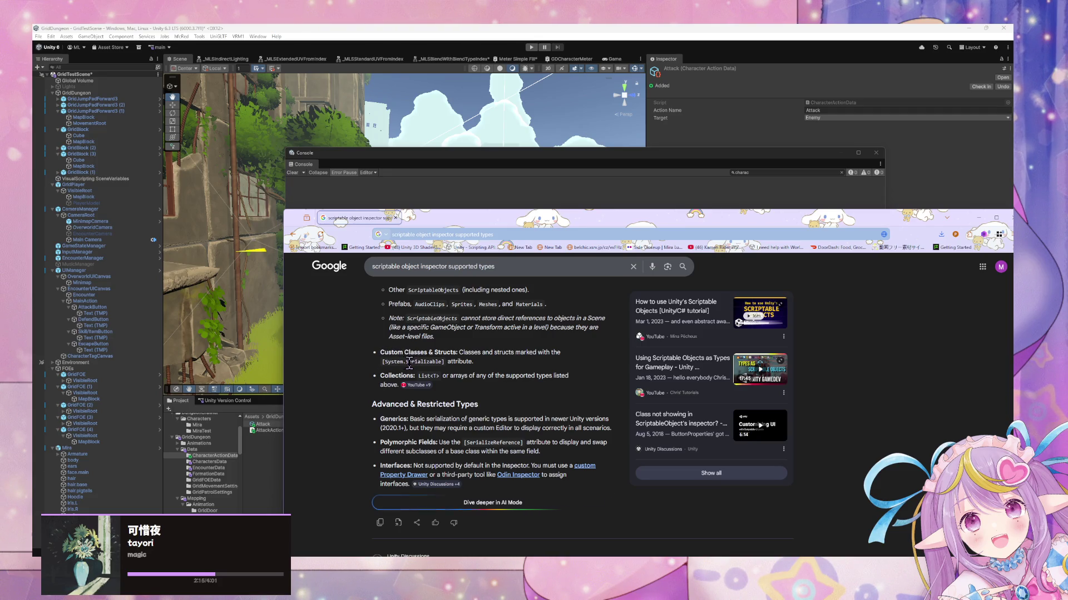
scroll(407, 363, up, 2)
drag(403, 396, 457, 398)
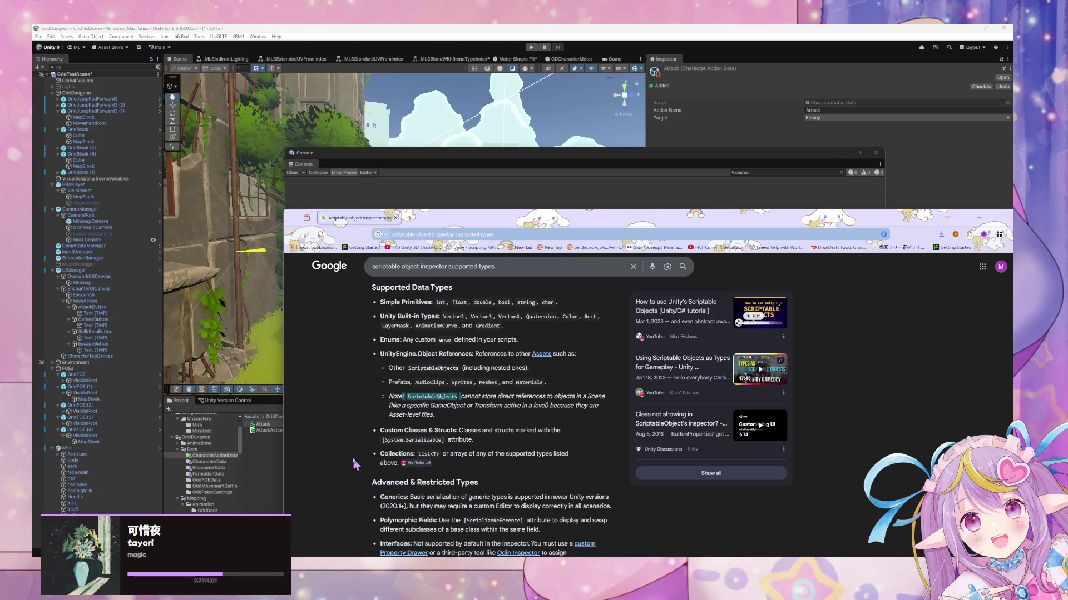
right_click(270, 452)
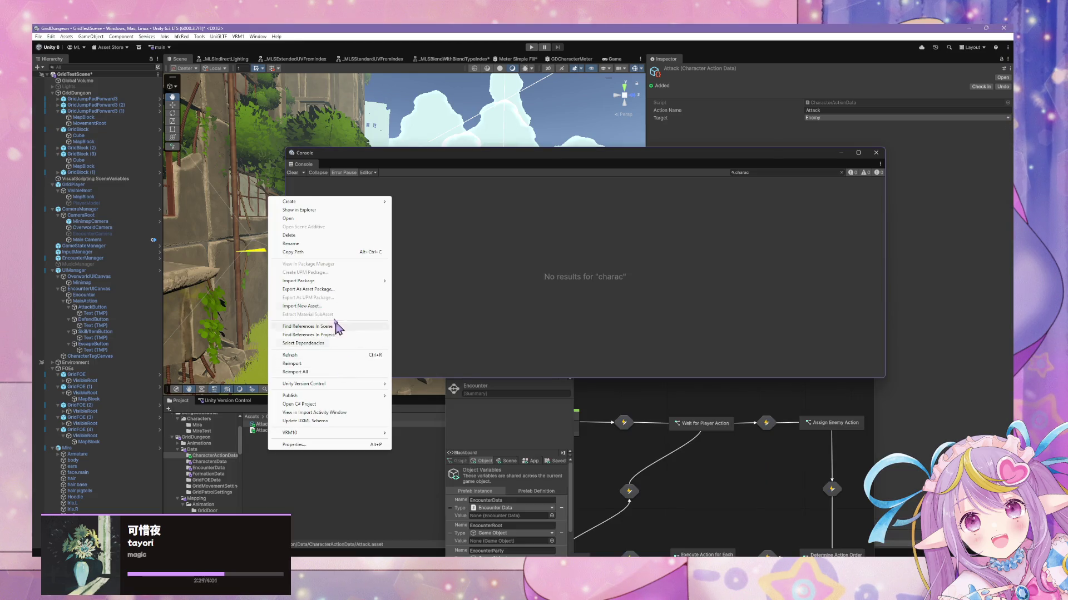
mouse_move(301, 203)
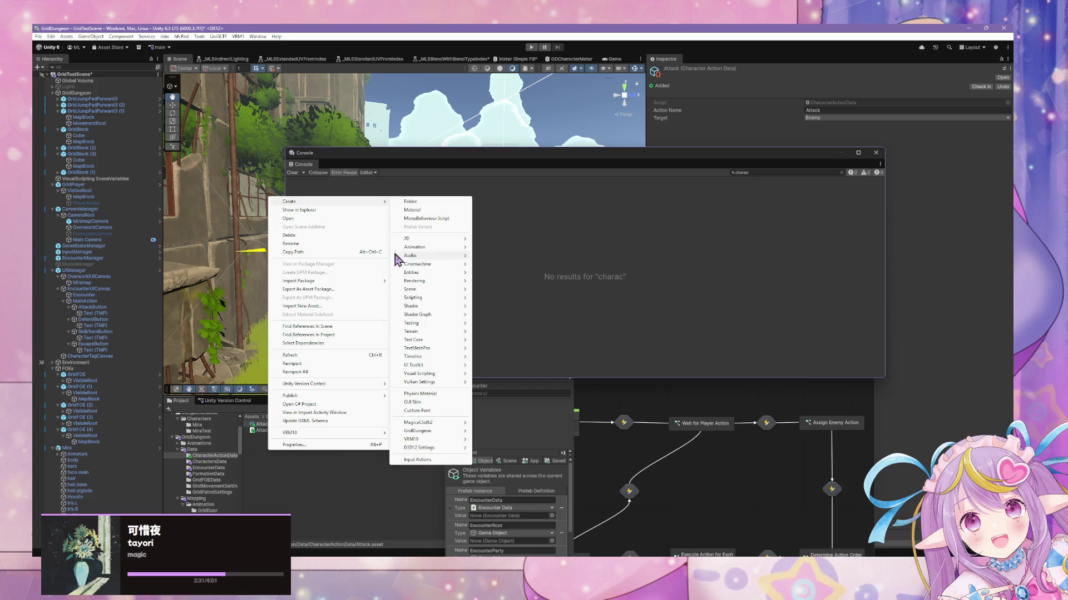
mouse_move(428, 325)
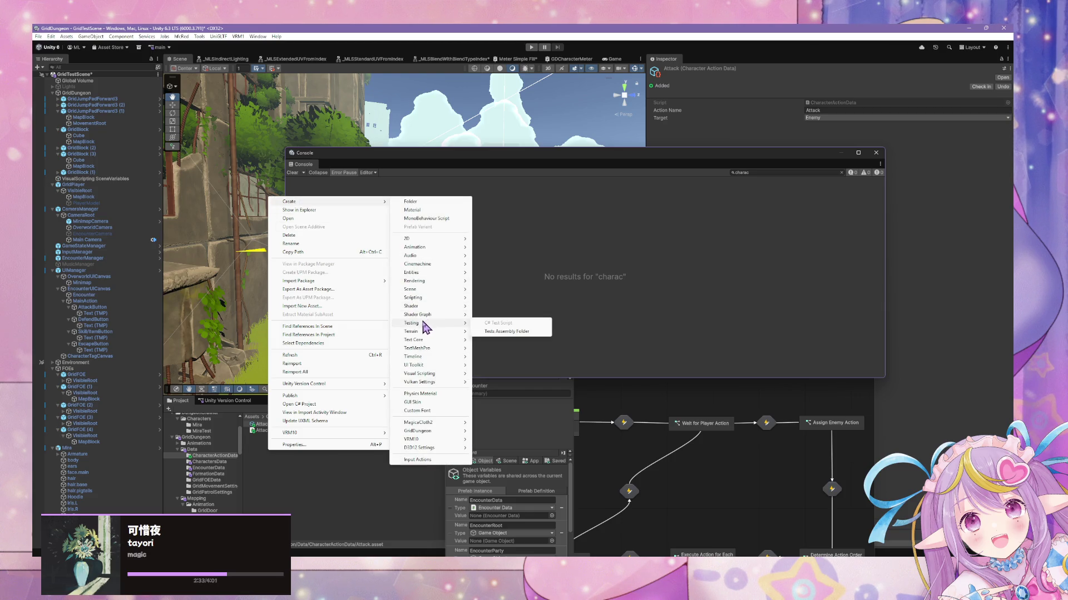
mouse_move(431, 381)
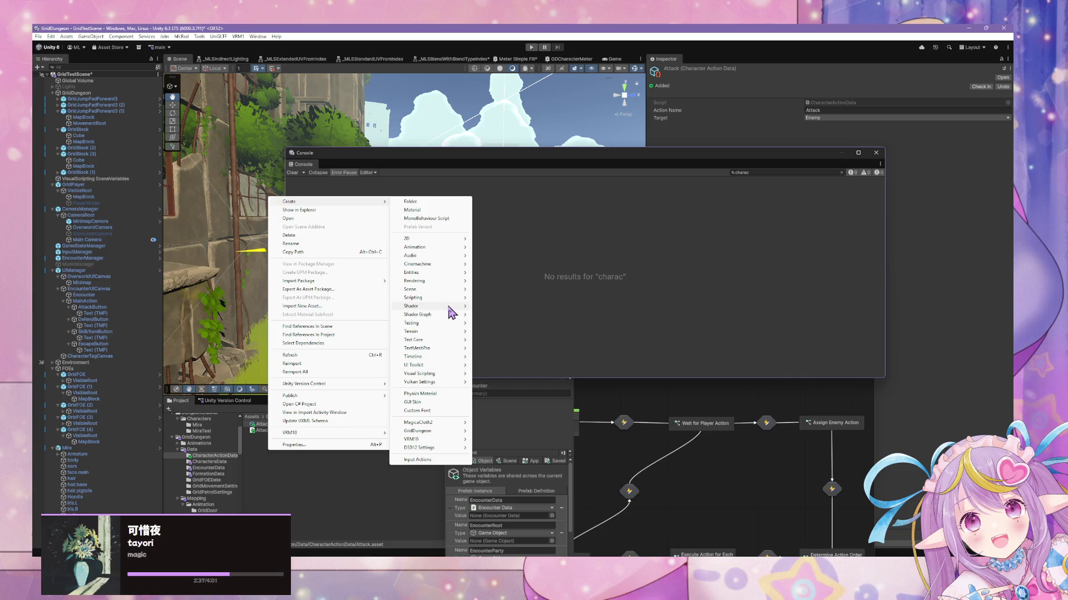
mouse_move(450, 305)
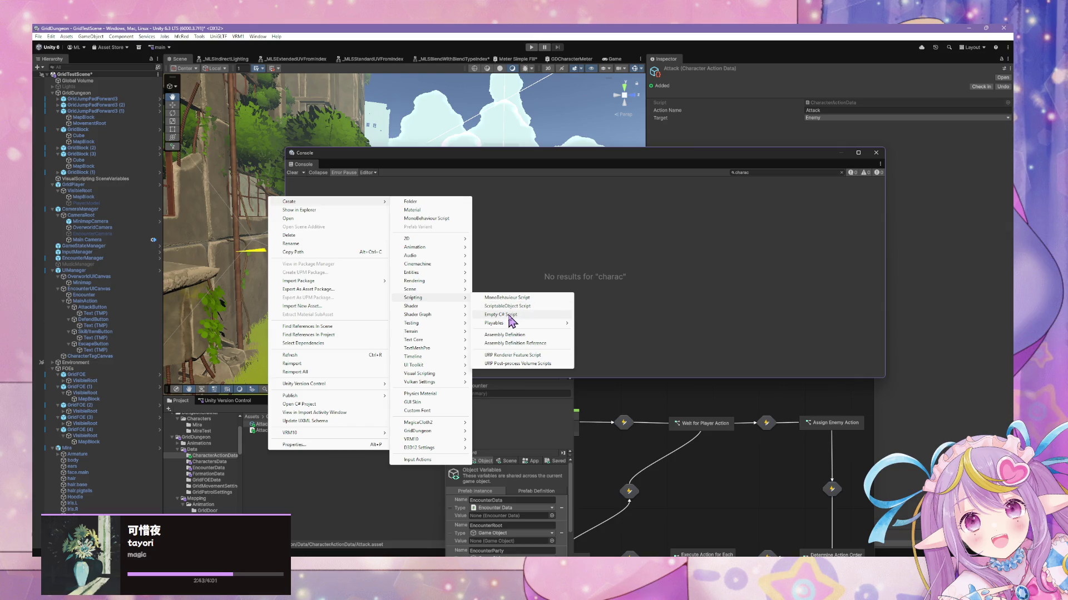
mouse_move(509, 326)
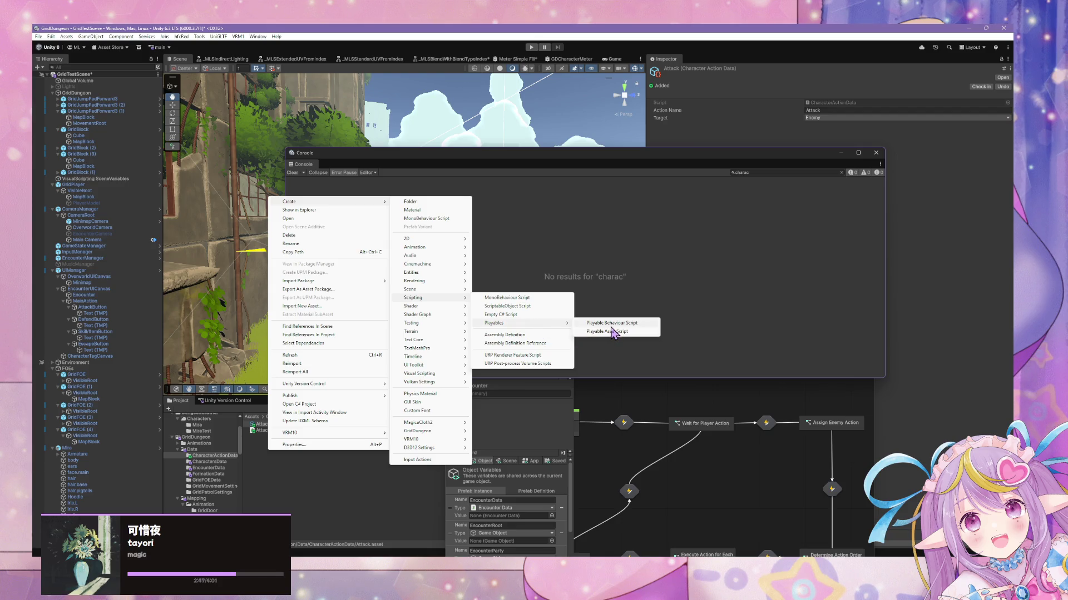
click(473, 556)
click(473, 528)
click(526, 236)
text(playable)
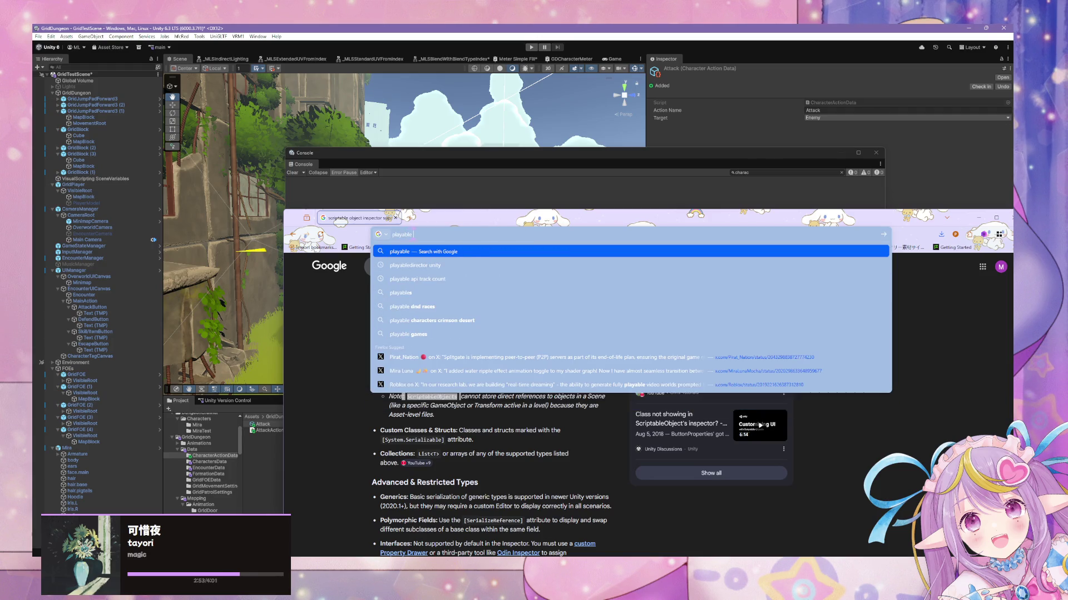
text( asset)
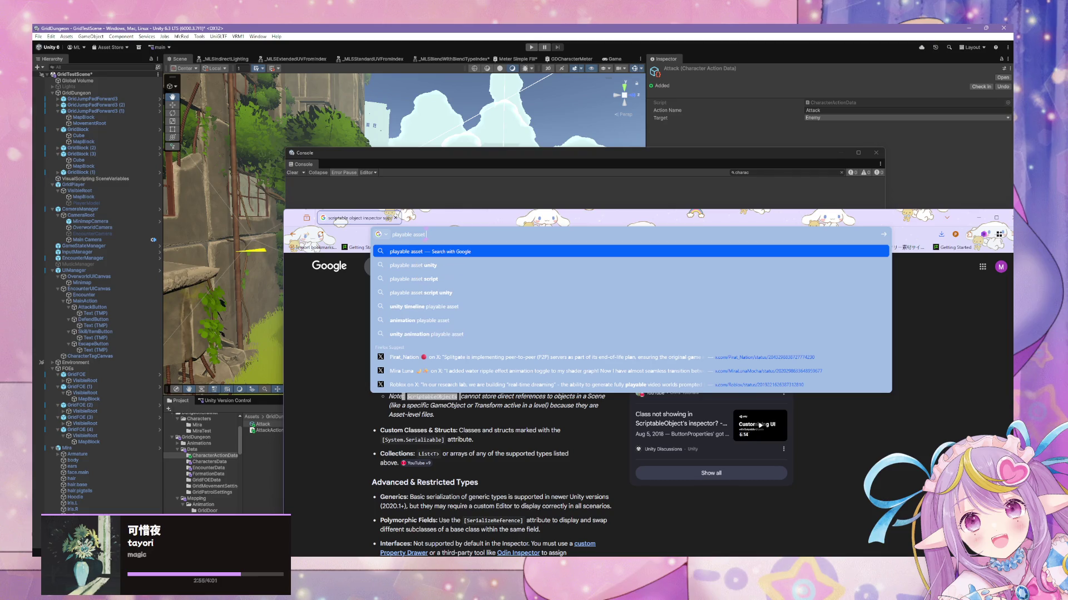
text( unity)
Step: Search 'playable asset unity' and read the Scripting API: PlayableAsset page
key(Return)
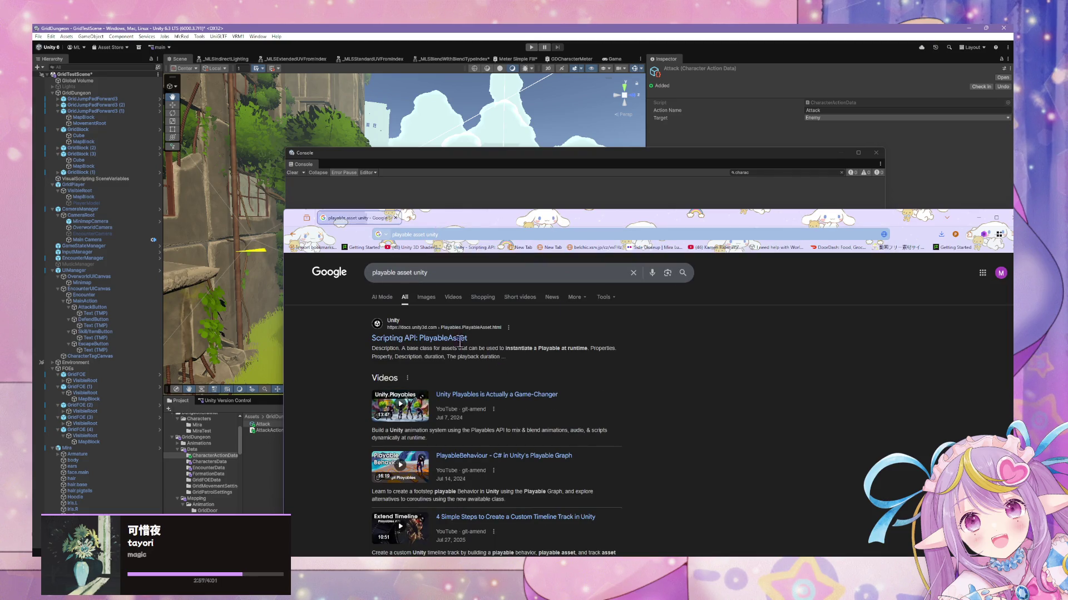
click(428, 345)
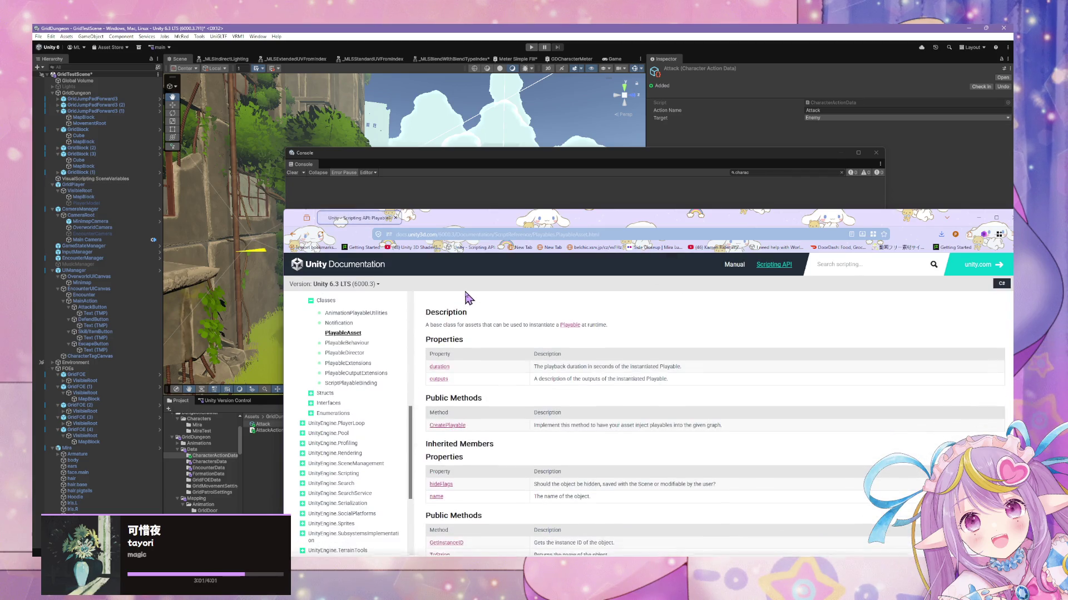
scroll(470, 303, up, 1)
scroll(471, 306, down, 5)
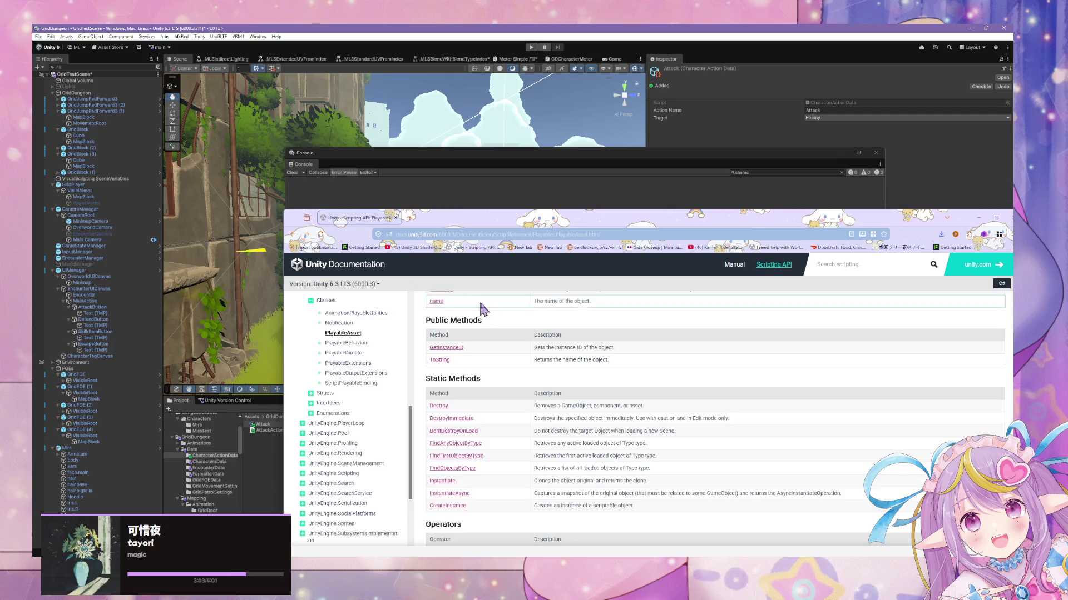
scroll(467, 306, down, 5)
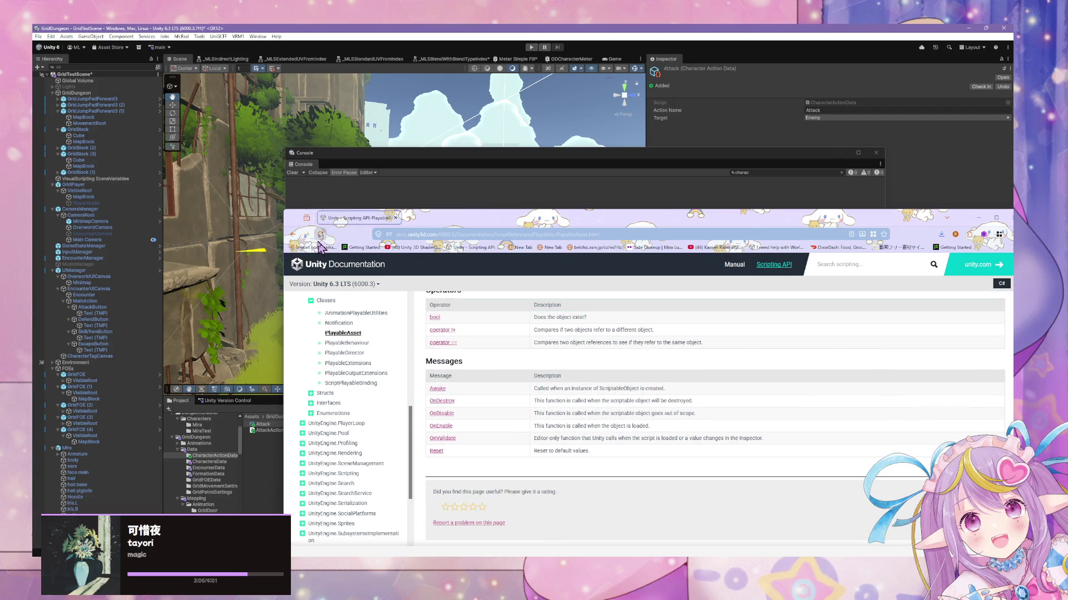
Step: Check the PlayableBehaviour page, return to the search results, then bring back AttackAction.cs
click(355, 344)
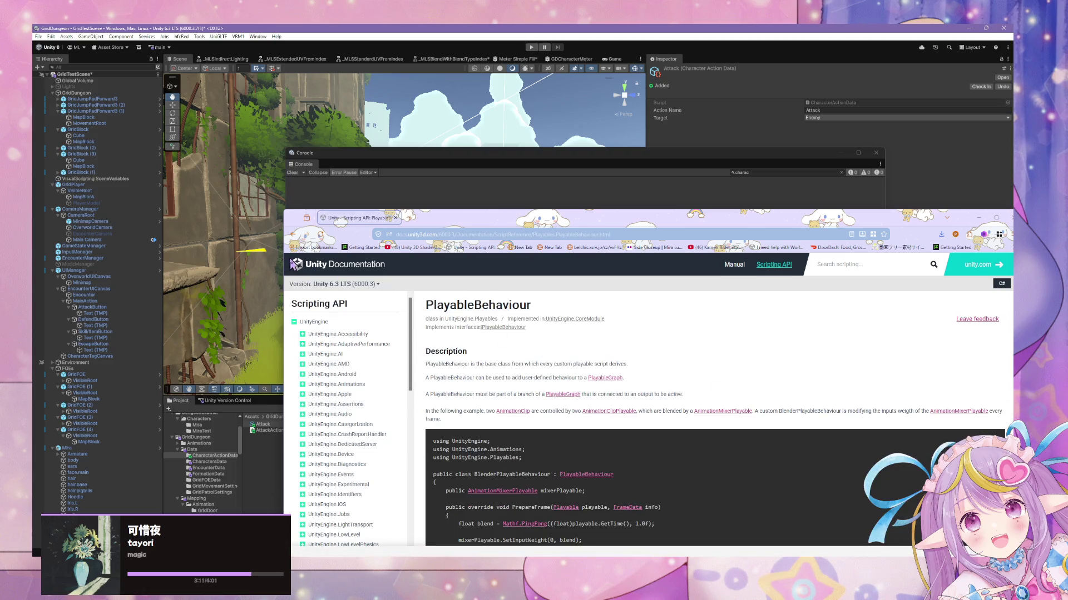
click(292, 236)
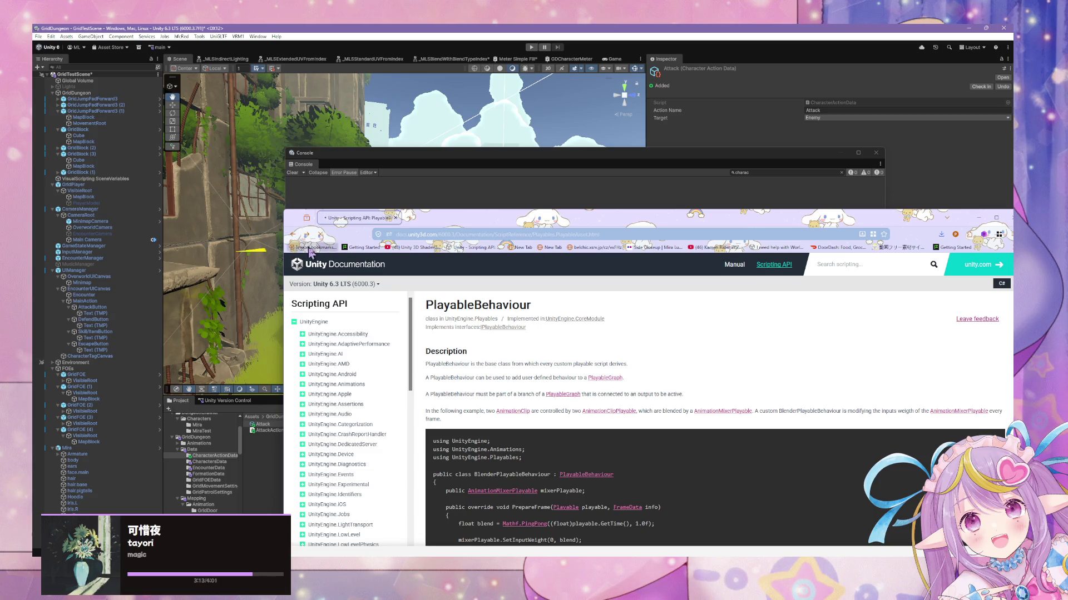
click(293, 236)
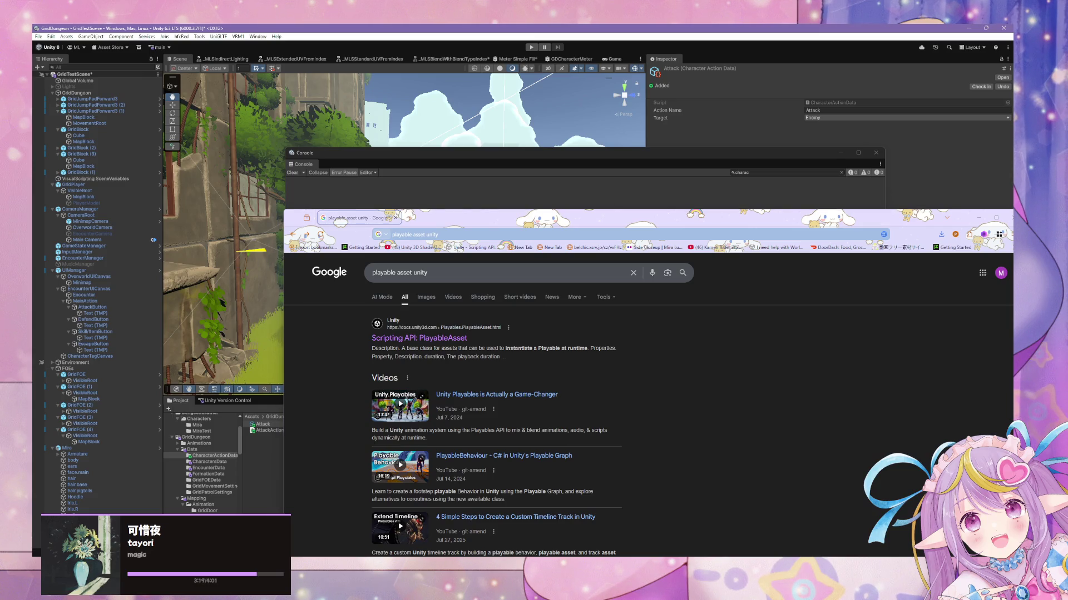
key(alt+Tab)
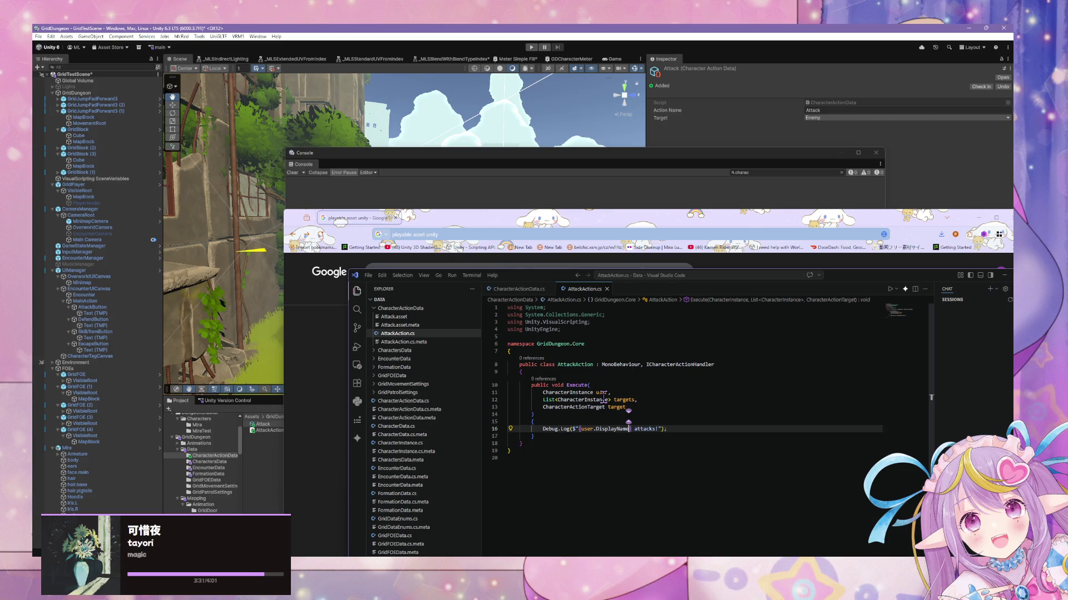
Step: Search Google in a new tab for 'instantiate class from string c#'
click(407, 219)
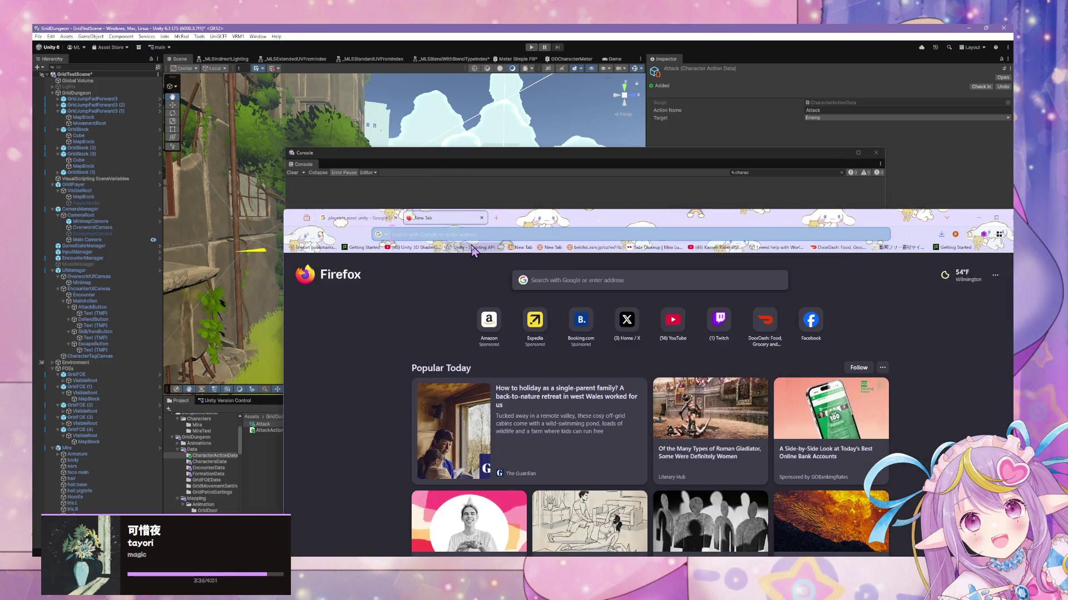
text(instantiat)
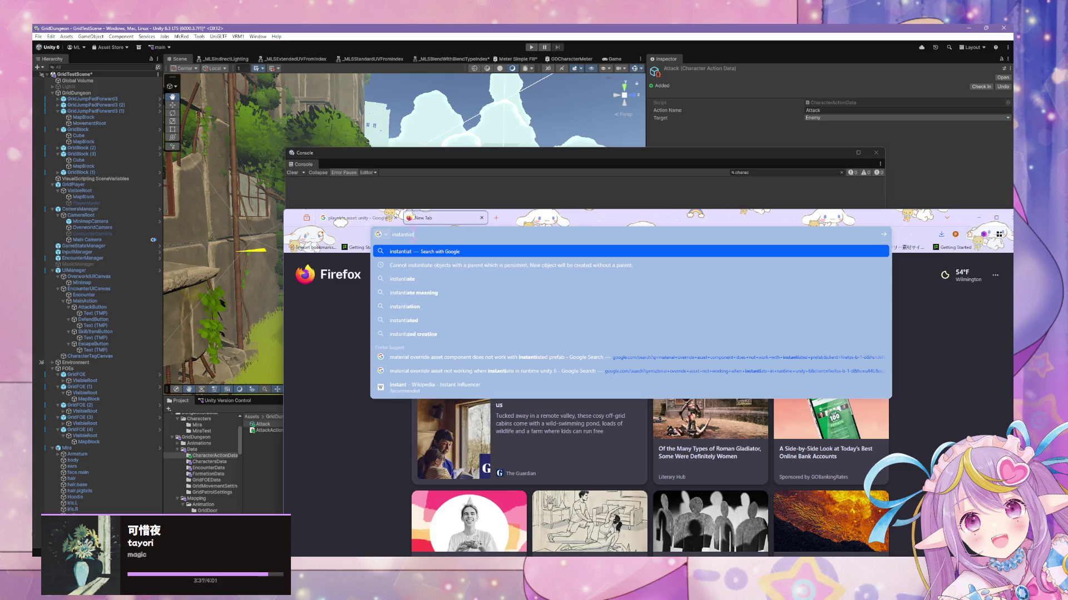
text(e class from)
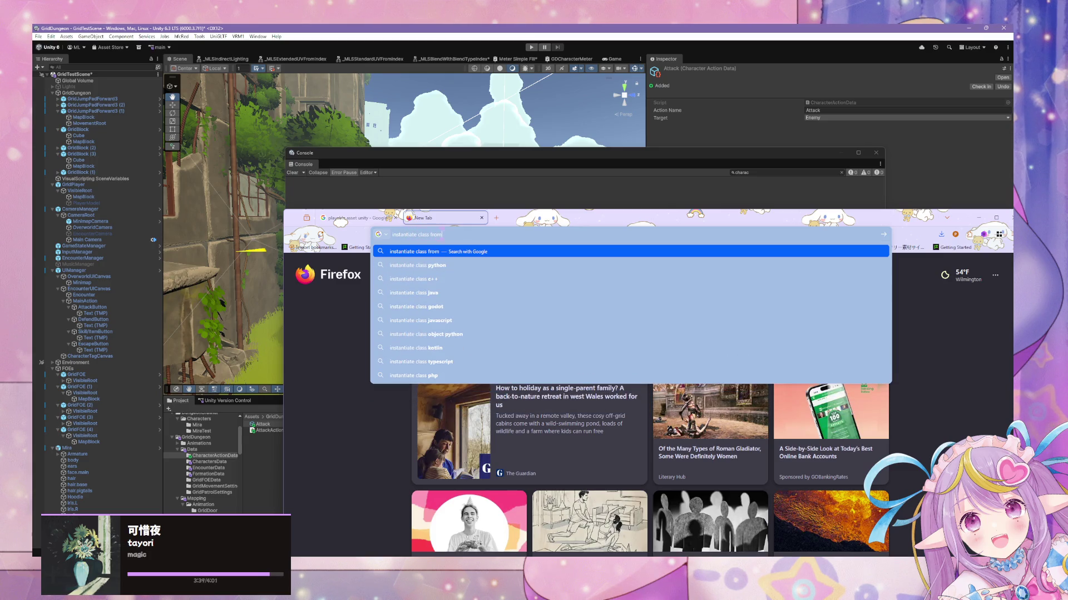
text( string c#)
key(Return)
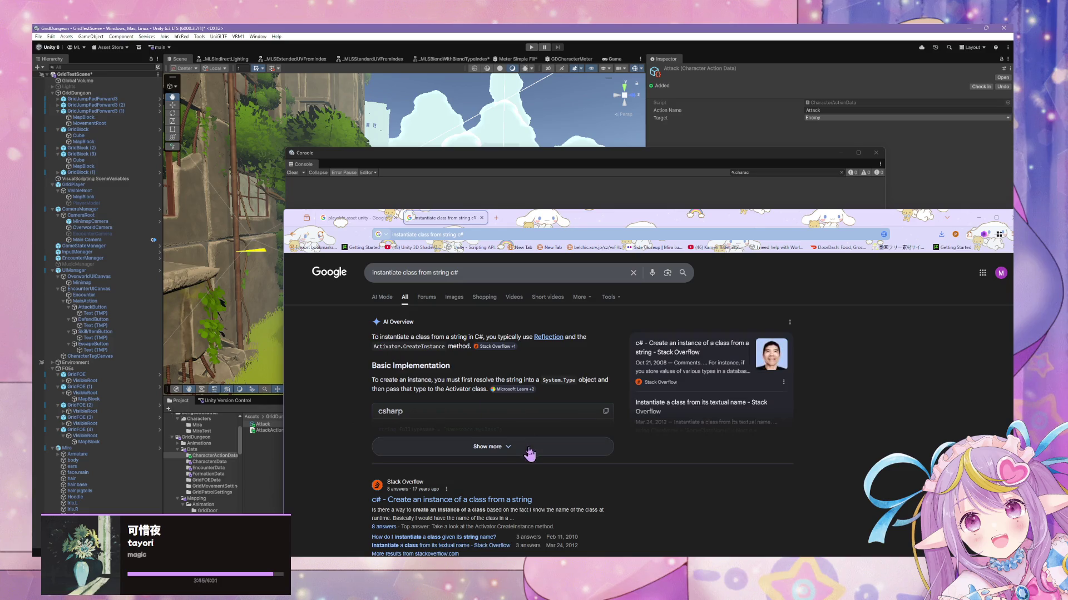
Step: Read the expanded AI overview on Type.GetType and Activator.CreateInstance, then return to AttackAction.cs
click(533, 448)
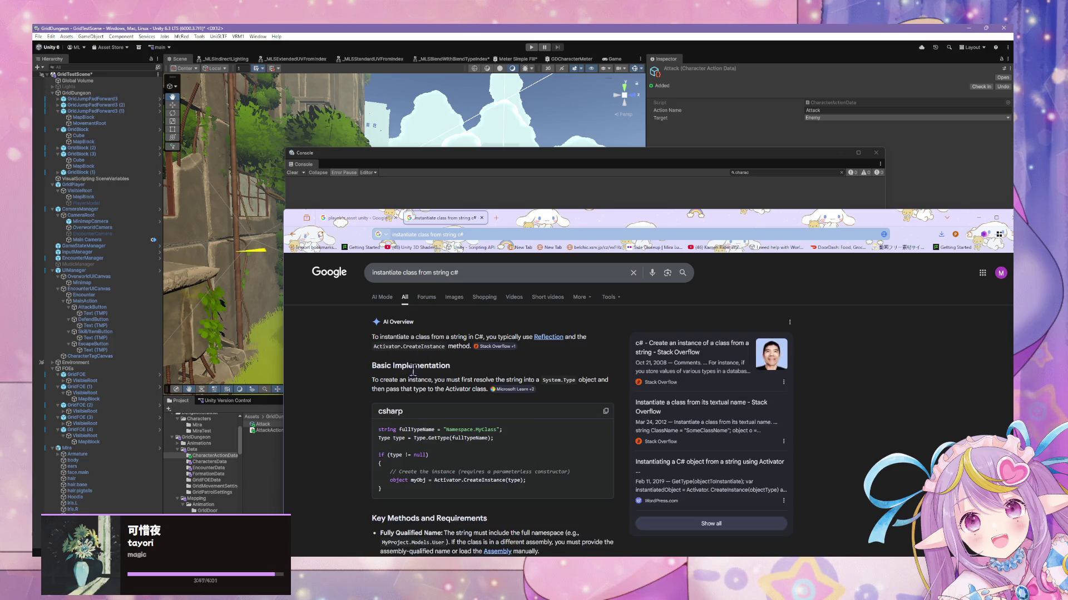
mouse_move(398, 429)
mouse_down()
mouse_move(501, 445)
mouse_move(378, 429)
mouse_up()
click(504, 450)
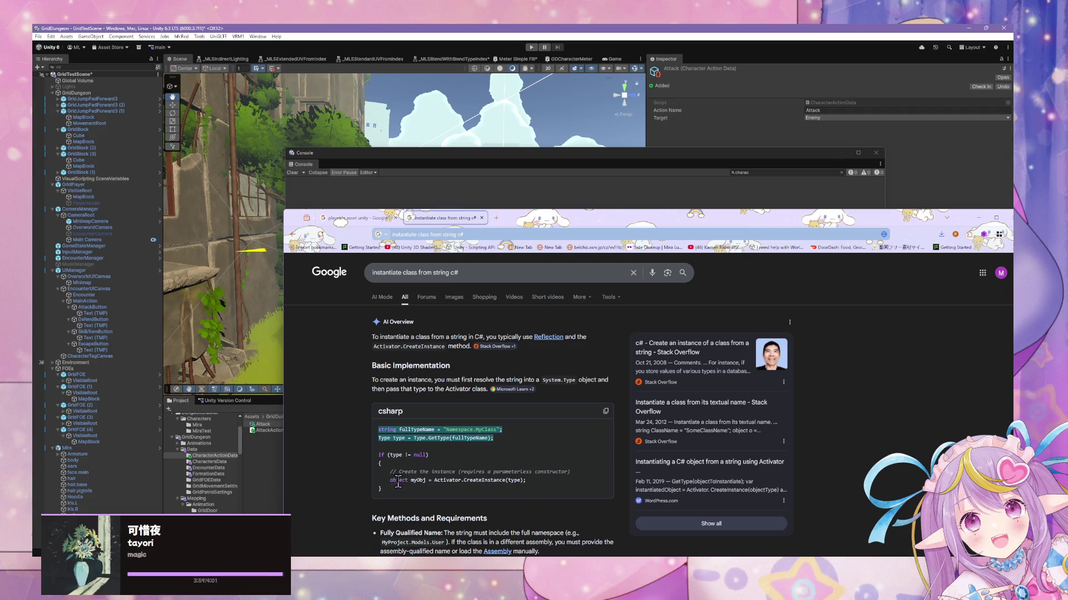
scroll(367, 397, down, 2)
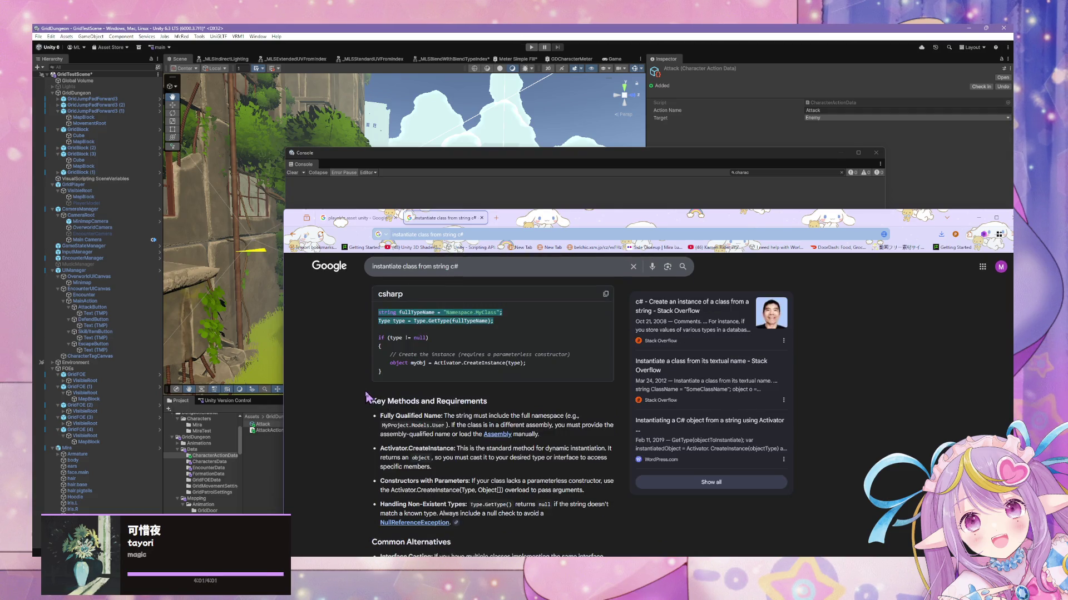
key(alt+Tab)
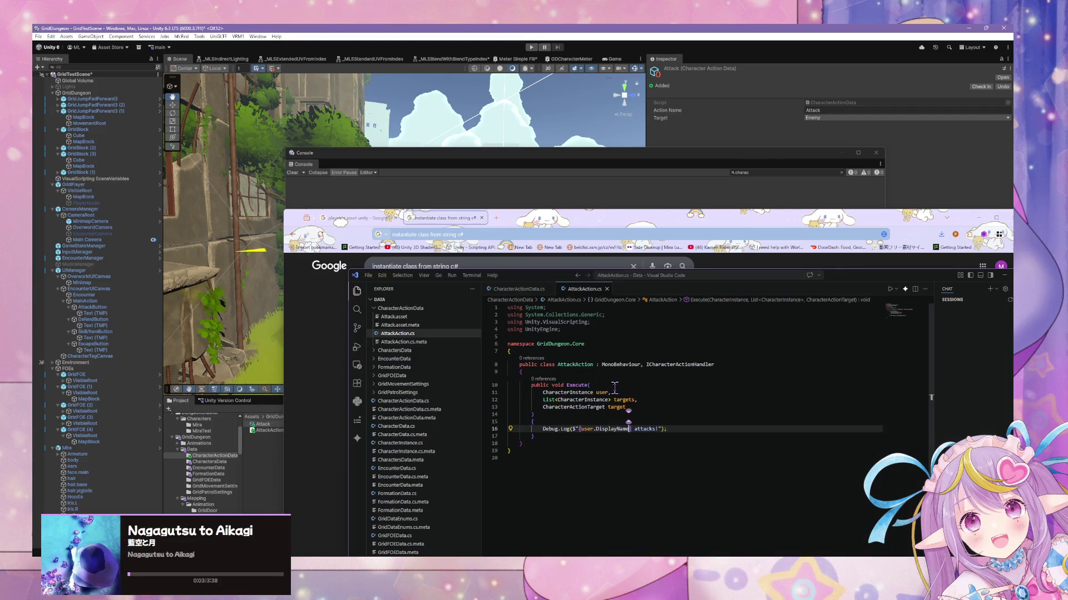
Step: Rename the AttackAction script asset to Action_Attack and open it in VS Code
click(258, 431)
click(287, 431)
click(290, 430)
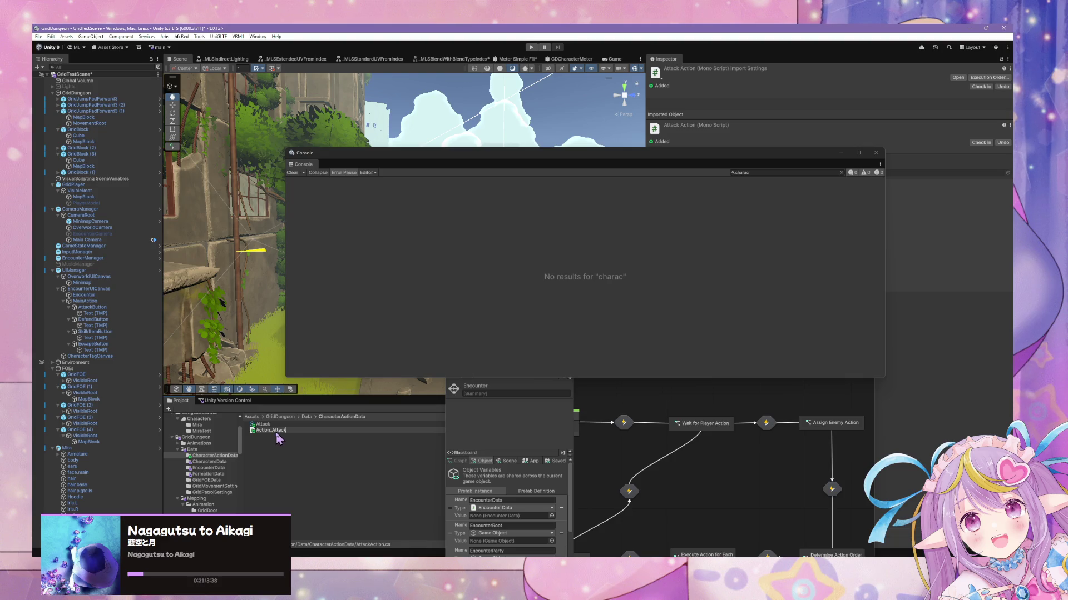
key(Return)
double_click(305, 425)
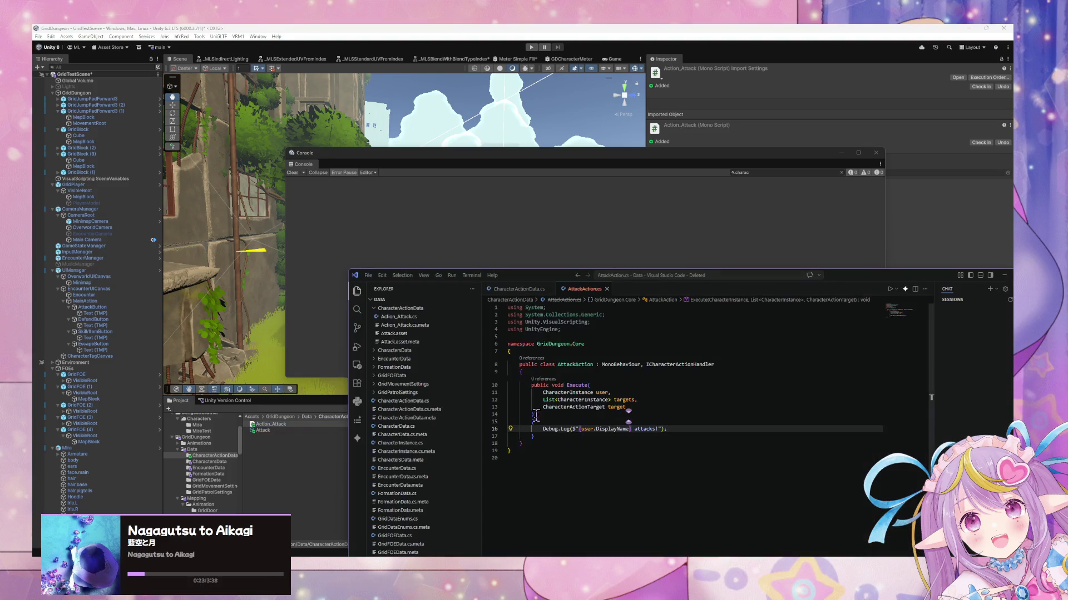
click(517, 289)
Step: Review CharacterActionData.cs around the ICharacterActionHandler ActionHandler field on line 29
scroll(600, 402, down, 10)
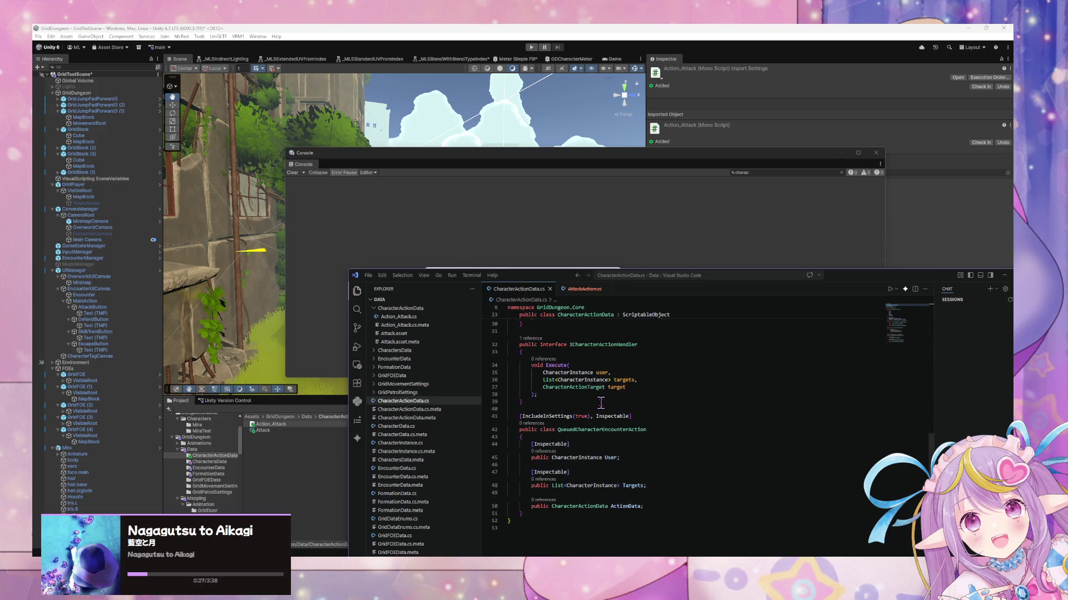
scroll(651, 377, up, 10)
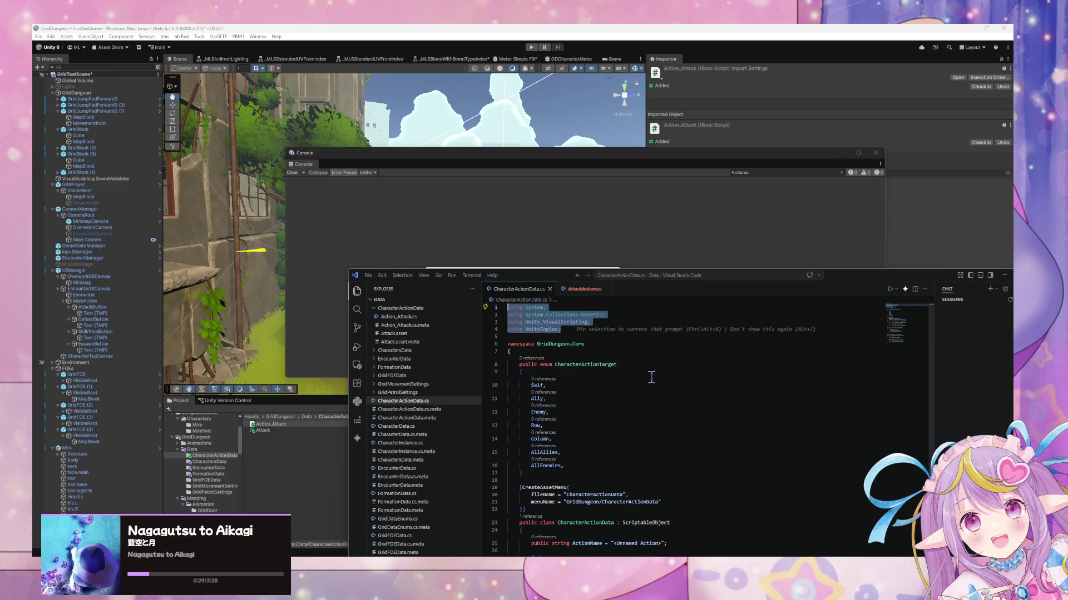
scroll(652, 378, down, 2)
scroll(645, 378, down, 3)
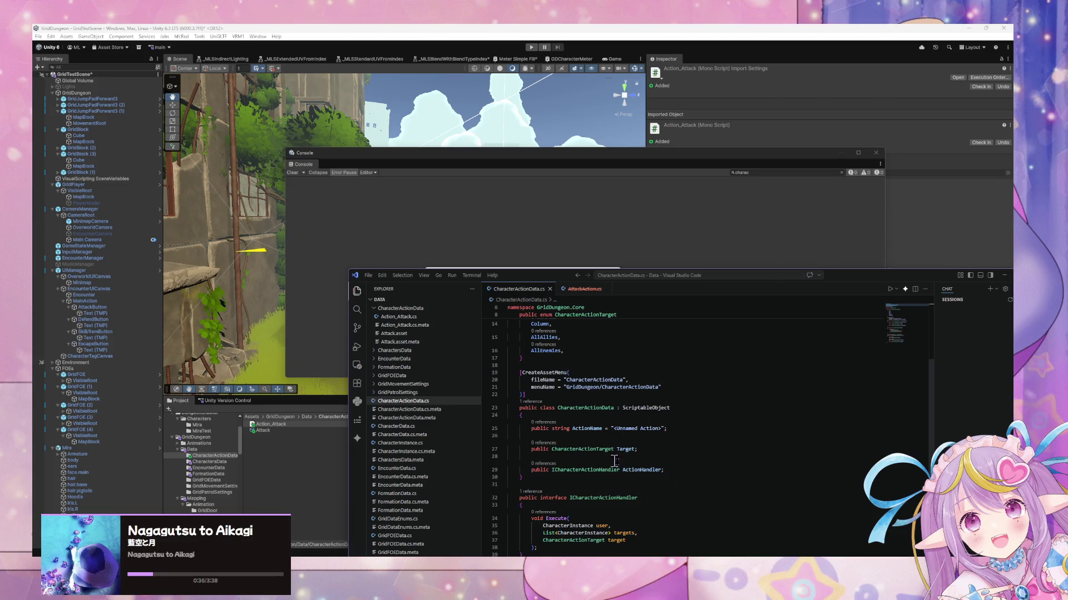
click(601, 470)
scroll(628, 467, down, 4)
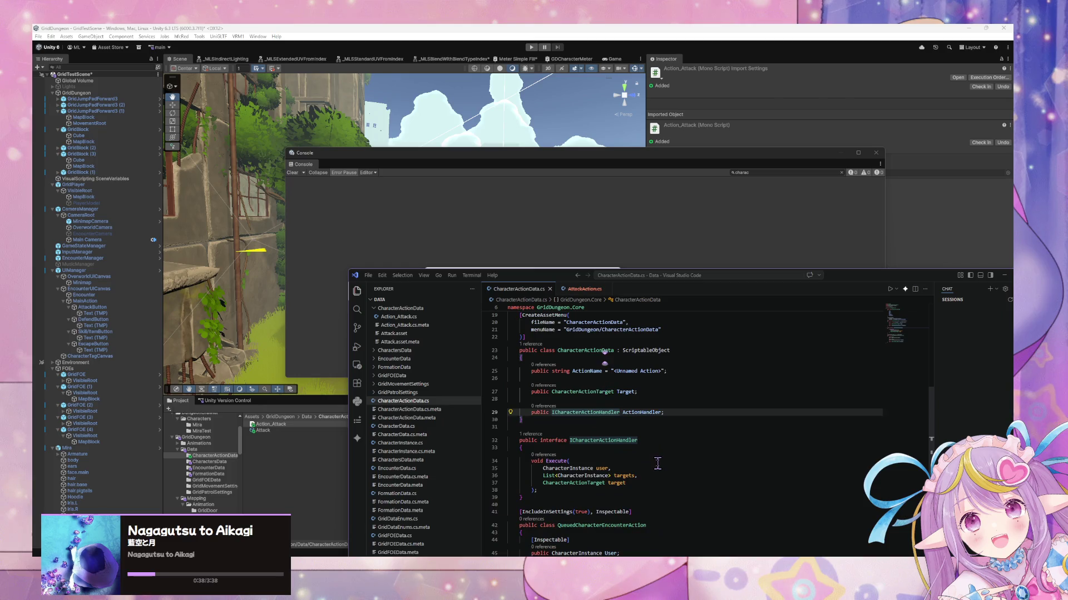
scroll(657, 465, down, 1)
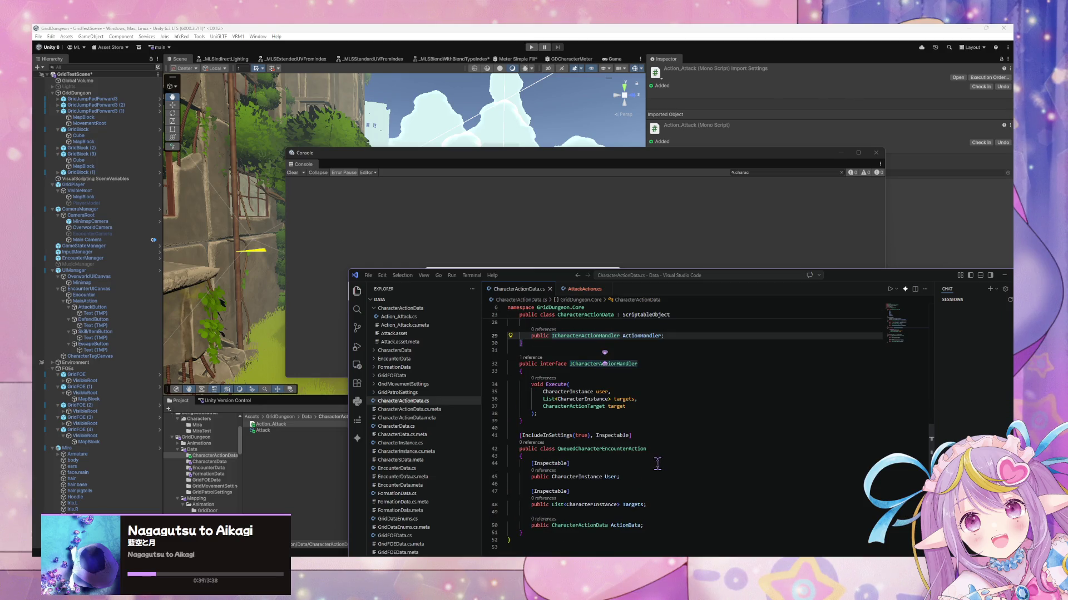
scroll(657, 465, up, 3)
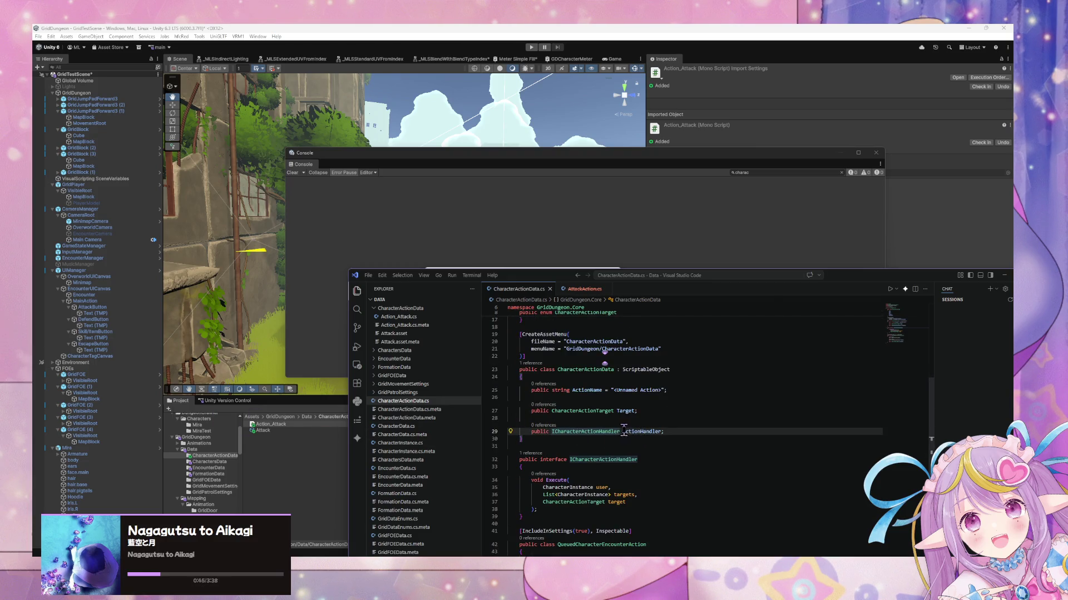
scroll(671, 430, up, 1)
Step: Replace line 29 with 'string ActionHandlerName;', dropping a trial "AttackAction" default, and save
drag(664, 451, 551, 450)
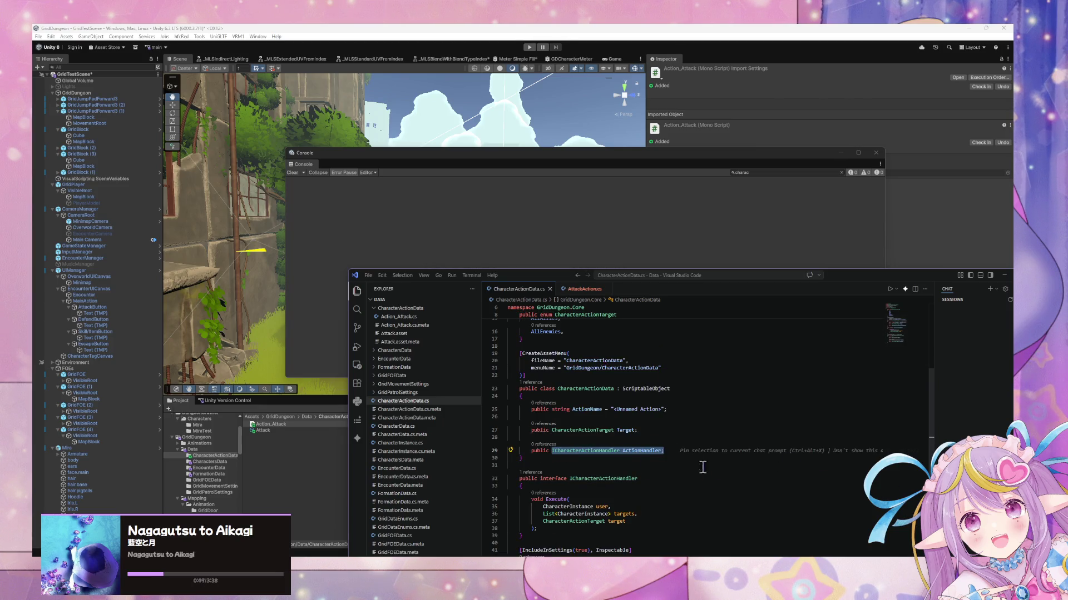
text(strin)
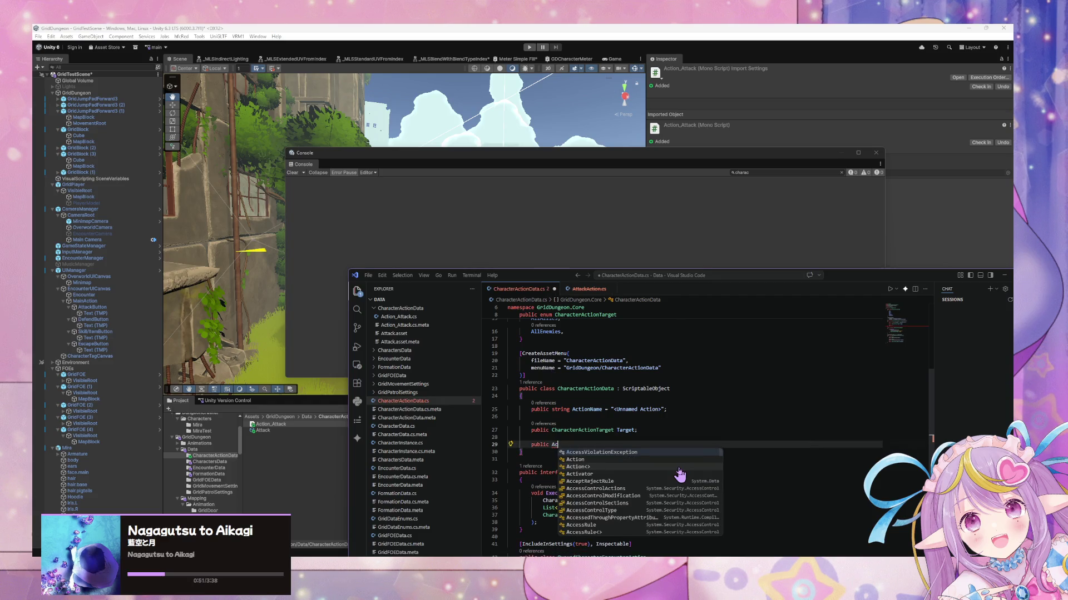
text(g Act)
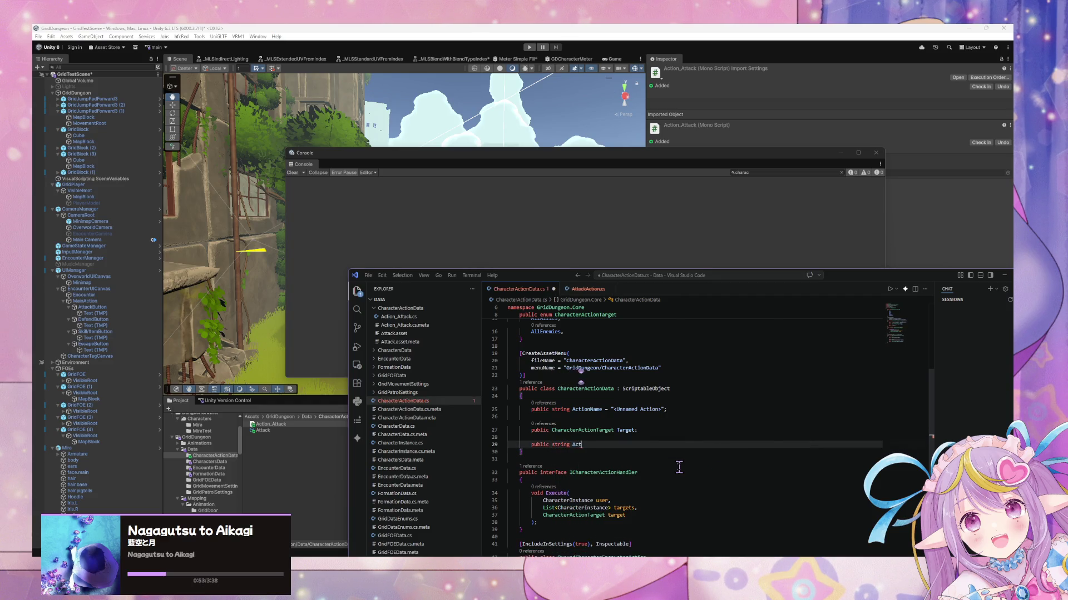
text(ionHandler)
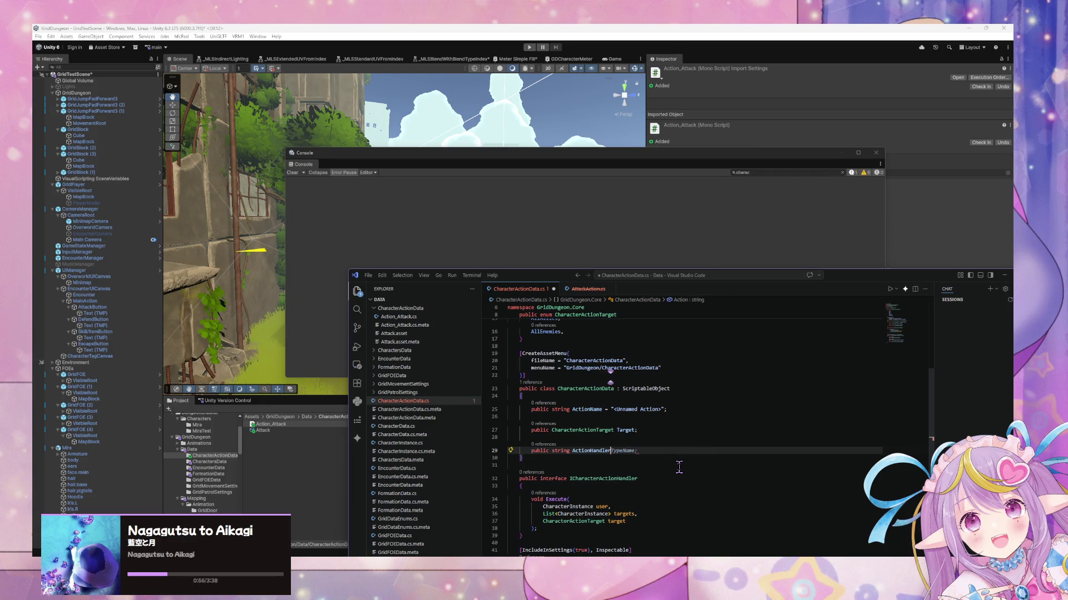
text(Name;)
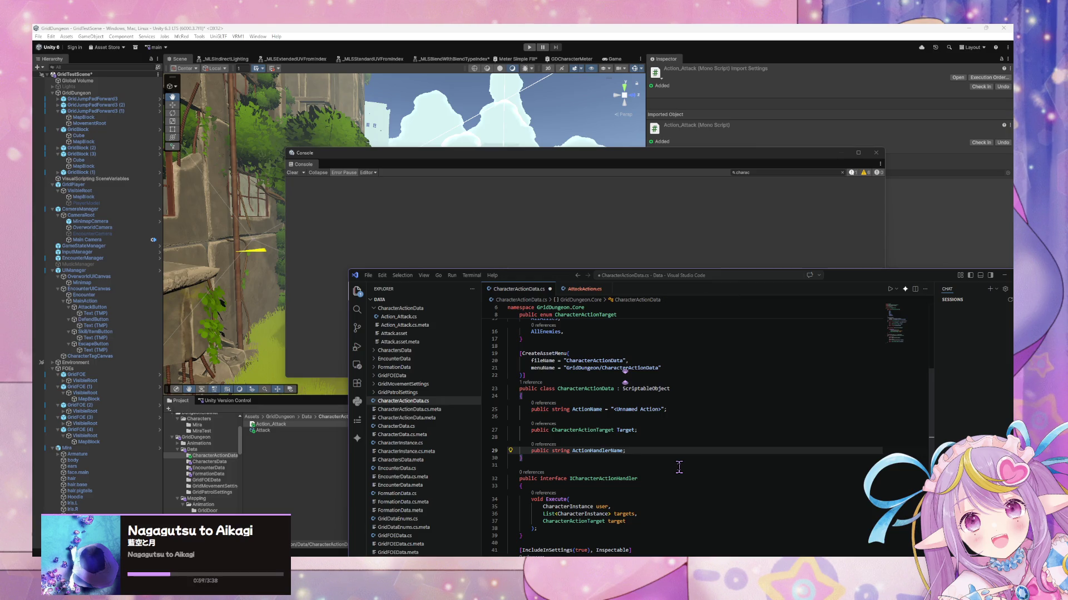
key(Left)
text(= "AttackAction")
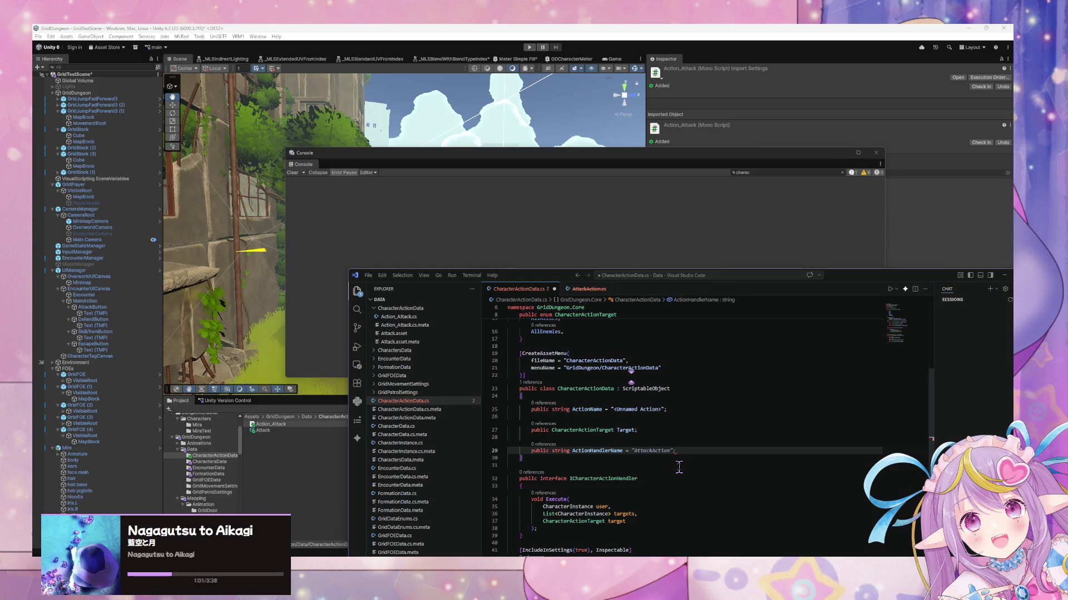
key(Left)
key(ctrl+z)
key(ctrl+s)
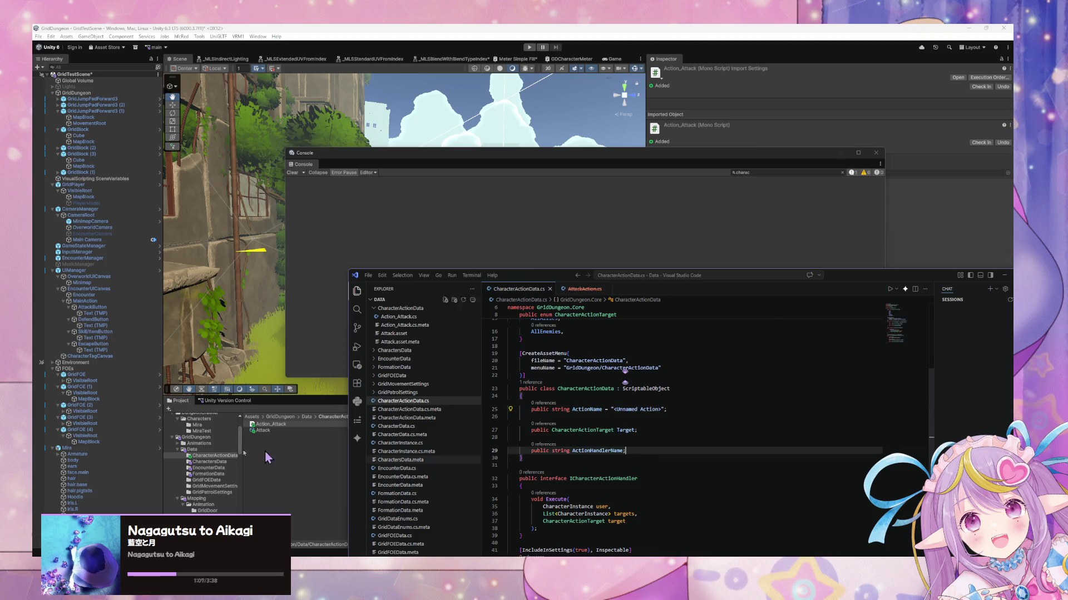
click(271, 429)
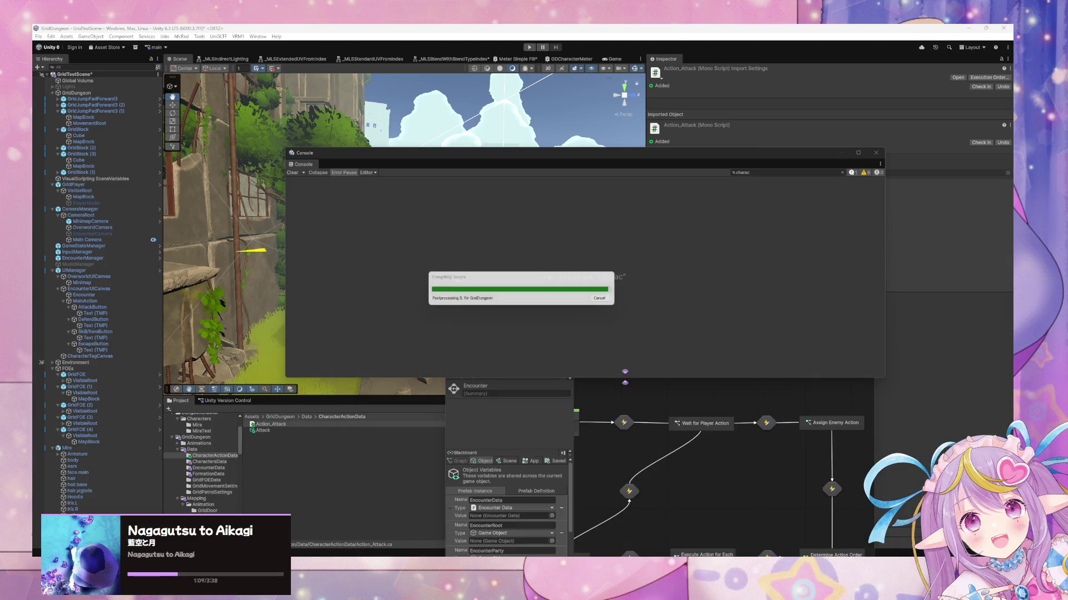
Step: Review QueuedCharacterEncounterAction's User, Targets and ActionData fields in CharacterActionData.cs
key(alt+Tab)
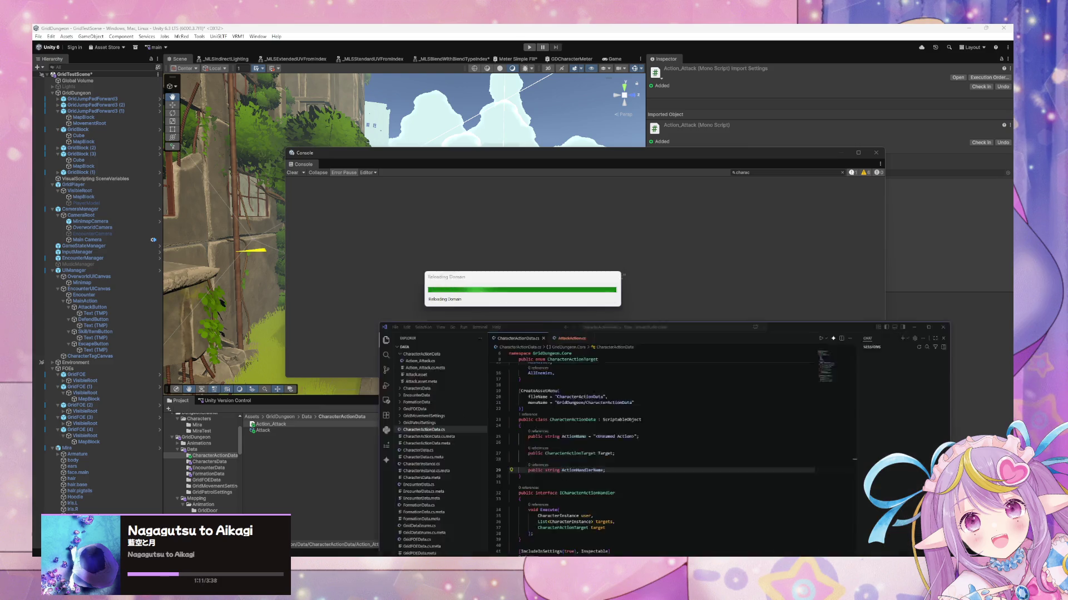
scroll(641, 431, down, 3)
scroll(645, 431, up, 1)
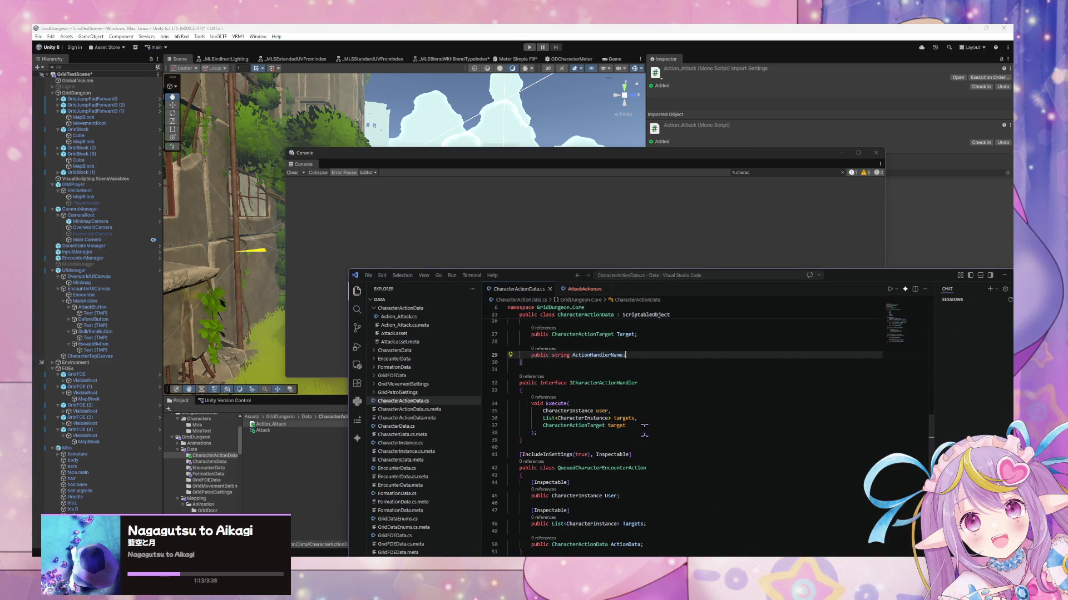
scroll(644, 431, down, 1)
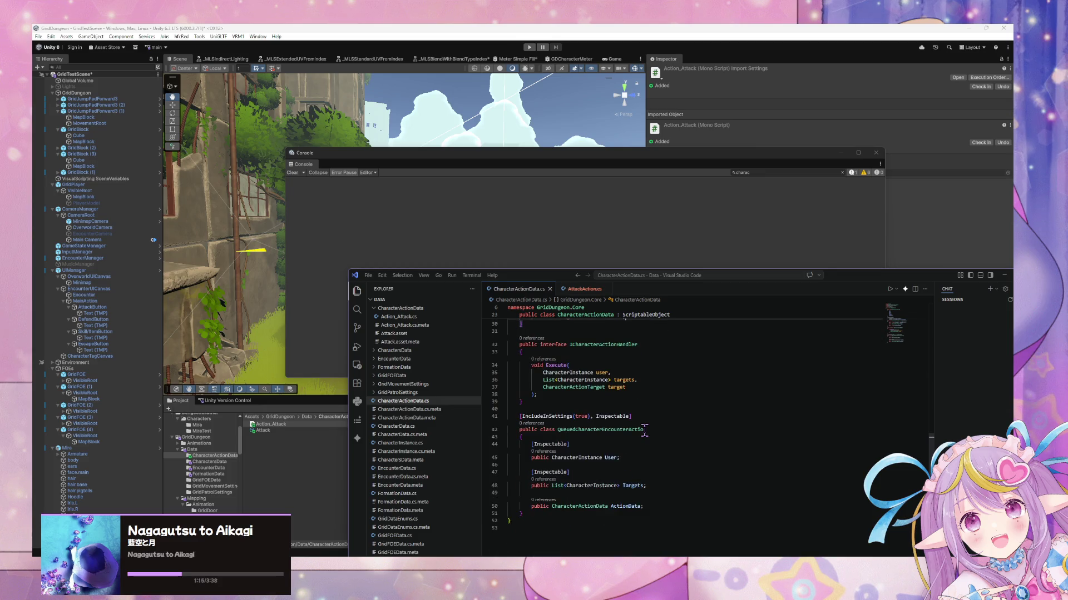
scroll(734, 443, up, 2)
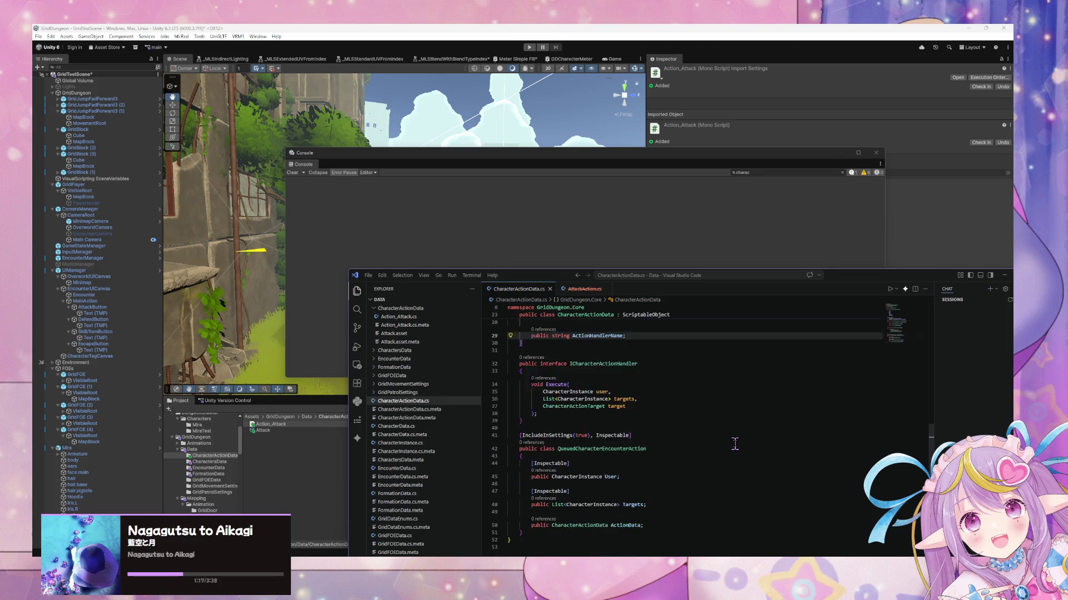
scroll(734, 443, down, 2)
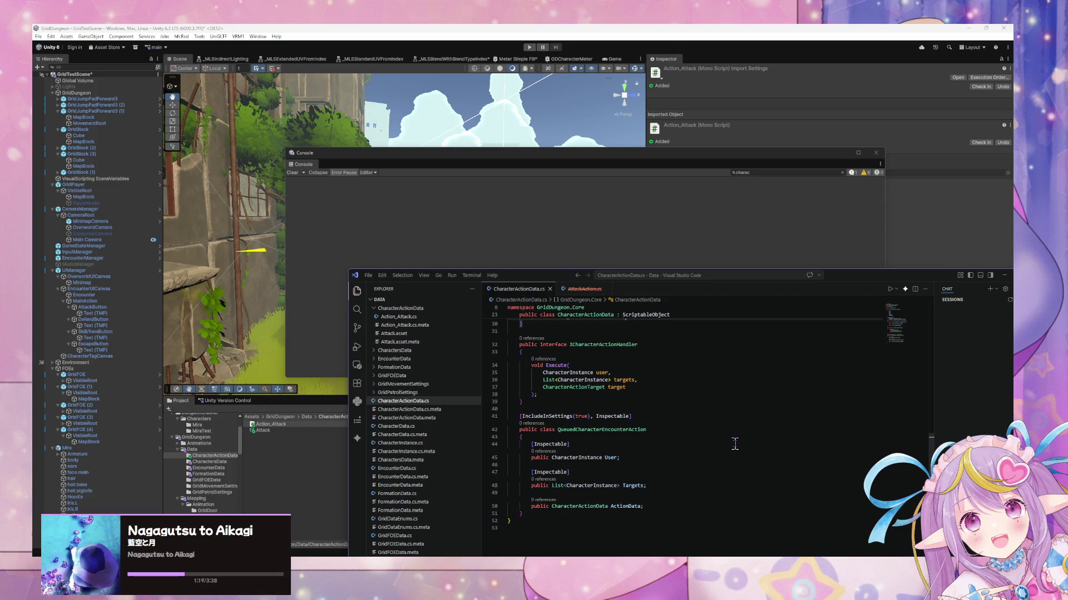
scroll(735, 444, up, 1)
scroll(735, 443, up, 1)
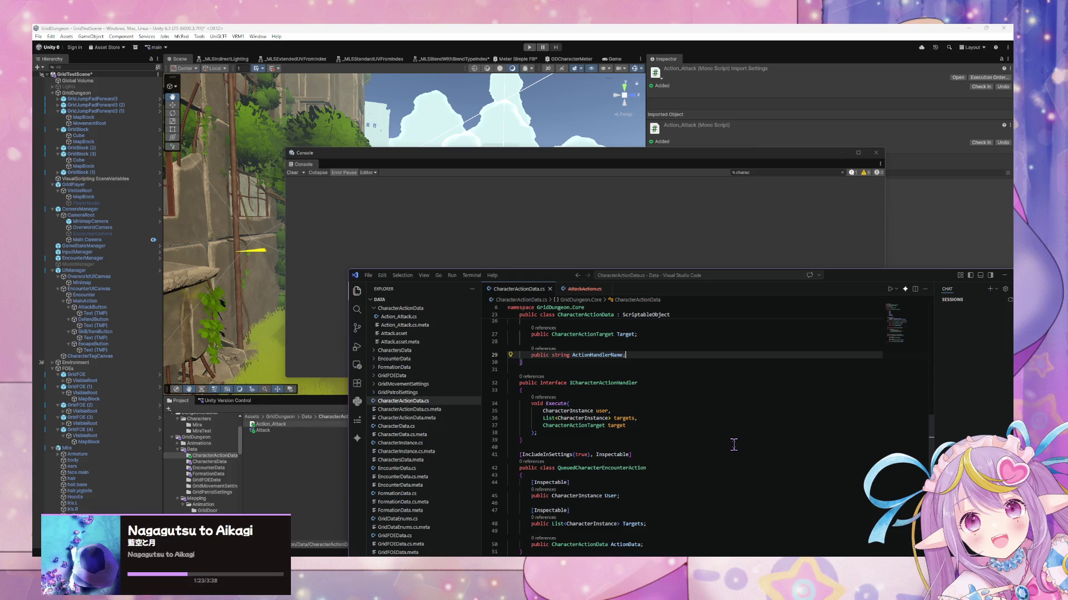
scroll(545, 416, down, 2)
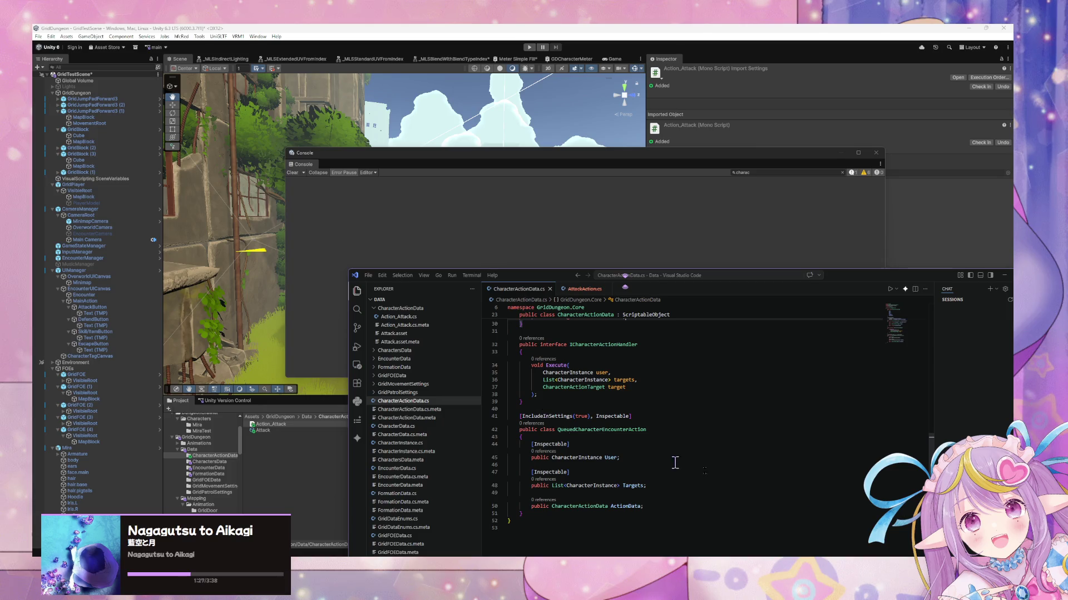
click(667, 506)
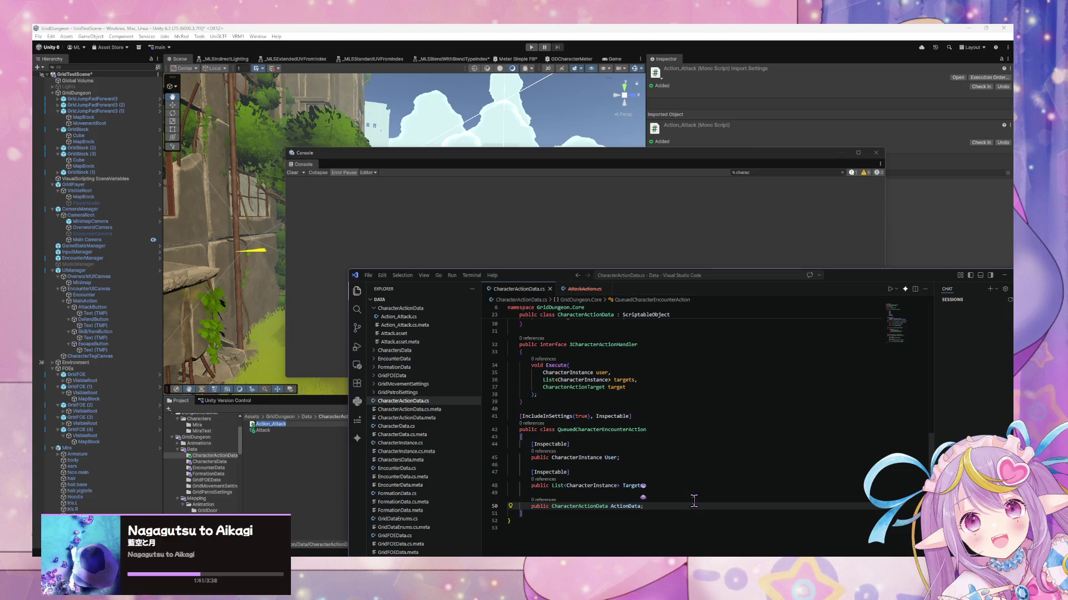
scroll(699, 495, up, 10)
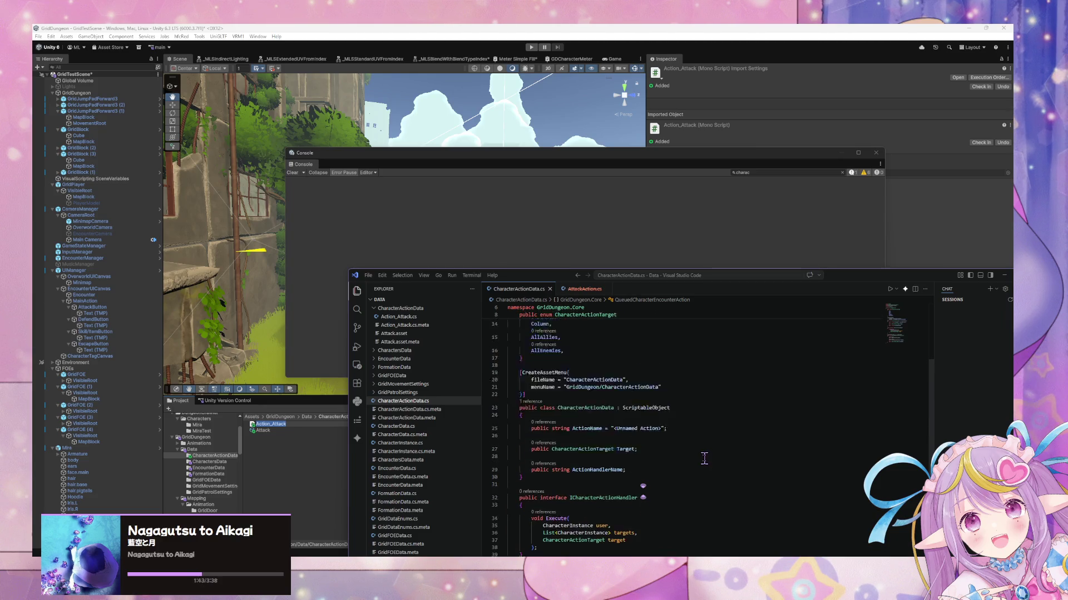
scroll(704, 457, down, 10)
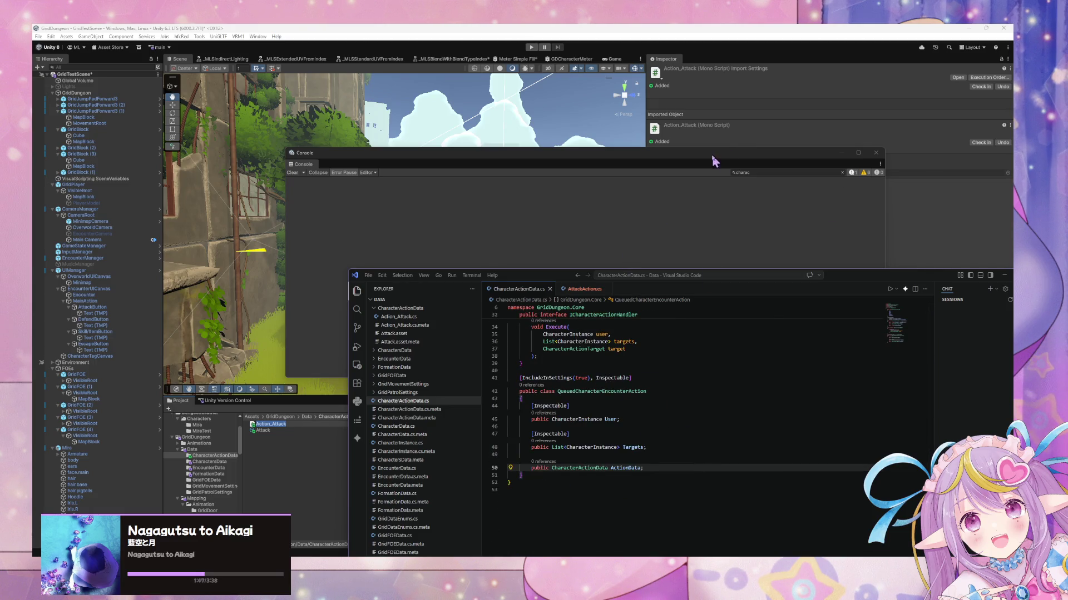
Step: Open Action_Attack.cs from the CharacterActionData folder and select its MonoBehaviour base
click(287, 426)
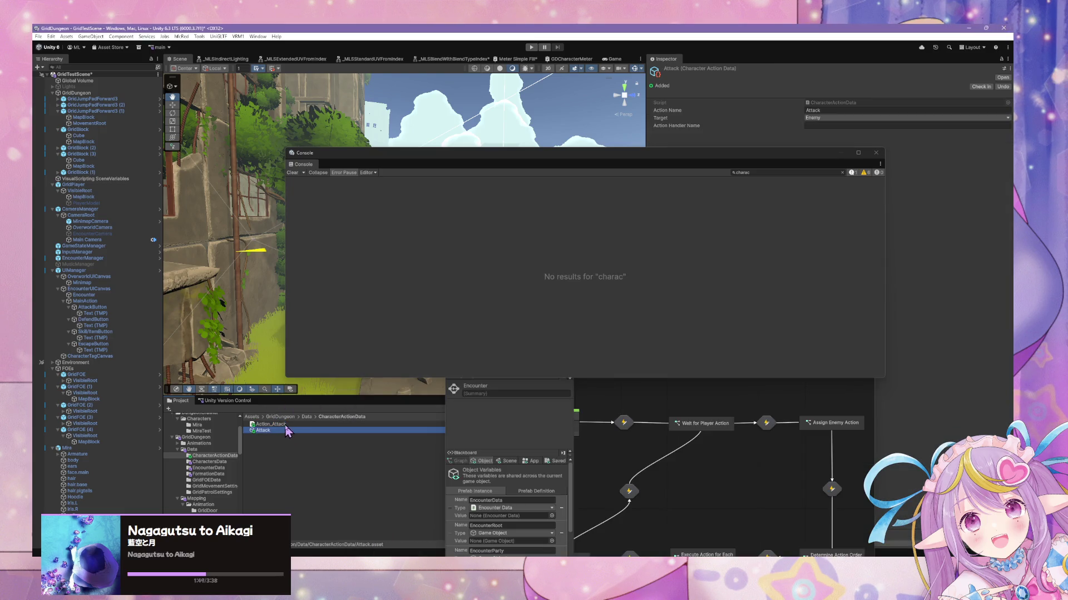
double_click(287, 426)
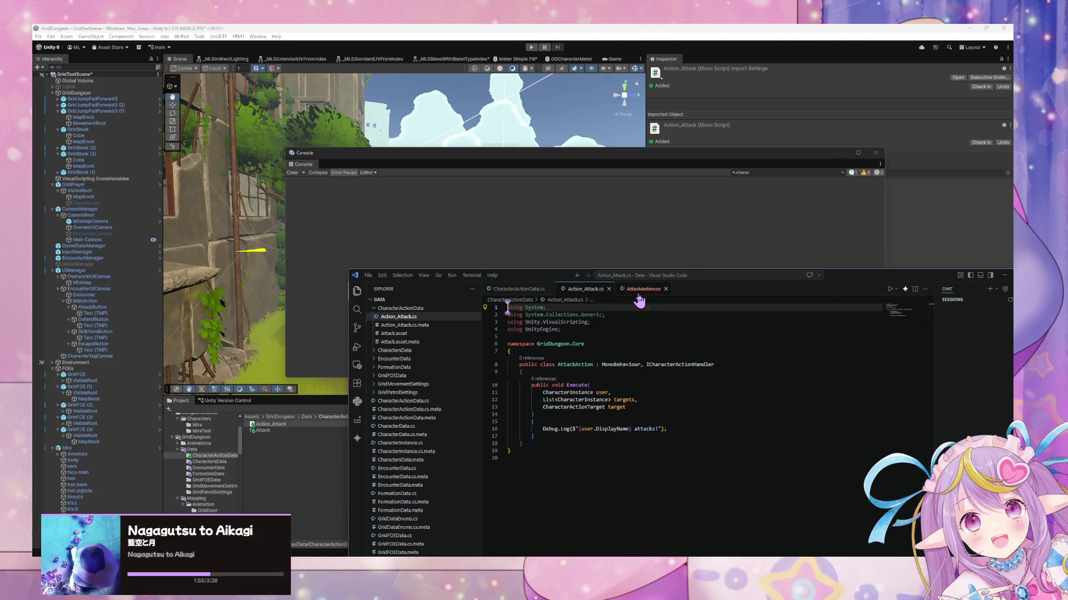
drag(645, 364, 602, 365)
Step: Remove MonoBehaviour from the attack class's base list, leaving only ICharacterActionHandler
key(BackSpace)
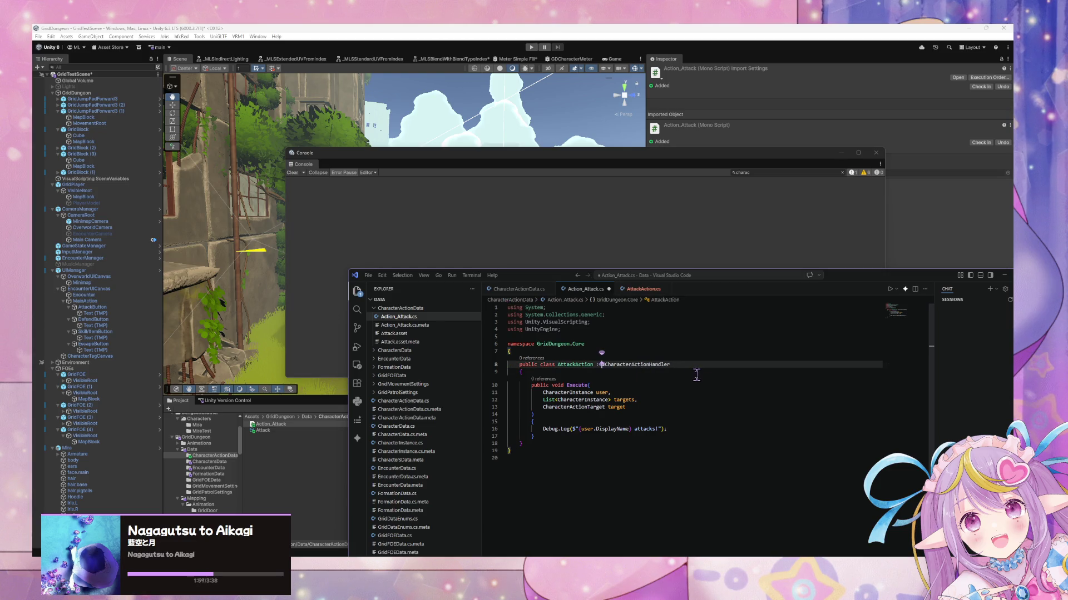
click(616, 406)
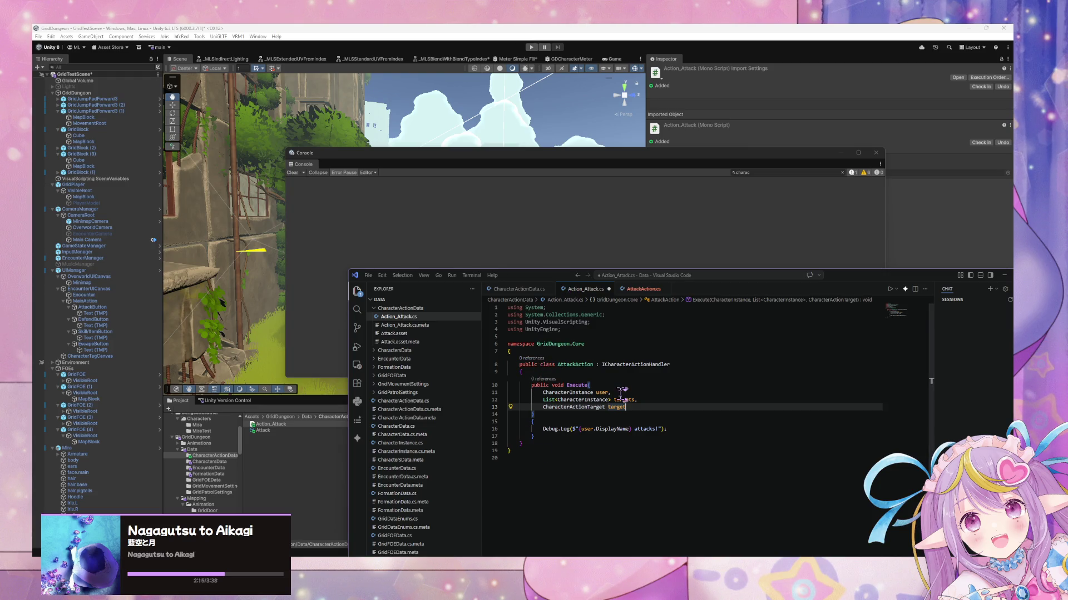
click(526, 290)
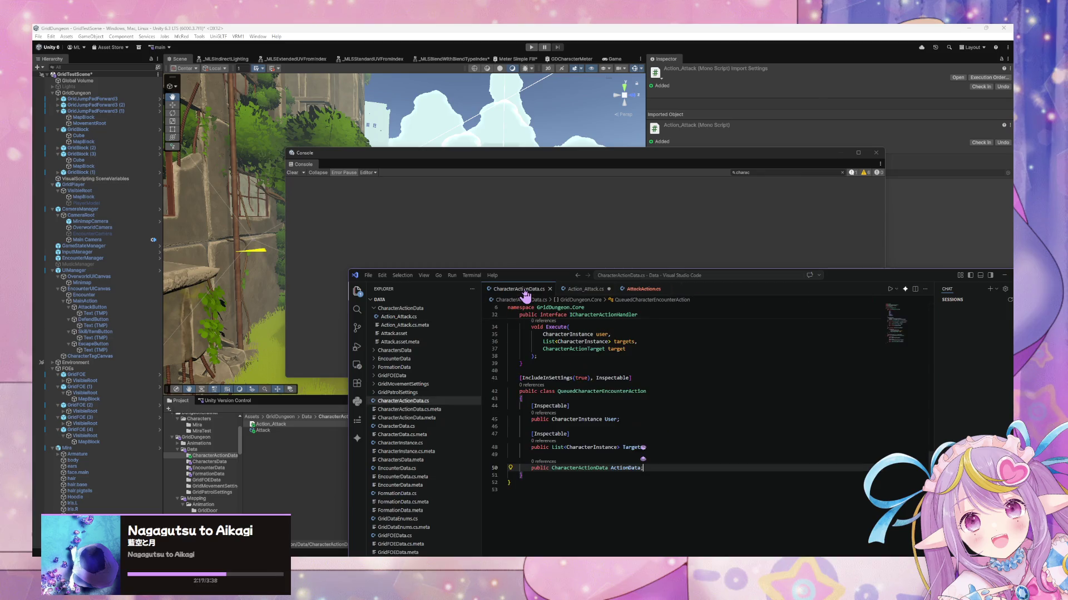
click(585, 290)
click(683, 421)
click(678, 428)
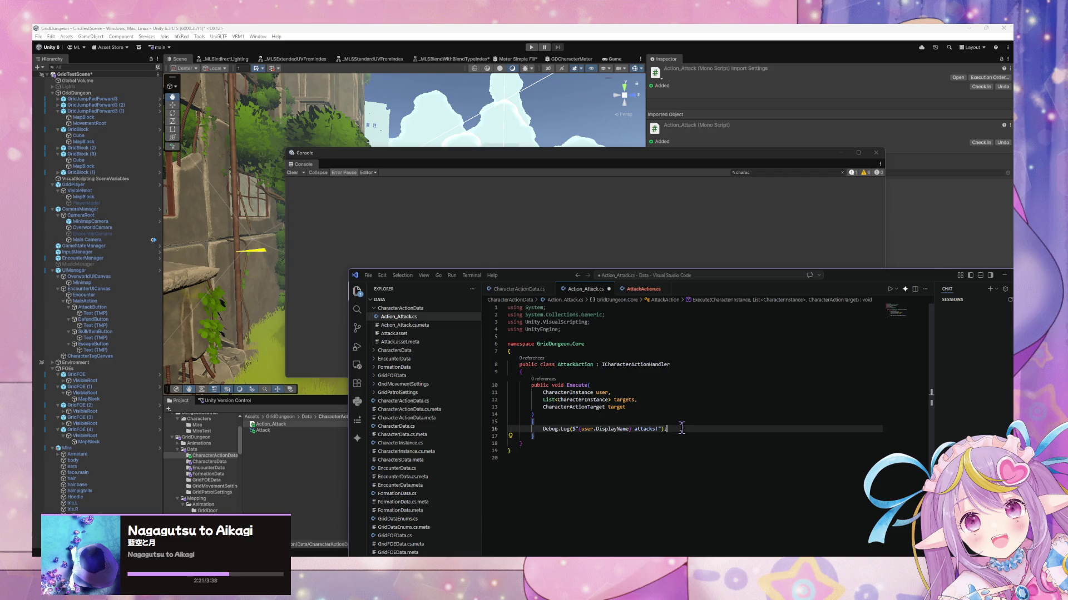
click(611, 421)
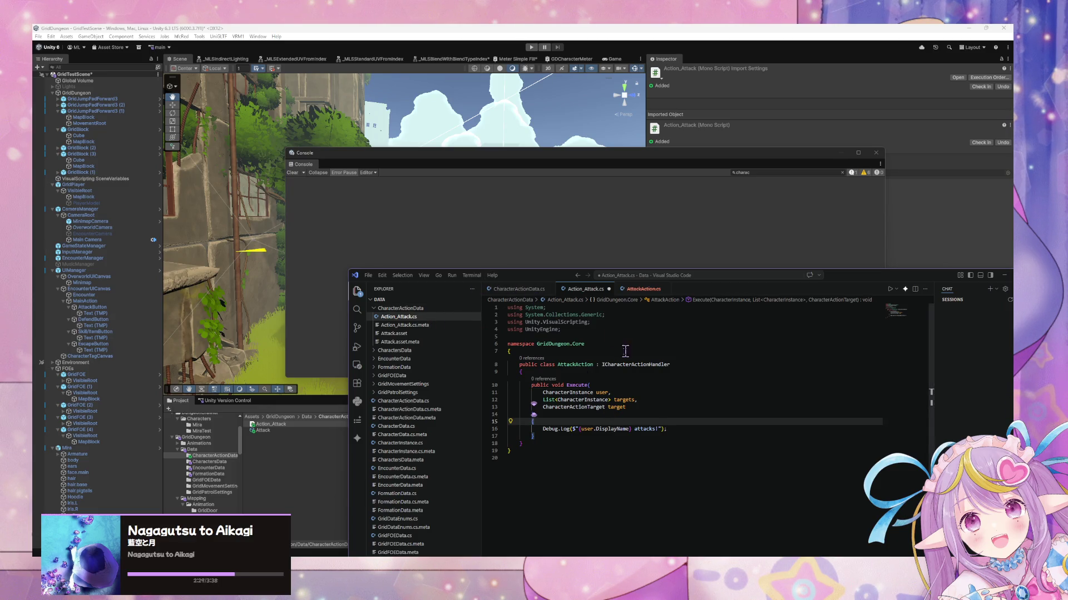
Step: Rename the class AttackAction to AttackActionHandler and save Action_Attack.cs
click(595, 365)
key(Left)
text(Handler)
click(624, 442)
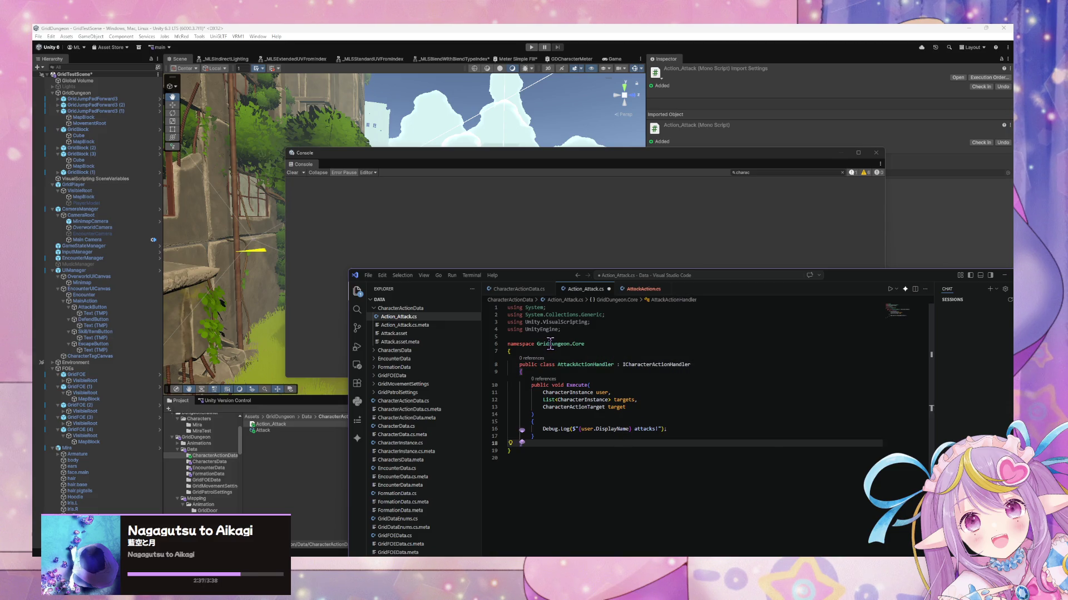
key(ctrl+s)
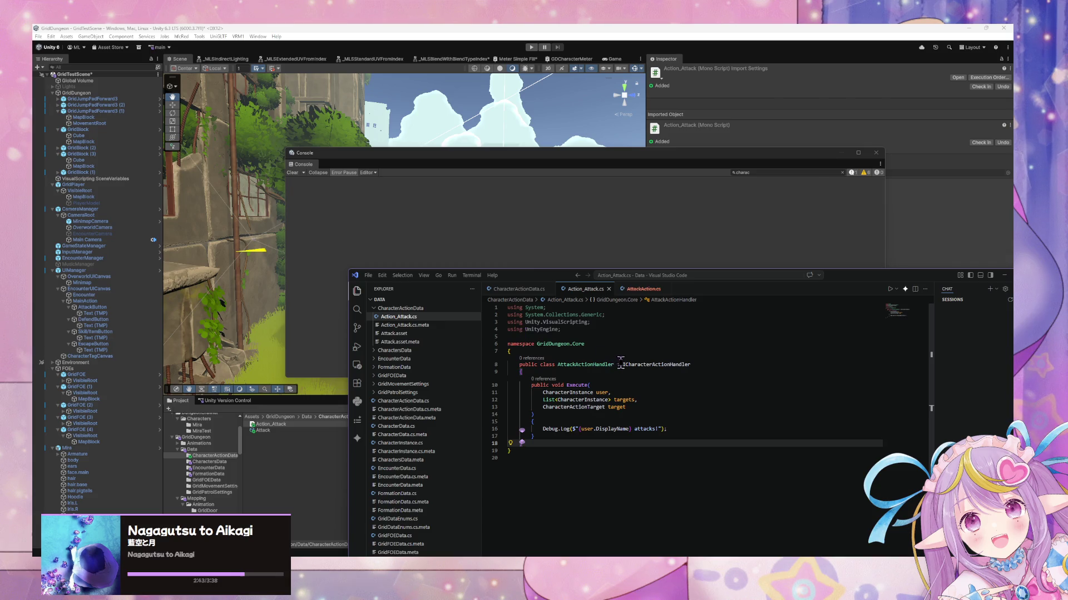
Step: Review the ICharacterActionHandler declaration in CharacterActionData.cs against Action_Attack.cs
click(520, 289)
scroll(636, 425, up, 3)
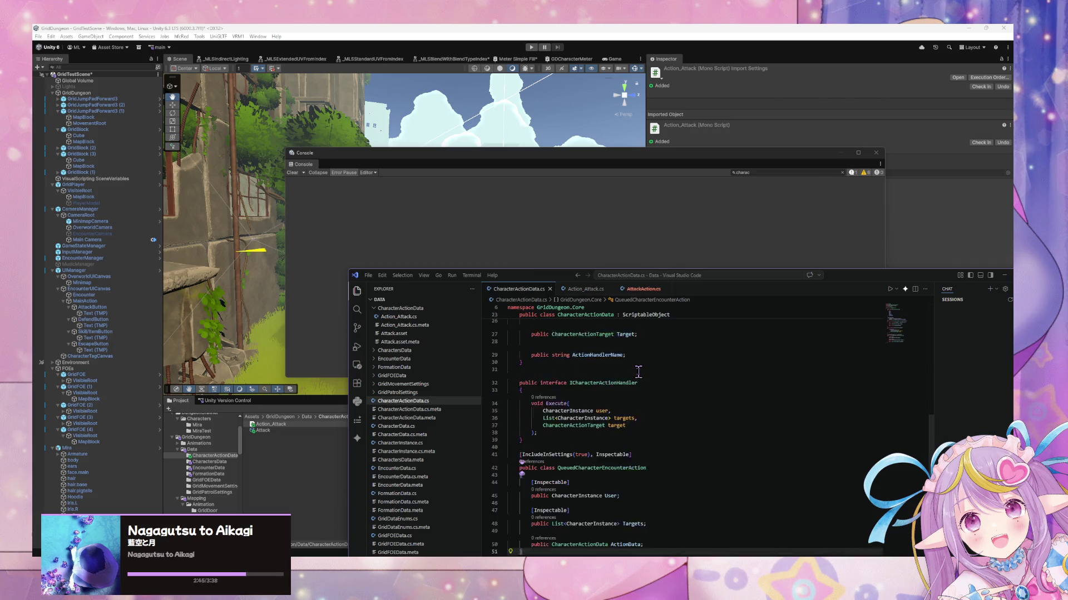
click(571, 408)
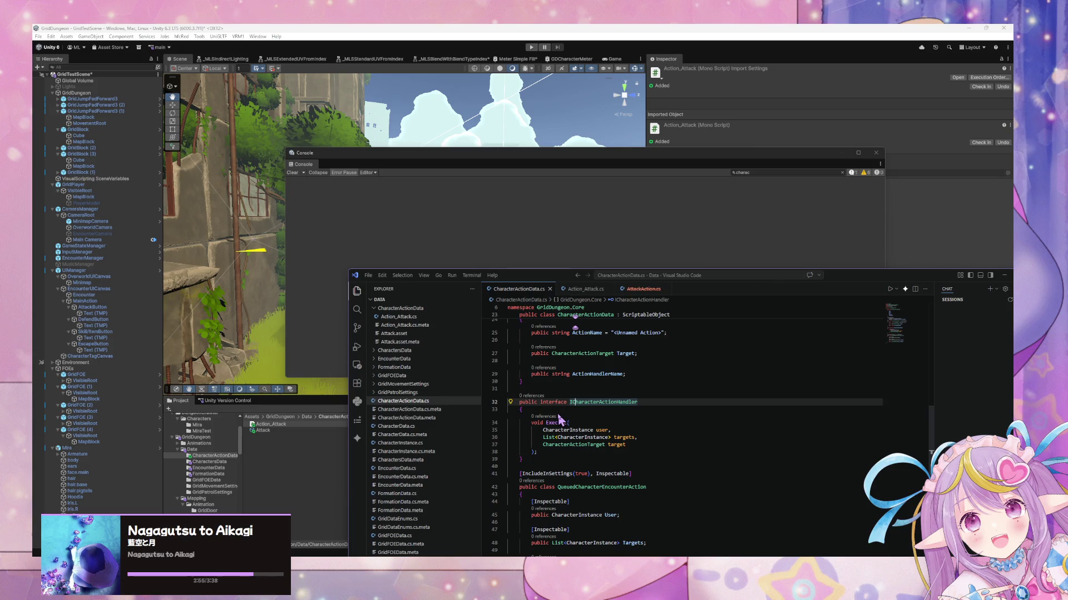
click(584, 289)
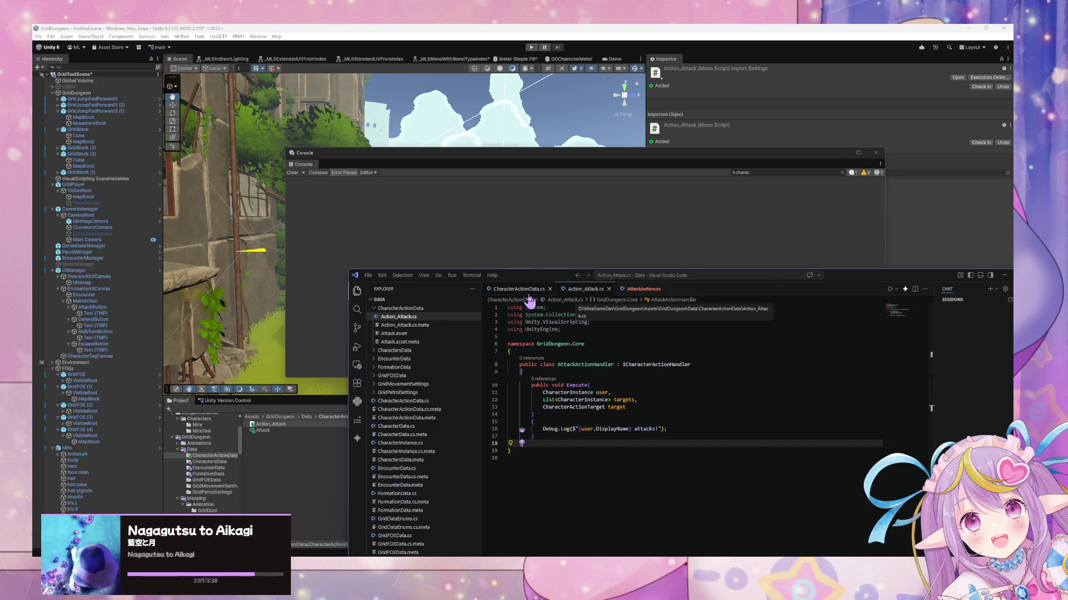
key(ctrl+Tab)
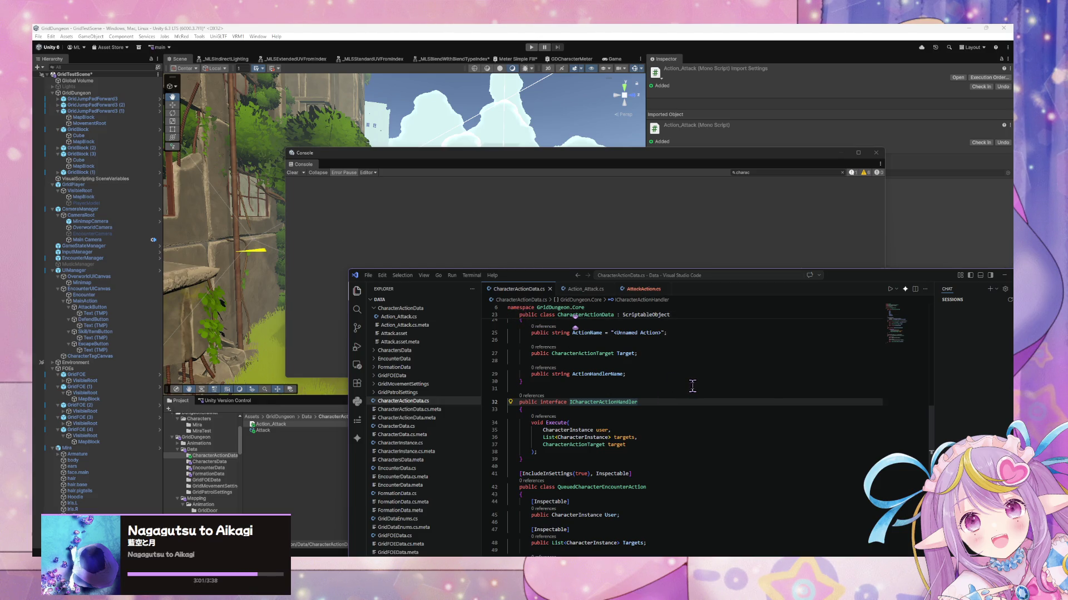
scroll(684, 376, up, 3)
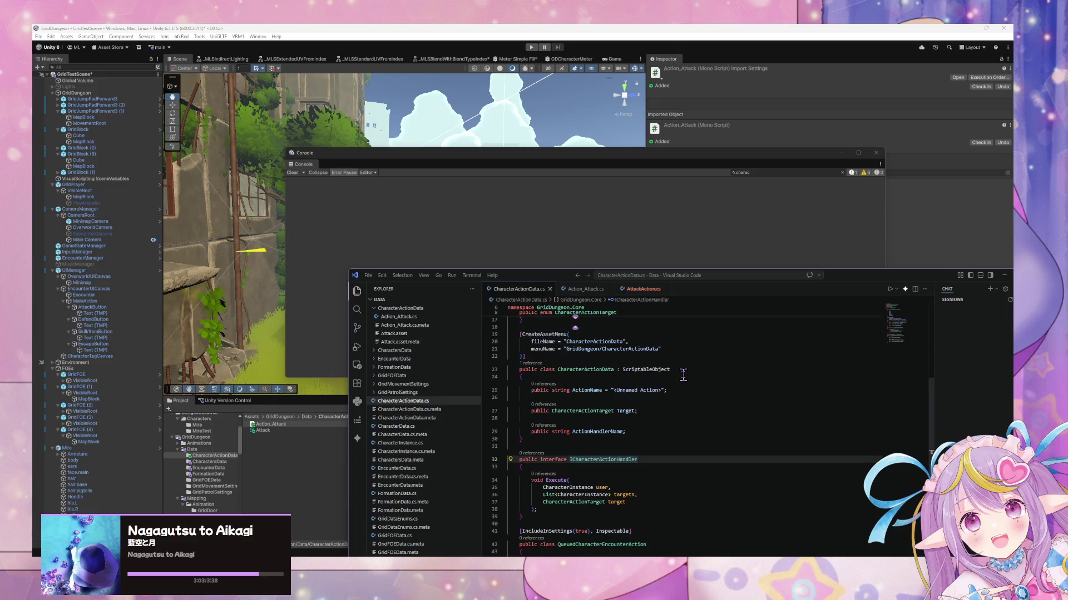
scroll(676, 375, down, 5)
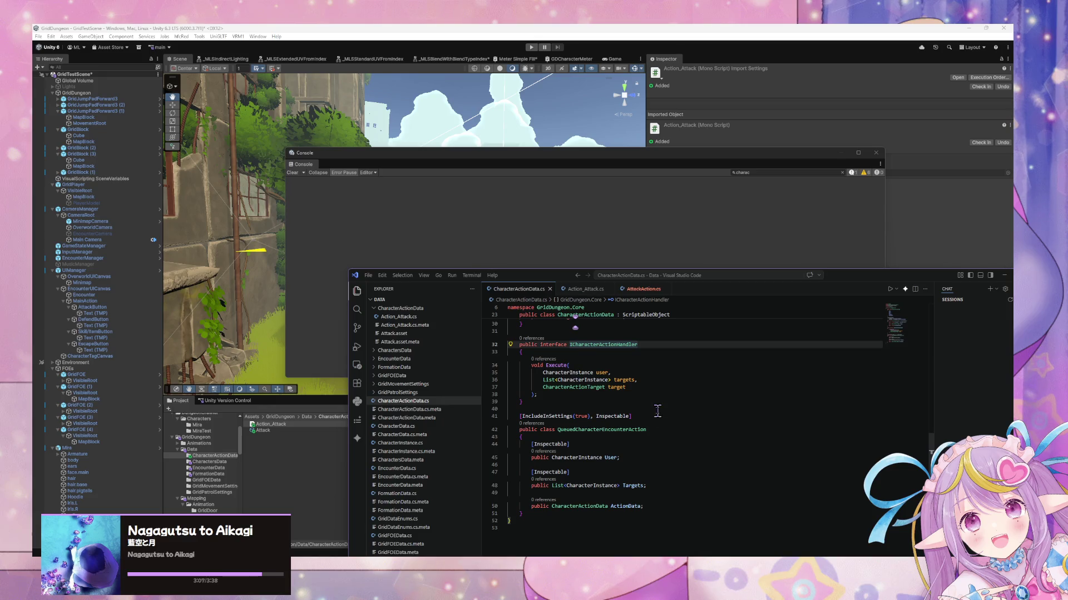
drag(508, 373, 625, 388)
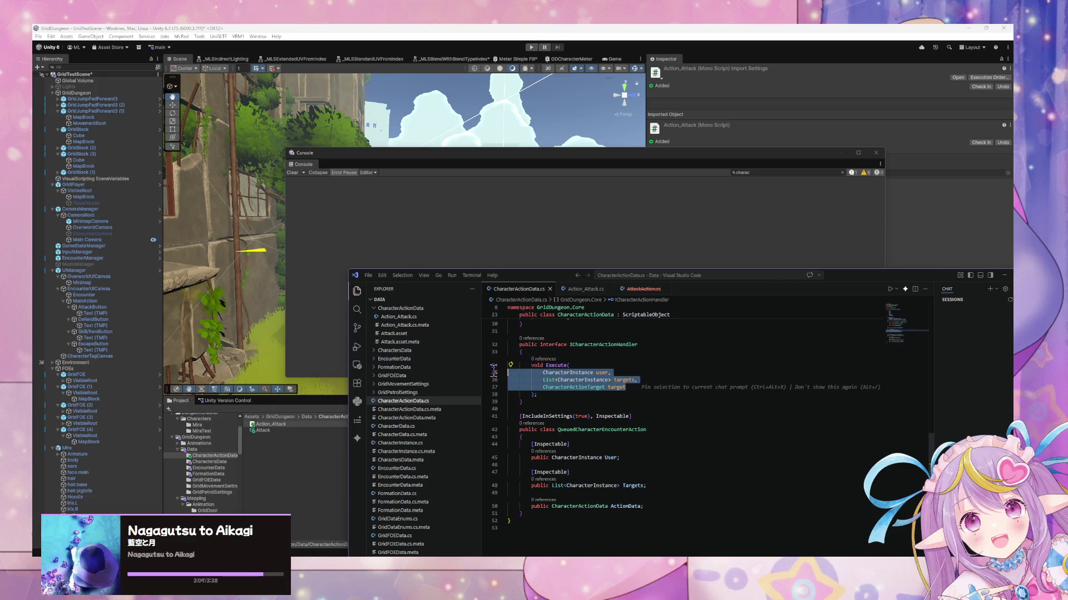
scroll(634, 396, up, 5)
scroll(635, 396, up, 5)
scroll(631, 397, down, 3)
scroll(631, 397, down, 2)
scroll(630, 399, up, 5)
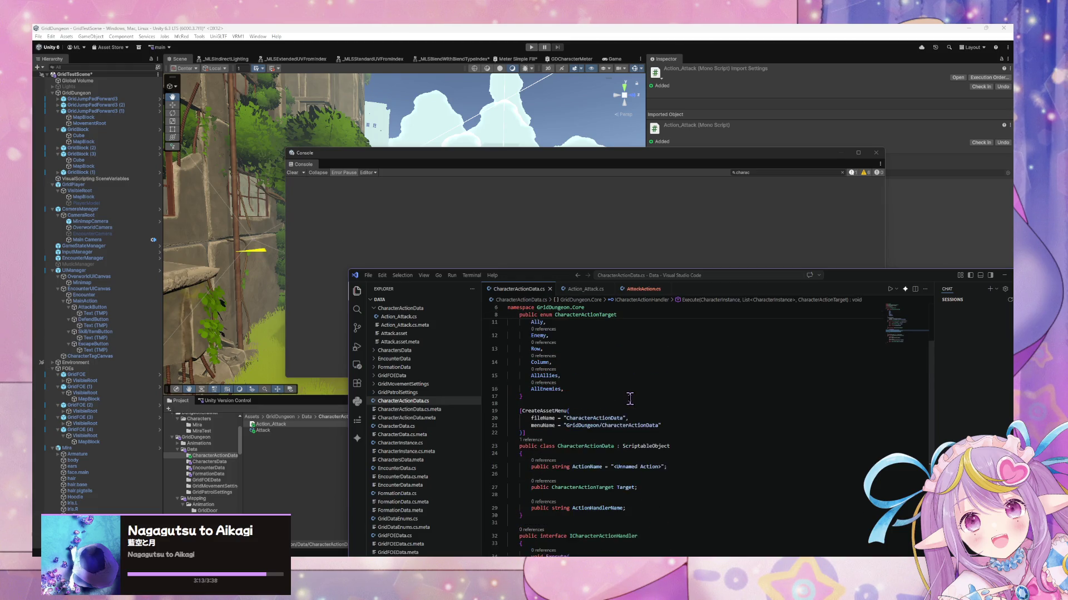
scroll(627, 400, down, 5)
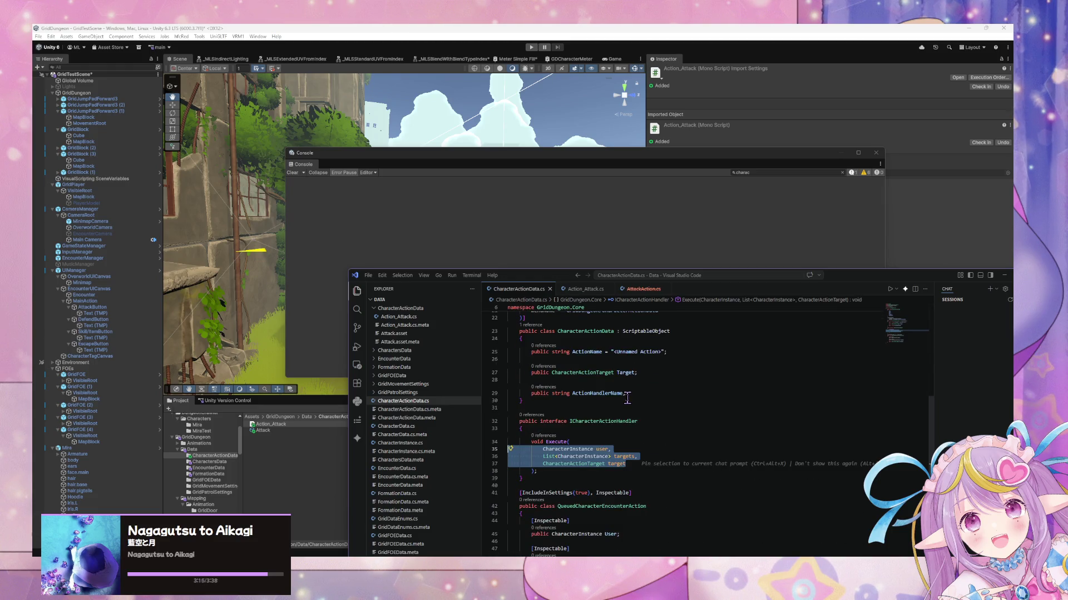
Step: Change ICharacterActionHandler on line 32 from interface to abstract
double_click(553, 421)
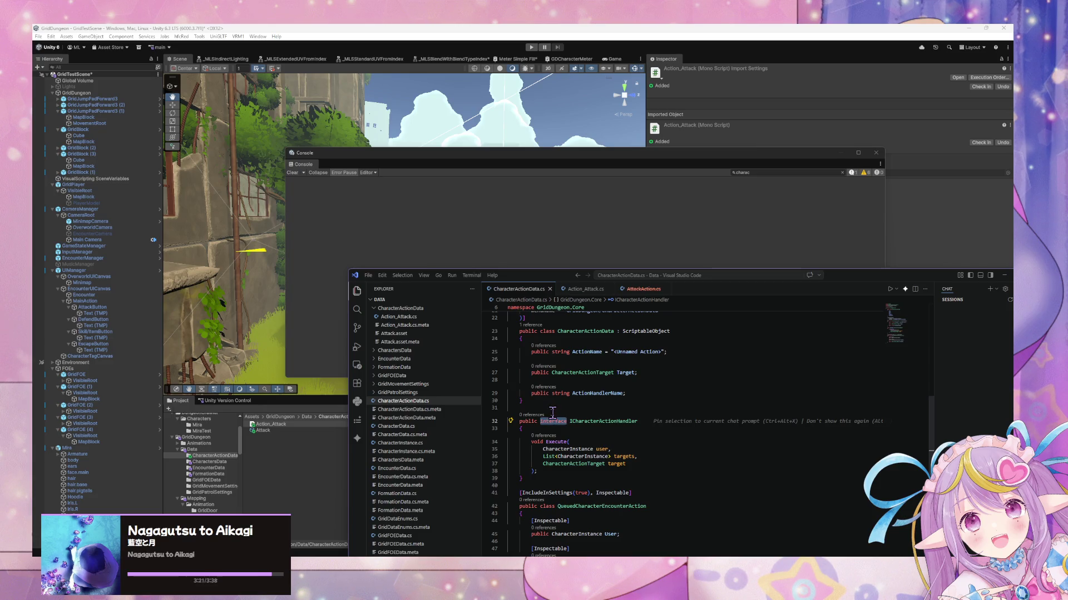
text(abs)
key(Tab)
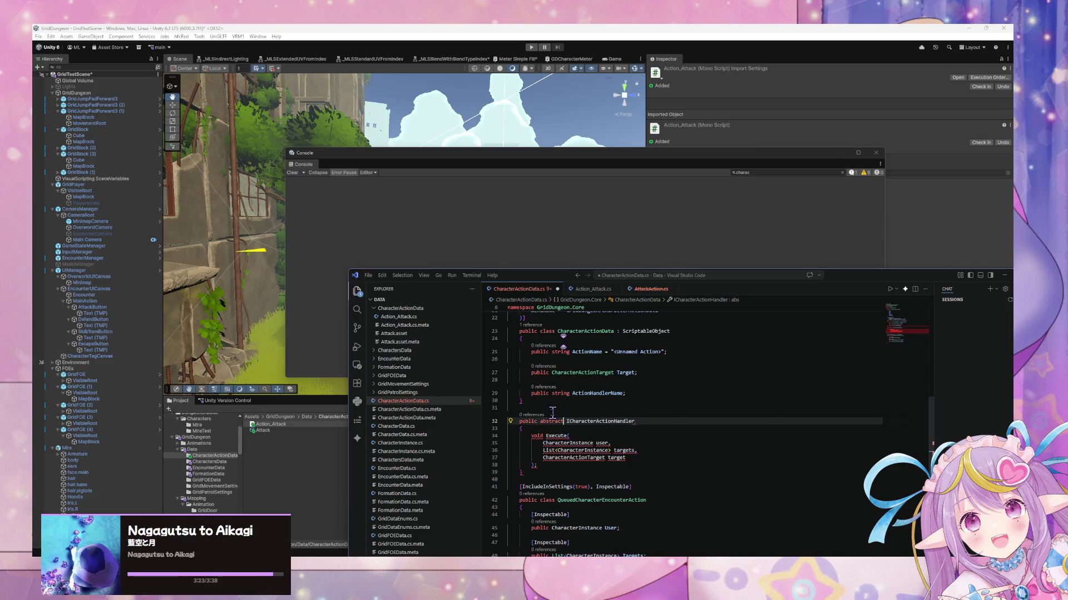
click(583, 487)
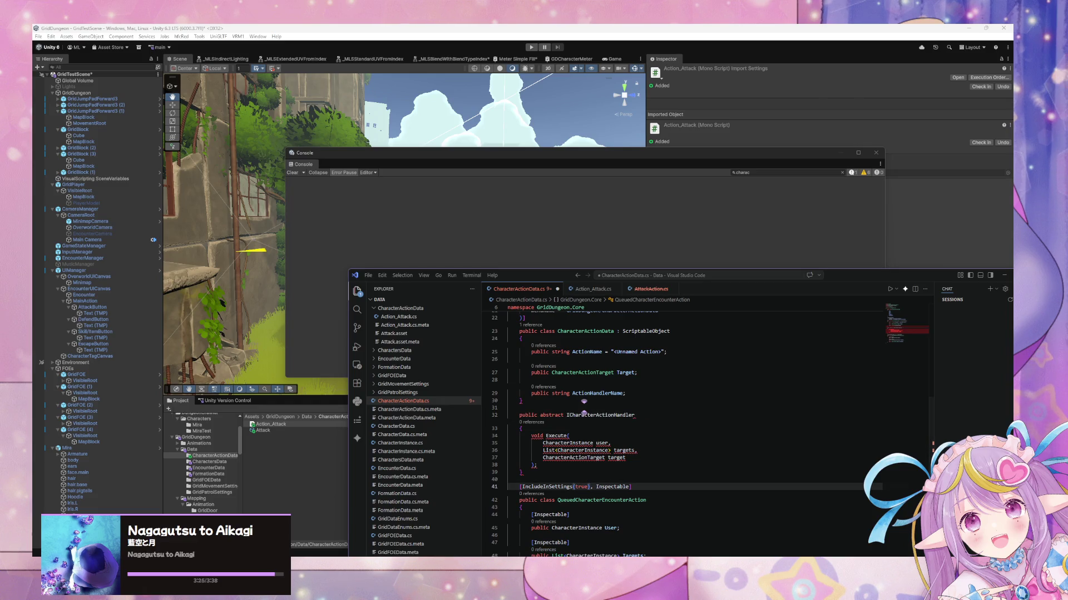
Step: Start a Firefox search for 'c# abstract'
key(alt+Tab)
key(ctrl+l)
text(c# abstrac)
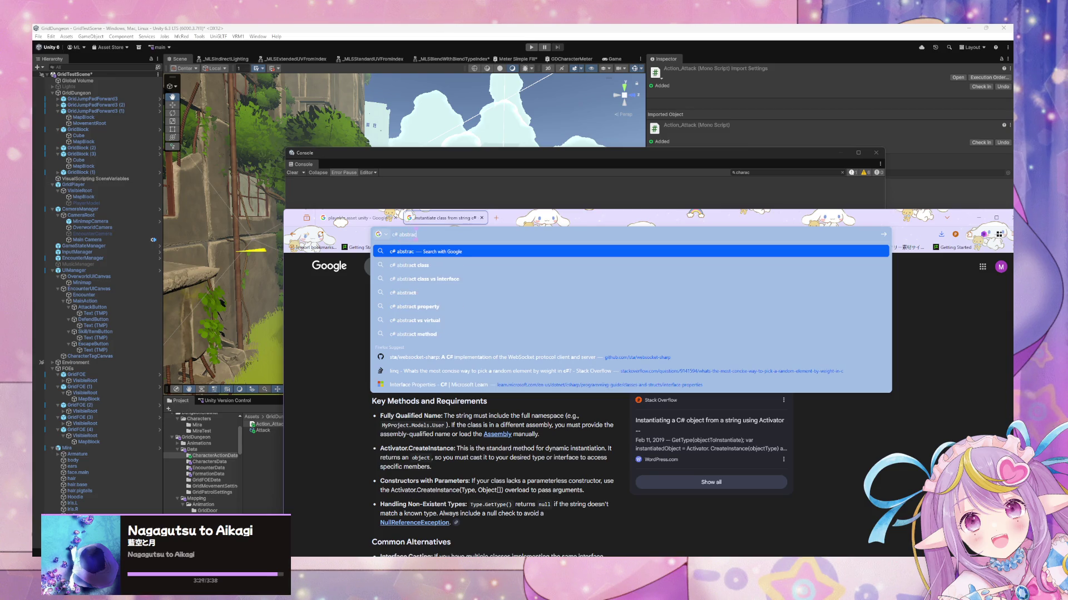
text(t)
Step: Search Google for 'c# abstract' and open the Microsoft Learn abstract keyword reference
key(Return)
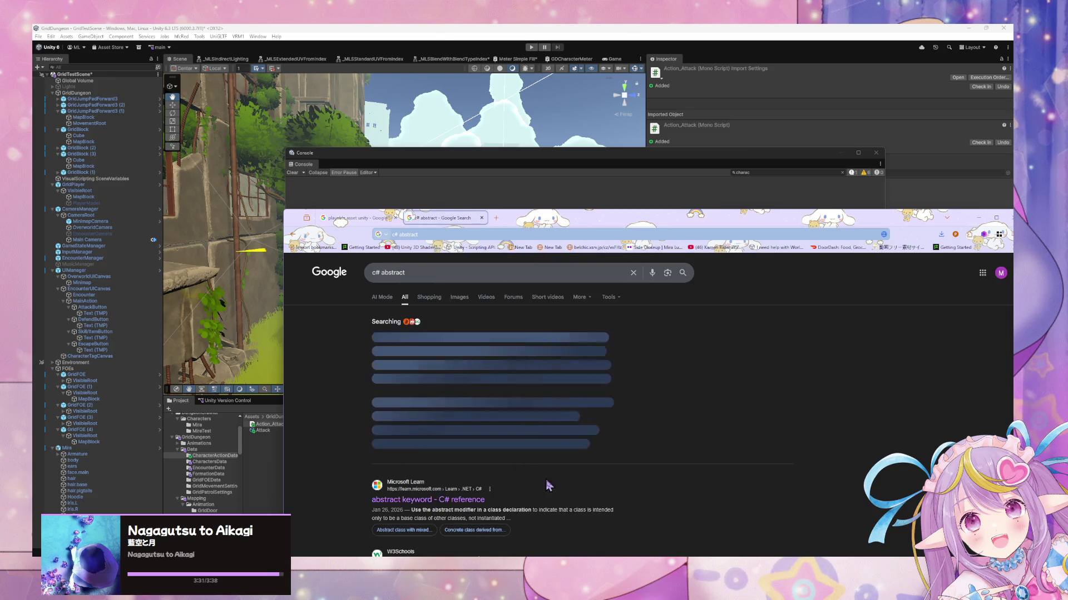
click(462, 500)
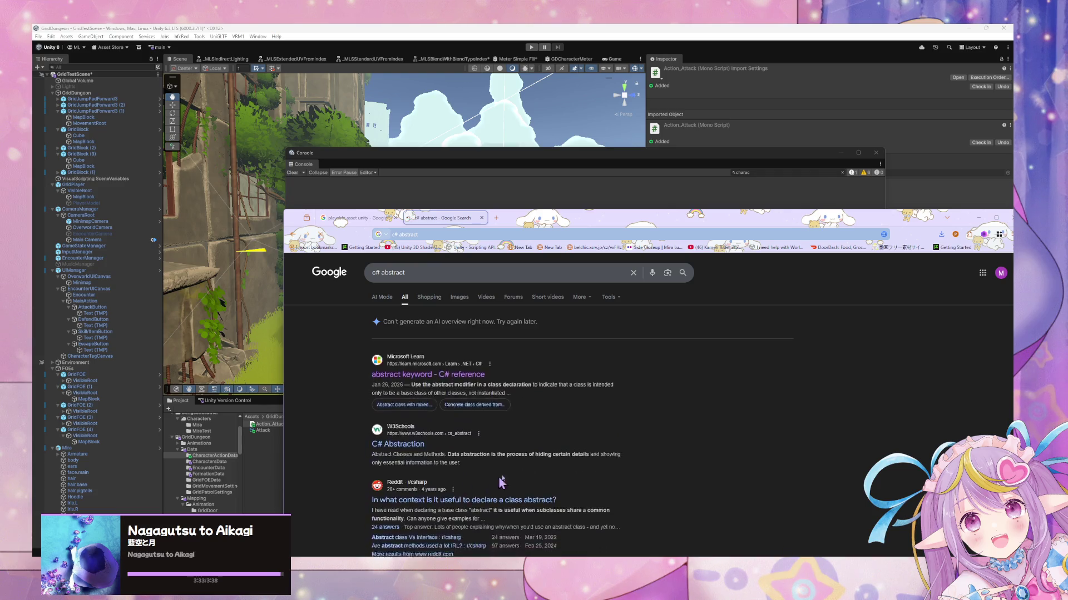
click(591, 206)
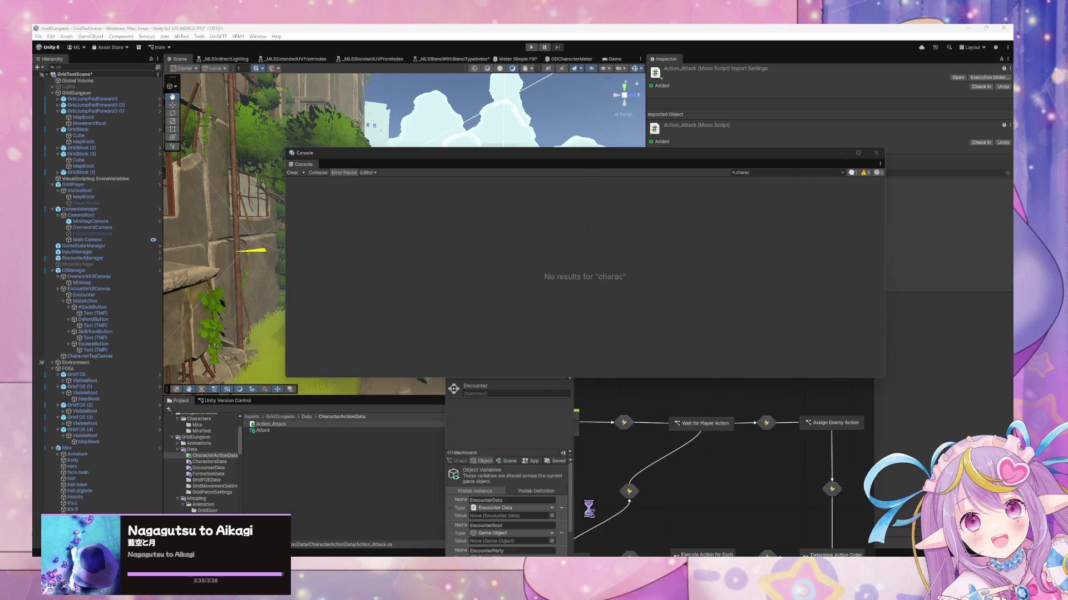
Step: Rename ICharacterActionHandler to ACharacterActionHandler on line 32 of CharacterActionData.cs
click(720, 556)
click(567, 415)
key(Delete)
text(ACharacterActionHandler)
click(593, 382)
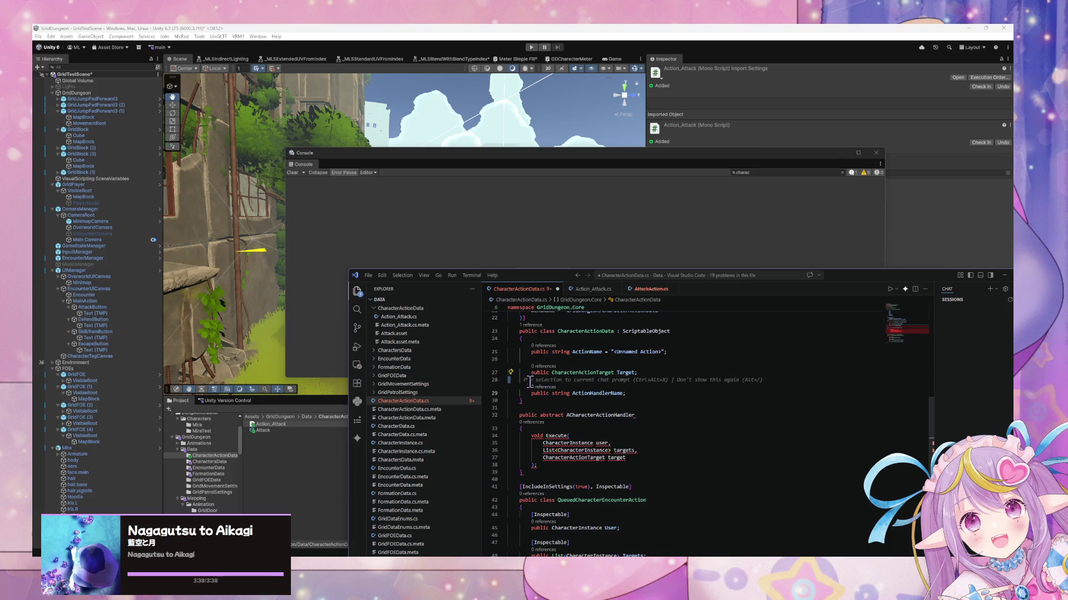
Step: Make ACharacterActionHandler an abstract class by inserting the class keyword after abstract
key(Left)
text(class)
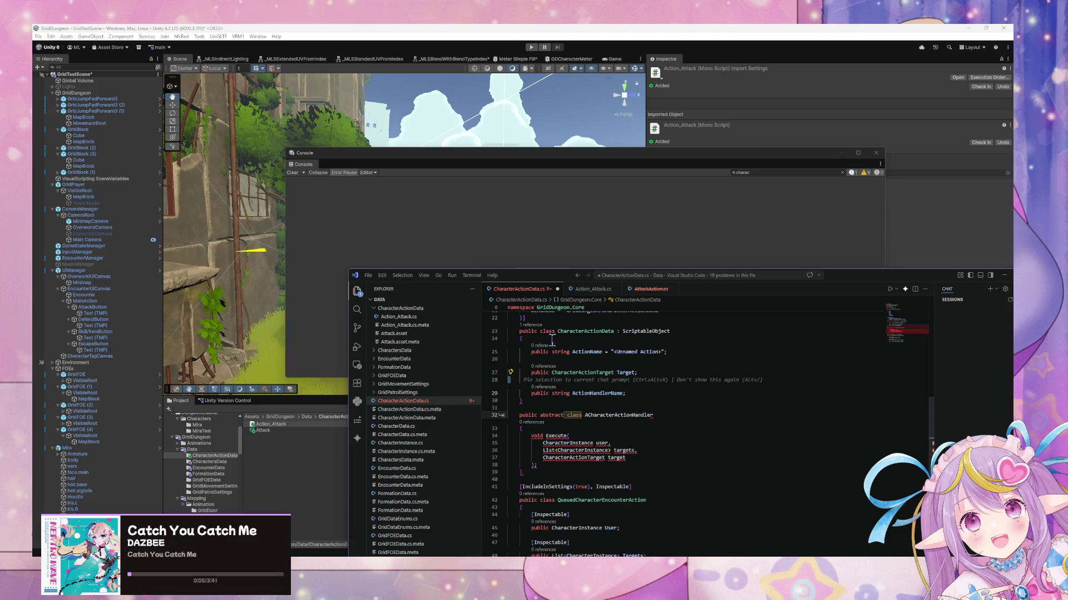
scroll(552, 336, down, 2)
key(ctrl+z)
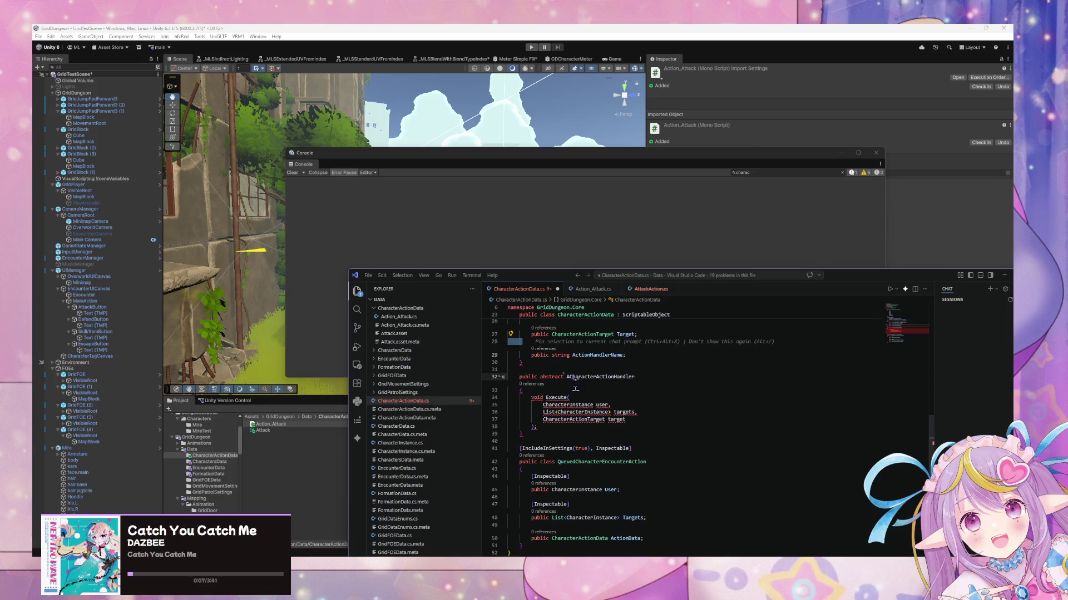
text(class)
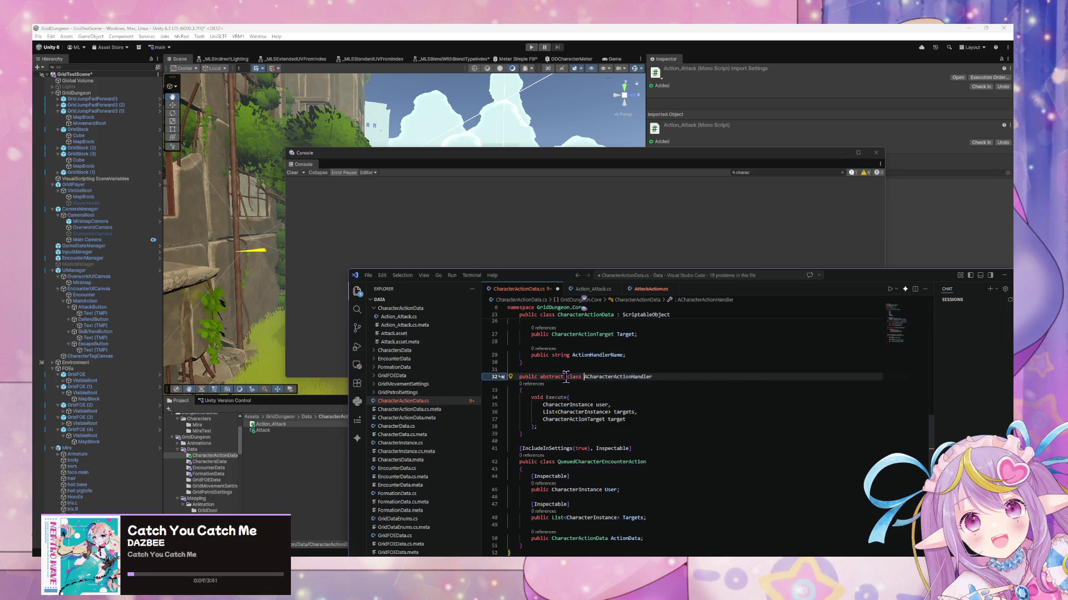
Step: Review the User and ActionData fields and the abstract Execute method declaration
click(596, 495)
scroll(572, 447, down, 3)
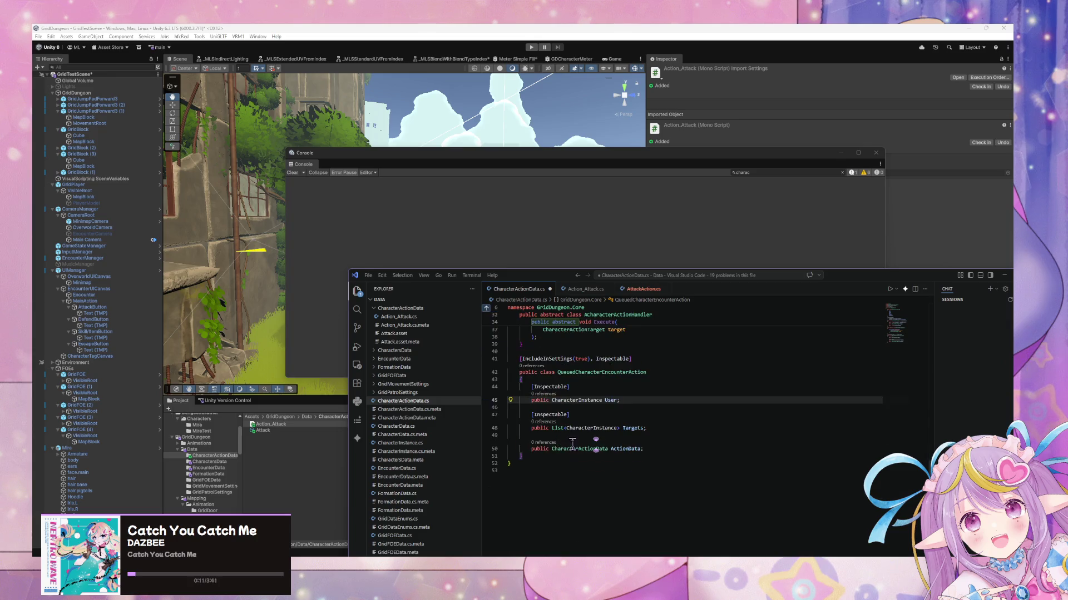
click(554, 450)
scroll(682, 442, up, 3)
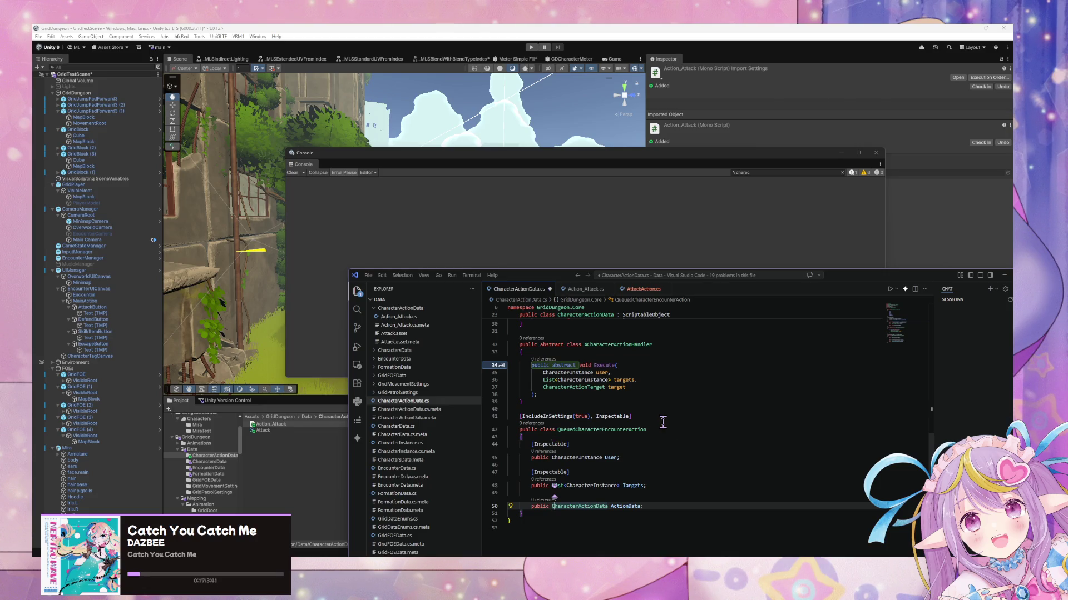
scroll(663, 422, up, 5)
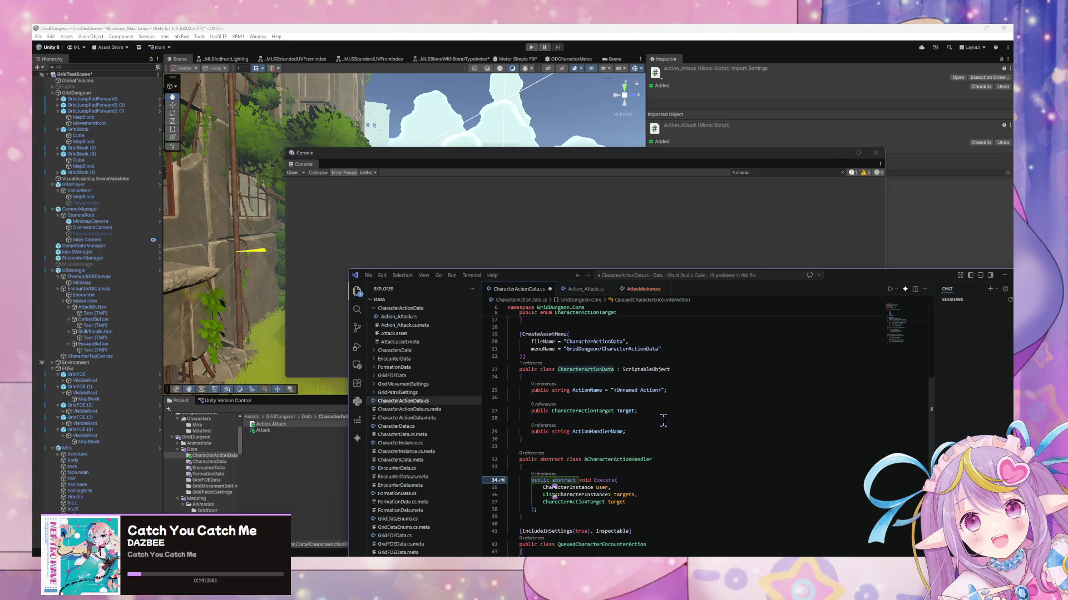
click(577, 482)
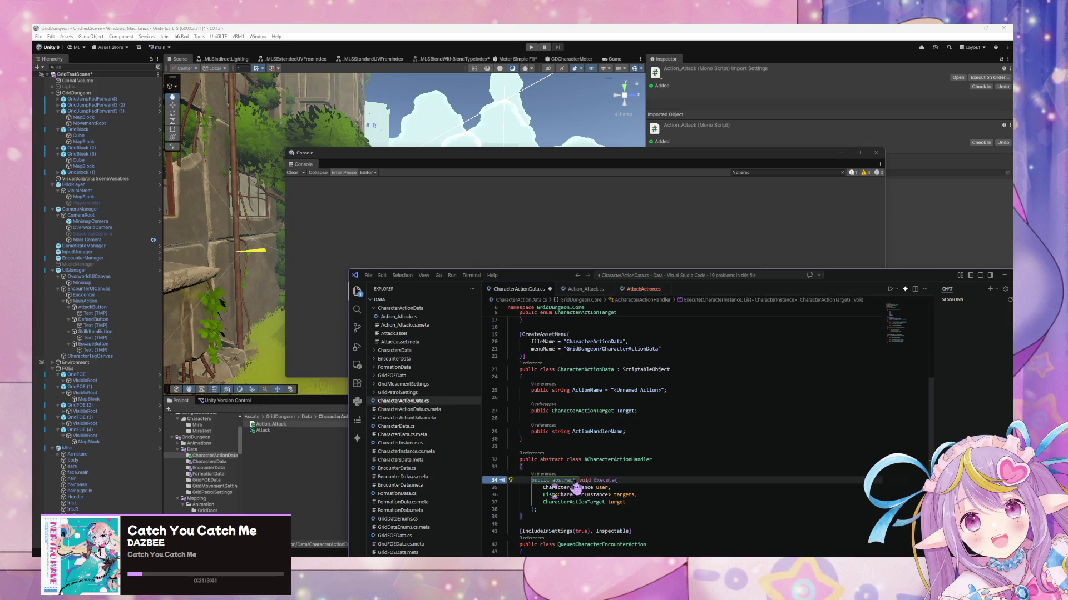
click(584, 509)
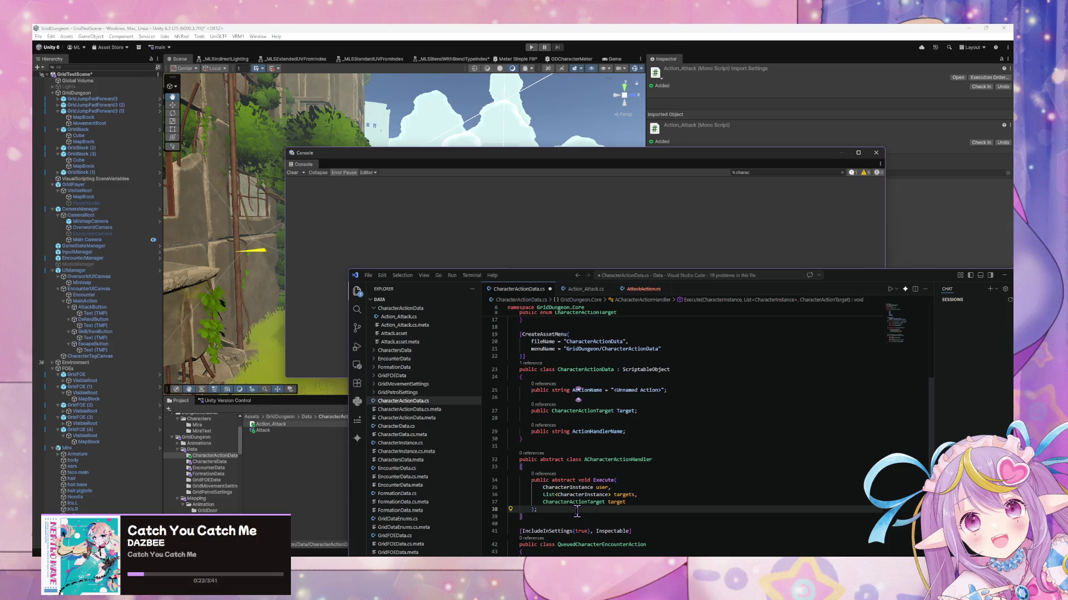
Step: Read Microsoft Learn's mixed-members abstract Vehicle class example, then minimize the browser
mouse_move(474, 556)
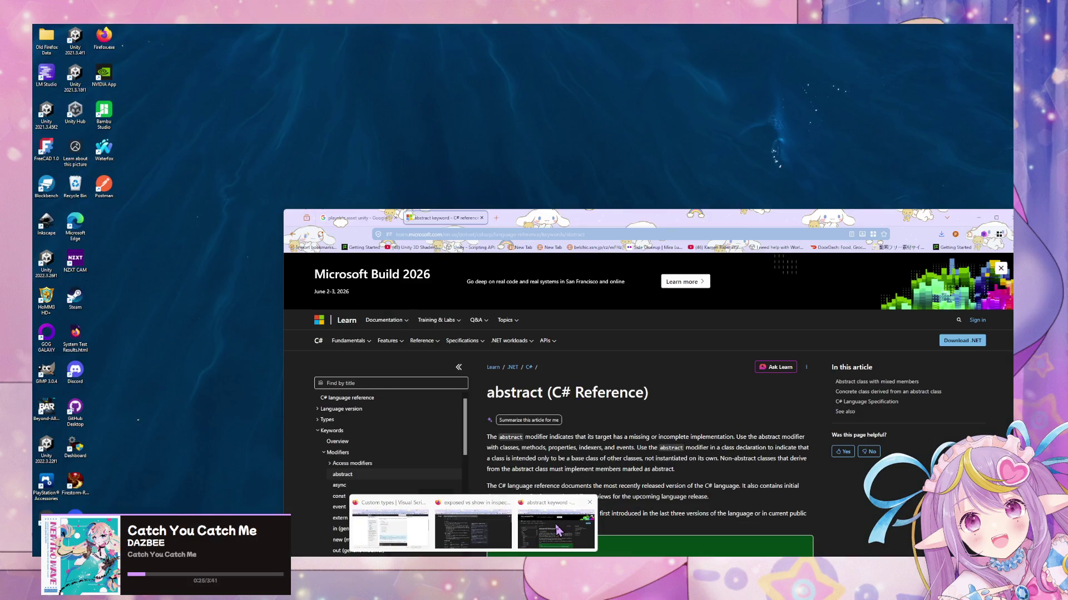
click(557, 526)
scroll(581, 462, down, 2)
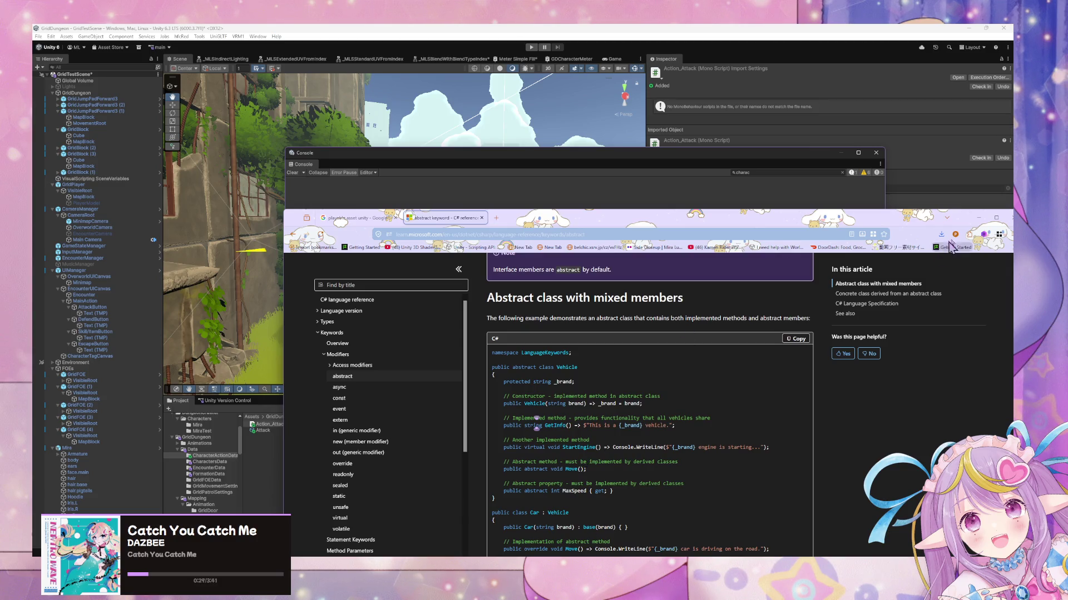
click(982, 220)
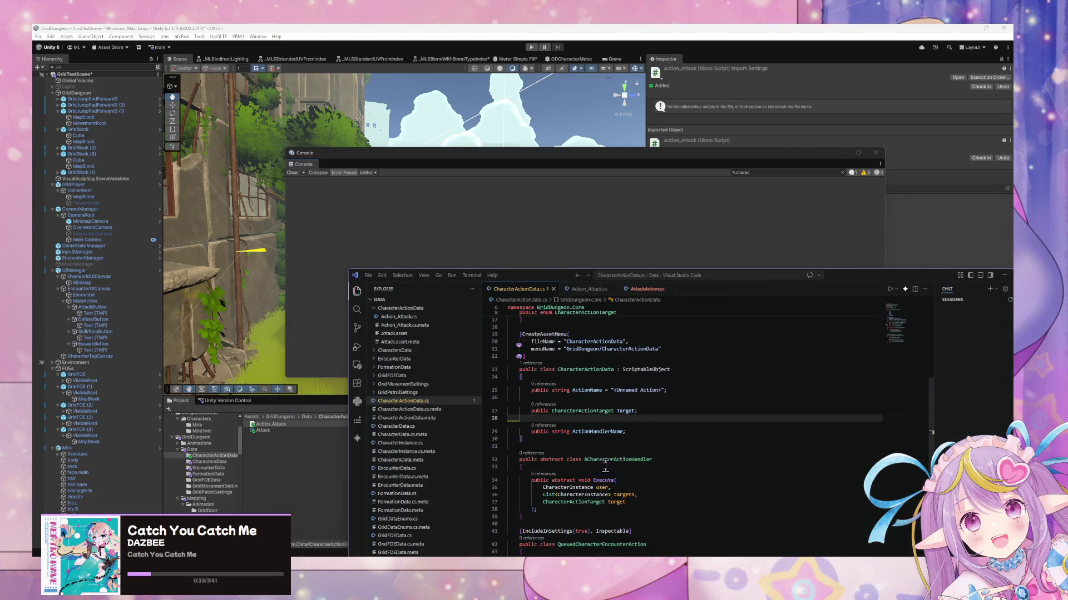
Step: Start a 'public' member below the abstract Execute declaration, dismissing Copilot's CreateHandler suggestion
click(590, 445)
text(p)
key(BackSpace)
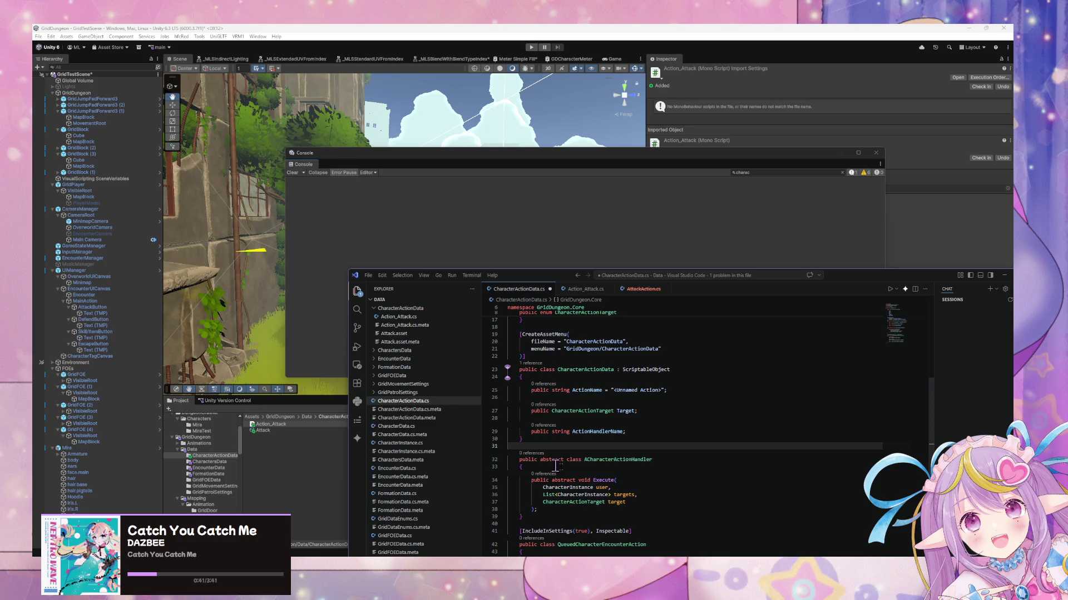
click(575, 510)
key(Return)
key(Return)
text(public)
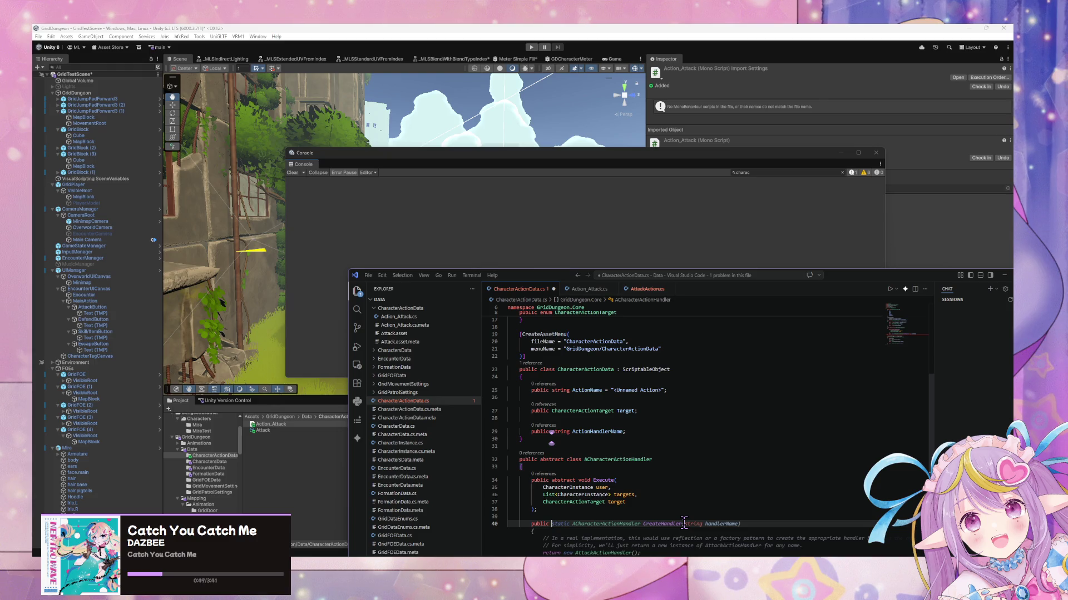
scroll(608, 458, down, 2)
scroll(608, 456, down, 2)
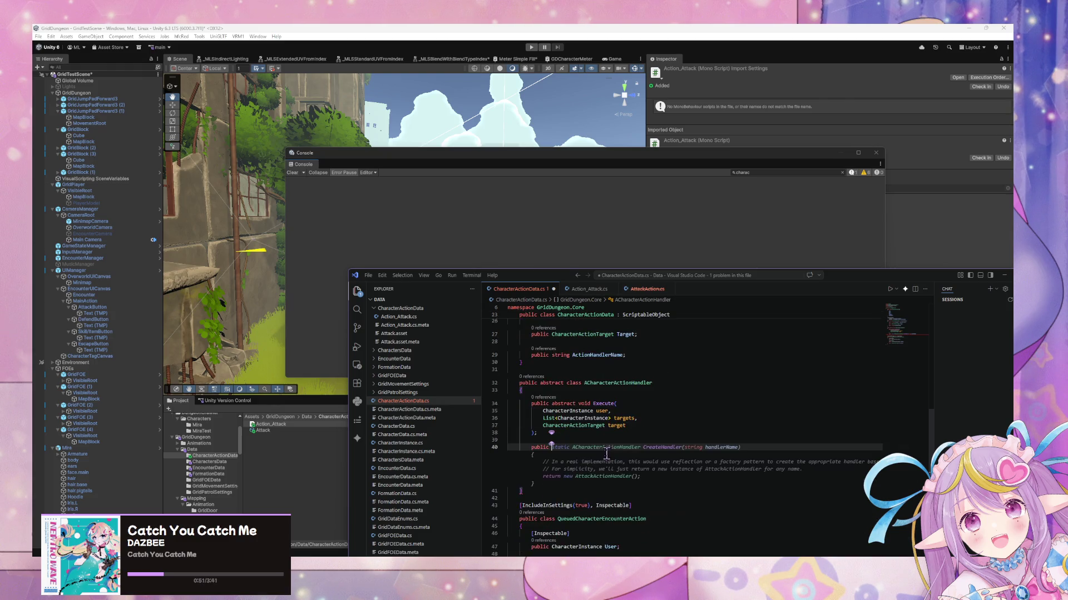
click(547, 392)
click(570, 448)
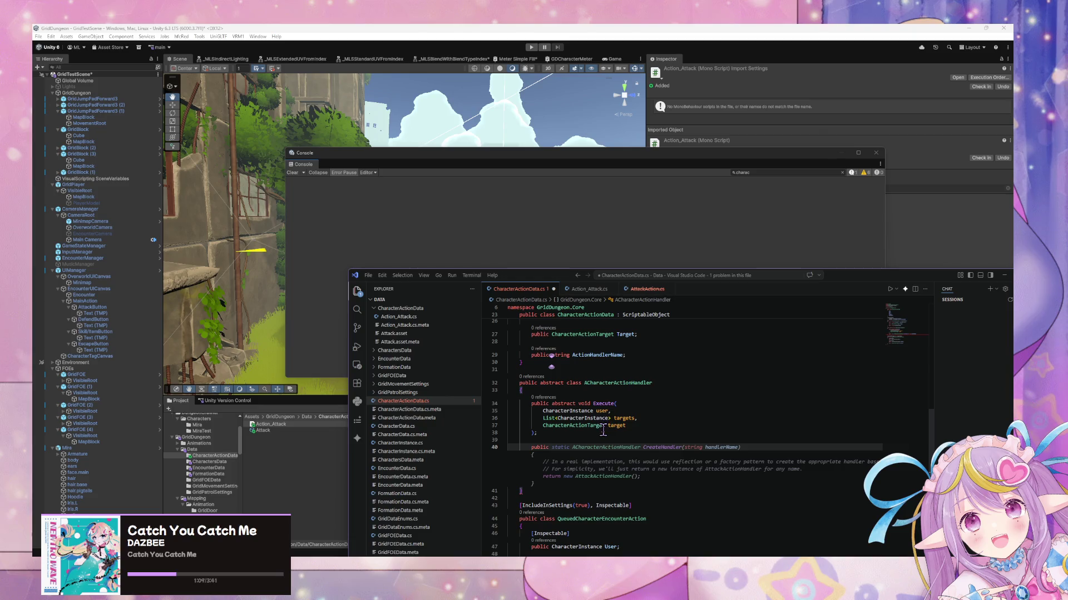
scroll(603, 430, down, 1)
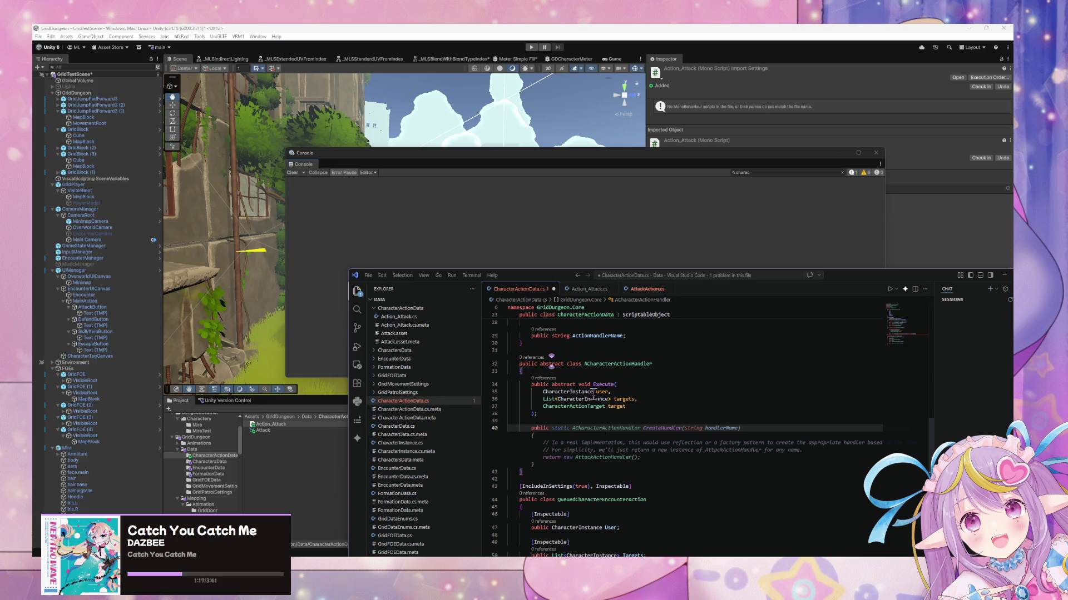
Step: Delete the unfinished 'public' line and save CharacterActionData.cs
double_click(540, 428)
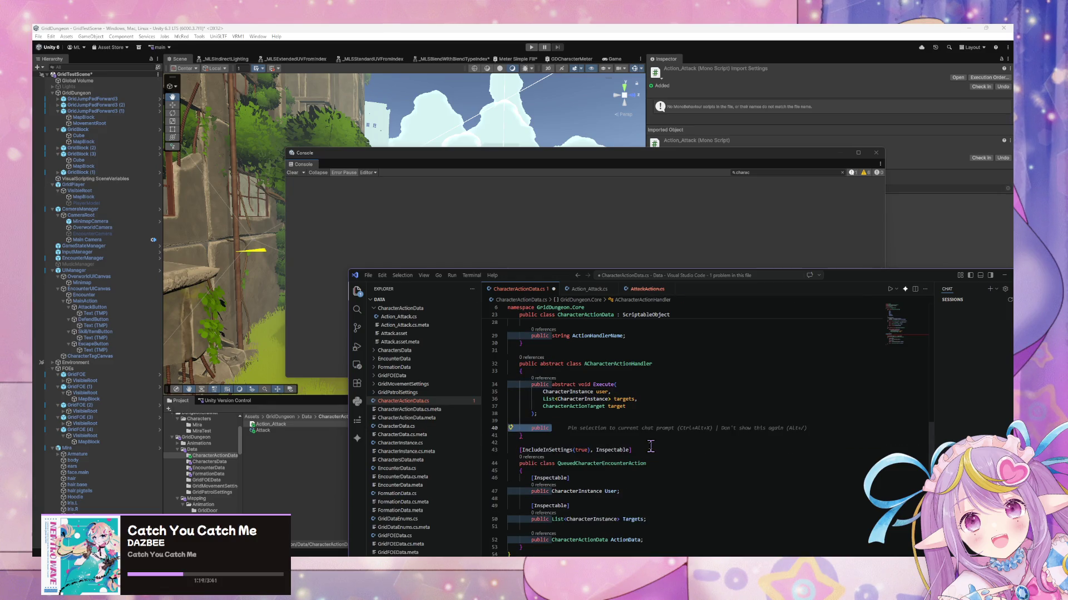
key(BackSpace)
key(BackSpace)
key(BackSpace)
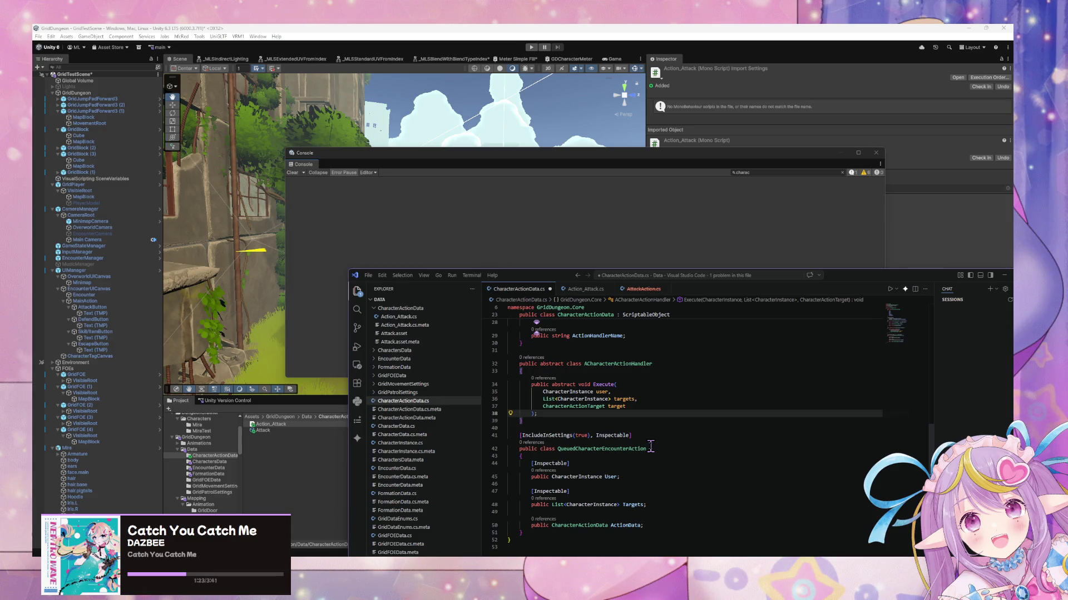
key(ctrl+s)
Step: Add a 'public void Execute()' method with an opening brace below the ActionData field
click(658, 523)
key(Return)
key(Return)
text(p)
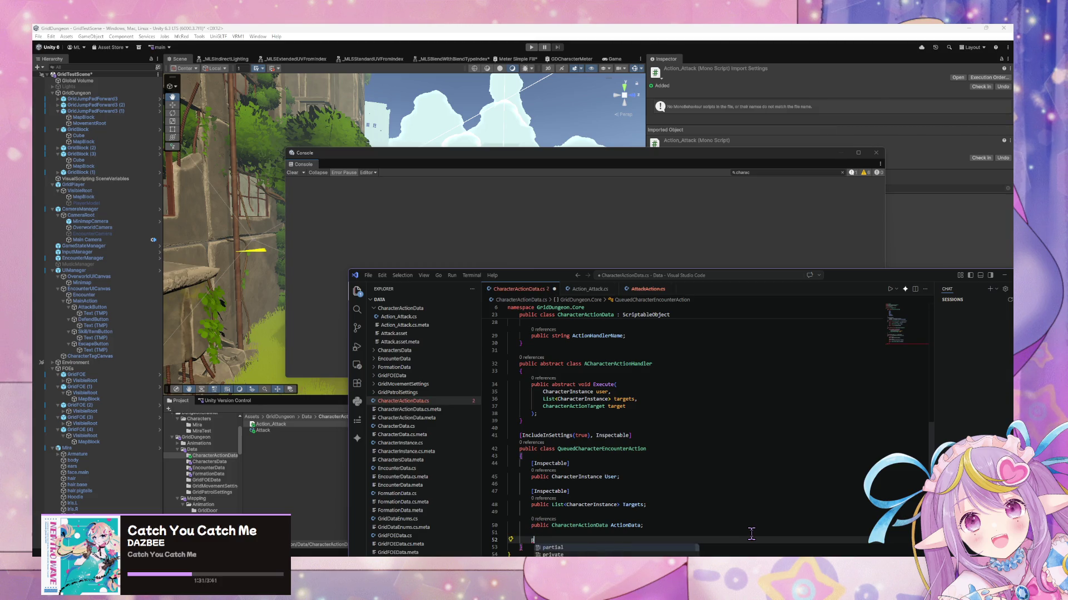
text(ublic)
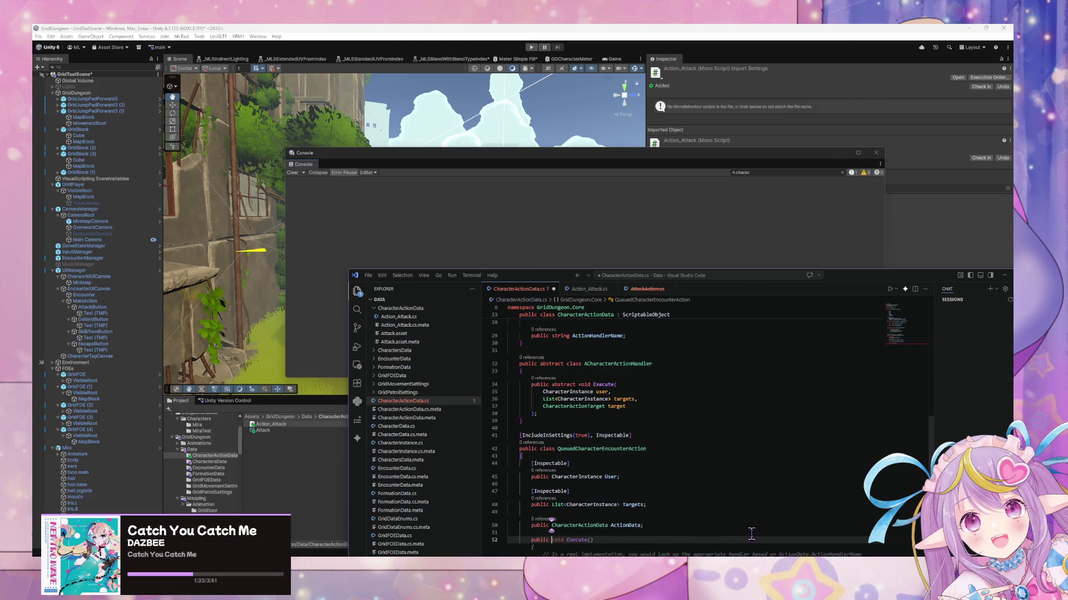
scroll(728, 510, down, 4)
key(Tab)
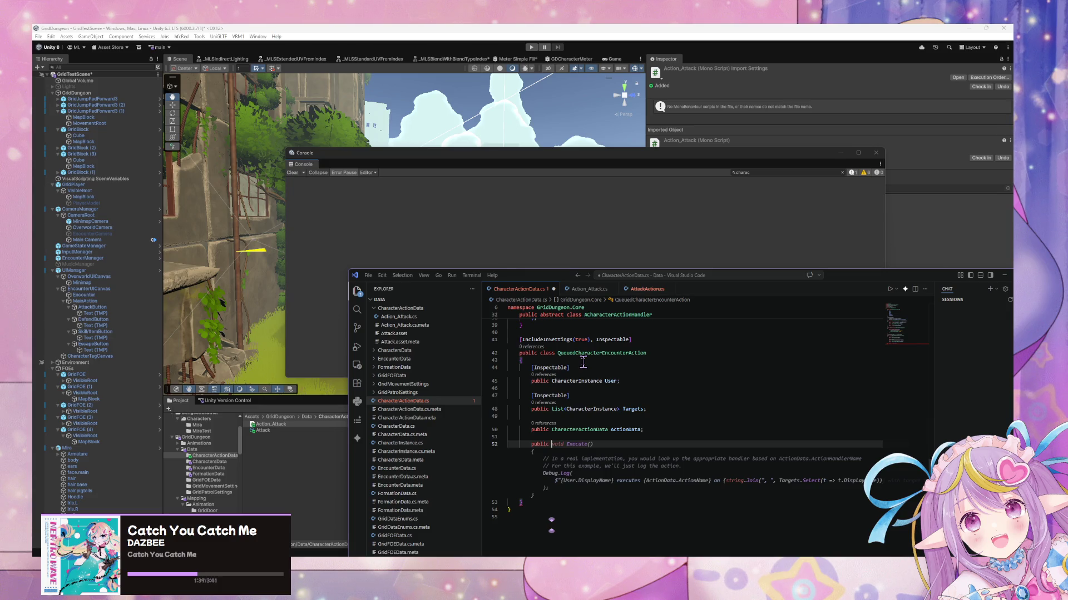
text(void)
text( Exec)
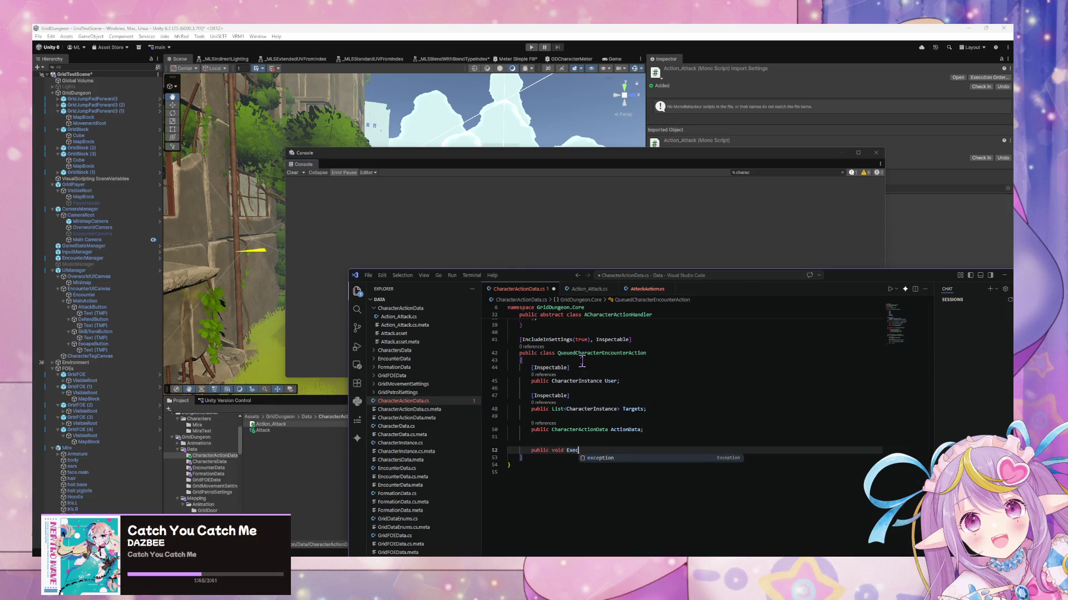
text(ute()
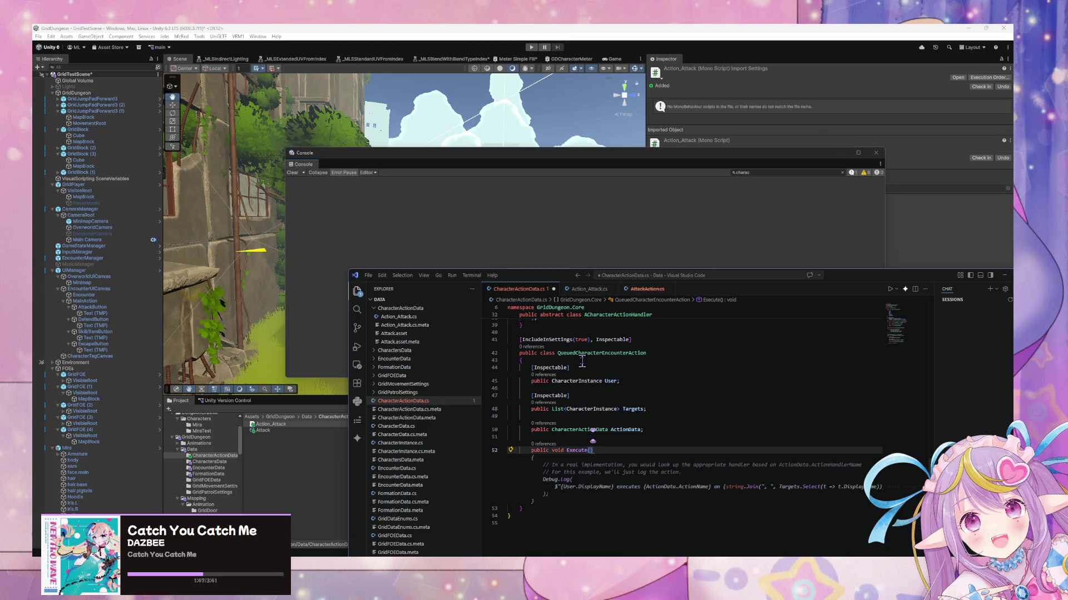
text())
key(Return)
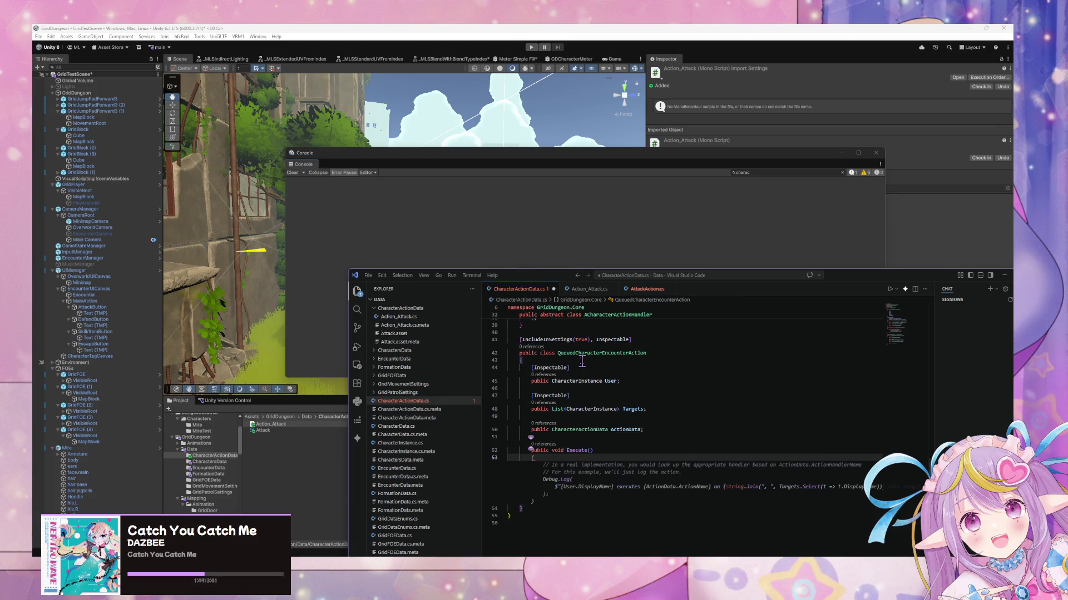
text({)
key(Return)
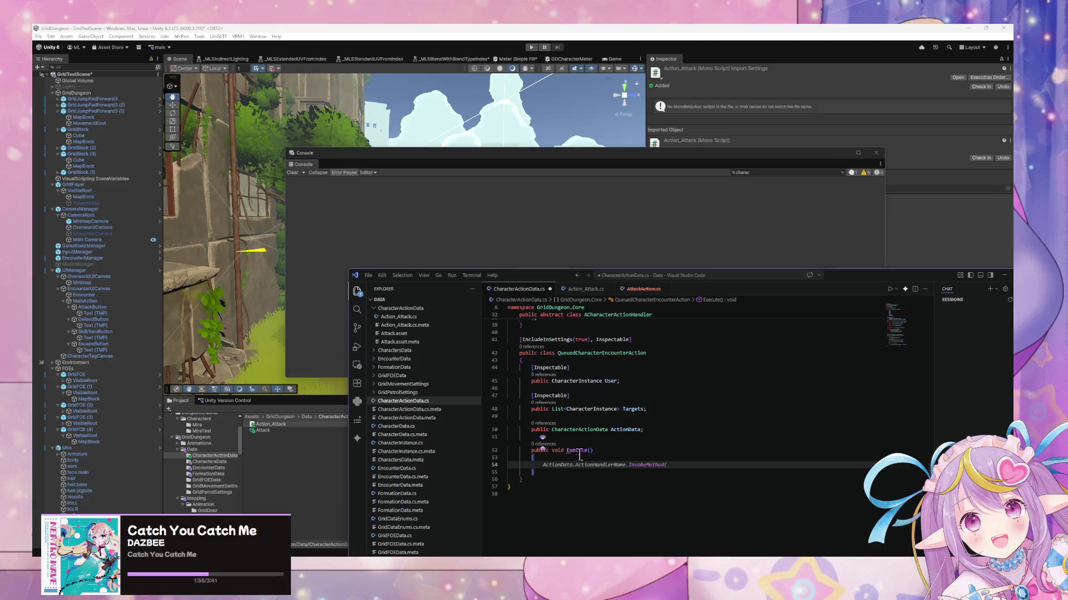
mouse_move(473, 555)
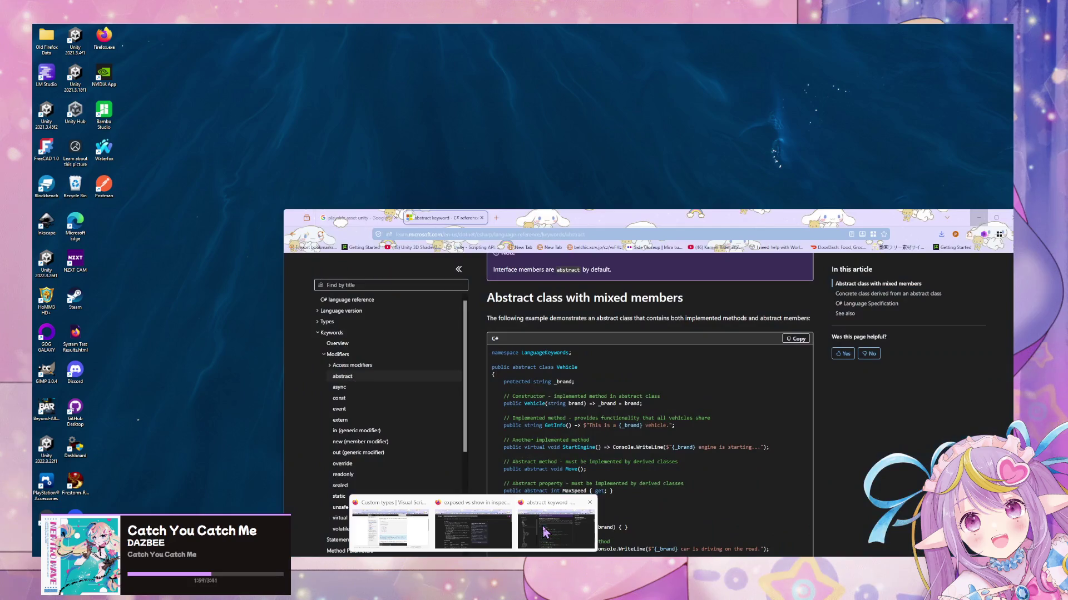
Step: Search Google for 'instantiate class from string c#'
click(545, 533)
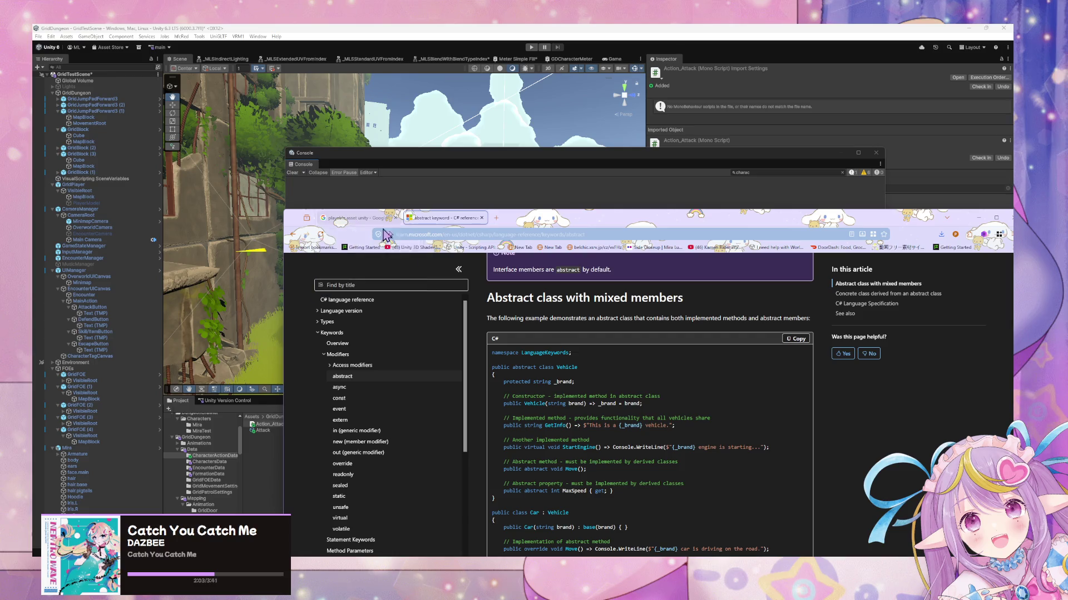
click(350, 219)
triple_click(400, 273)
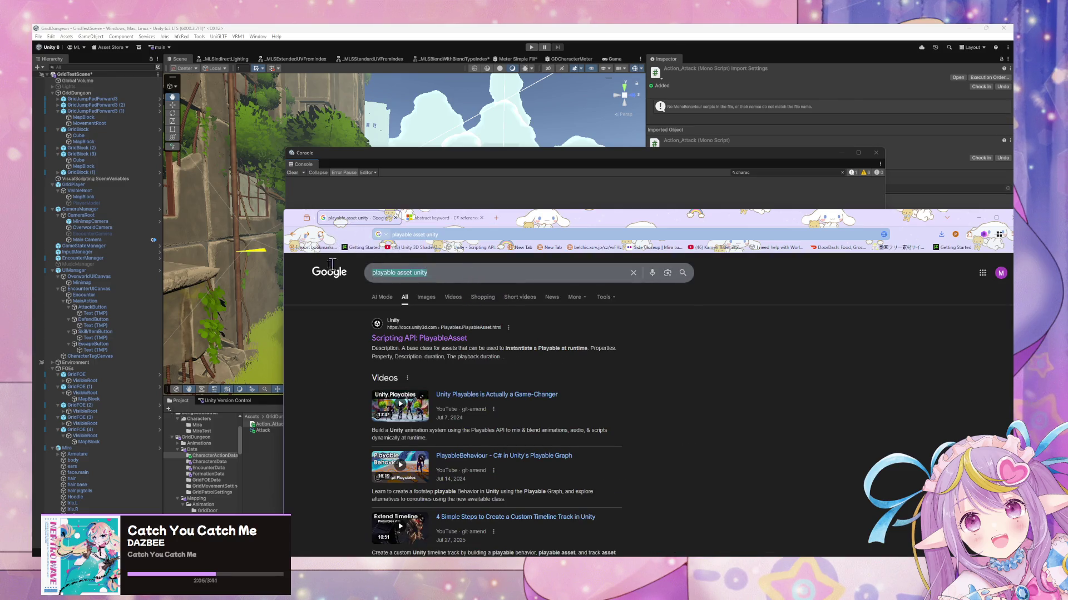
text(insta)
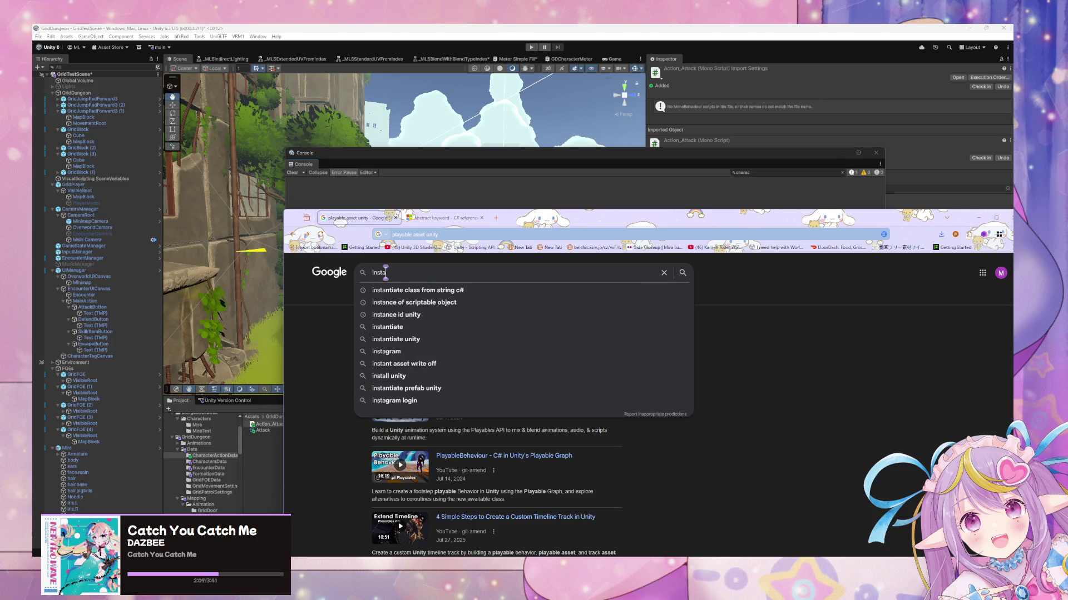
click(396, 290)
Step: Read the Stack Overflow answer on creating a class from a string and the Activator.CreateInstance docs
scroll(510, 412, down, 2)
scroll(475, 423, up, 3)
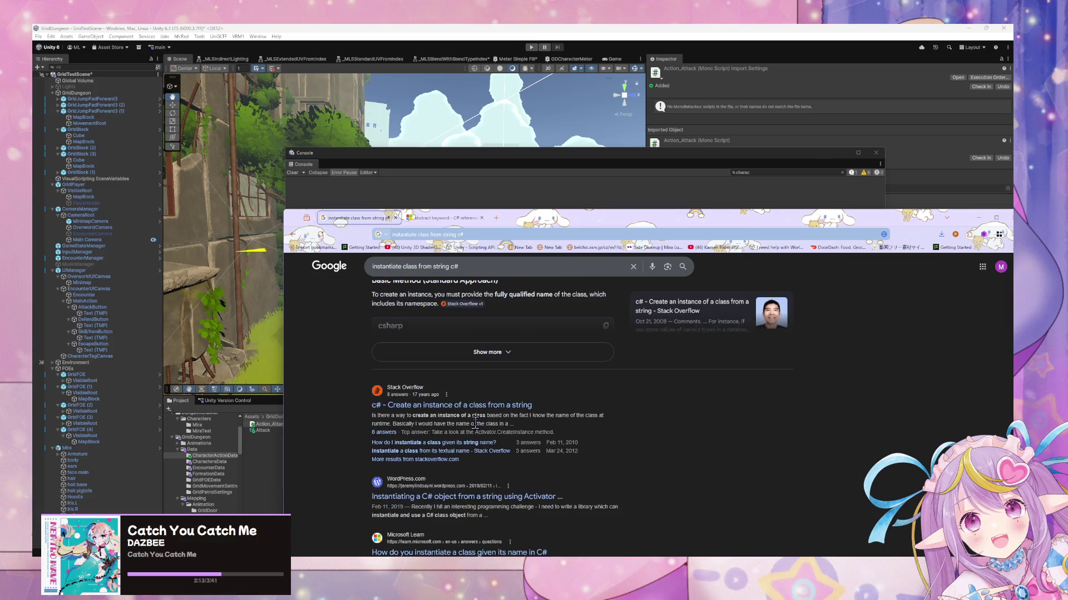
click(463, 406)
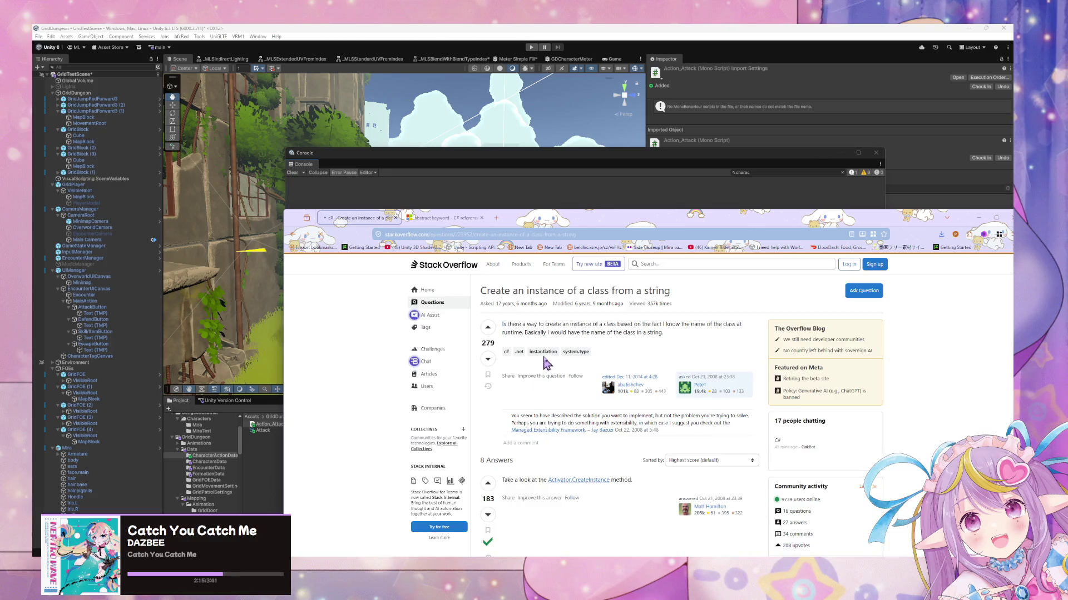
scroll(544, 362, down, 2)
click(578, 410)
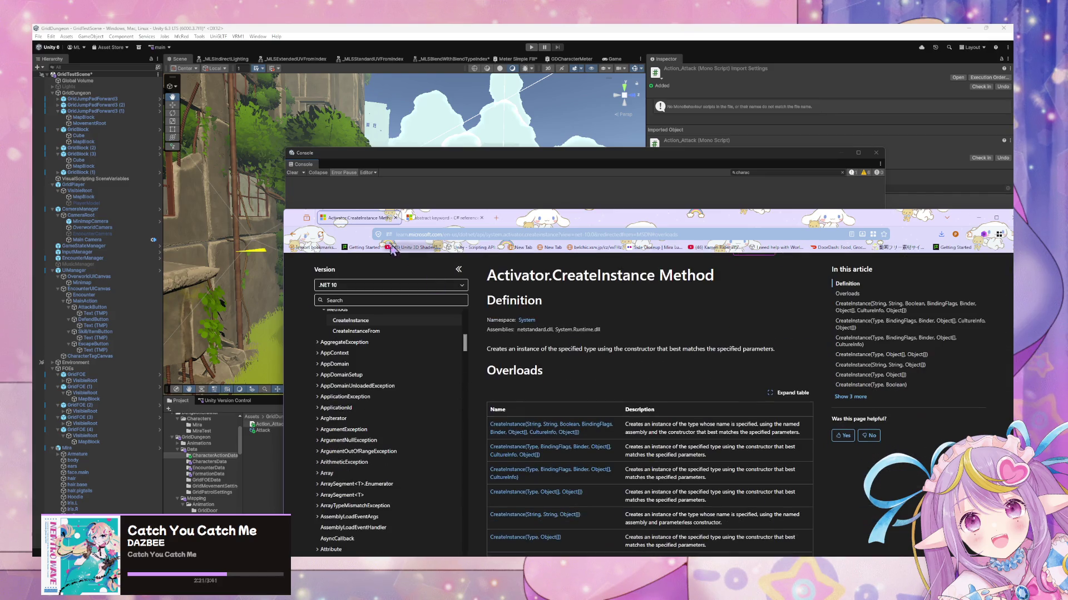
click(292, 234)
scroll(433, 305, up, 2)
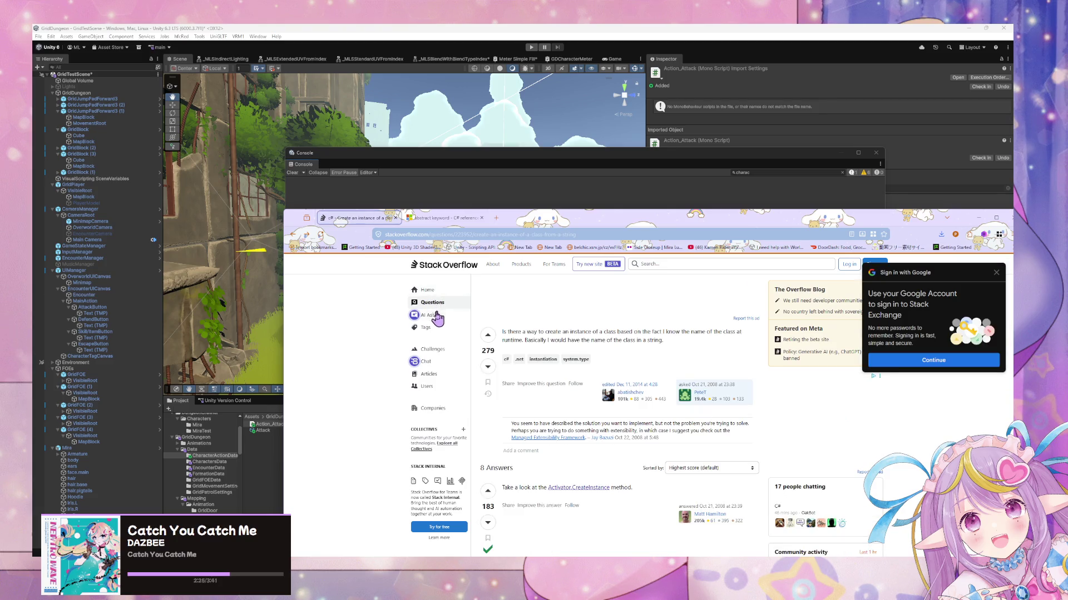
scroll(539, 338, down, 2)
scroll(539, 338, down, 5)
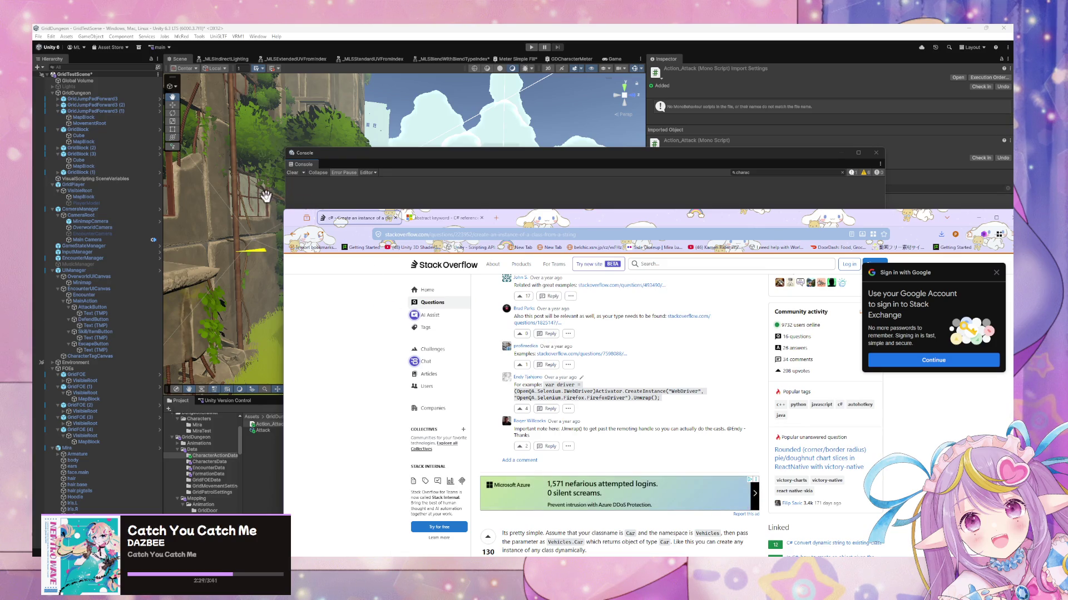
Step: Check another Stack Overflow thread on instantiating by name, then return to the Google results
click(292, 234)
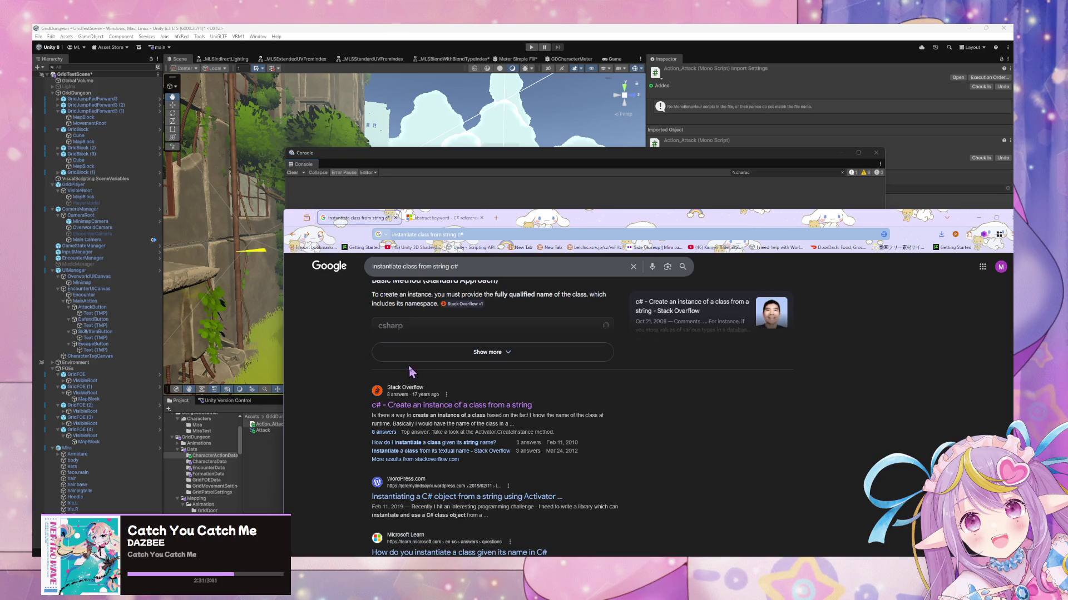
click(417, 444)
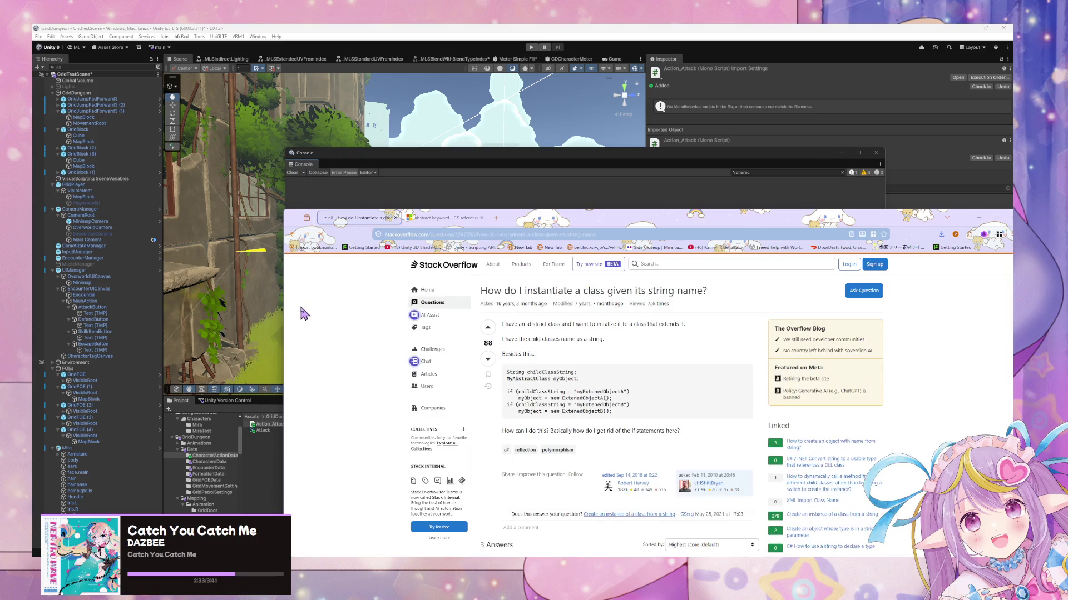
scroll(322, 301, down, 4)
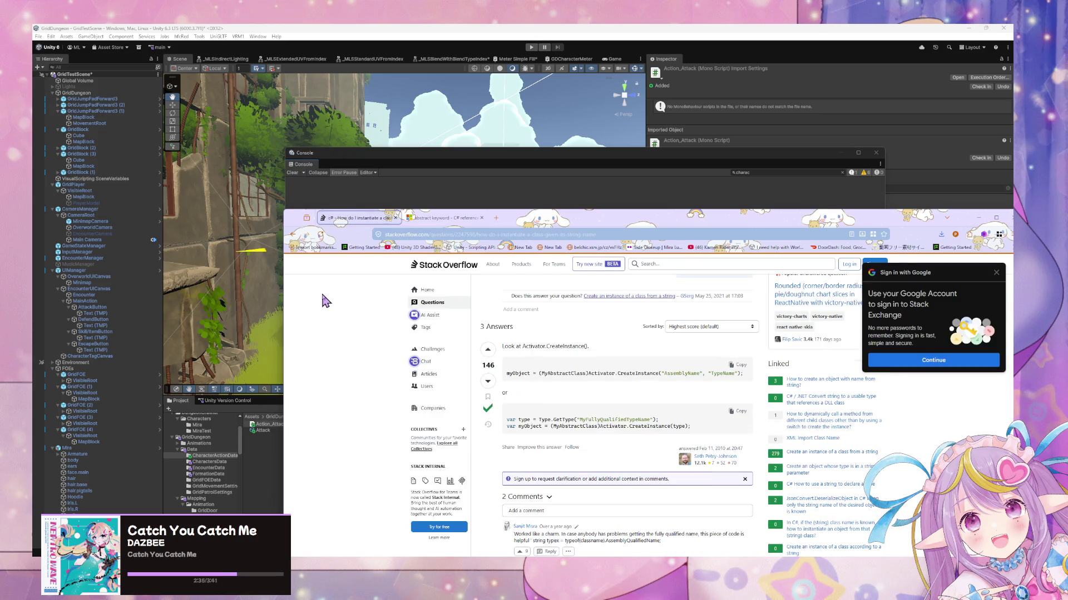
click(291, 234)
click(373, 268)
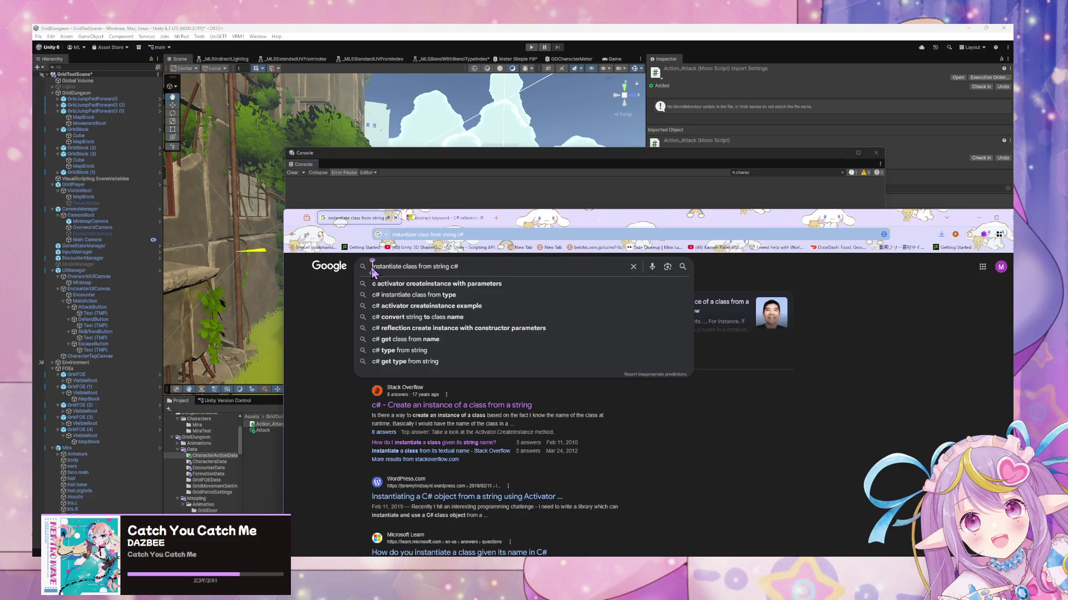
Step: Refine the search to 'unity instantiate class from string c#' and expand the AI overview
text(unity)
key(Return)
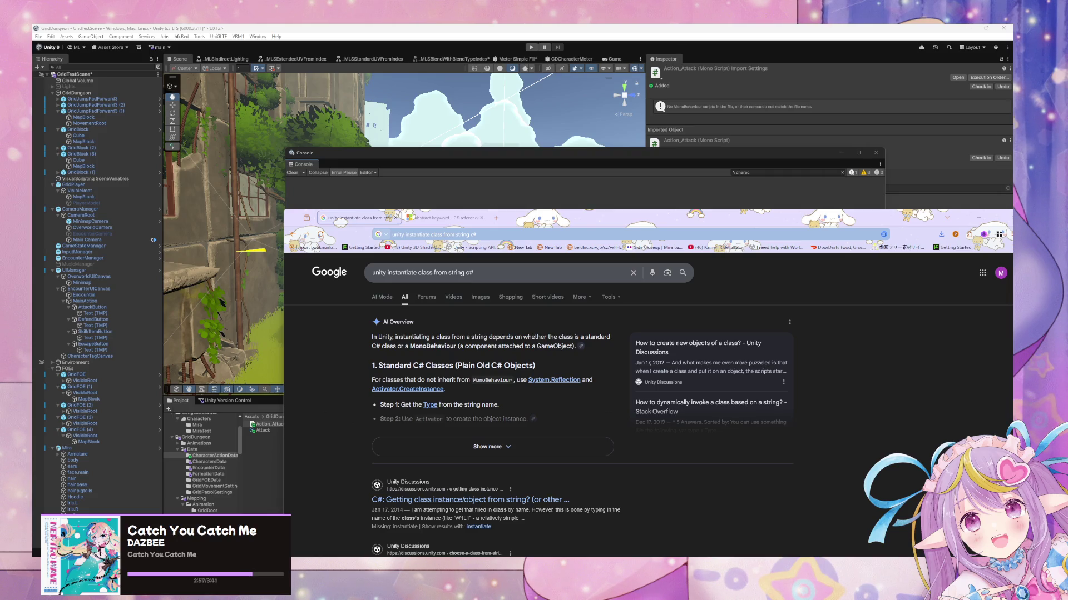
click(562, 451)
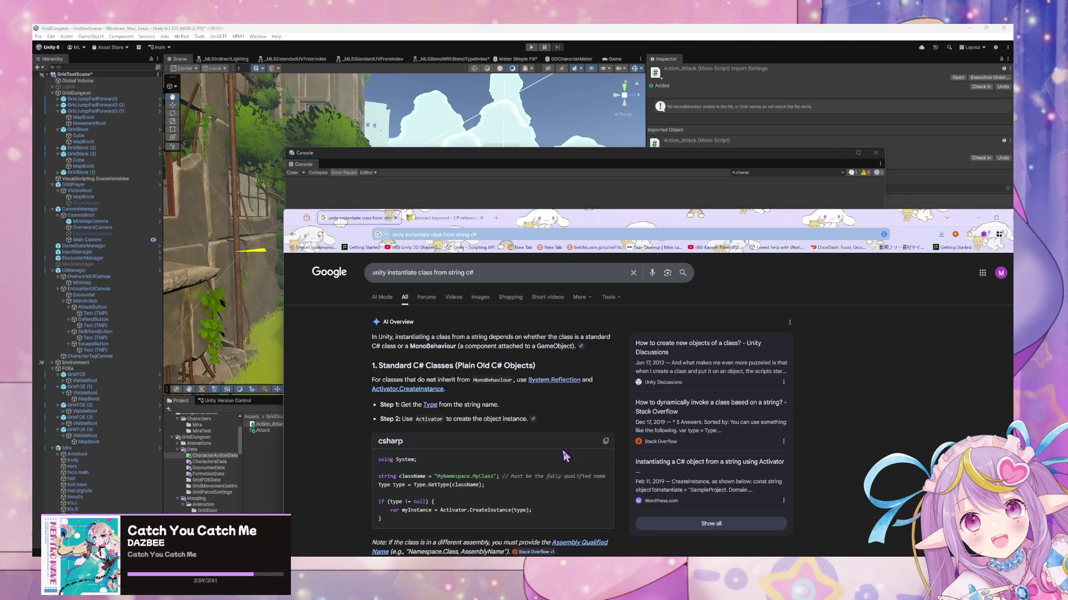
scroll(563, 450, down, 2)
scroll(565, 454, down, 3)
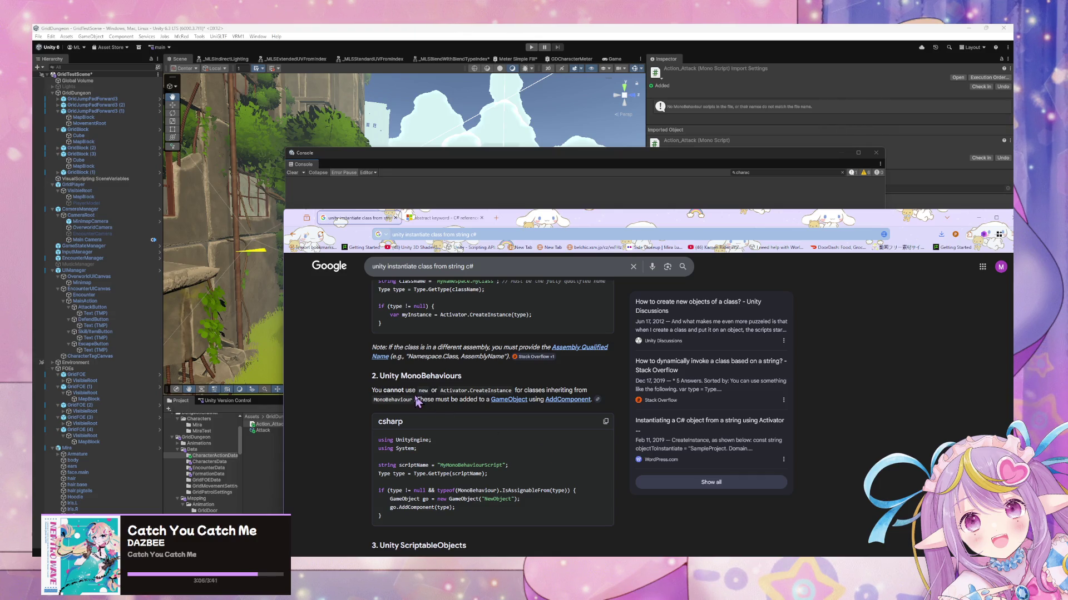
Step: Read the overview's Activator.CreateInstance, AddComponent and ScriptableObject.CreateInstance examples
drag(418, 391, 453, 399)
click(452, 398)
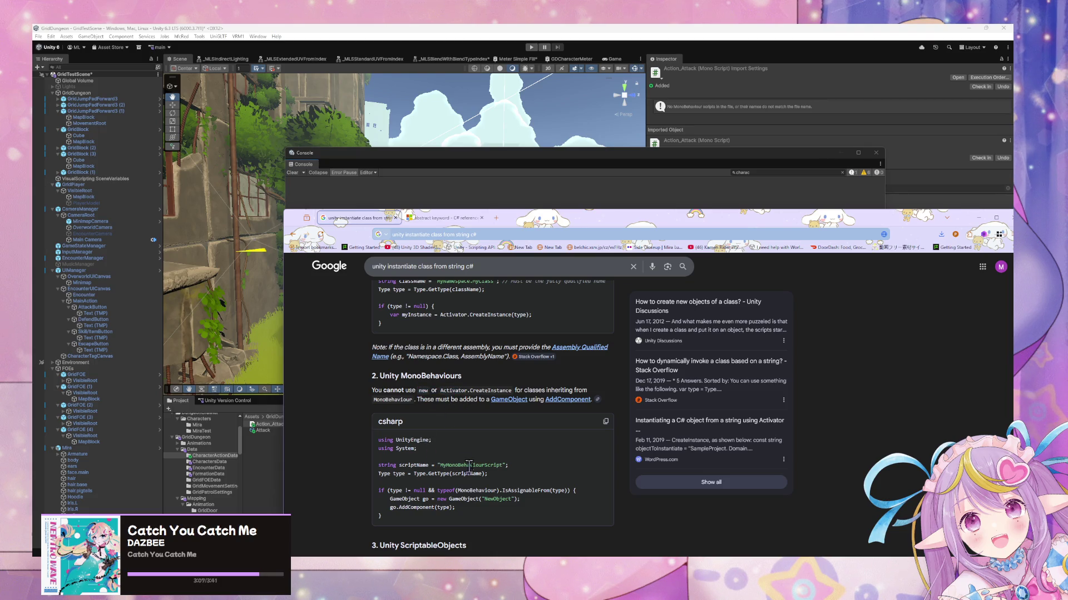
scroll(493, 453, down, 3)
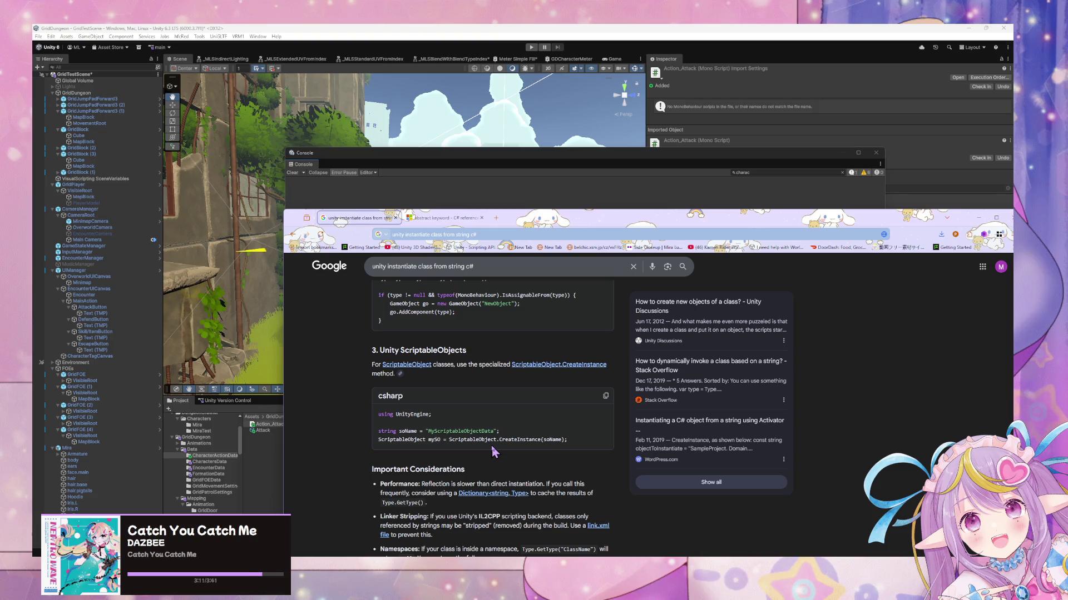
scroll(493, 453, down, 1)
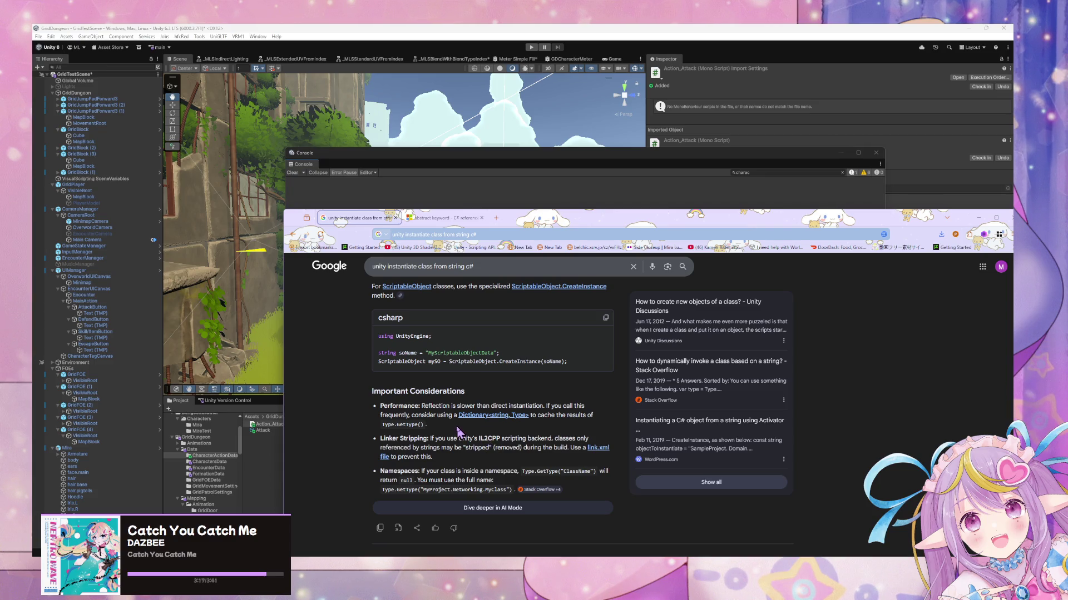
scroll(465, 410, up, 3)
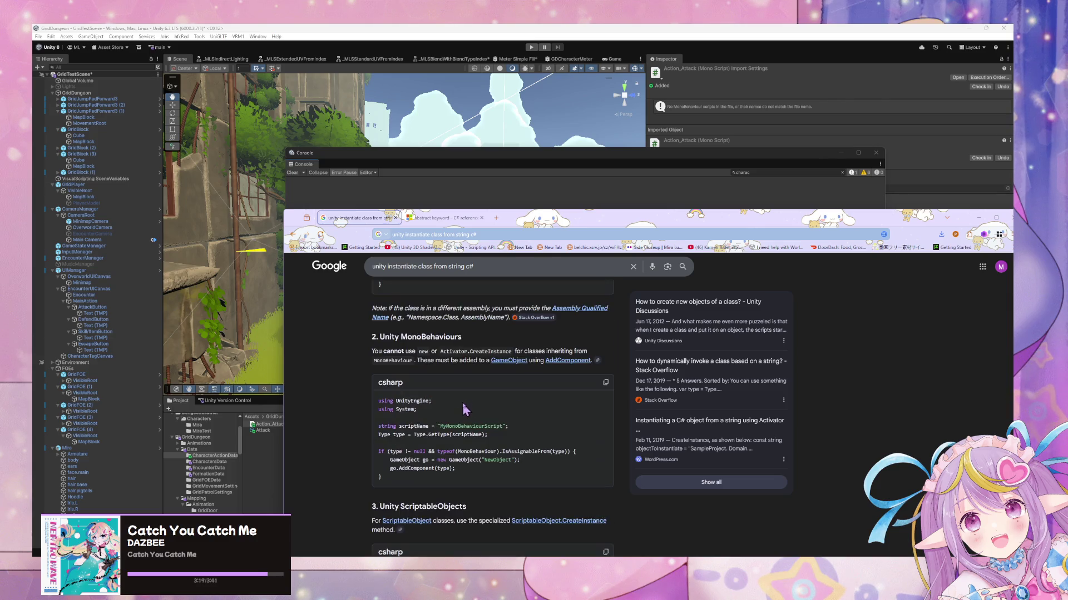
scroll(465, 407, up, 2)
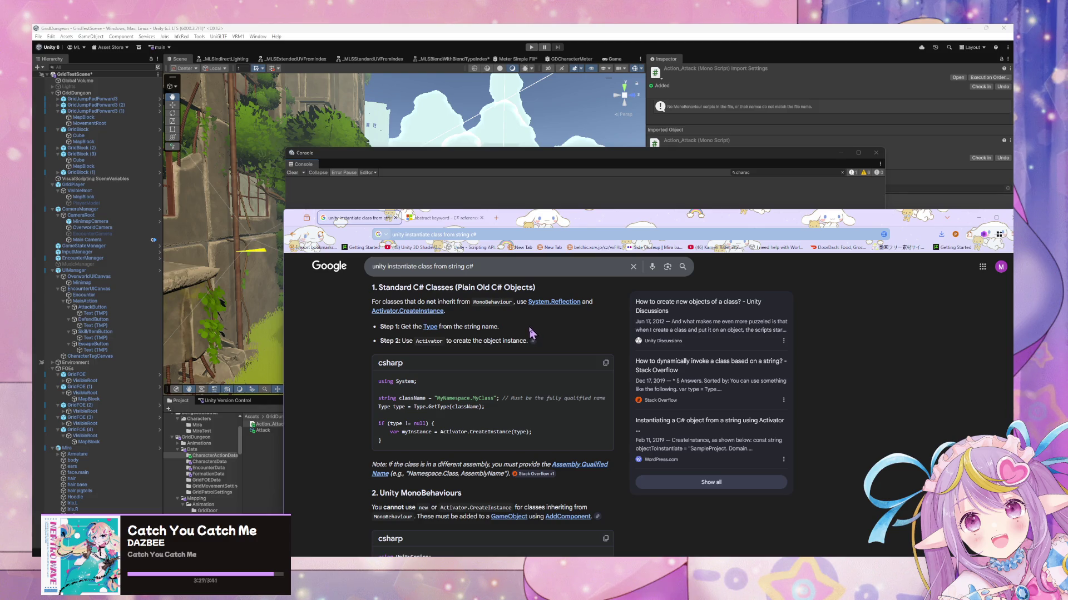
scroll(437, 404, down, 5)
scroll(438, 403, down, 4)
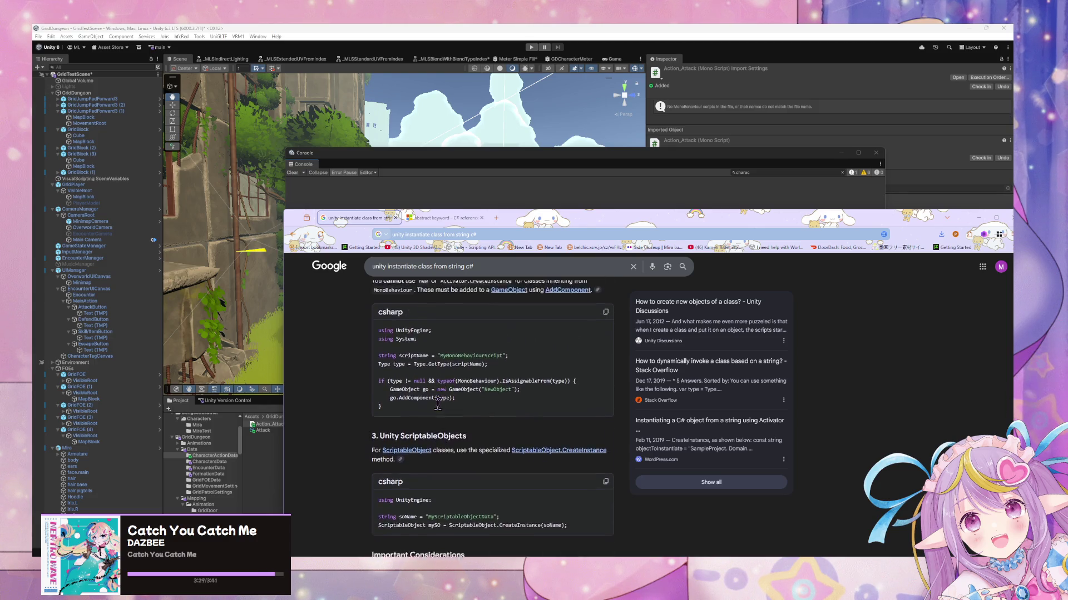
scroll(437, 403, down, 2)
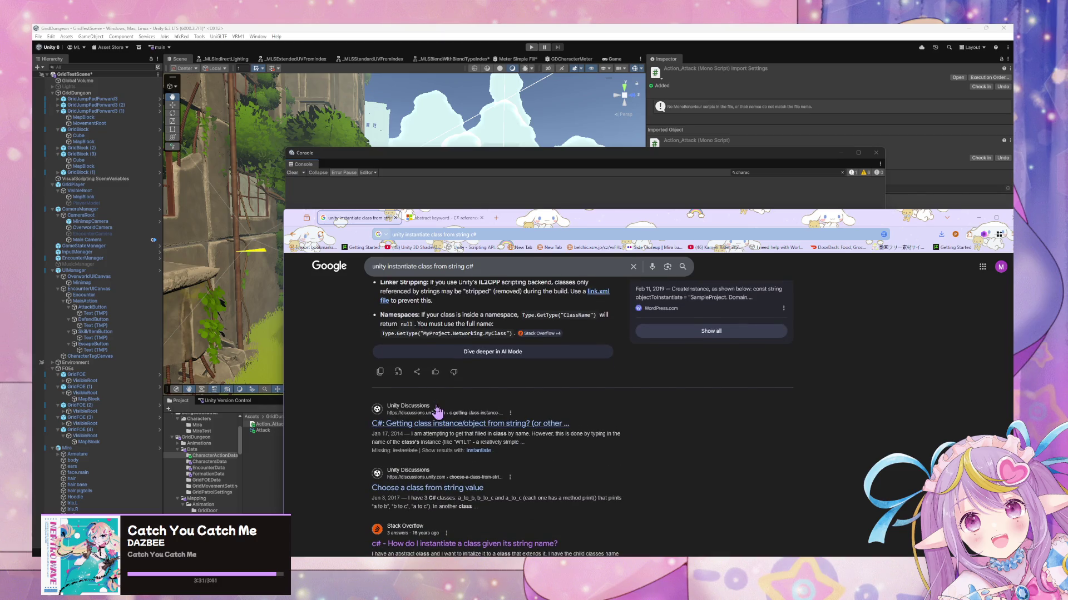
key(alt+Tab)
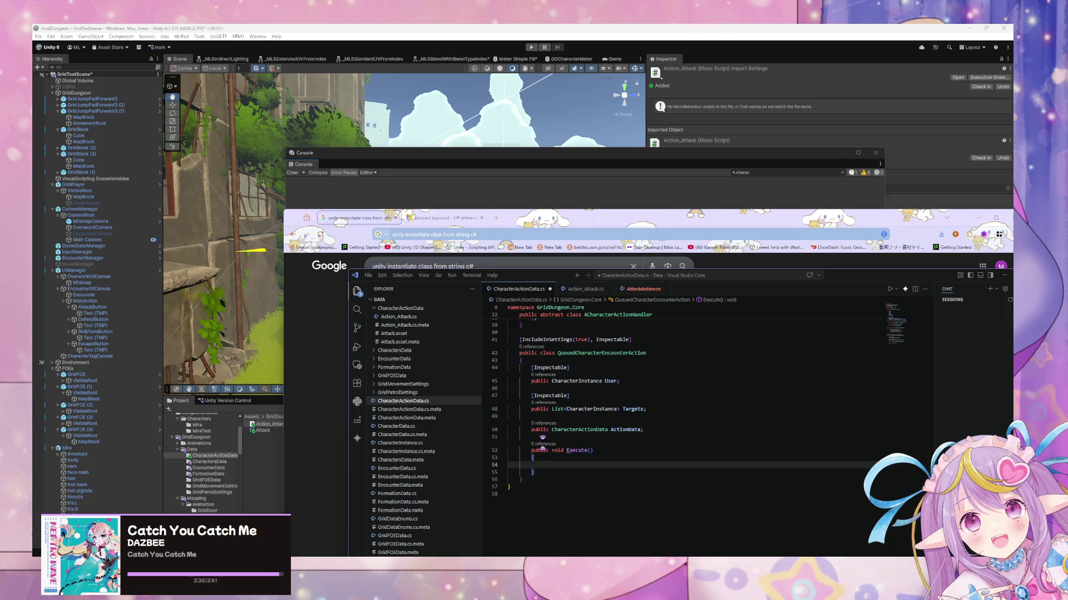
mouse_move(742, 554)
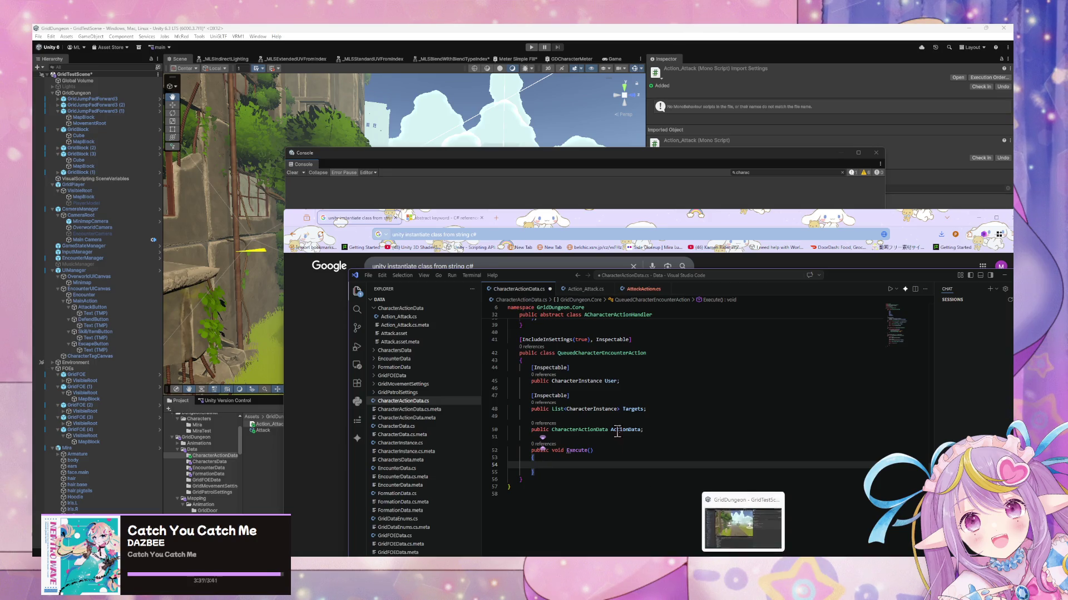
click(651, 416)
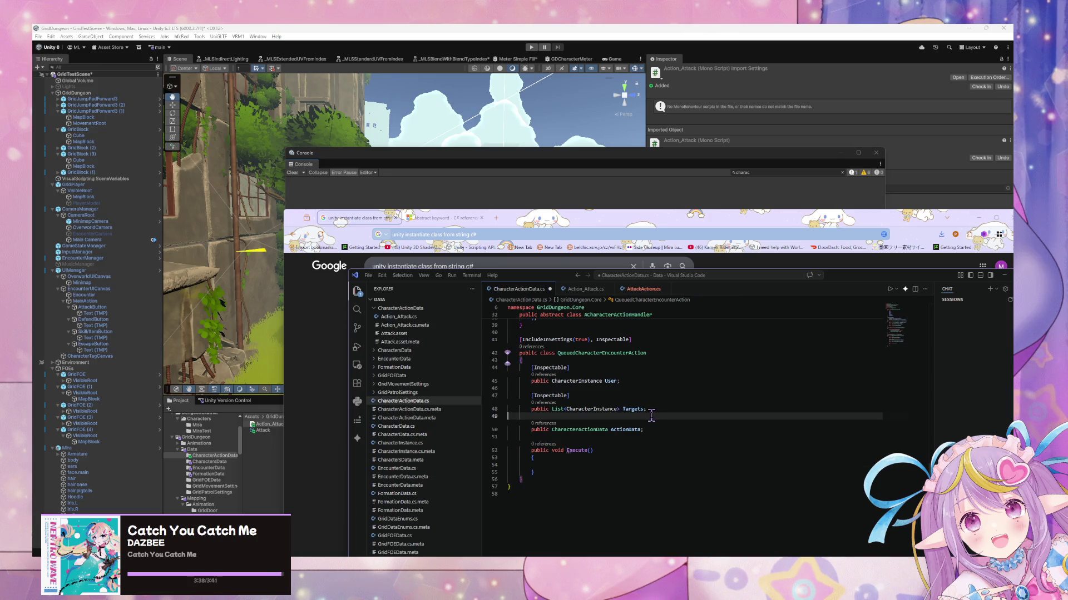
click(587, 290)
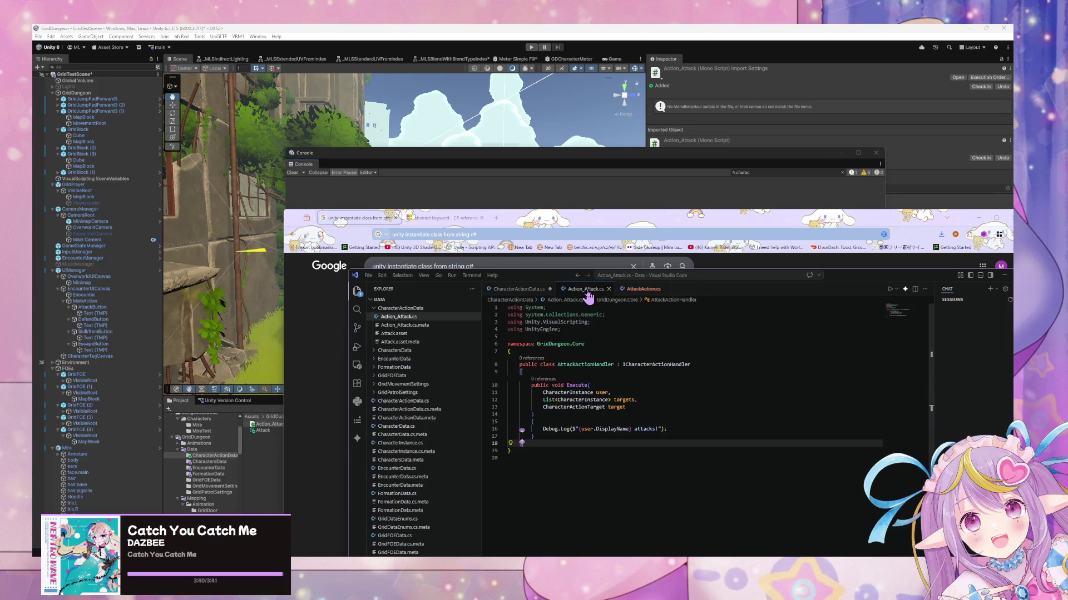
click(503, 290)
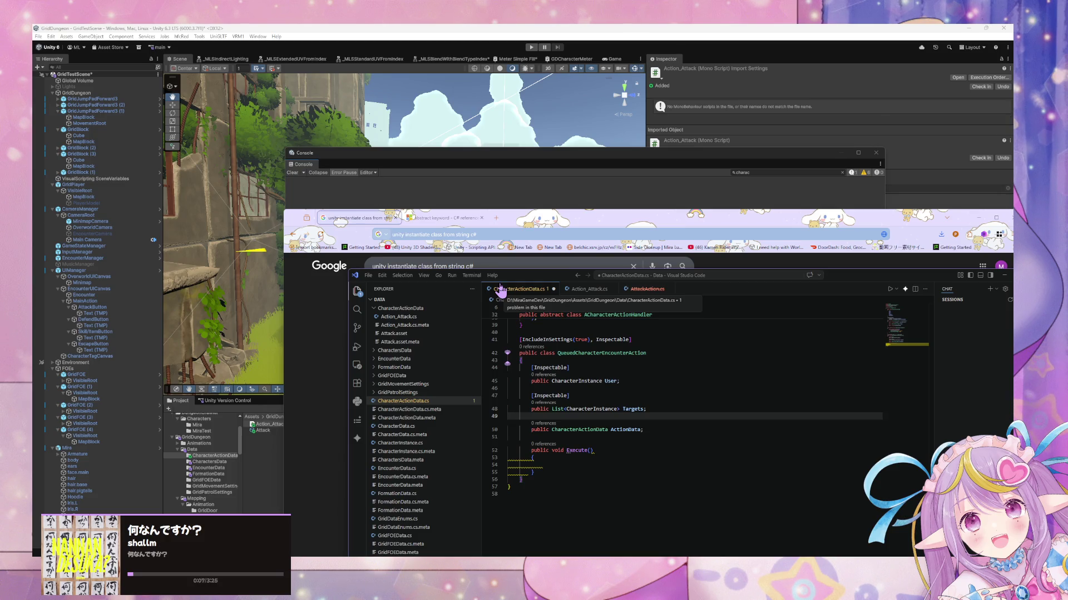
drag(514, 278, 450, 231)
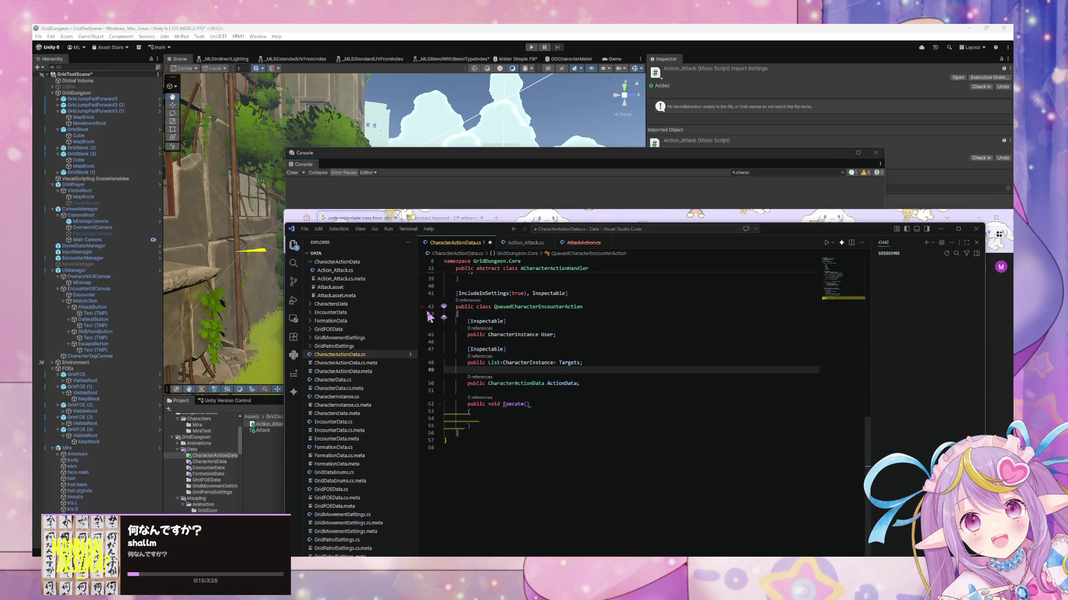
drag(490, 426, 437, 404)
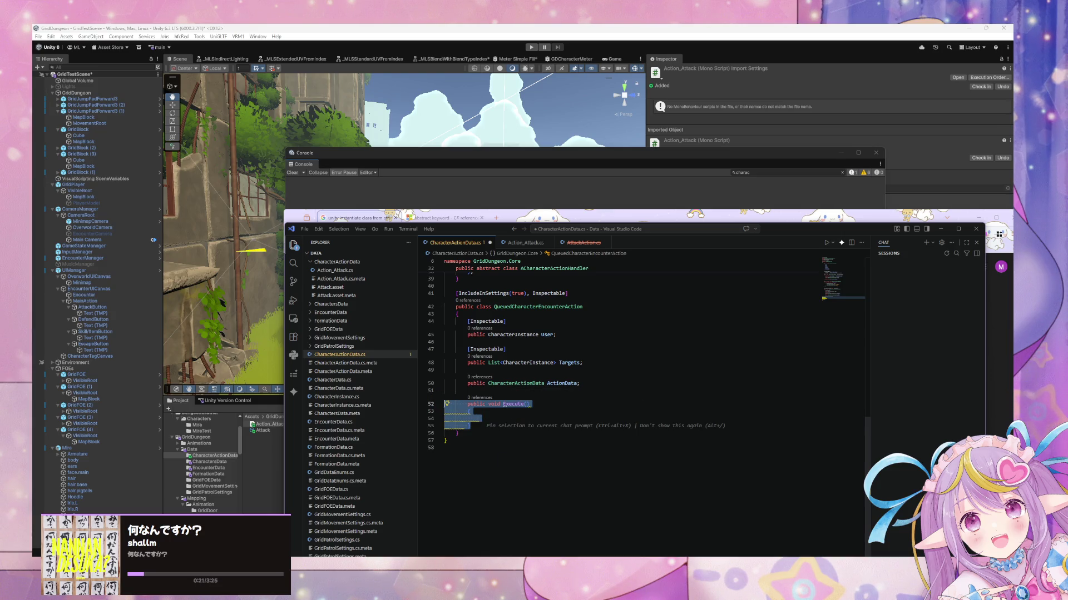
click(539, 503)
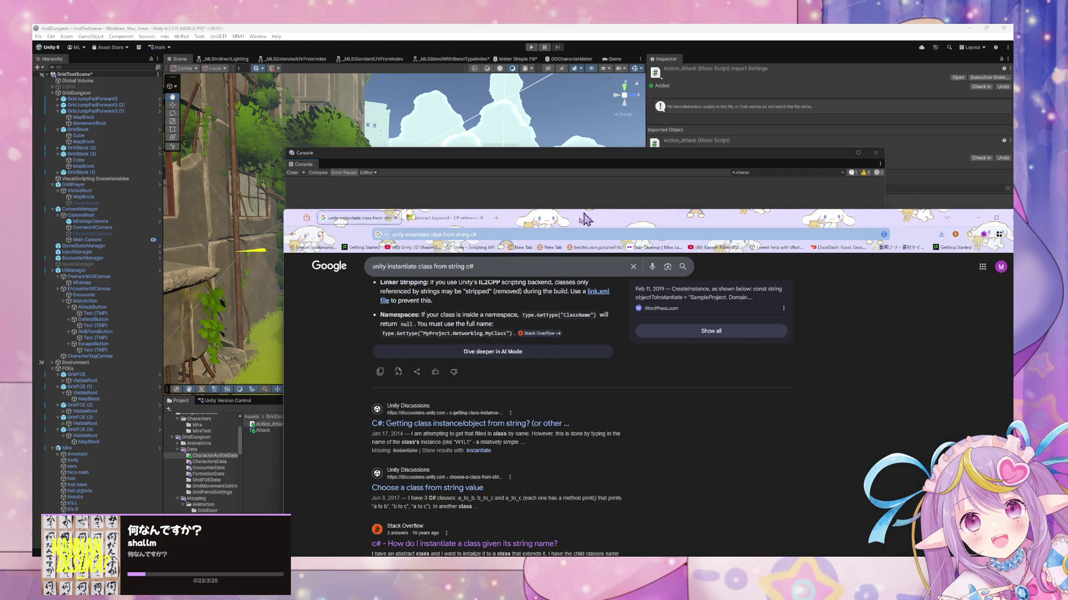
Step: Search Google for 'generic scriptable object unity'
click(563, 236)
text(generic scra)
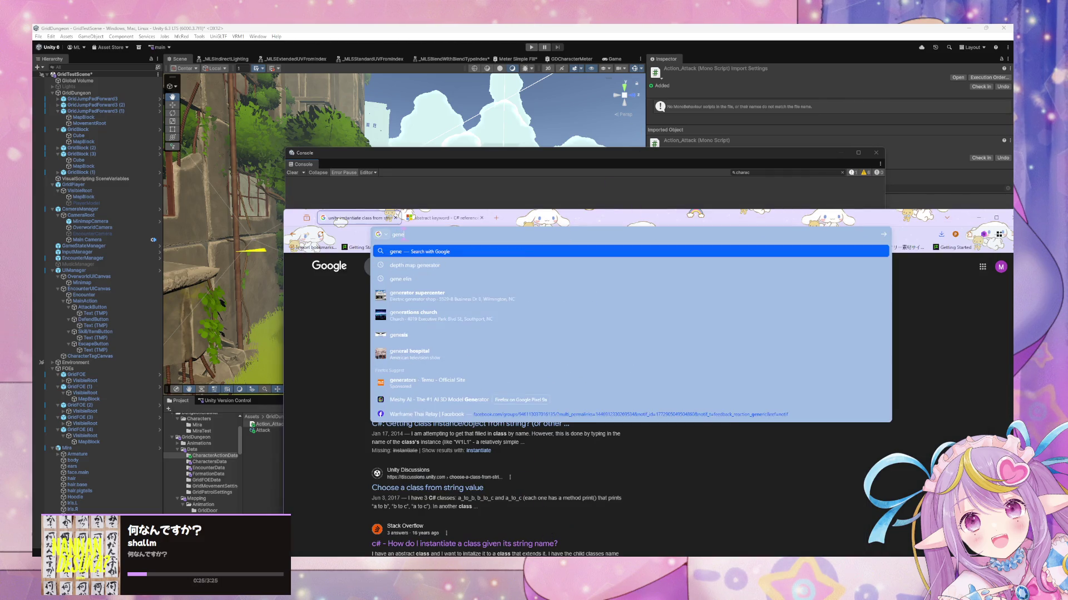
key(BackSpace)
text(iptable o)
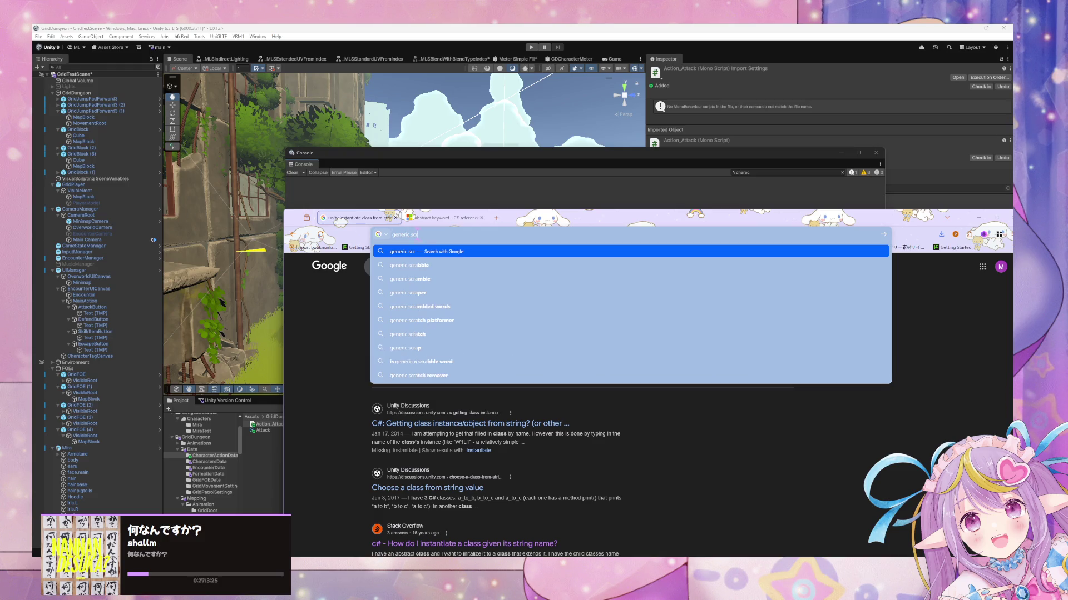
text(bject unity)
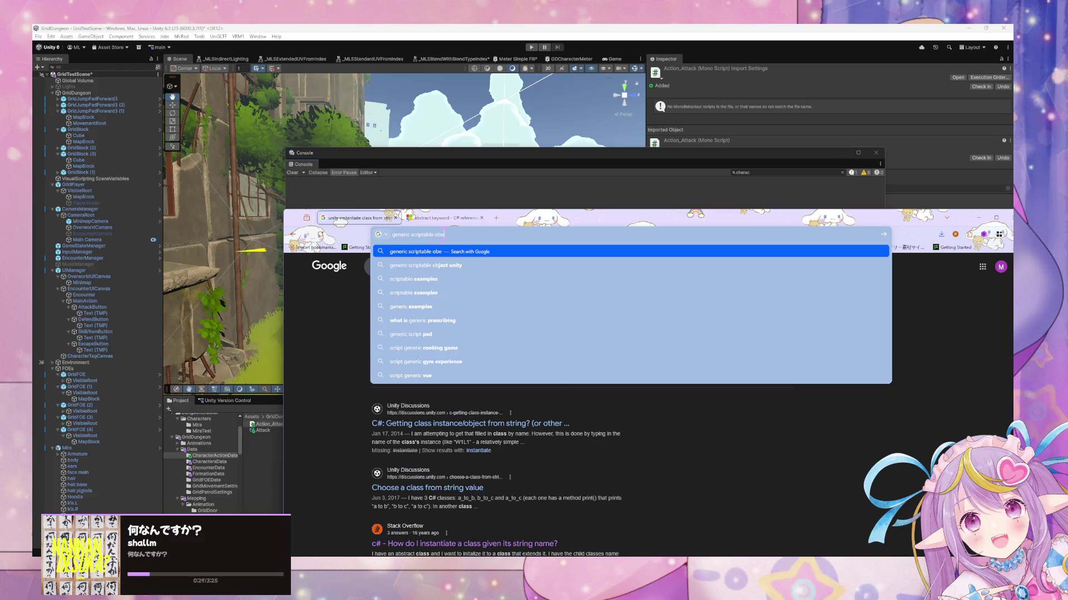
key(Return)
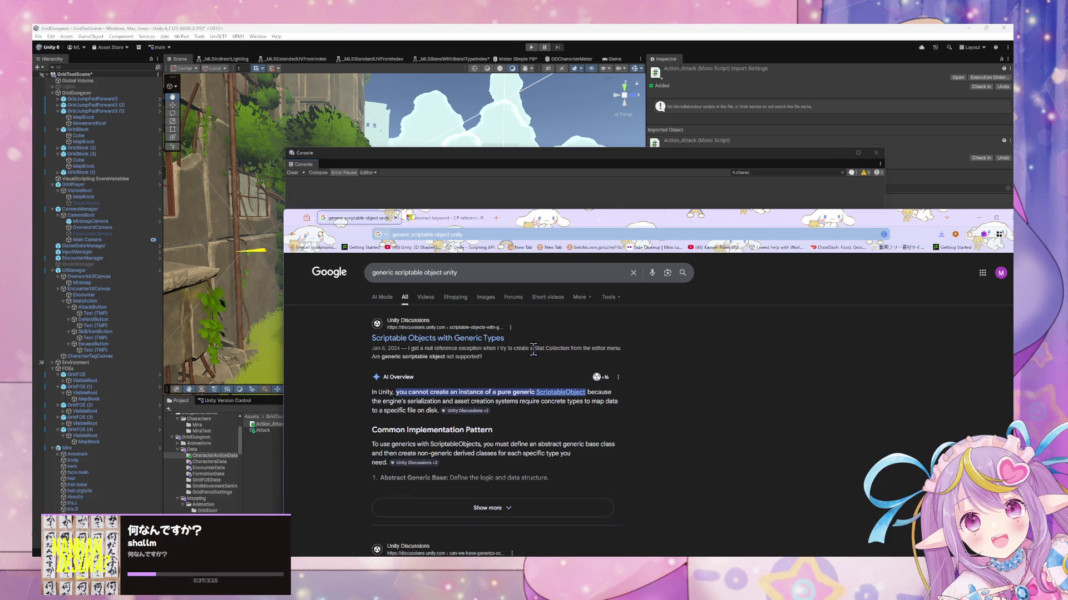
Step: Expand the AI overview on generic ScriptableObject limitations, then append 'with different method implementation' to the query
scroll(533, 349, down, 2)
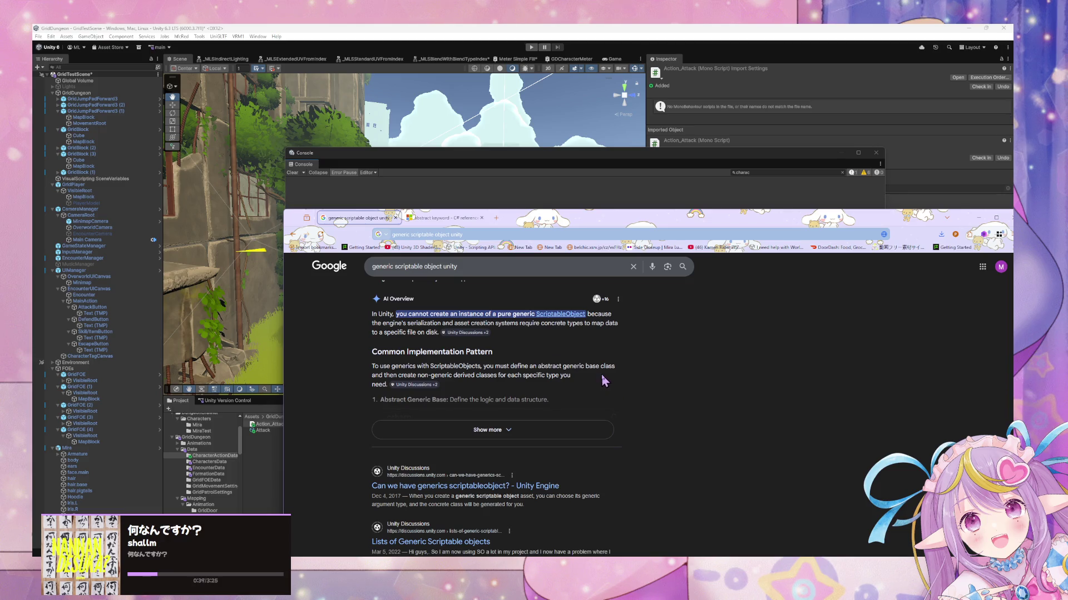
click(523, 431)
scroll(553, 407, down, 3)
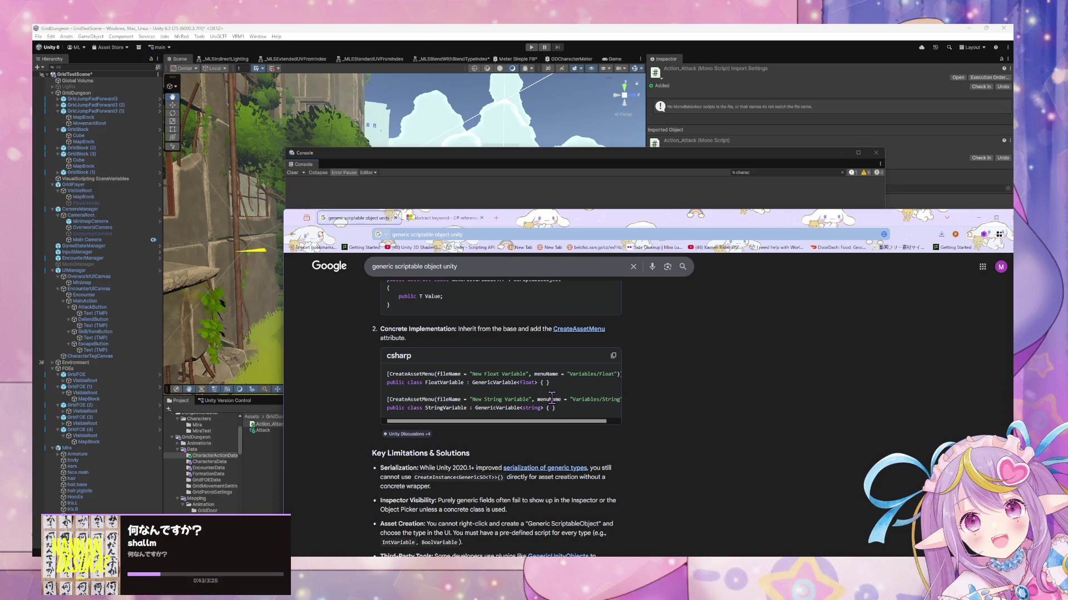
scroll(551, 396, down, 3)
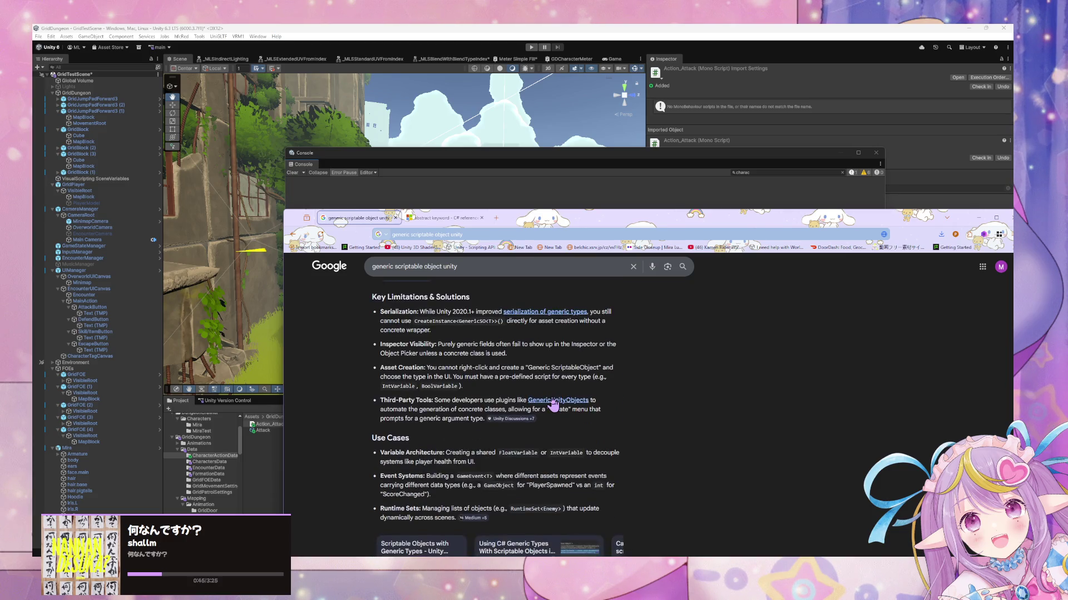
click(483, 265)
text(with)
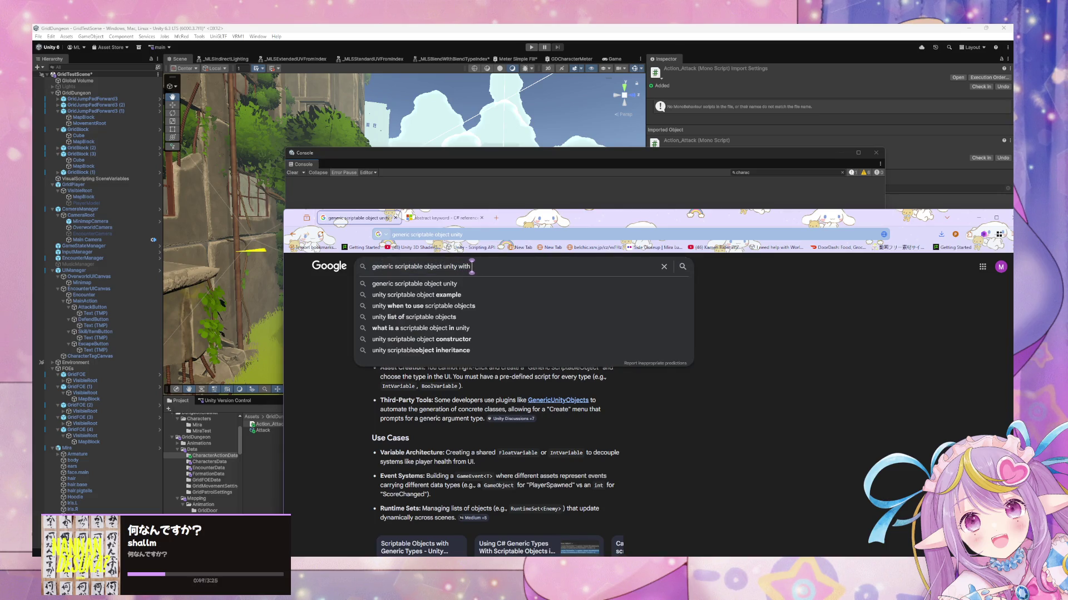
text( different met)
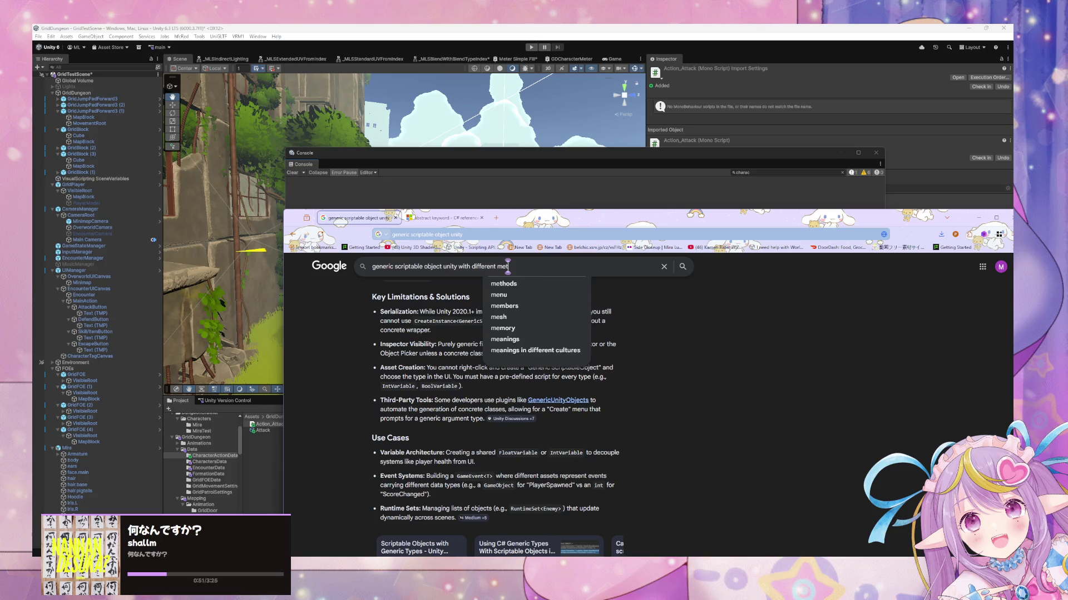
text(hod implementation)
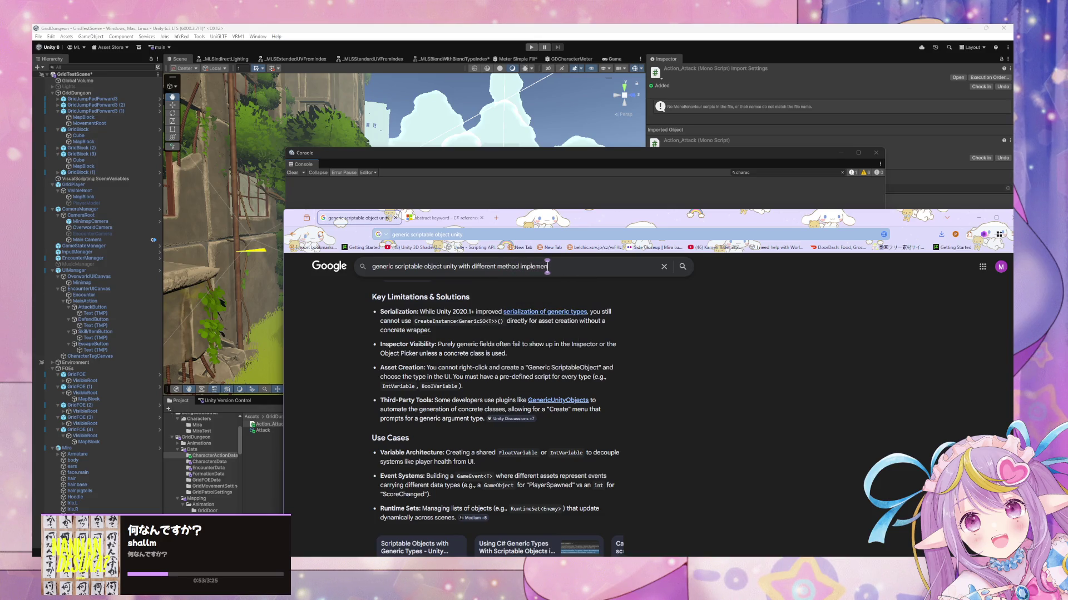
Step: Run the 'generic scriptable object unity with different method implementation' search and expand the AI overview
key(Return)
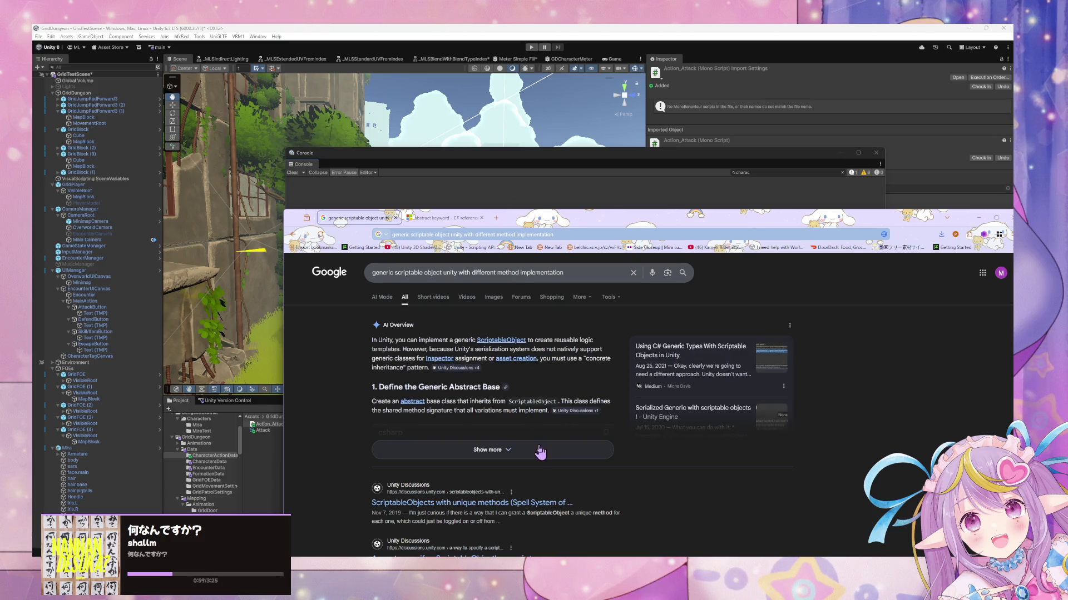
click(492, 452)
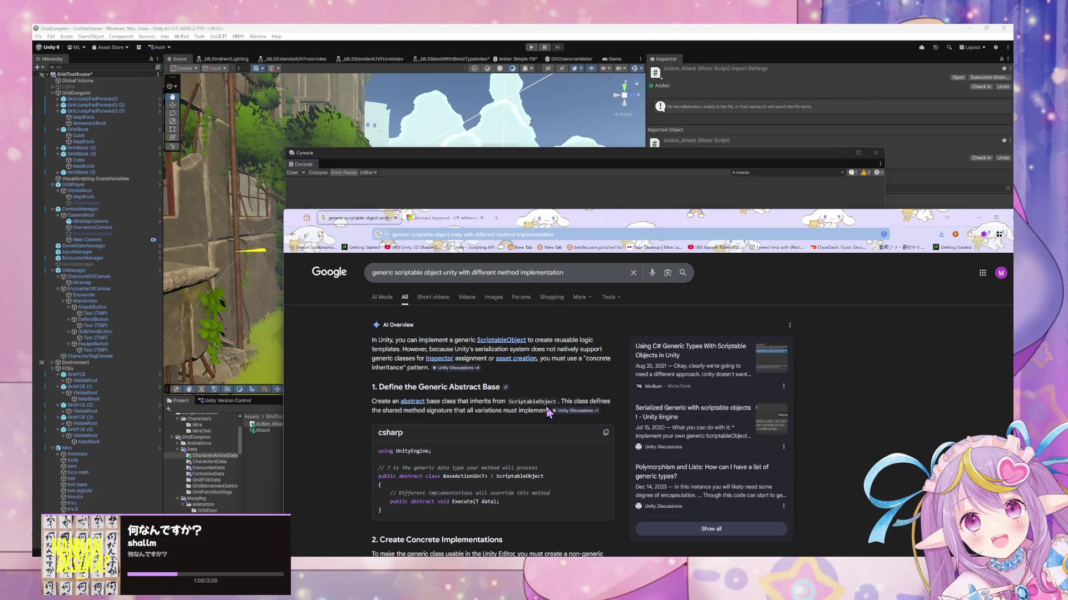
scroll(548, 412, down, 4)
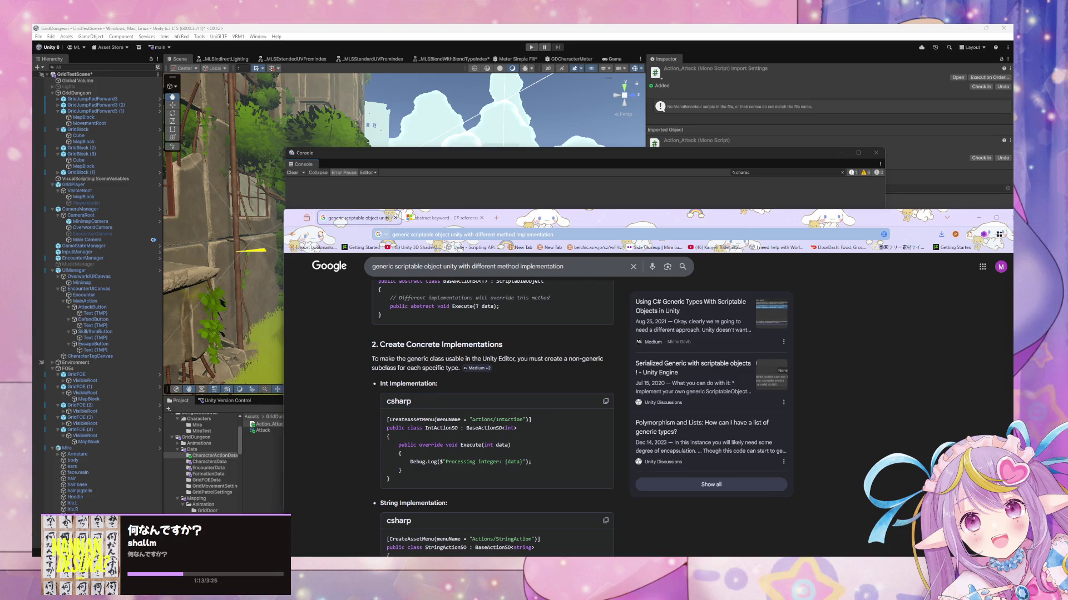
Step: Compare the overview against CharacterActionData.cs, then read through its full explanation and code
key(alt+Tab)
scroll(582, 335, up, 8)
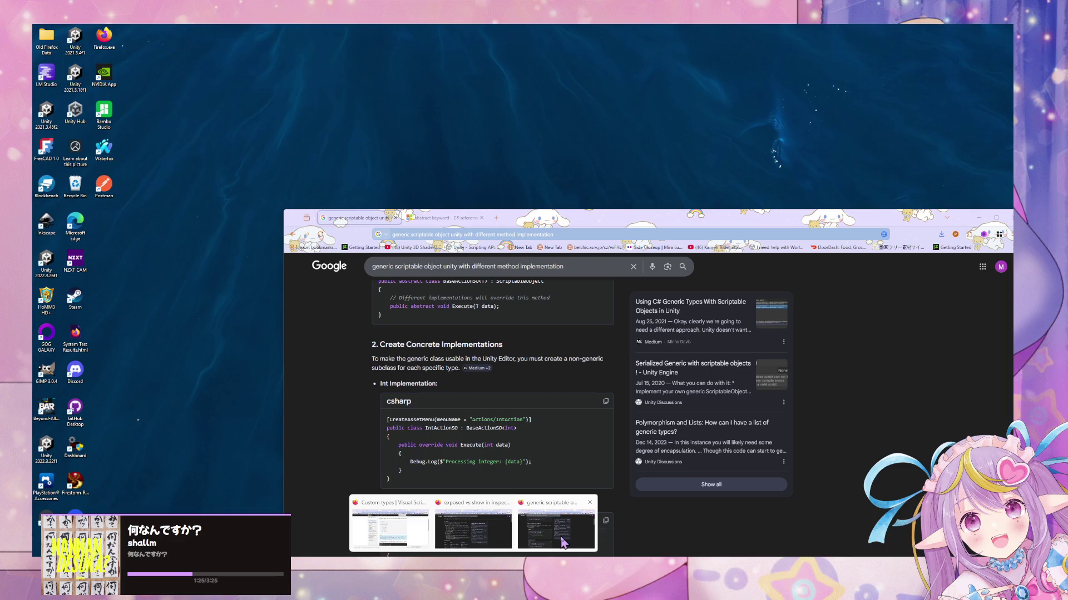
click(563, 542)
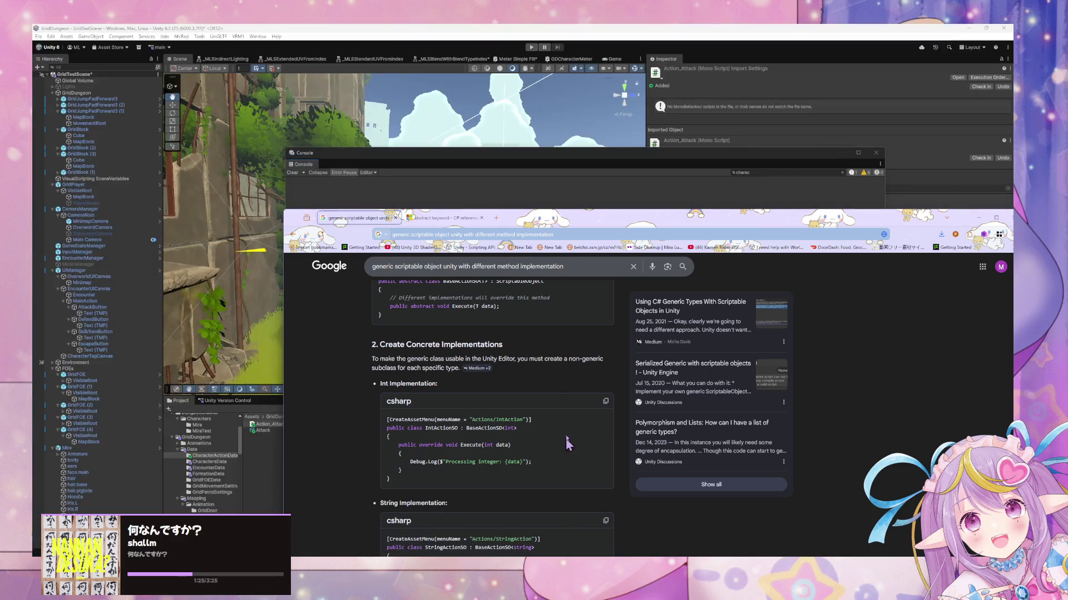
scroll(577, 394, down, 2)
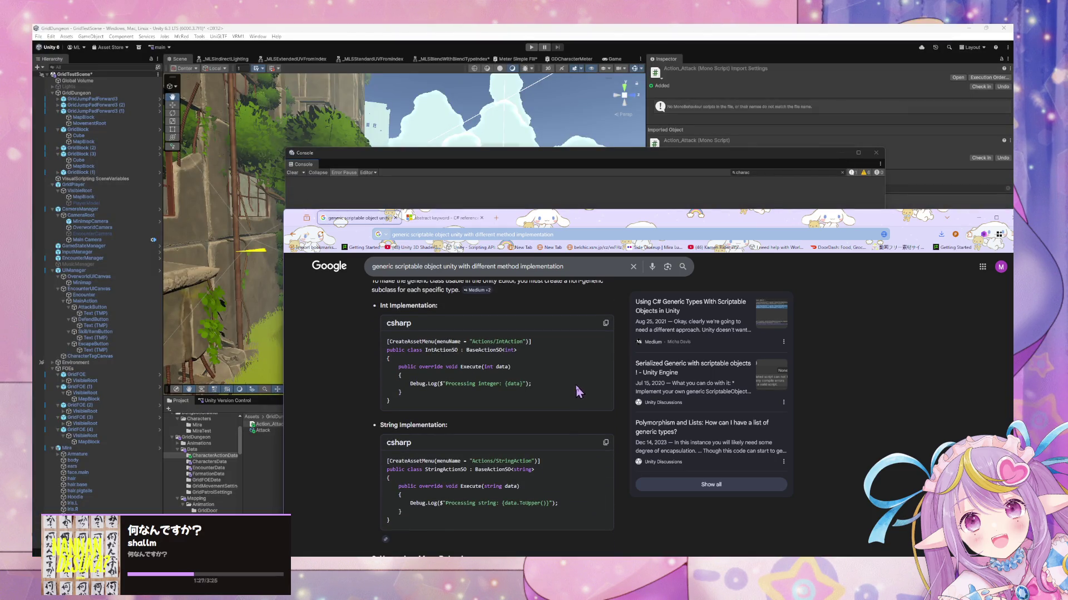
scroll(576, 387, up, 2)
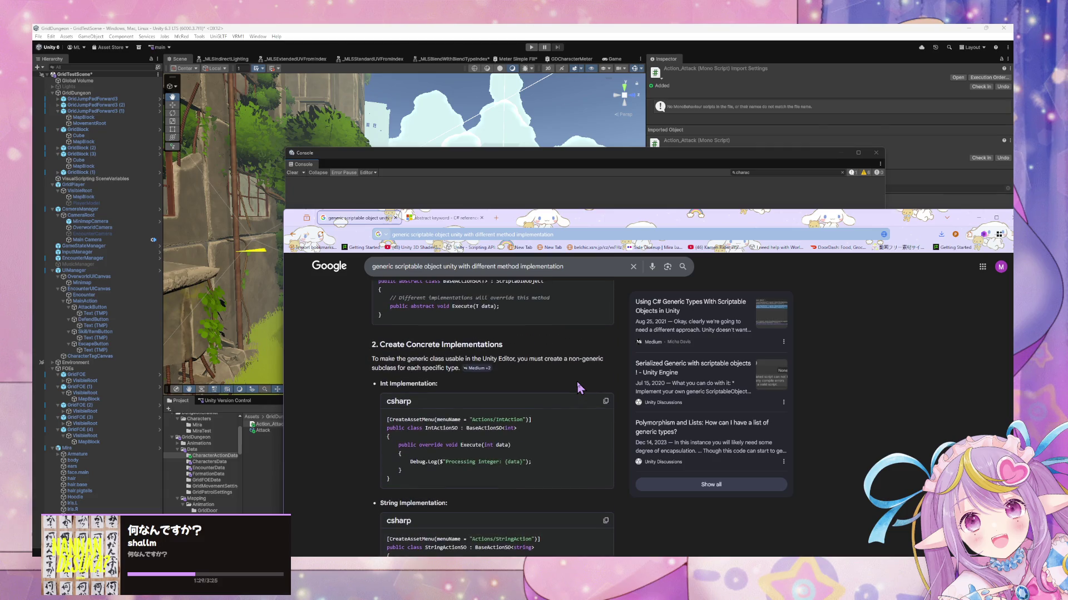
scroll(577, 388, down, 2)
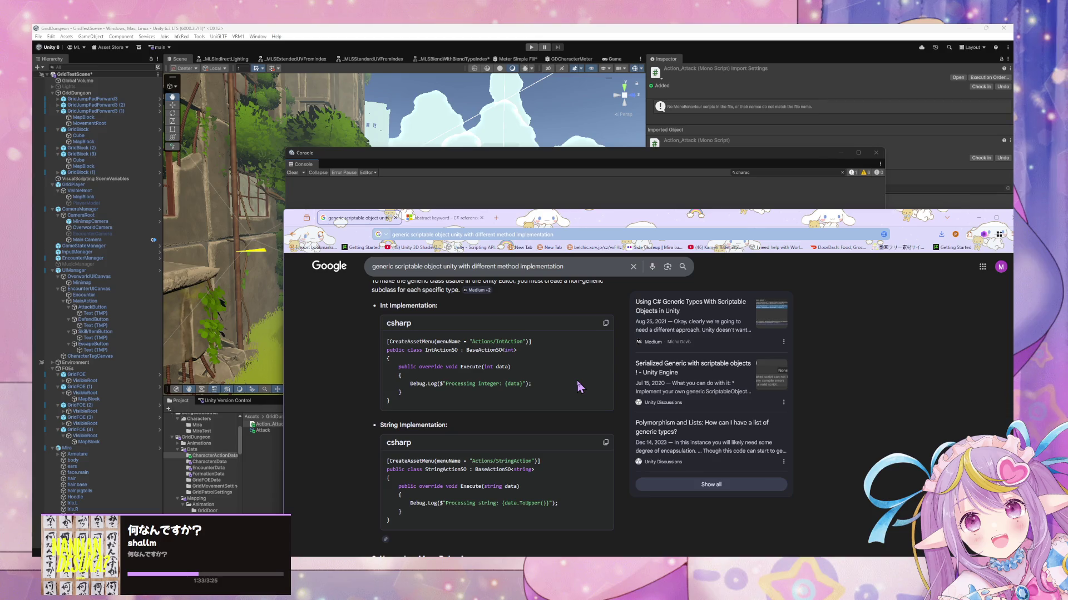
scroll(578, 386, down, 4)
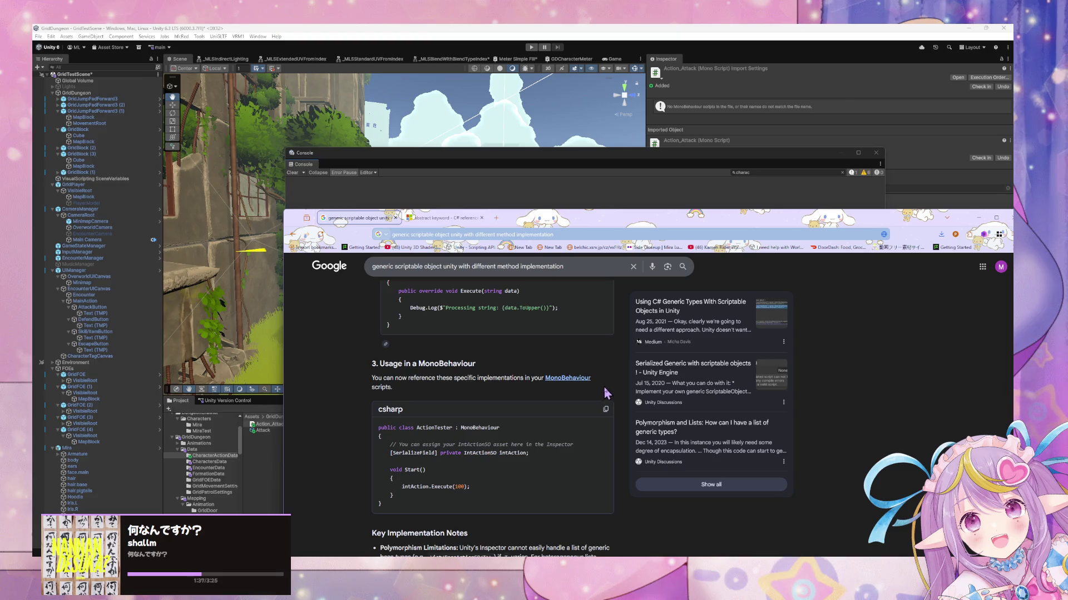
scroll(611, 378, down, 8)
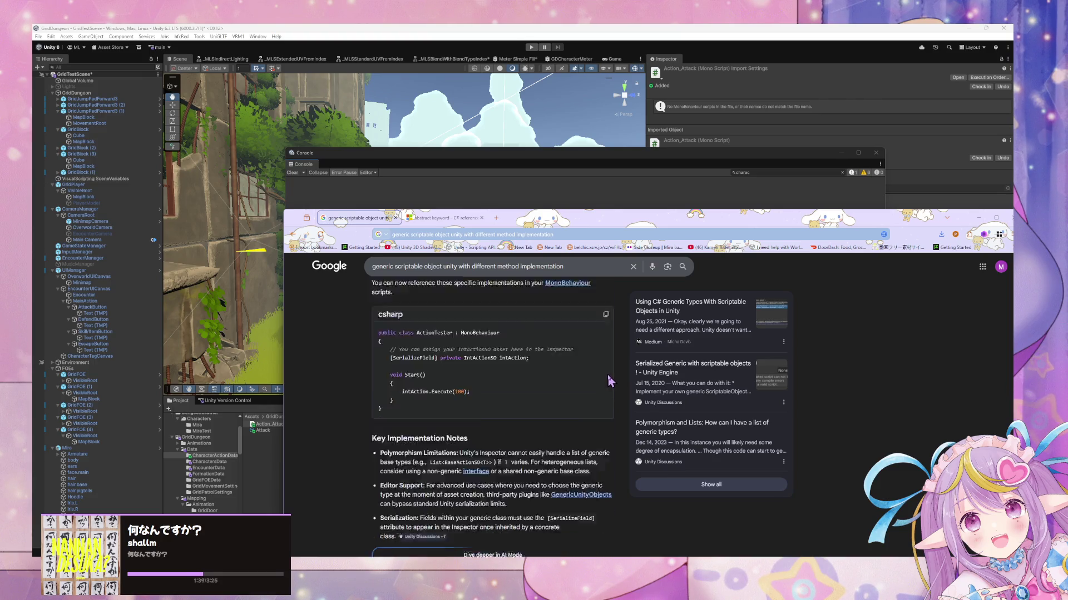
scroll(609, 376, up, 4)
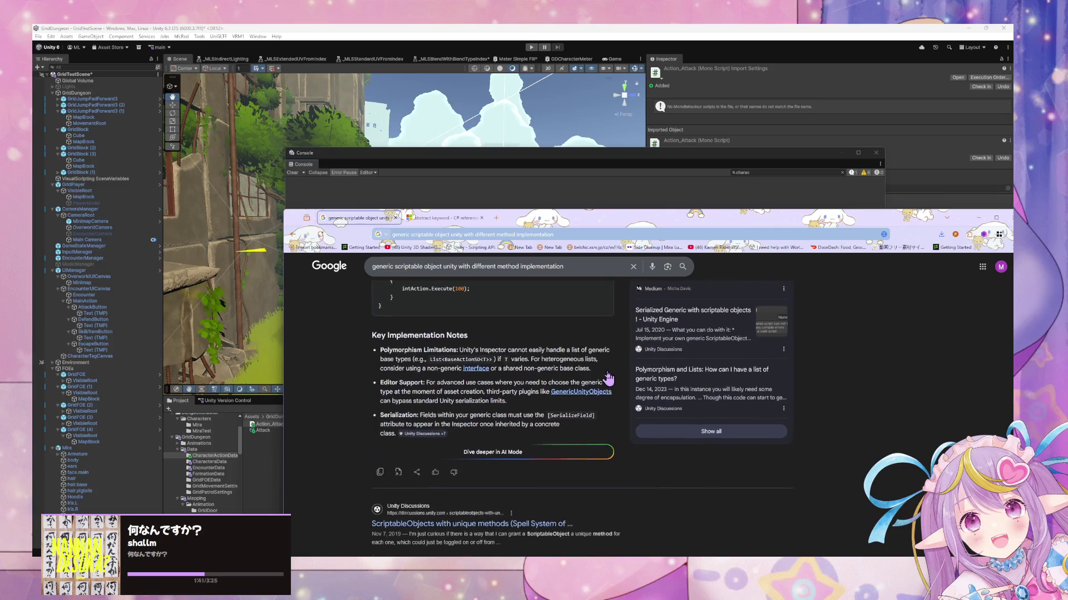
scroll(371, 325, down, 3)
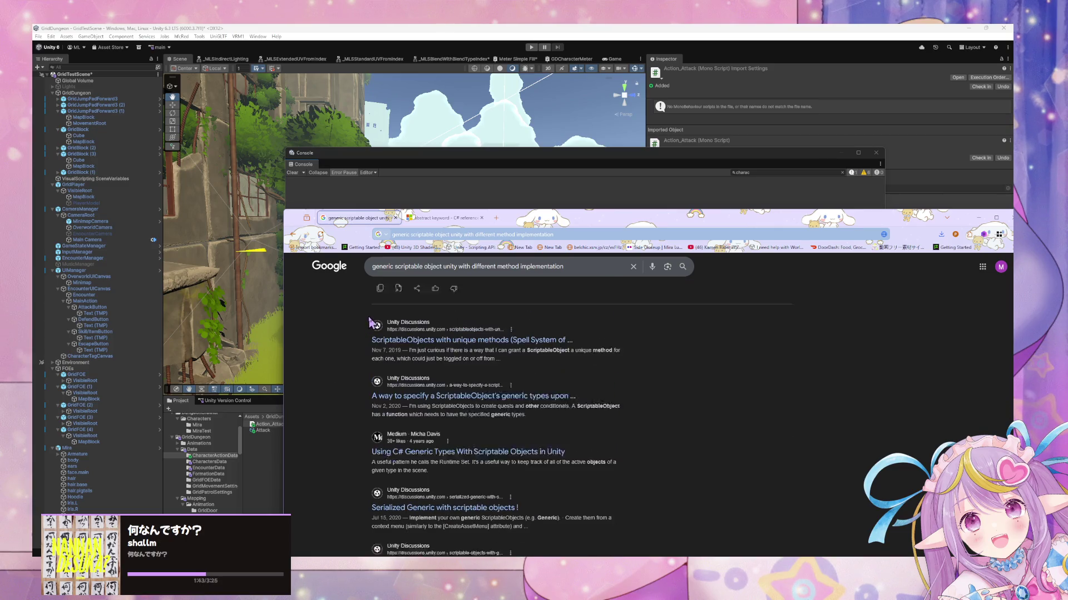
Step: Open the Unity Discussions thread 'ScriptableObjects with unique methods' and read down its replies
click(414, 332)
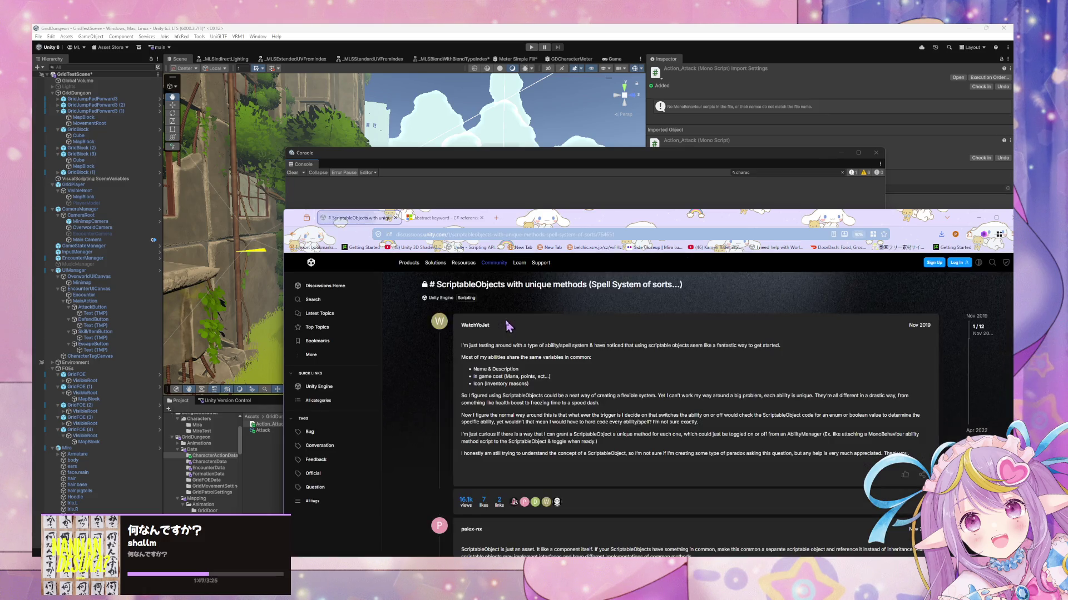
scroll(505, 320, down, 3)
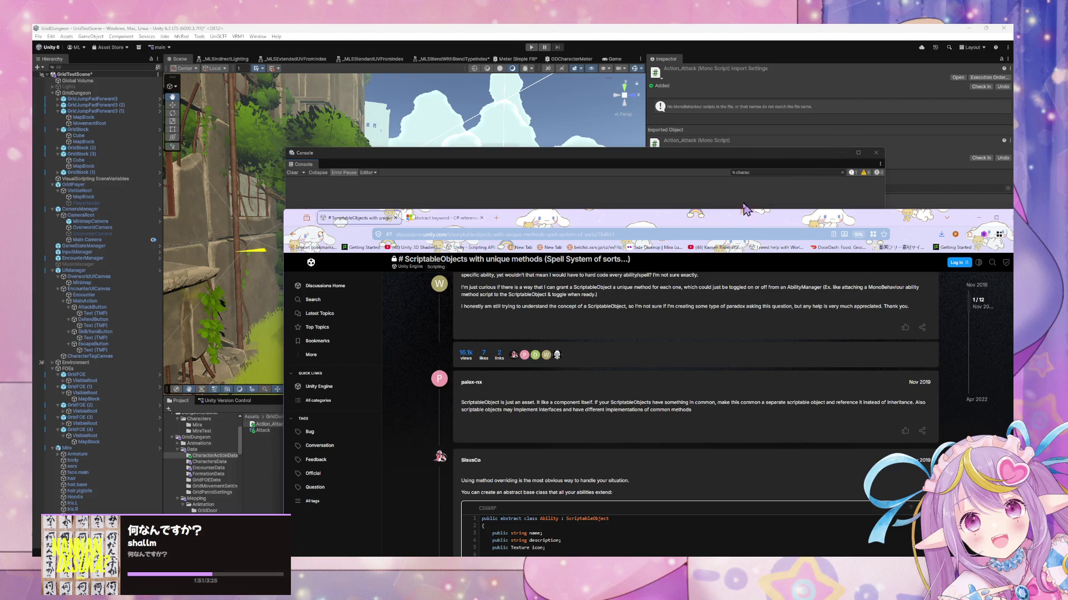
drag(737, 214, 597, 130)
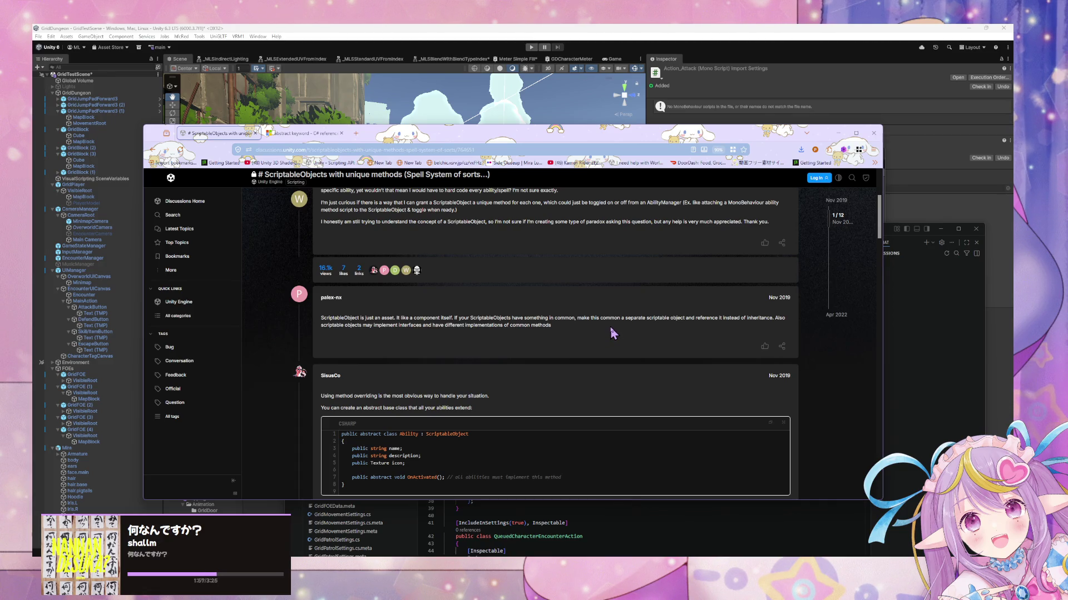
scroll(611, 328, down, 3)
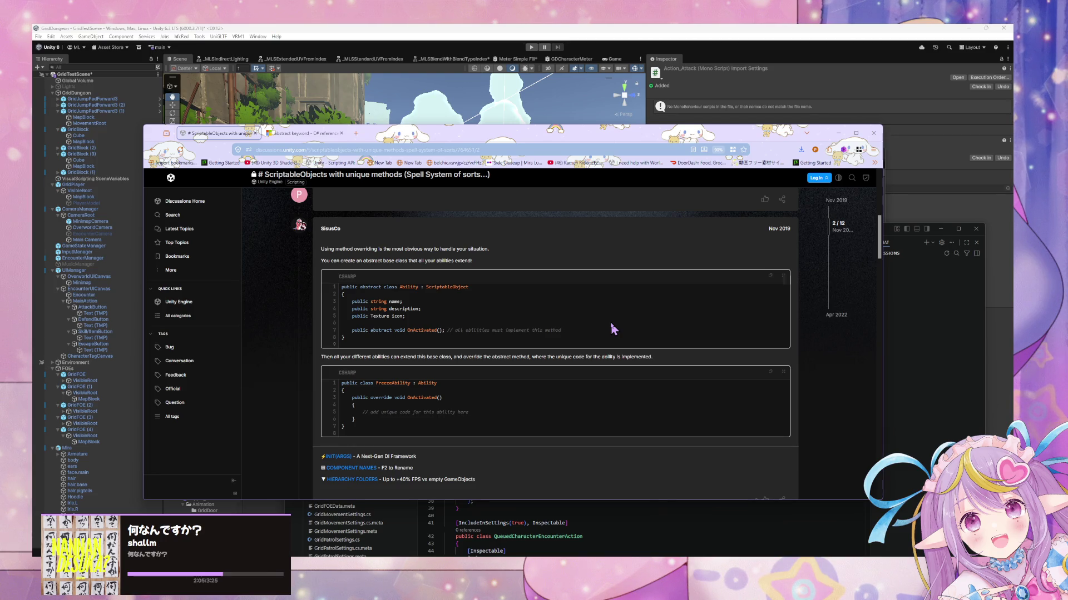
scroll(612, 329, down, 3)
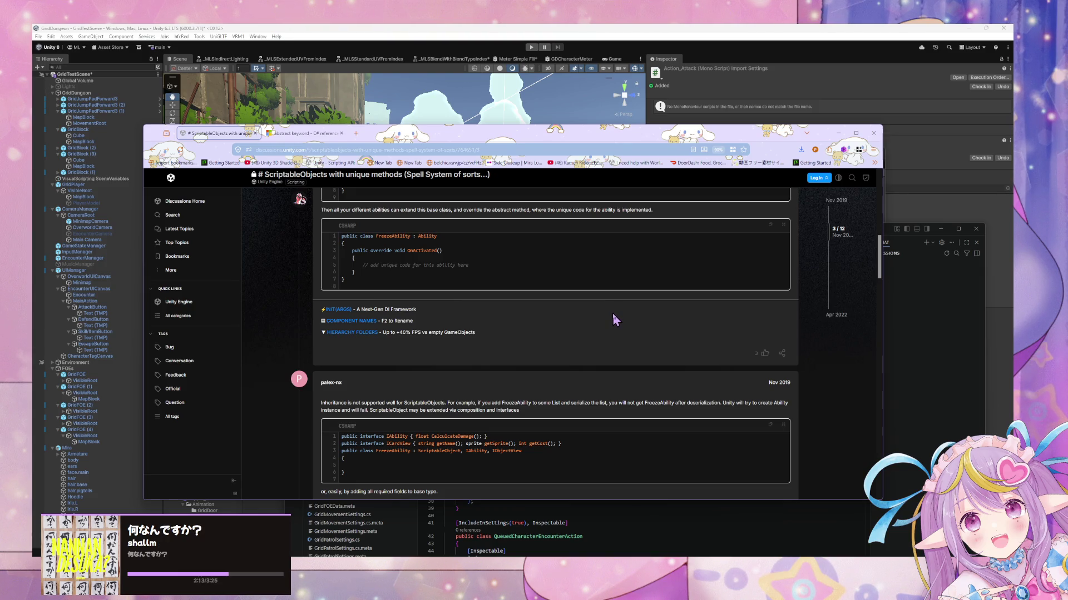
scroll(613, 315, down, 2)
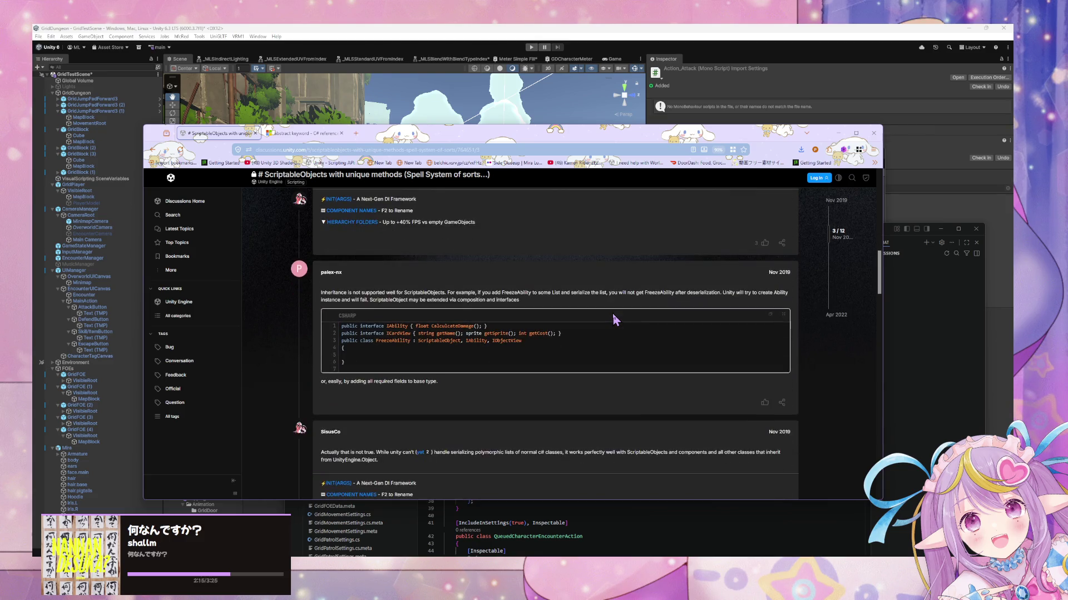
scroll(612, 315, down, 3)
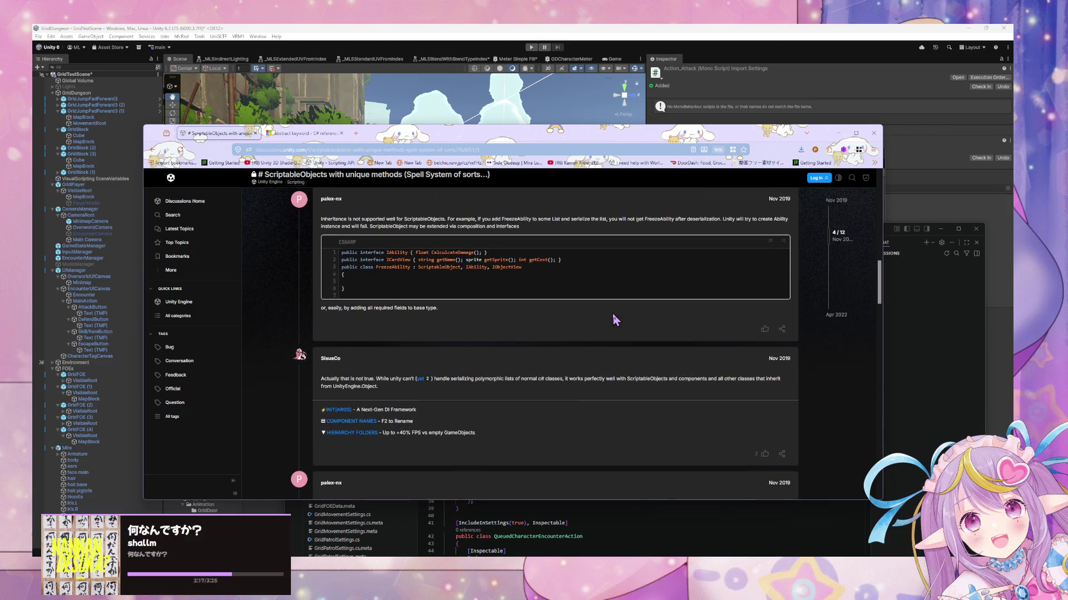
scroll(612, 313, down, 3)
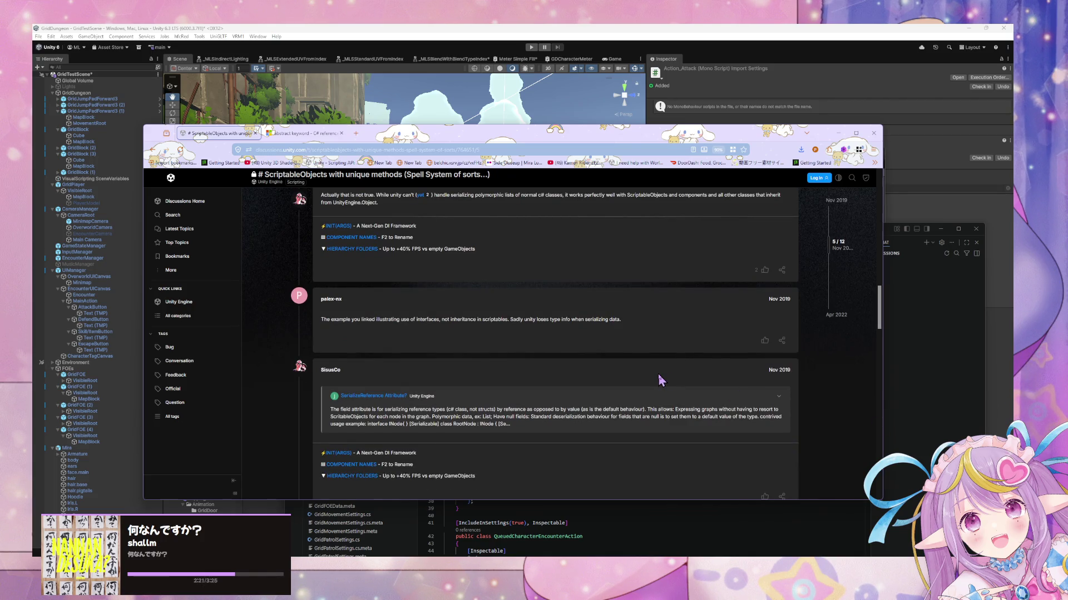
Step: Scroll back to the reply suggesting interfaces with the IAbility/ICardView sample, then return to Google results
scroll(659, 380, down, 3)
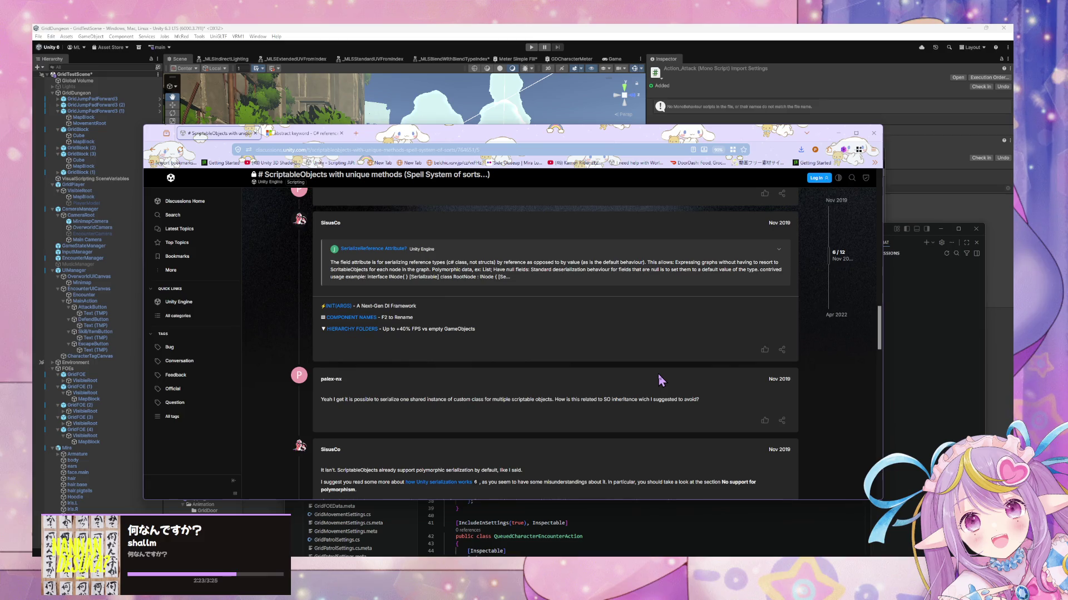
scroll(659, 380, down, 2)
scroll(658, 379, down, 2)
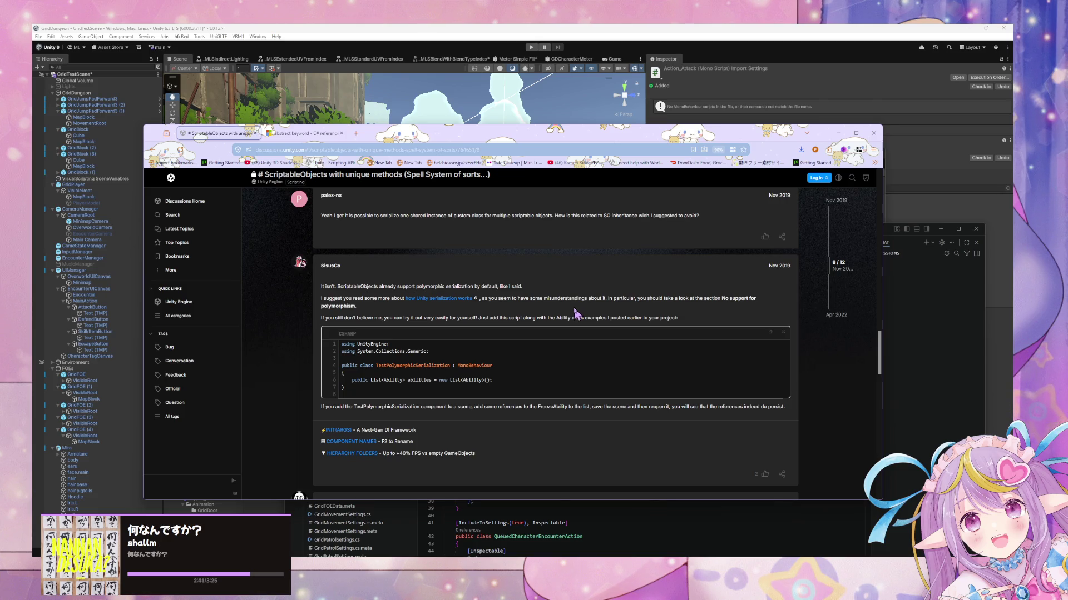
scroll(576, 314, down, 3)
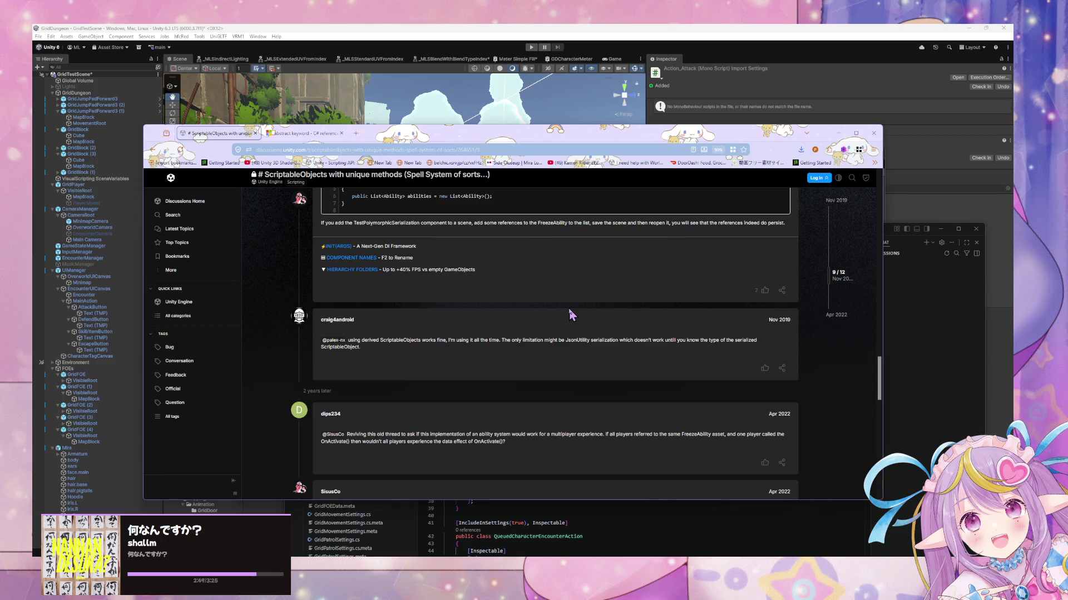
scroll(571, 314, down, 3)
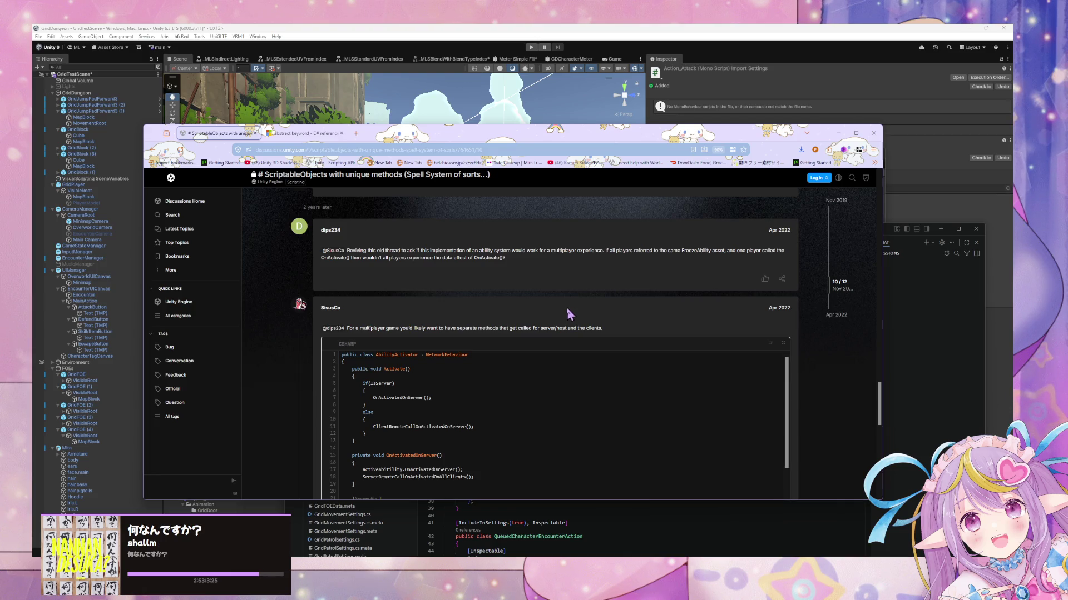
scroll(521, 292, down, 3)
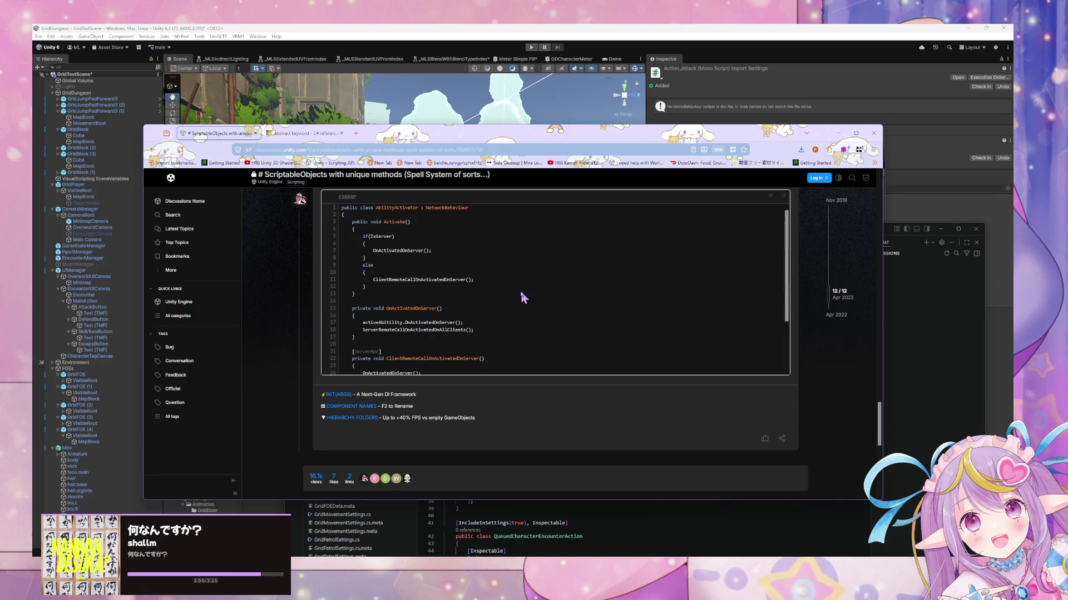
scroll(513, 294, down, 3)
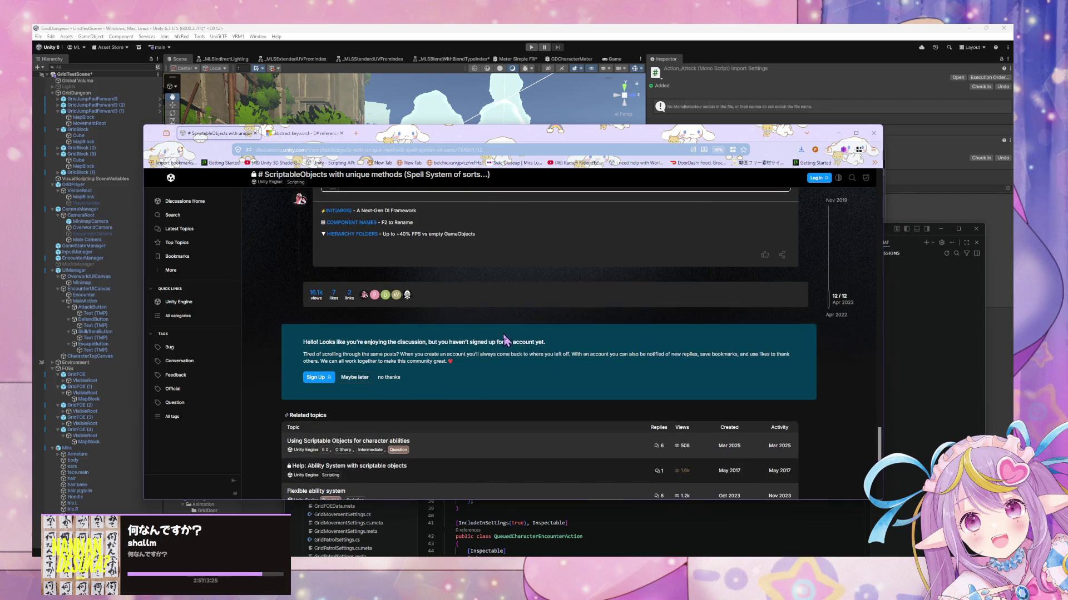
scroll(508, 334, up, 8)
scroll(509, 327, up, 10)
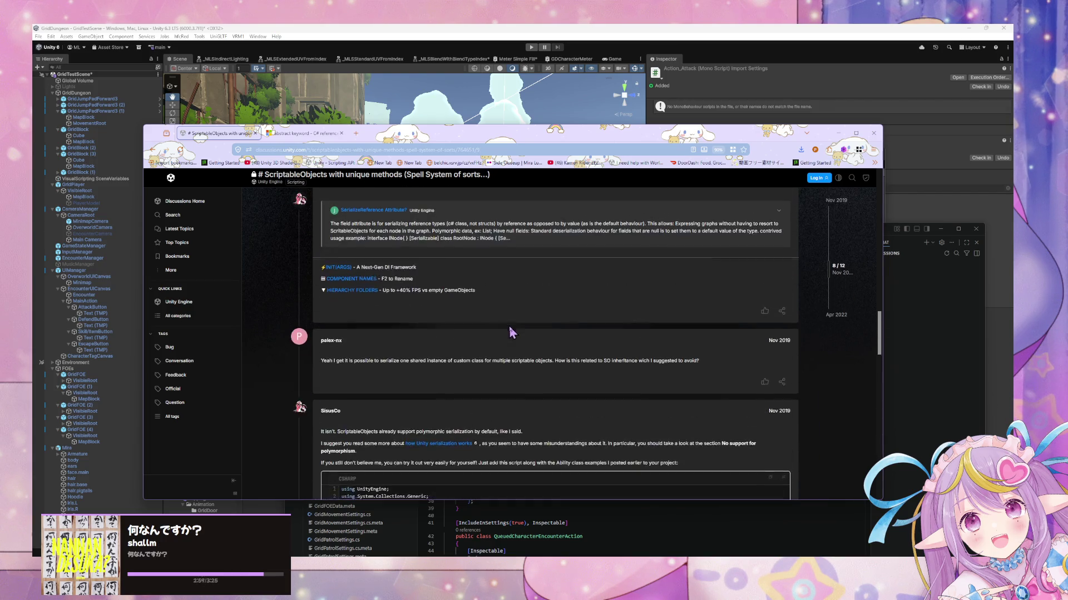
scroll(511, 332, up, 5)
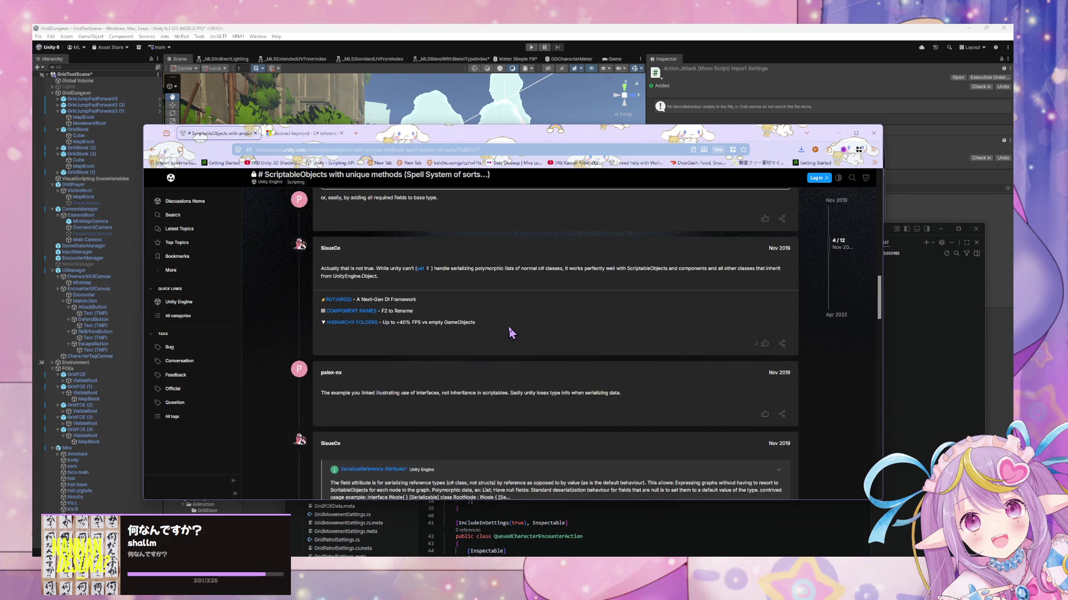
scroll(510, 332, up, 3)
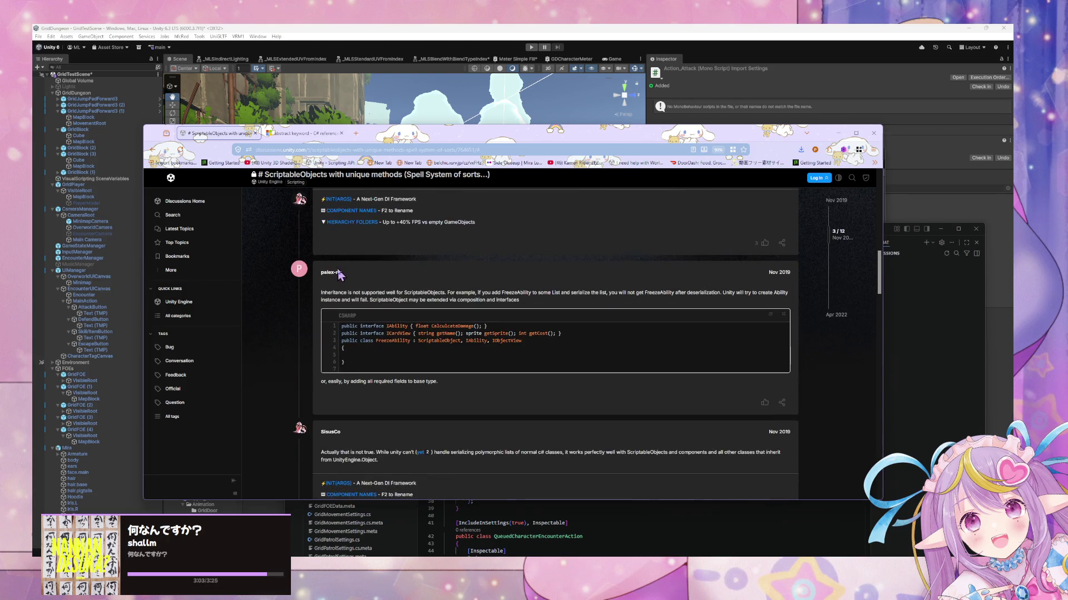
click(153, 151)
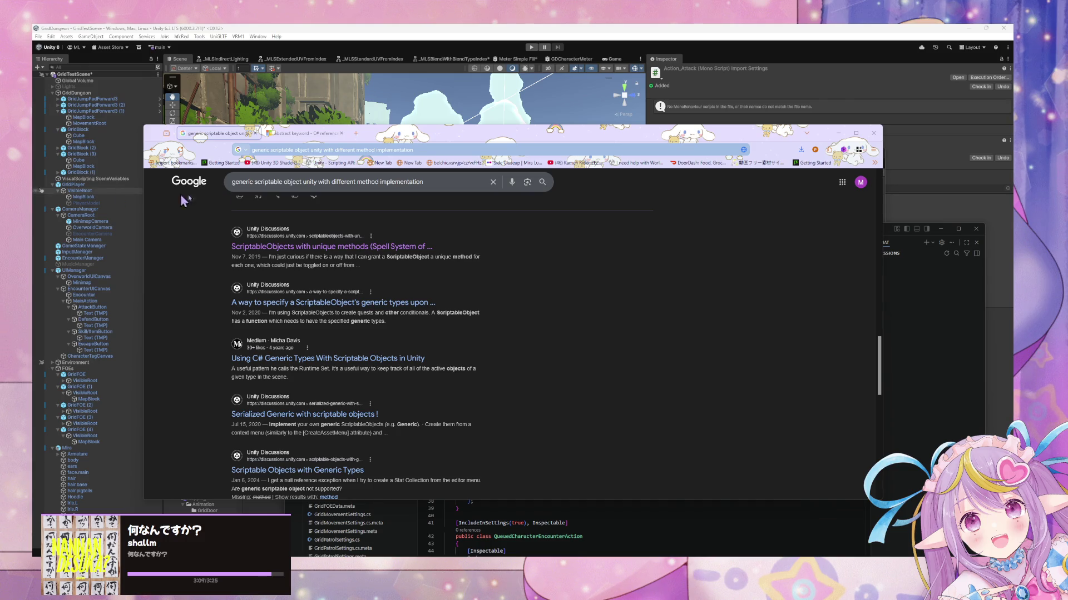
Step: Open the Medium article 'Using C# Generic Types With Scriptable Objects in Unity' in a new tab and dismiss its follow popup
middle_click(417, 359)
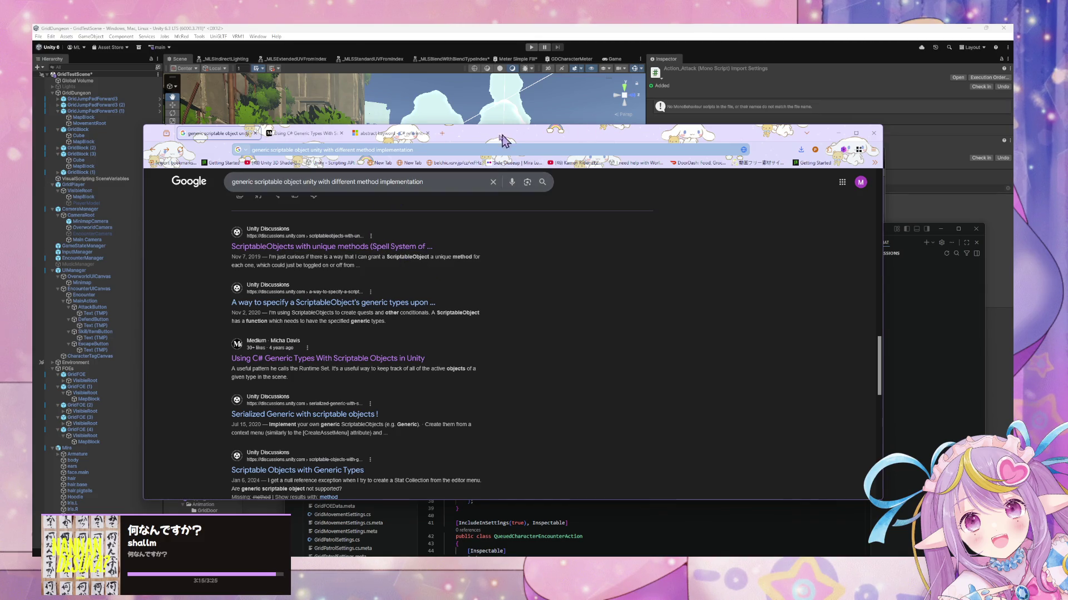
click(309, 134)
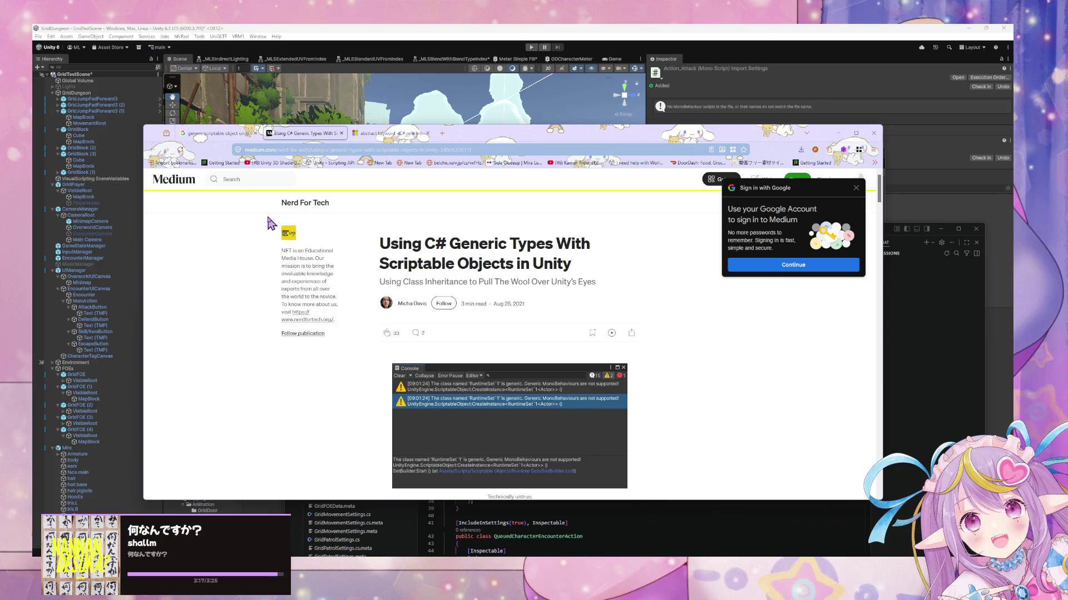
scroll(270, 224, down, 4)
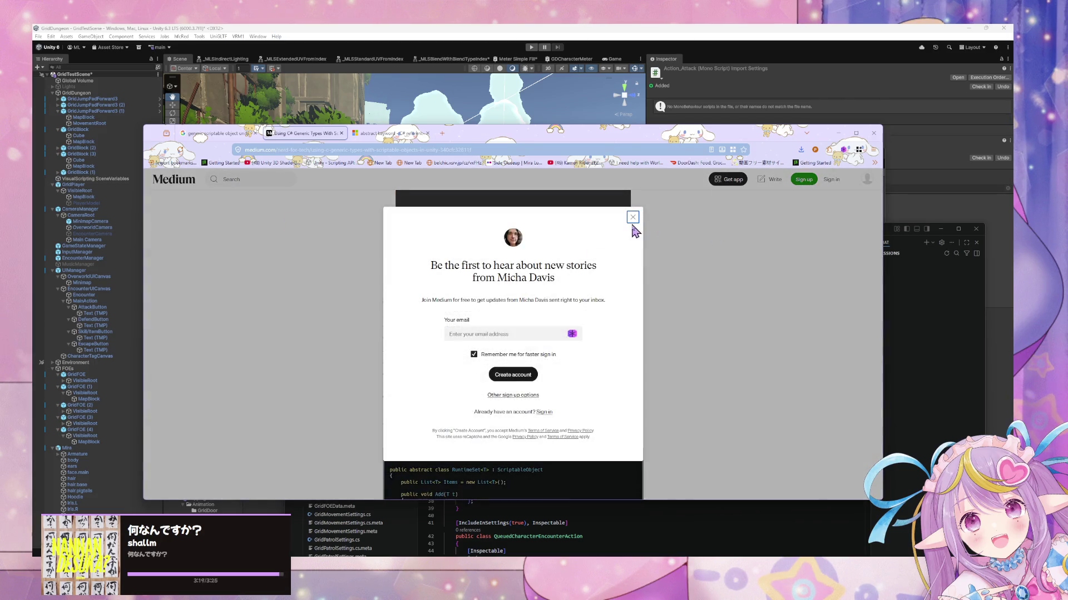
click(630, 218)
Step: Read through the Medium article, then return to the Google search results
scroll(542, 272, down, 3)
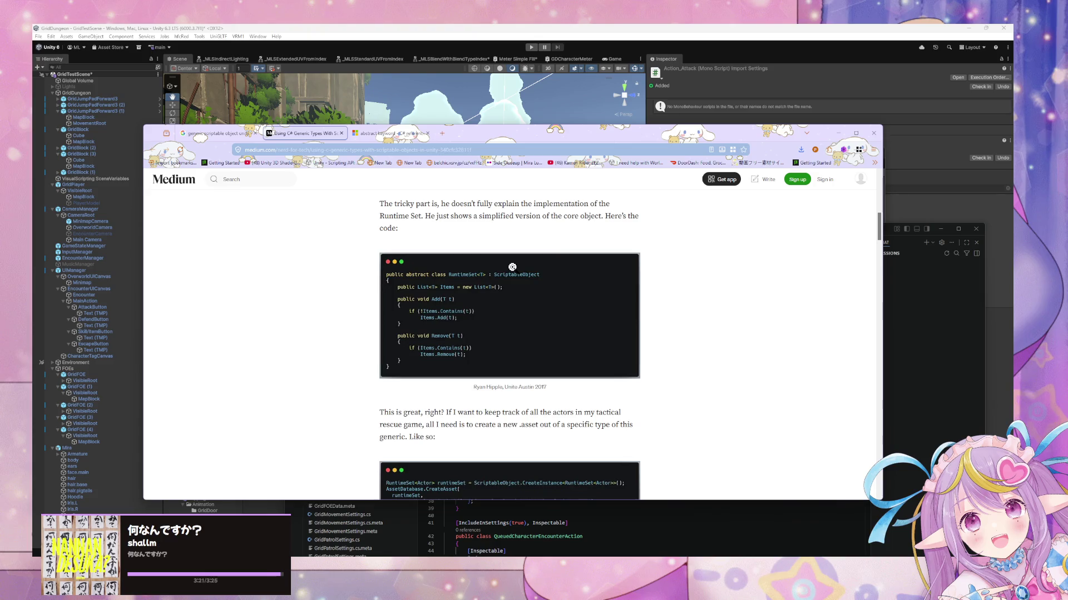
scroll(512, 267, down, 3)
scroll(512, 267, down, 10)
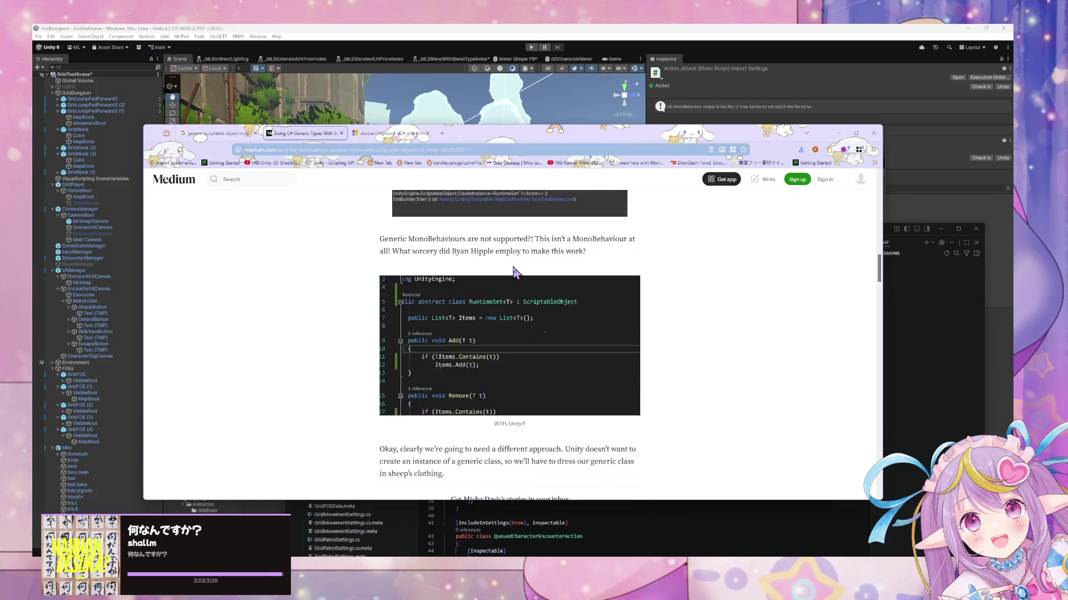
scroll(514, 271, down, 4)
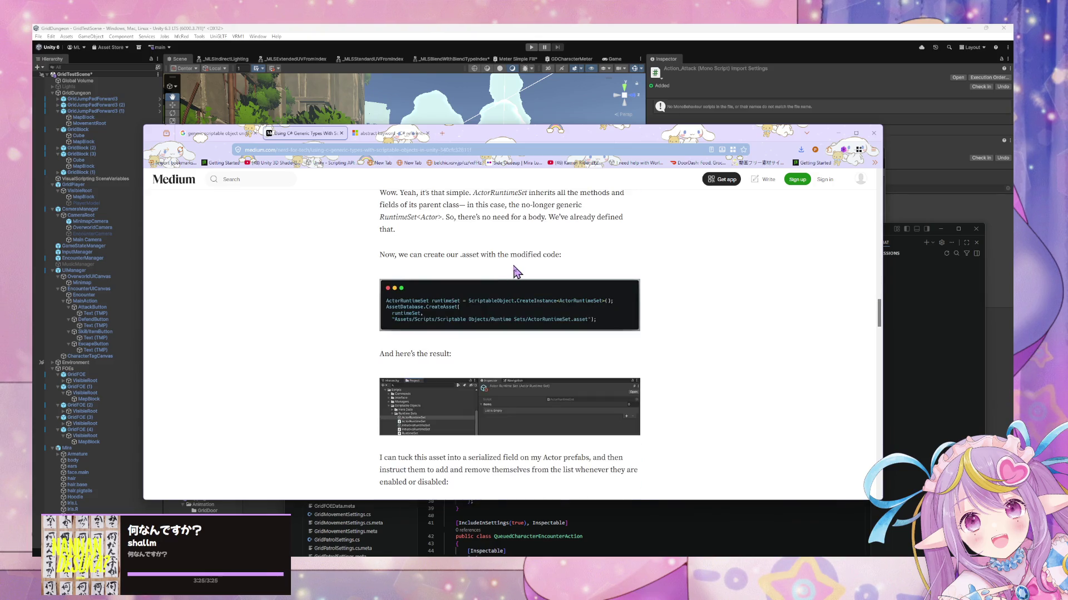
scroll(517, 271, down, 5)
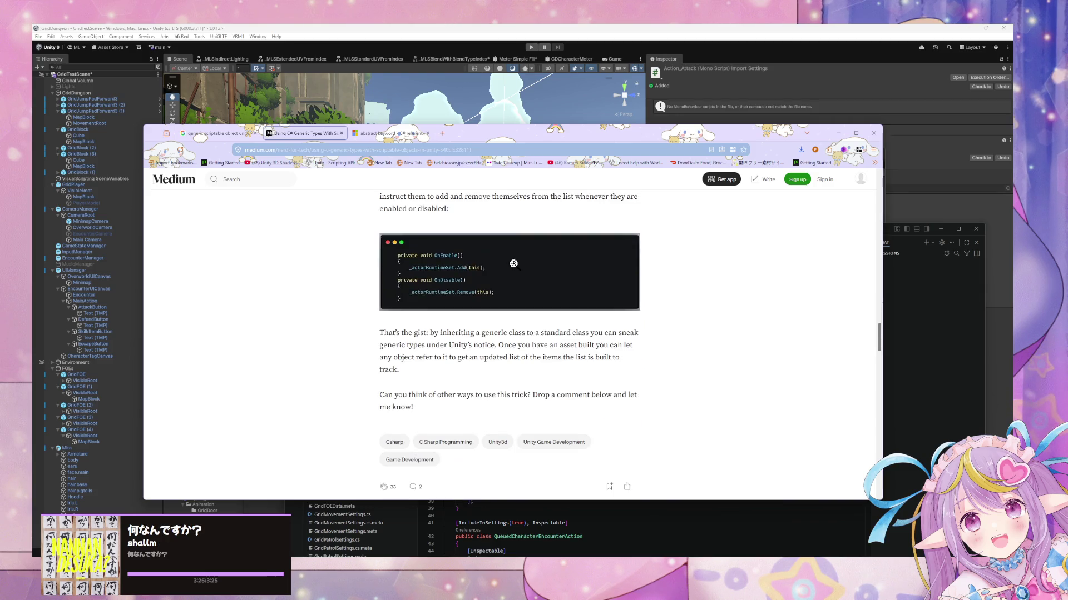
click(216, 134)
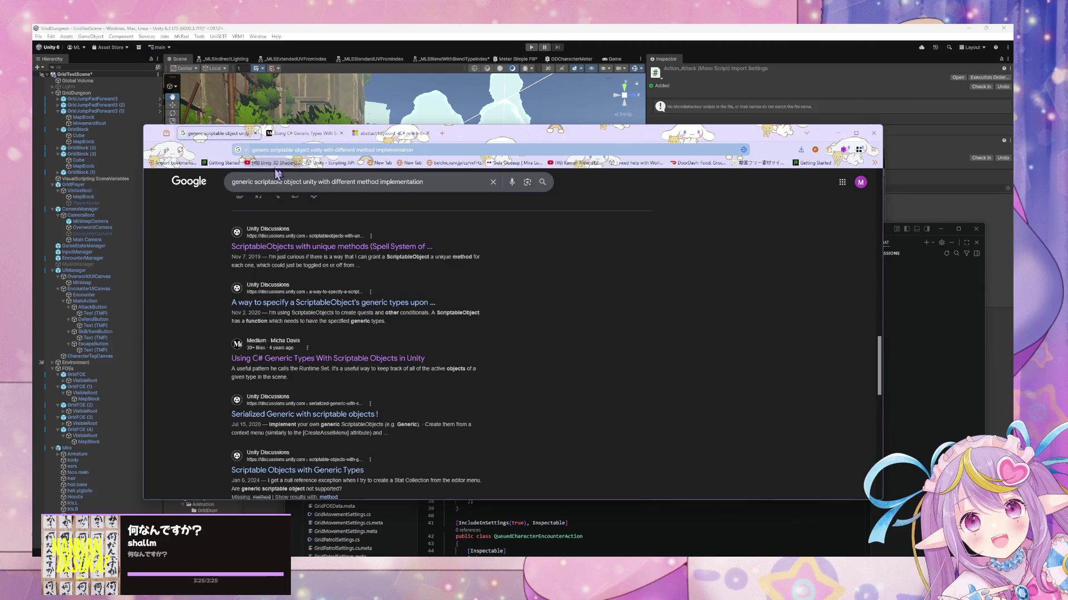
Step: Rework the old search query, trying 'scriptable with' and 'for each' wordings
scroll(390, 278, up, 10)
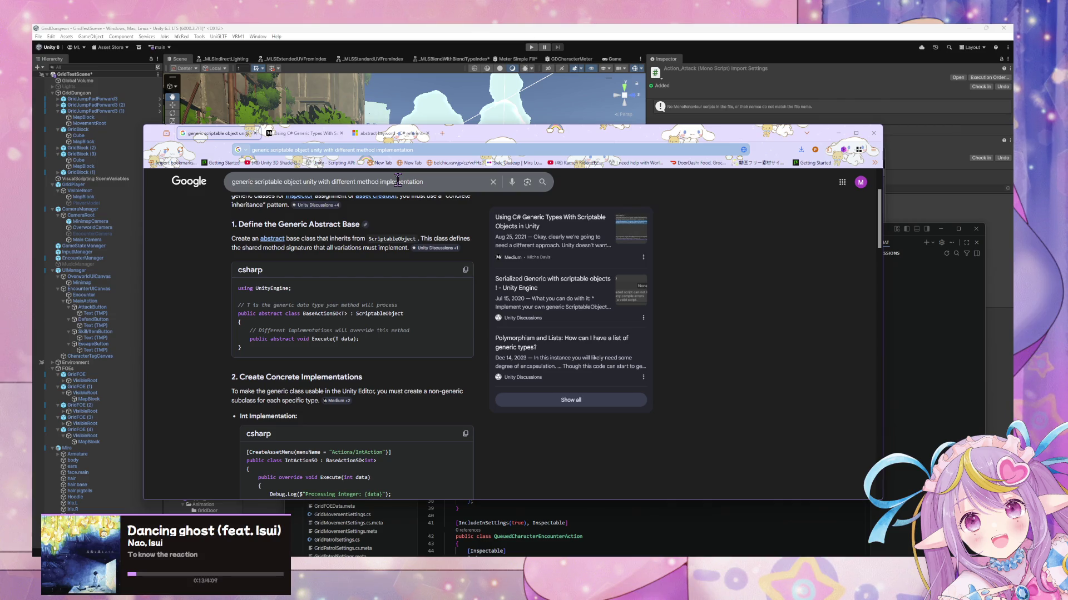
scroll(424, 207, up, 3)
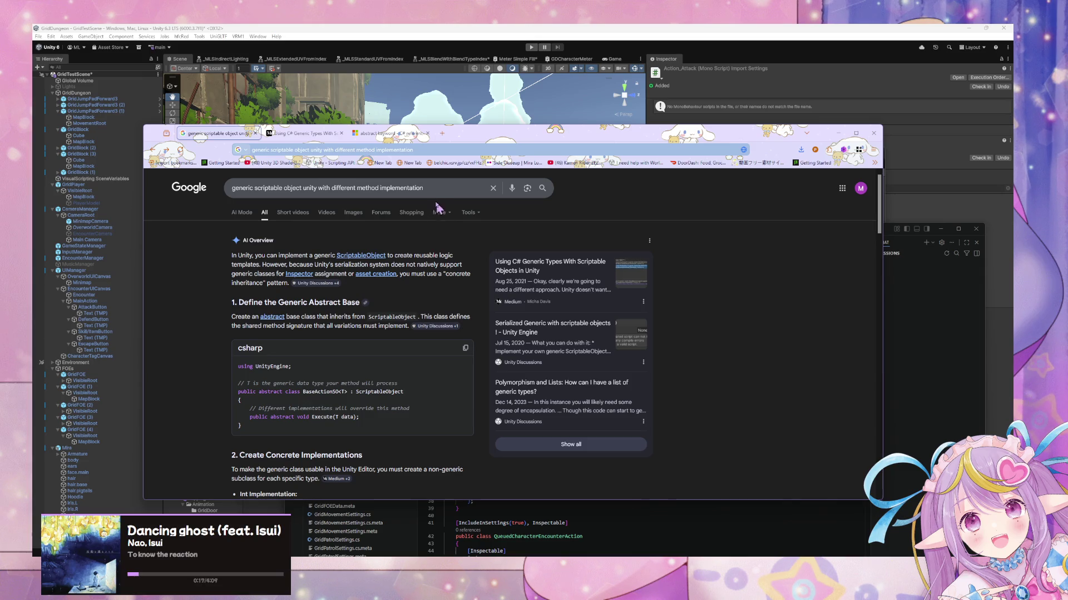
drag(442, 188, 255, 188)
key(BackSpace)
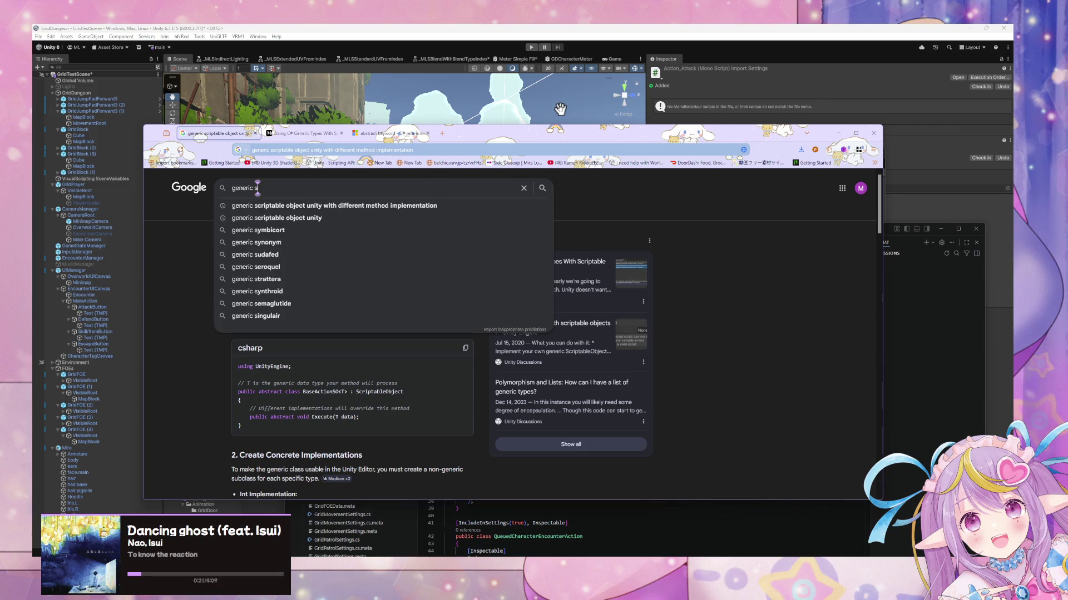
text(criptable)
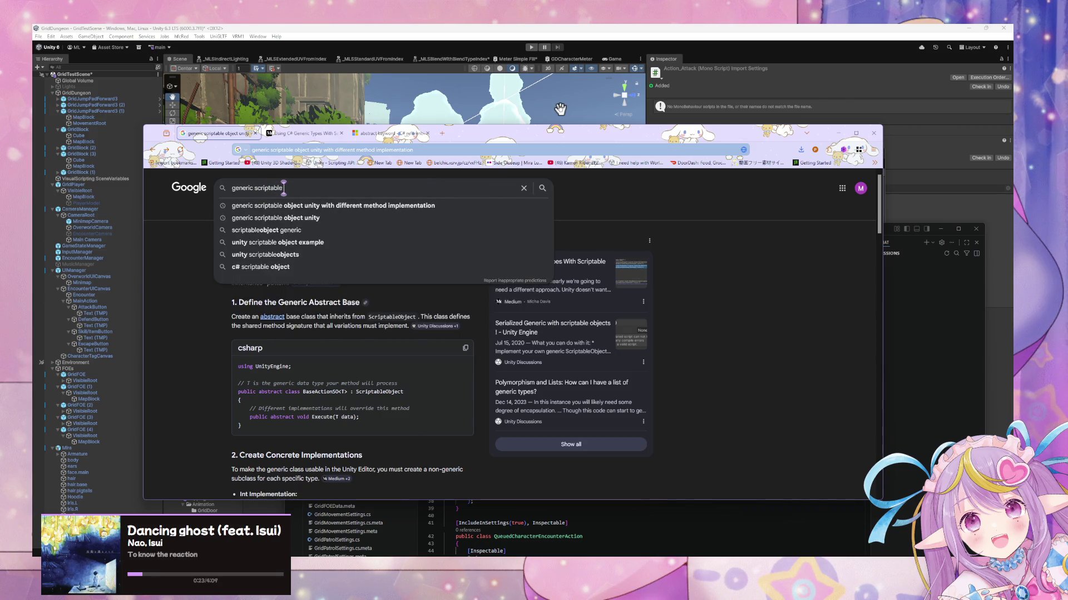
text( with)
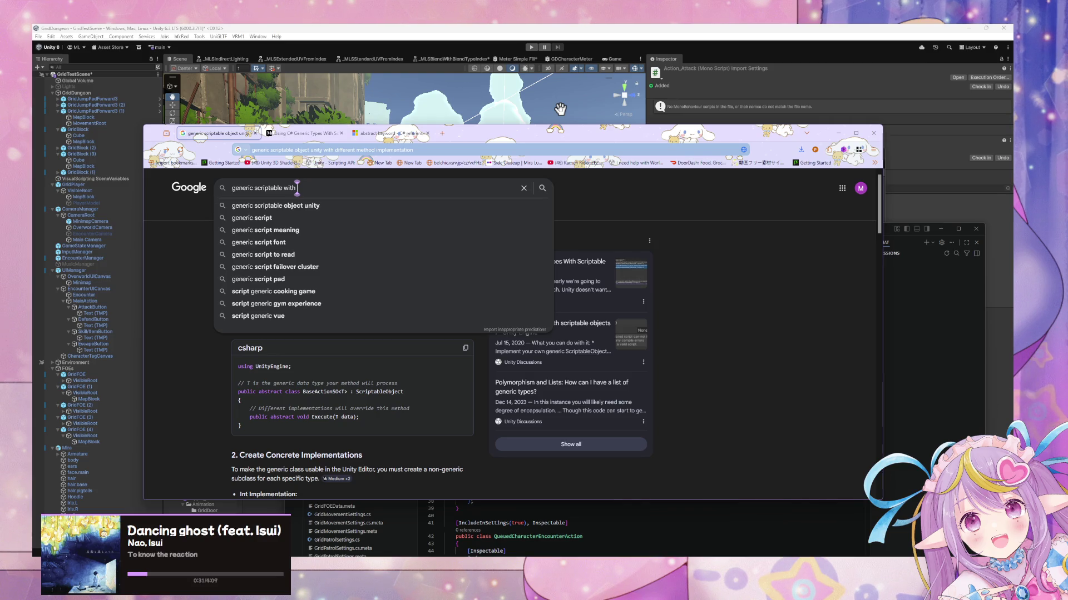
key(BackSpace)
key(BackSpace)
key(BackSpace)
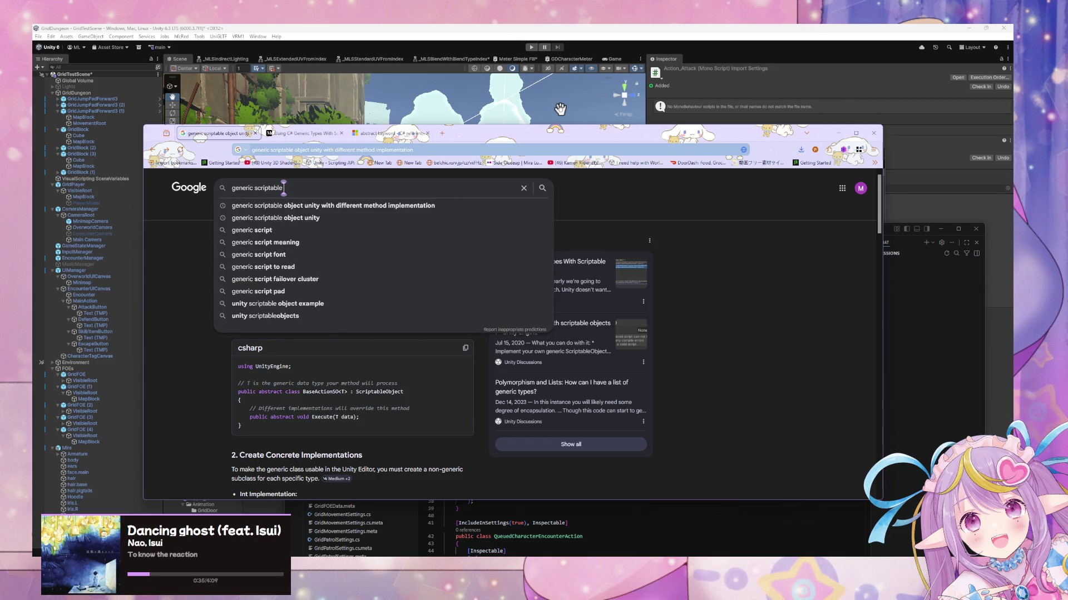
text(for each)
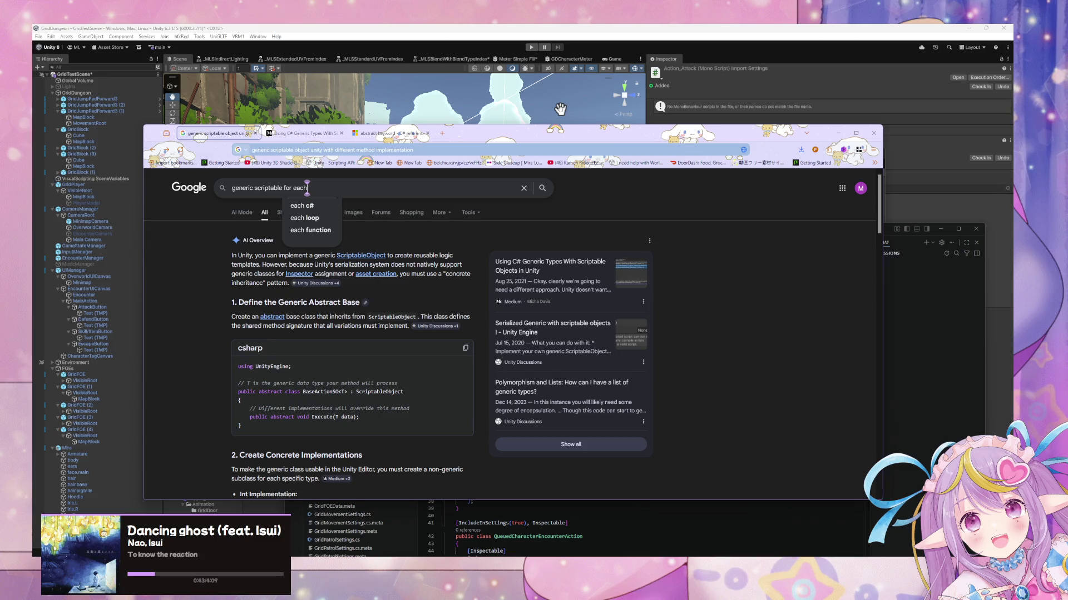
Step: Search Google for 'scriptable object calling different methods'
key(BackSpace)
key(BackSpace)
key(BackSpace)
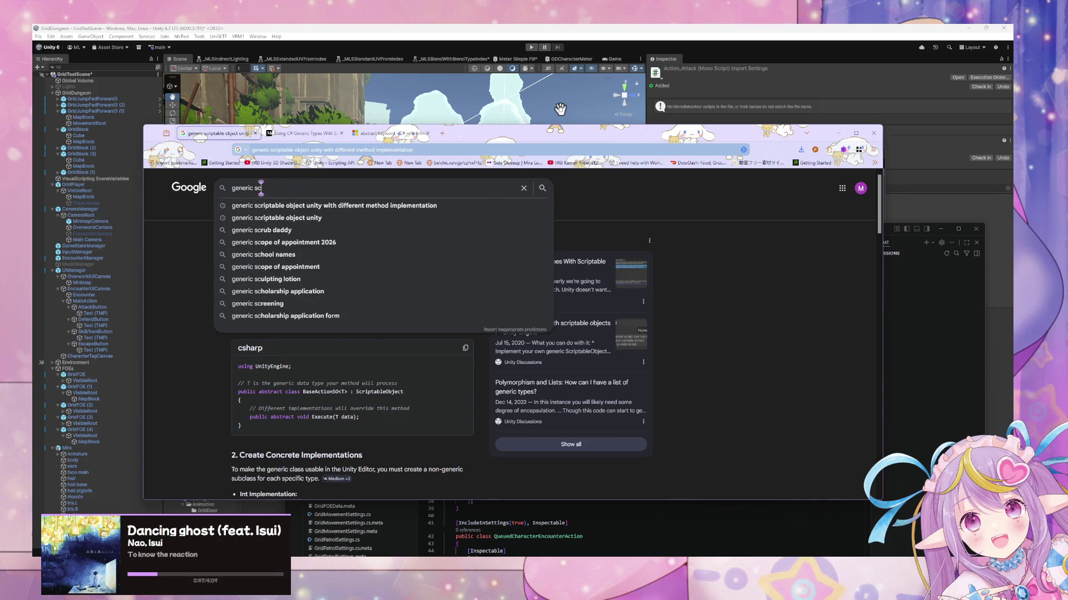
key(BackSpace)
key(BackSpace)
key(BackSpace)
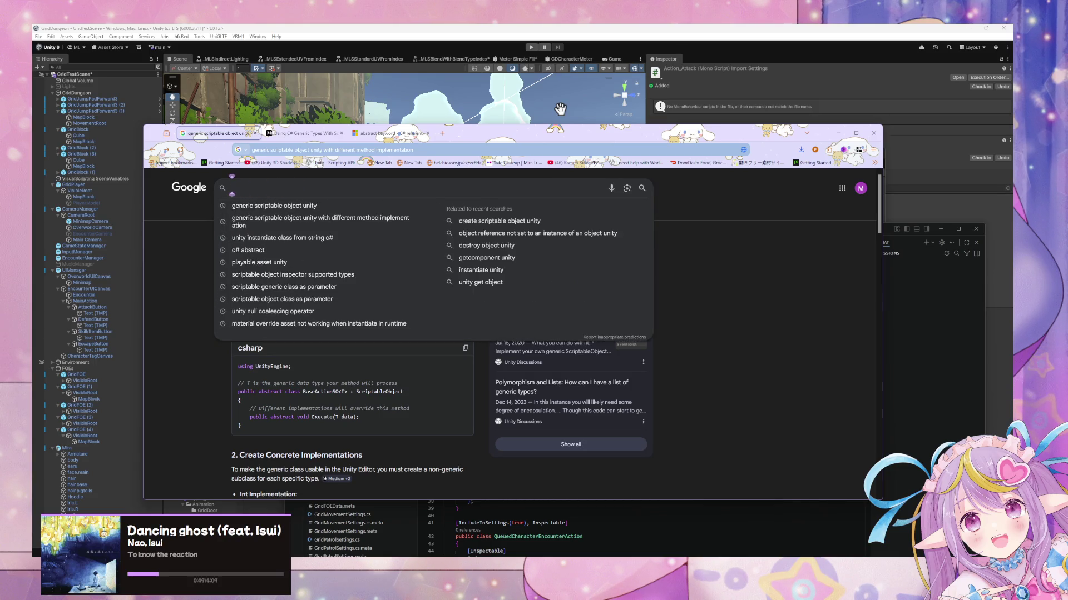
text(scrio)
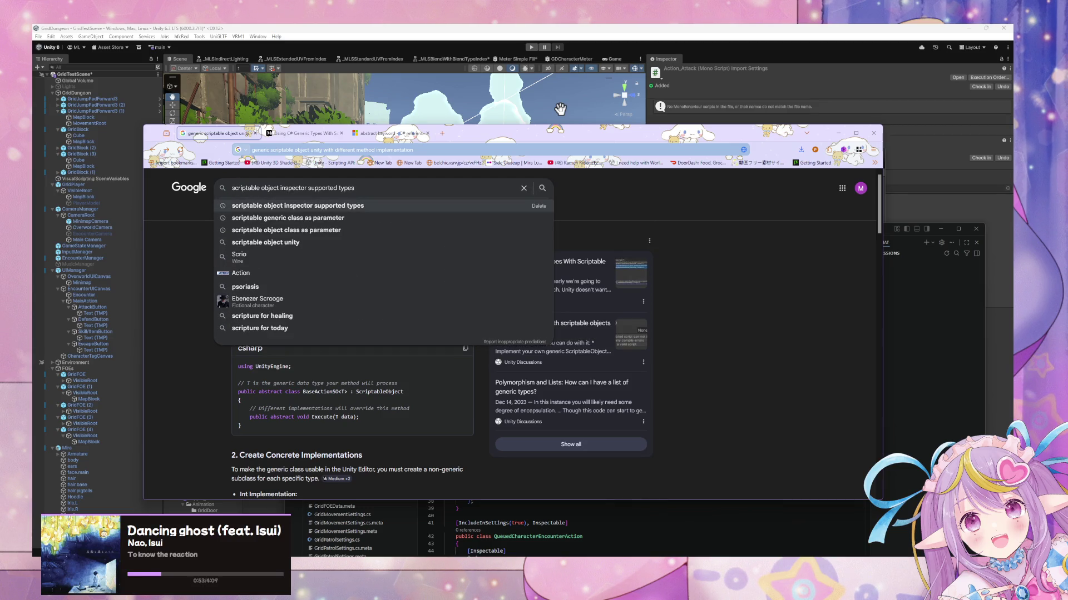
key(ctrl+BackSpace)
key(ctrl+BackSpace)
key(ctrl+BackSpace)
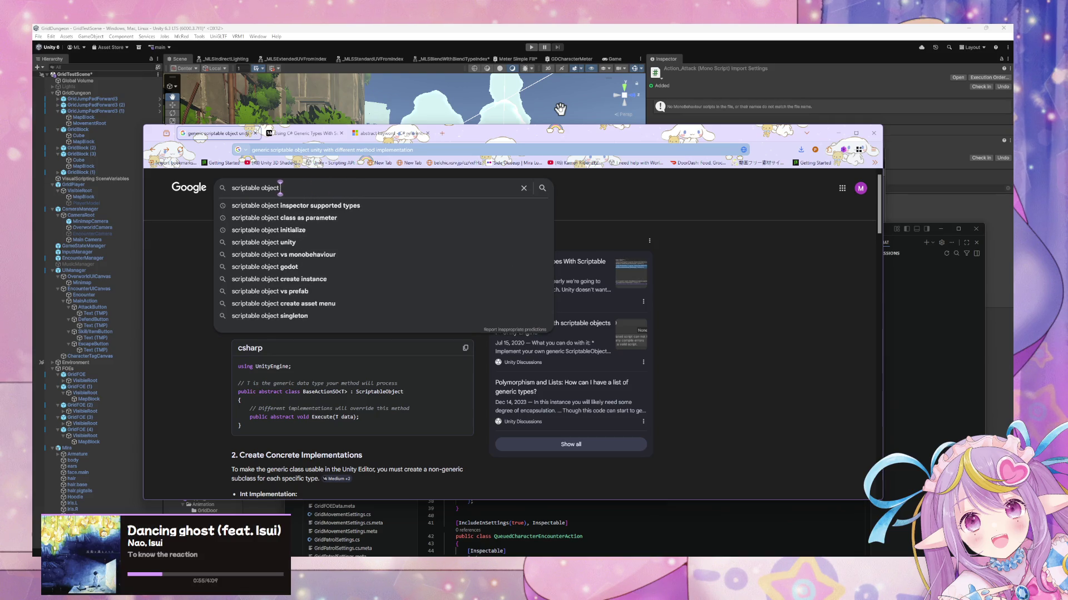
text(calling different methods)
key(Return)
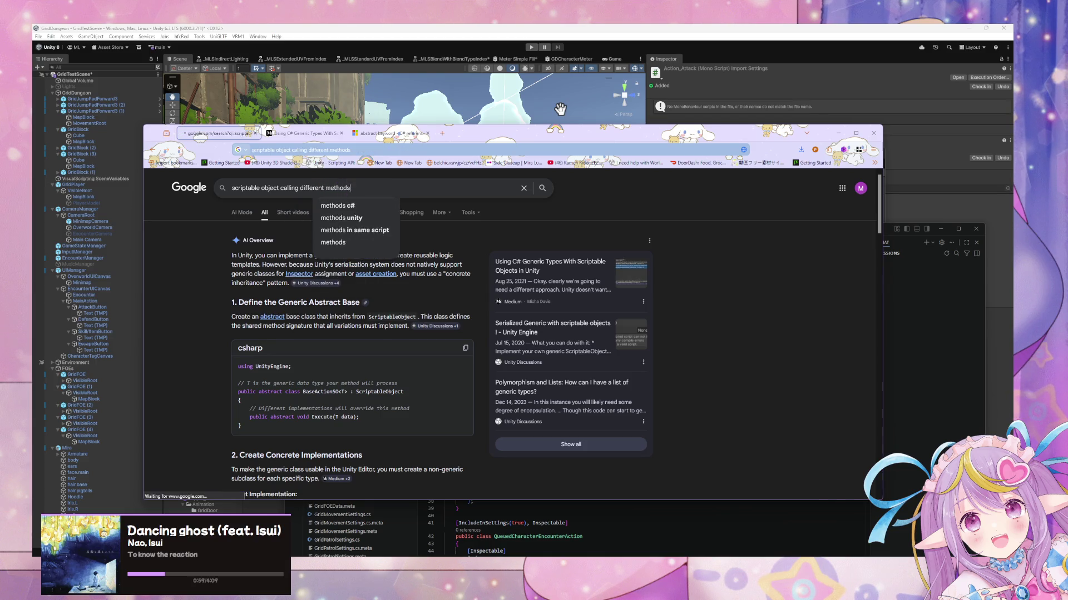
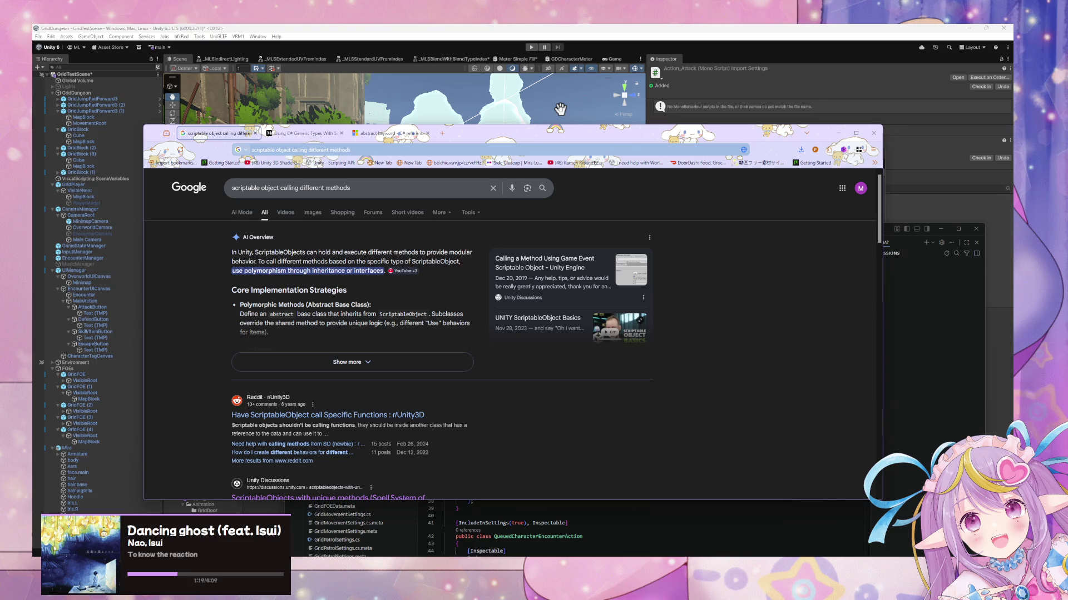
Step: Search Google for 'instantiate class from scriptable object'
click(223, 194)
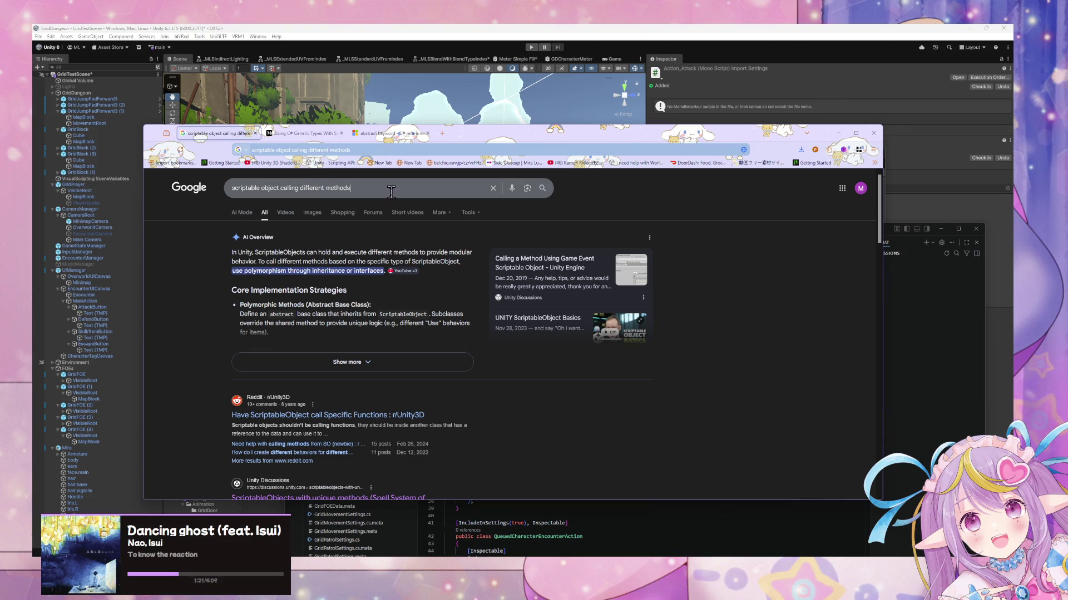
key(ctrl+a)
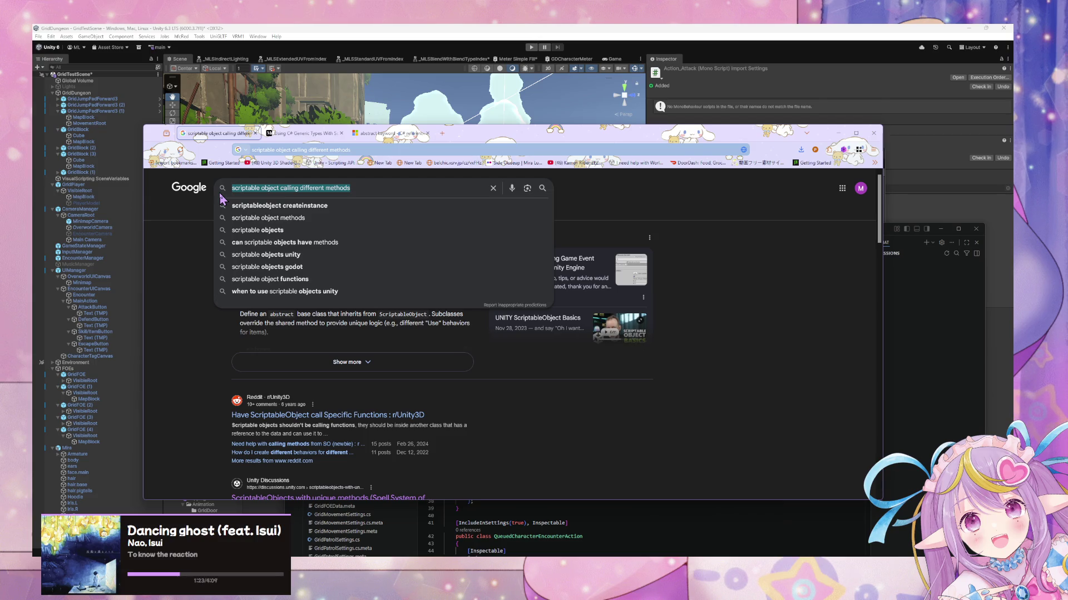
text(instantiate class from s)
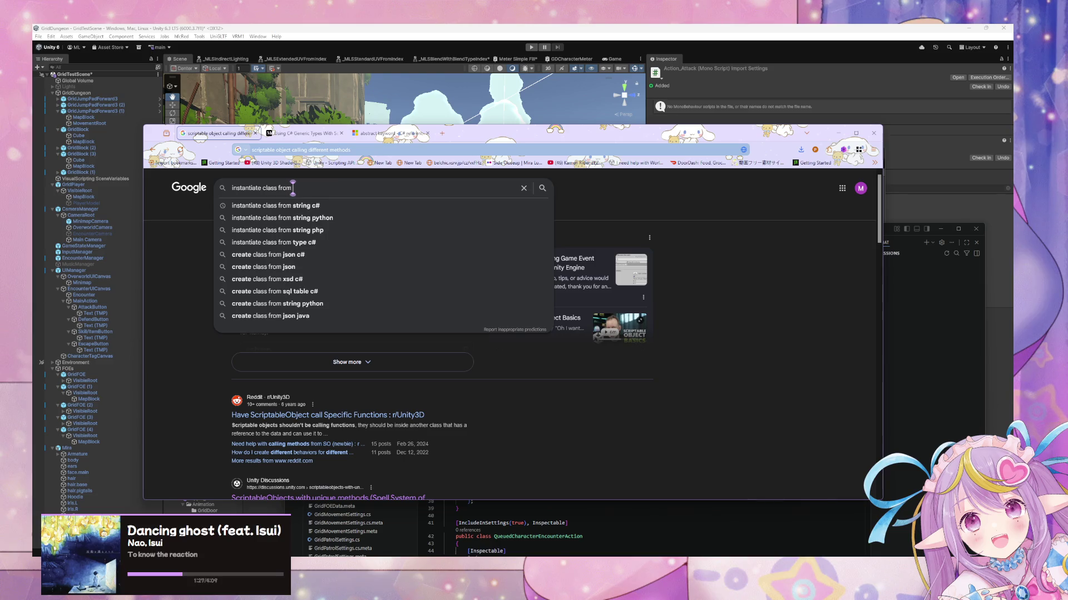
text(criptable)
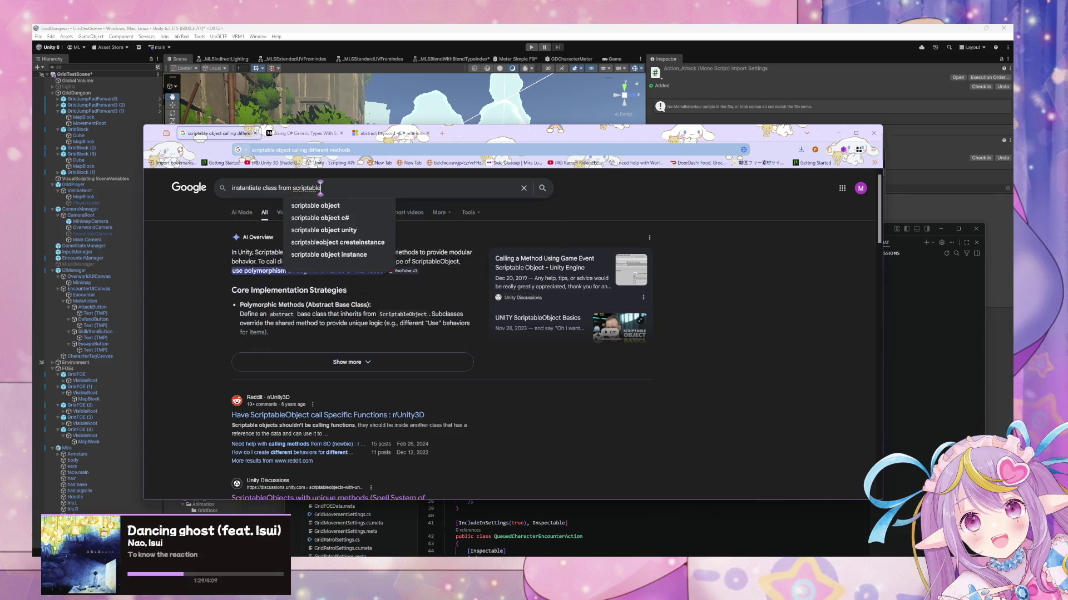
text( object)
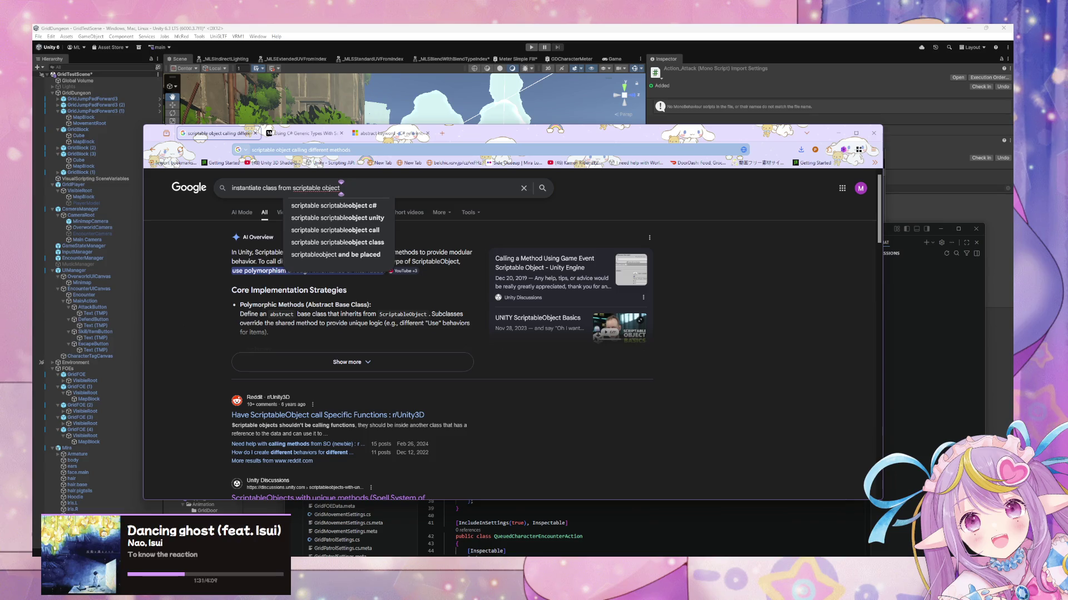
key(Return)
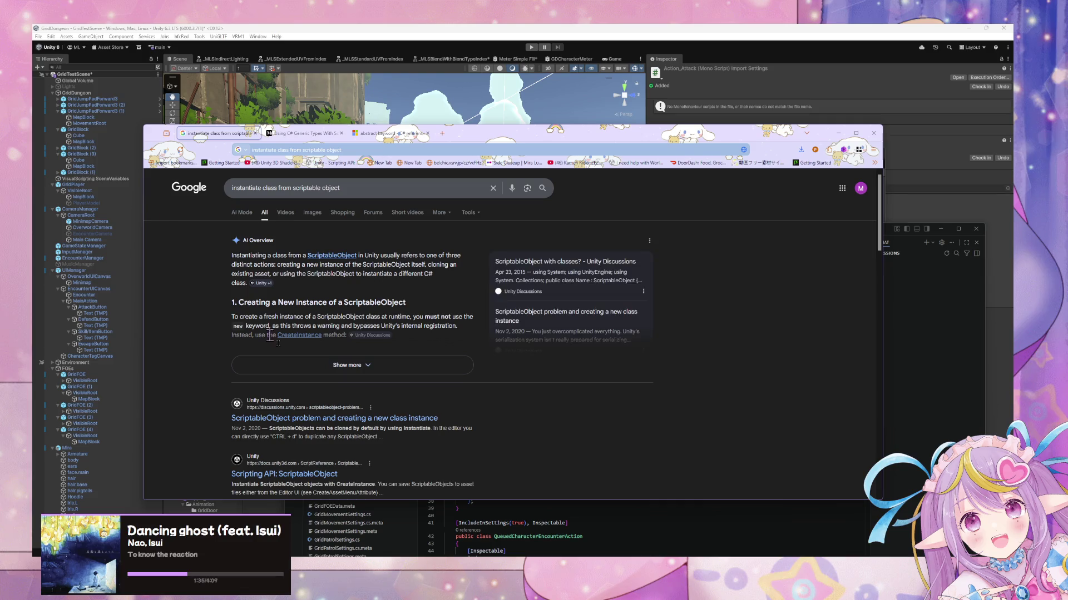
Step: Expand the AI overview and read its comparison of instantiation methods
click(366, 365)
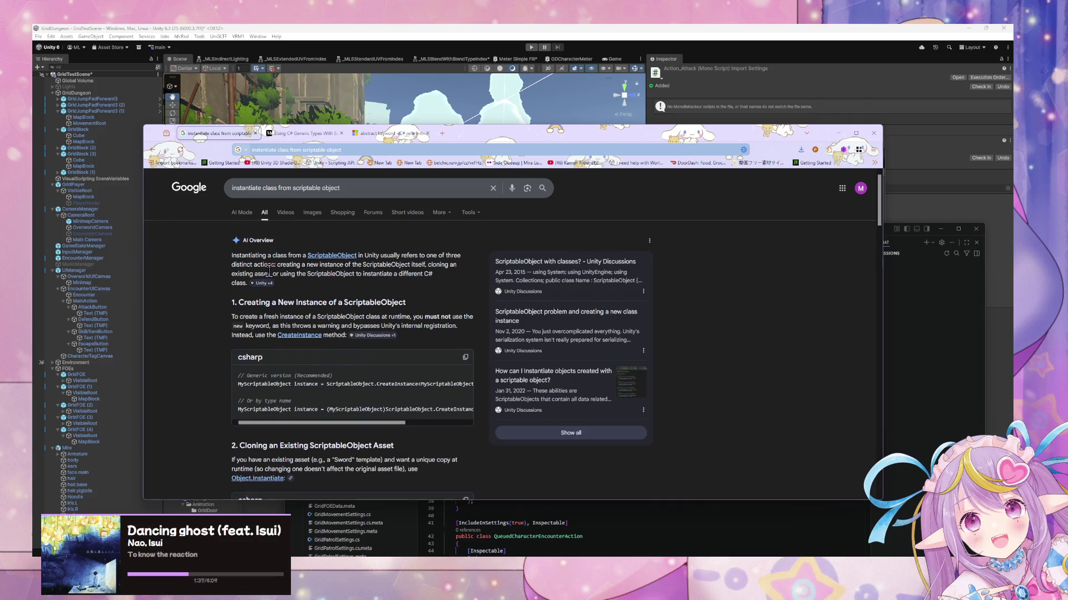
scroll(271, 274, down, 3)
scroll(271, 273, down, 2)
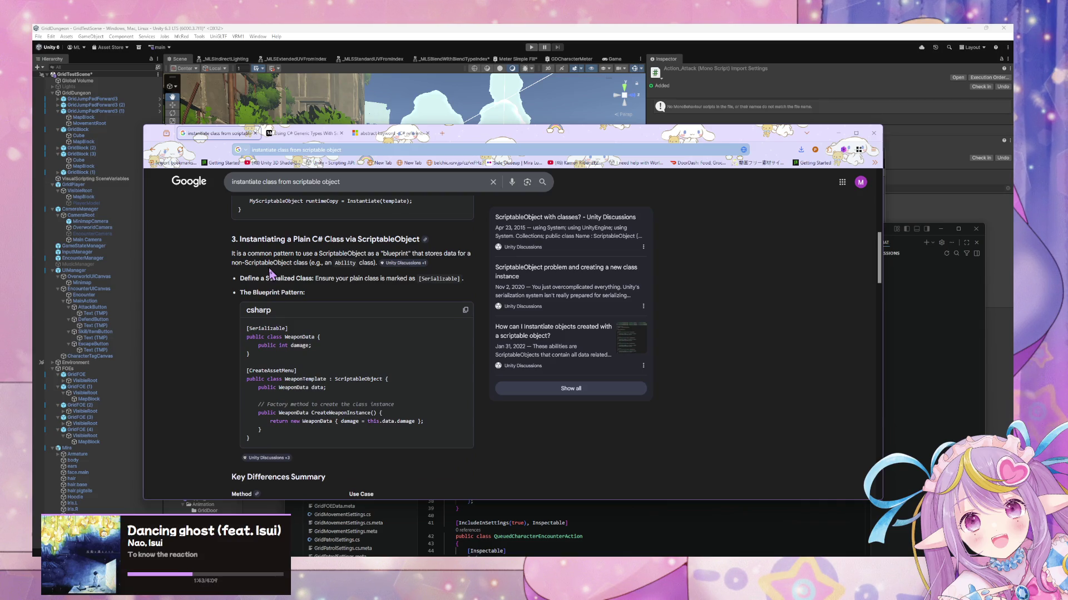
scroll(271, 273, down, 3)
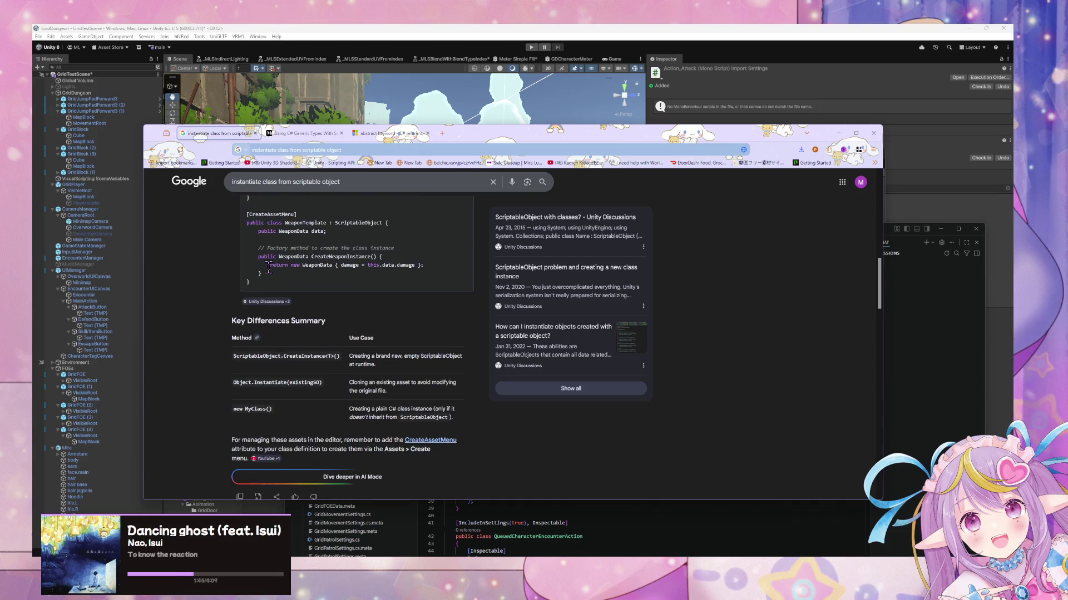
scroll(268, 266, down, 1)
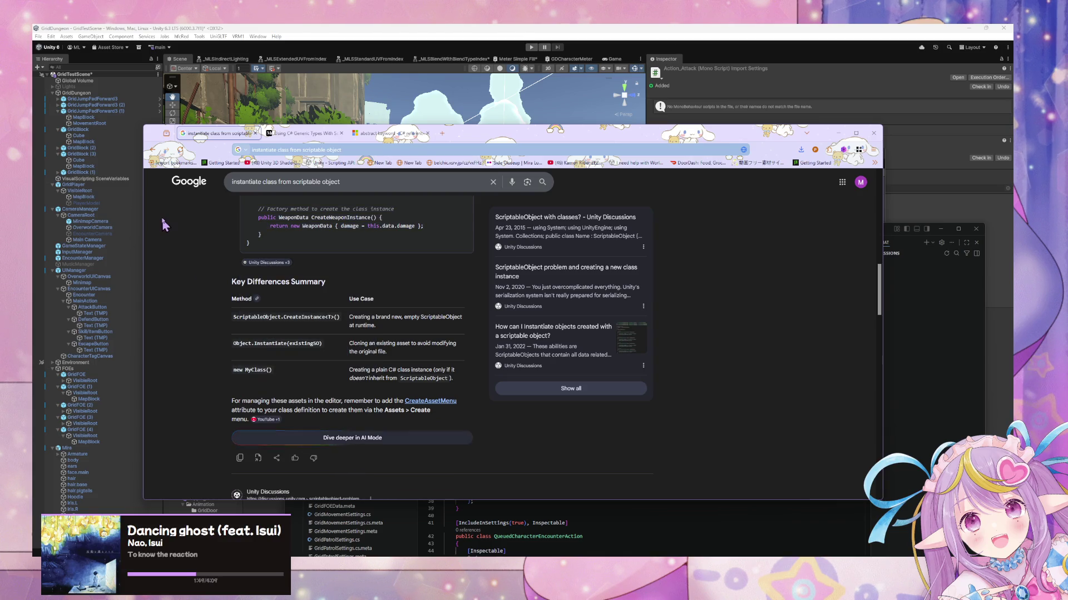
scroll(288, 242, down, 5)
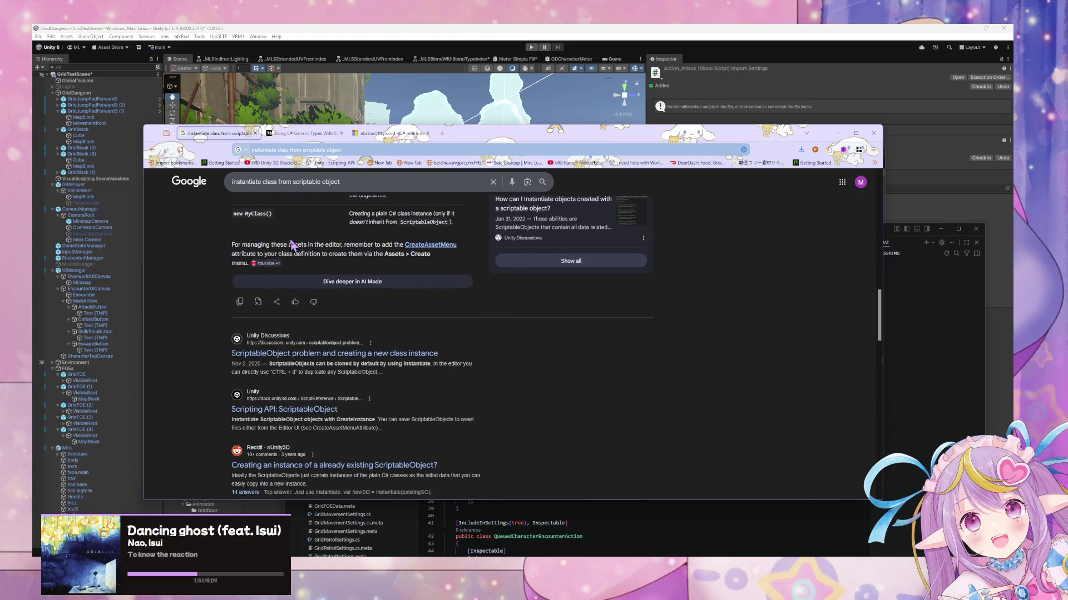
scroll(289, 244, up, 4)
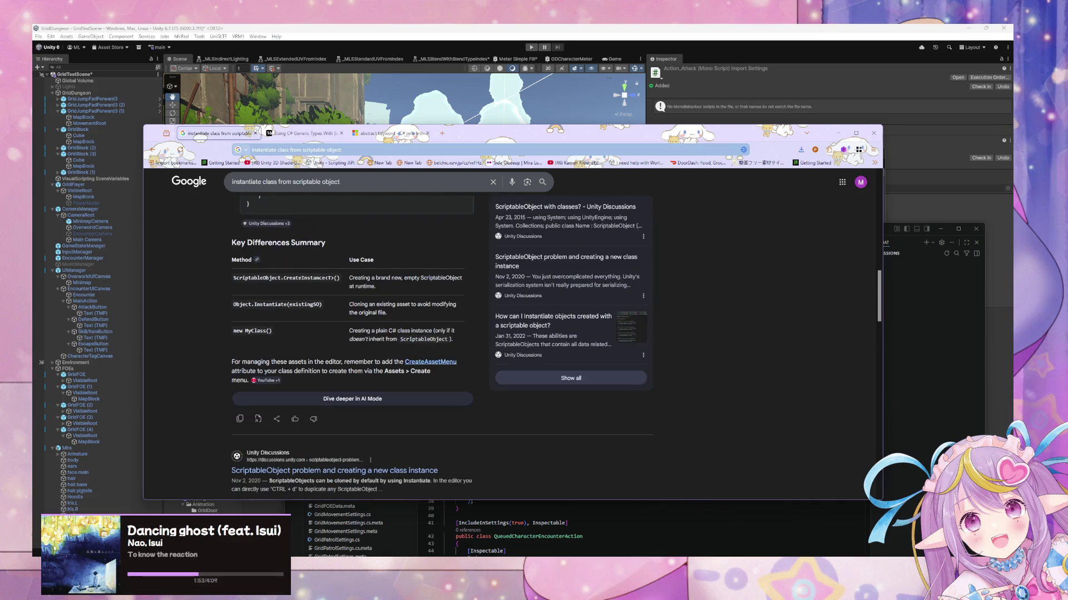
key(alt+Tab)
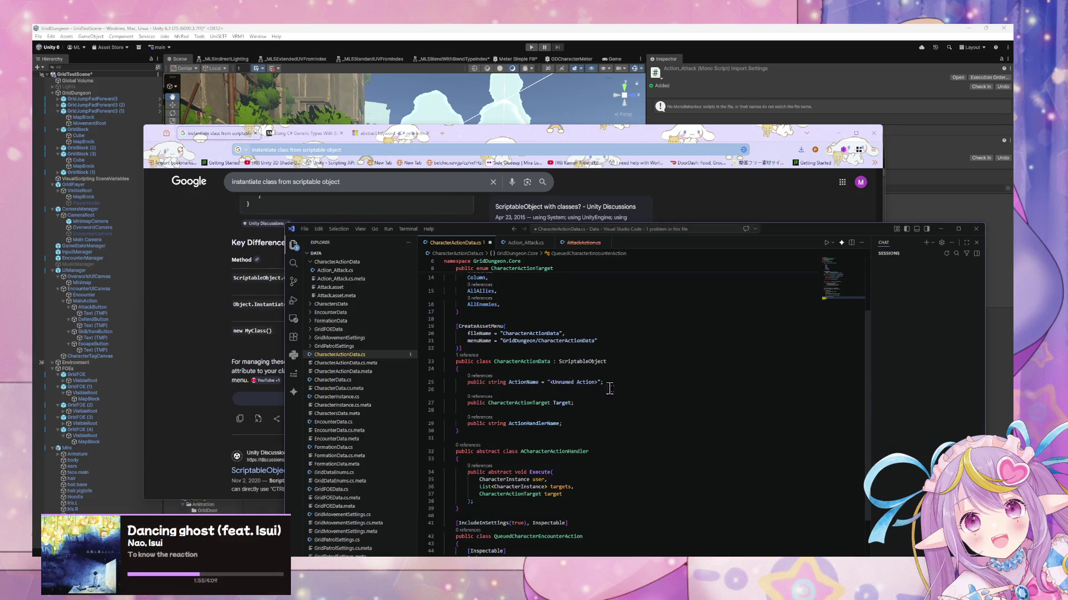
Step: Delete the unfinished Execute method from QueuedCharacterEncounterAction
scroll(670, 421, up, 3)
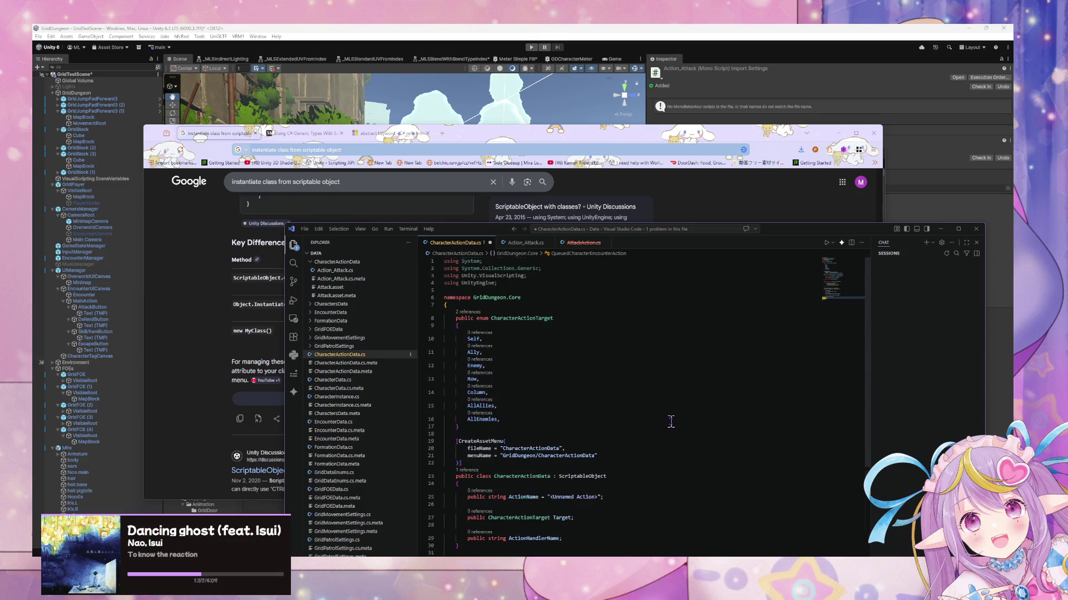
scroll(520, 391, down, 5)
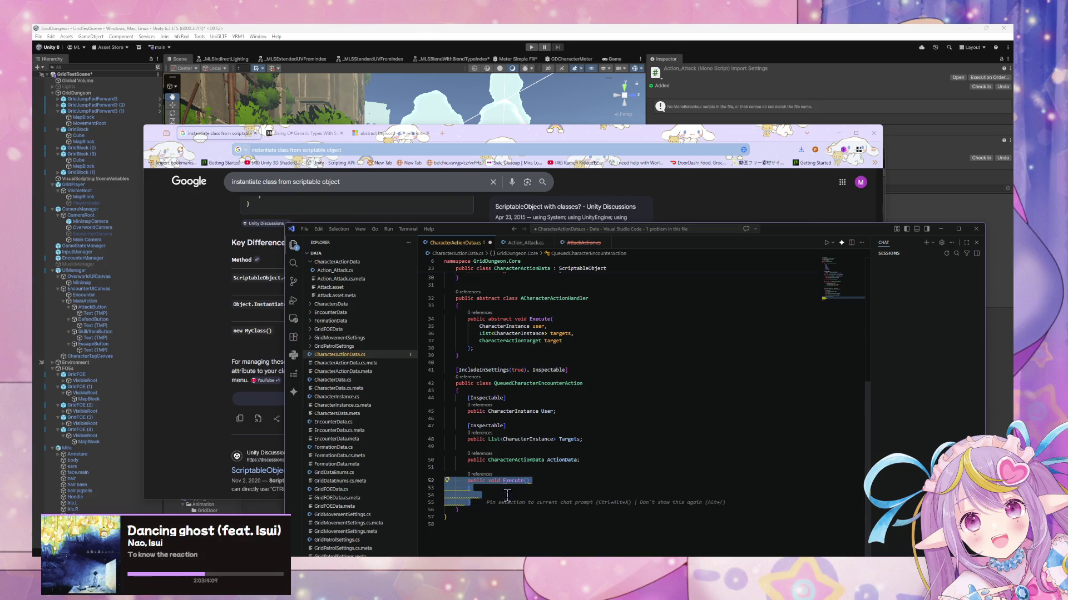
key(BackSpace)
key(BackSpace)
key(BackSpace)
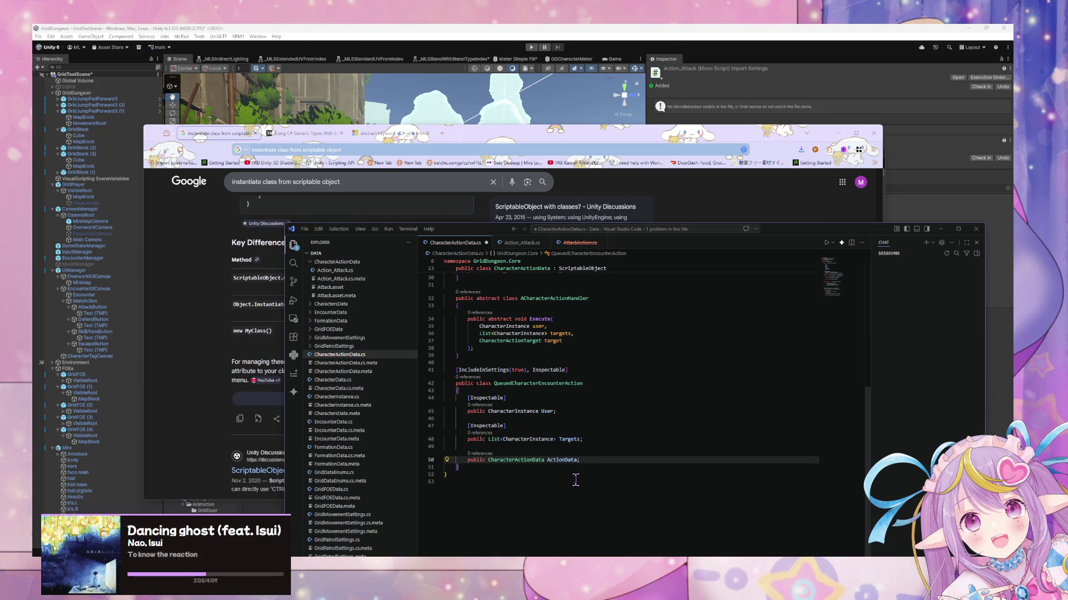
Step: Add an indented blank line at the top of the QueuedCharacterEncounterAction class body
scroll(589, 389, up, 3)
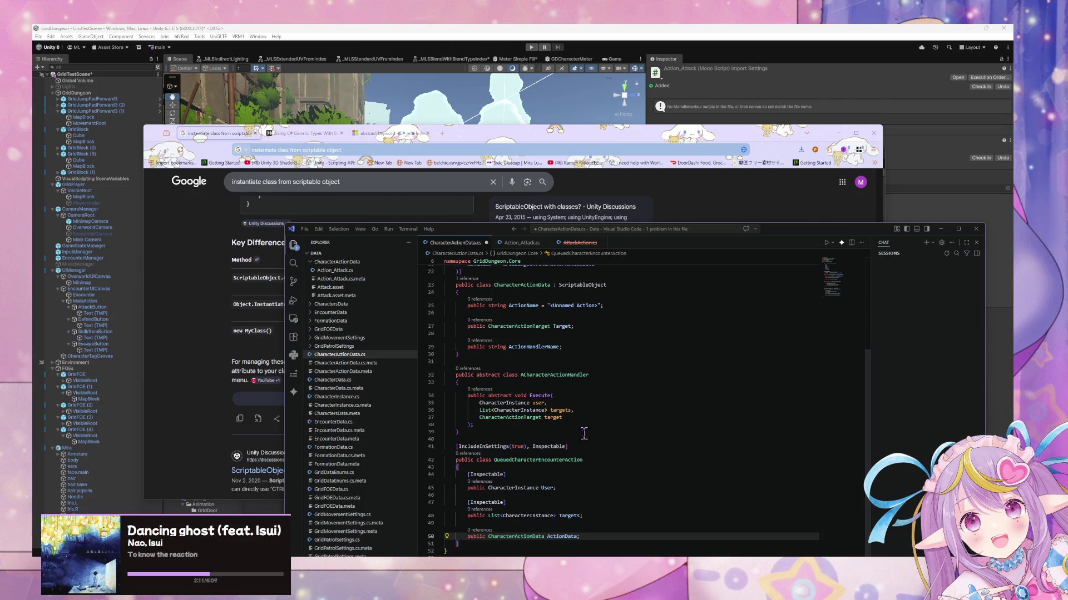
click(592, 460)
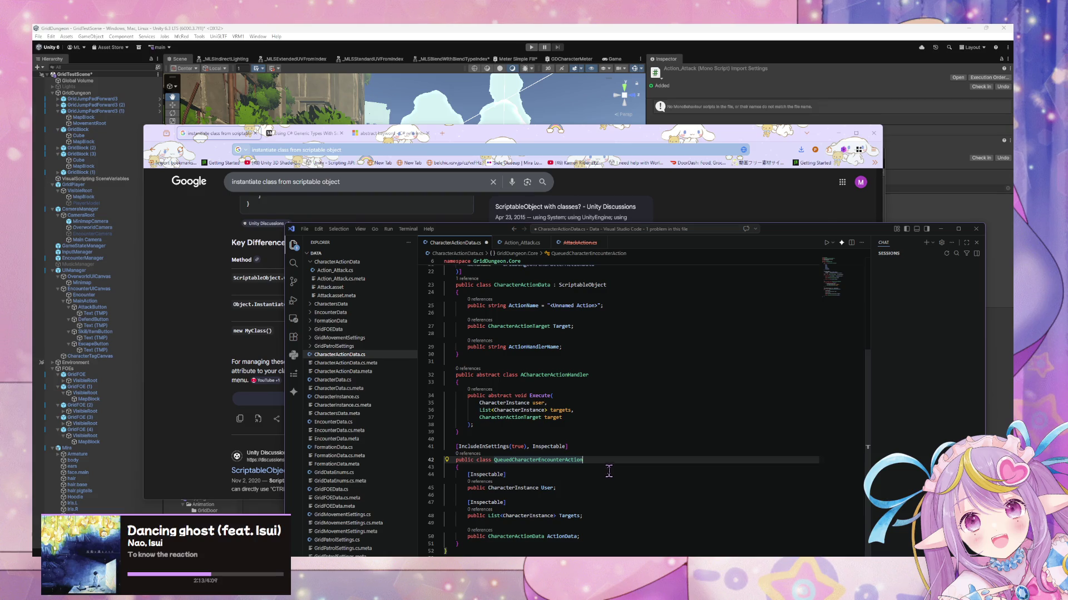
key(Return)
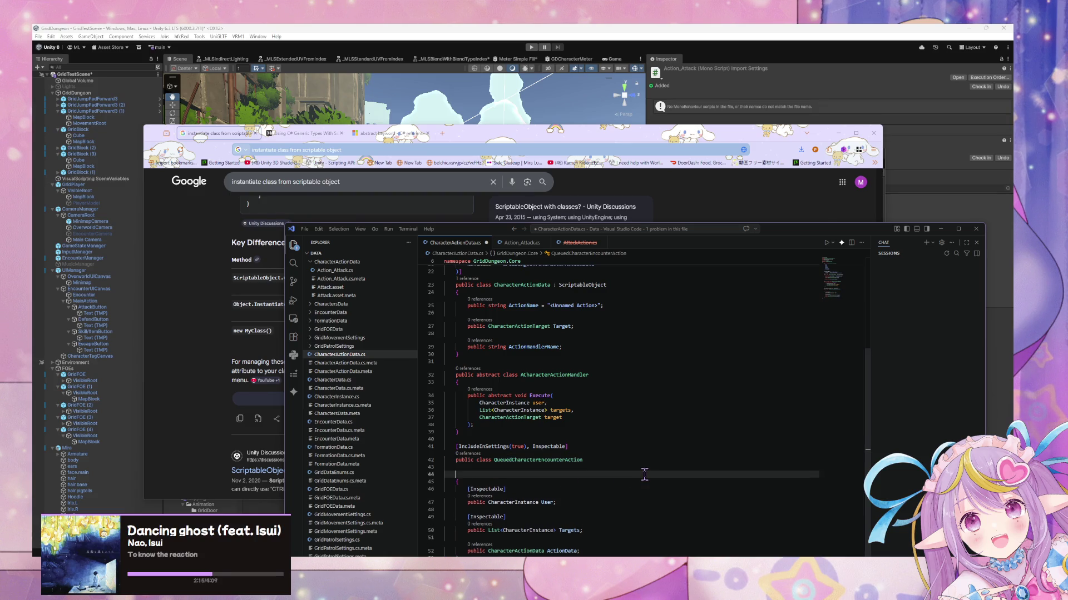
key(ctrl+z)
key(Down)
key(Return)
key(Return)
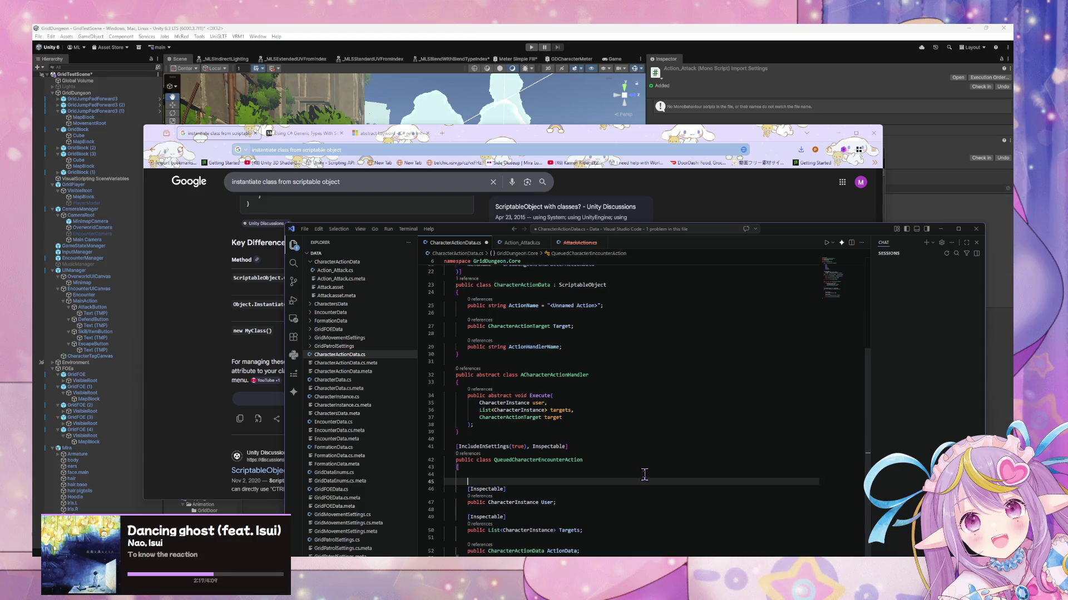
click(645, 474)
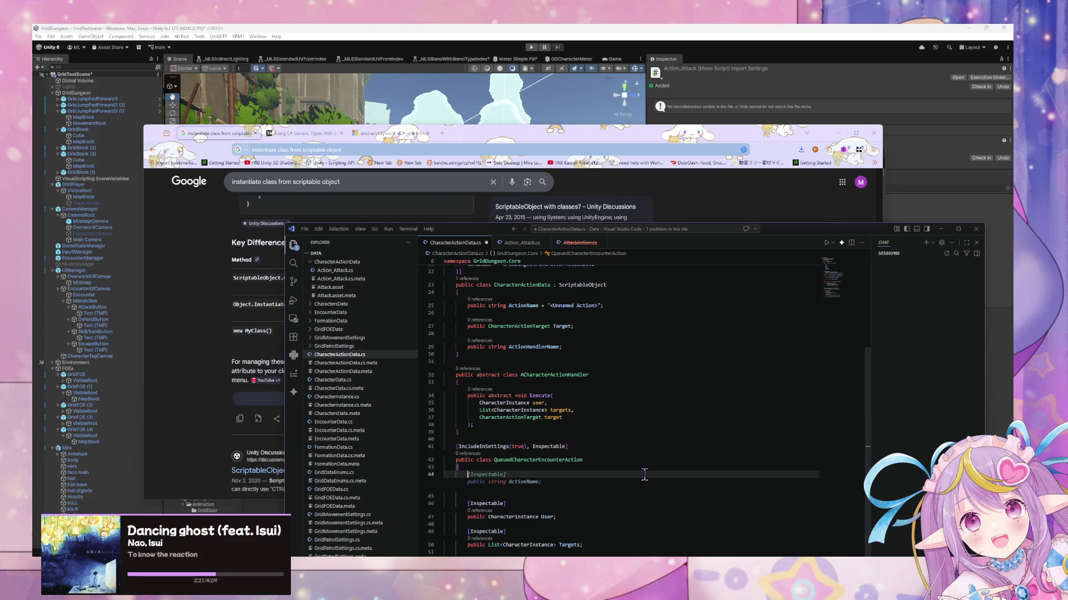
Step: Add a private static Dictionary<string, ICharacterActionHandler> _actionHandlerCache field, initialized empty
text(public static)
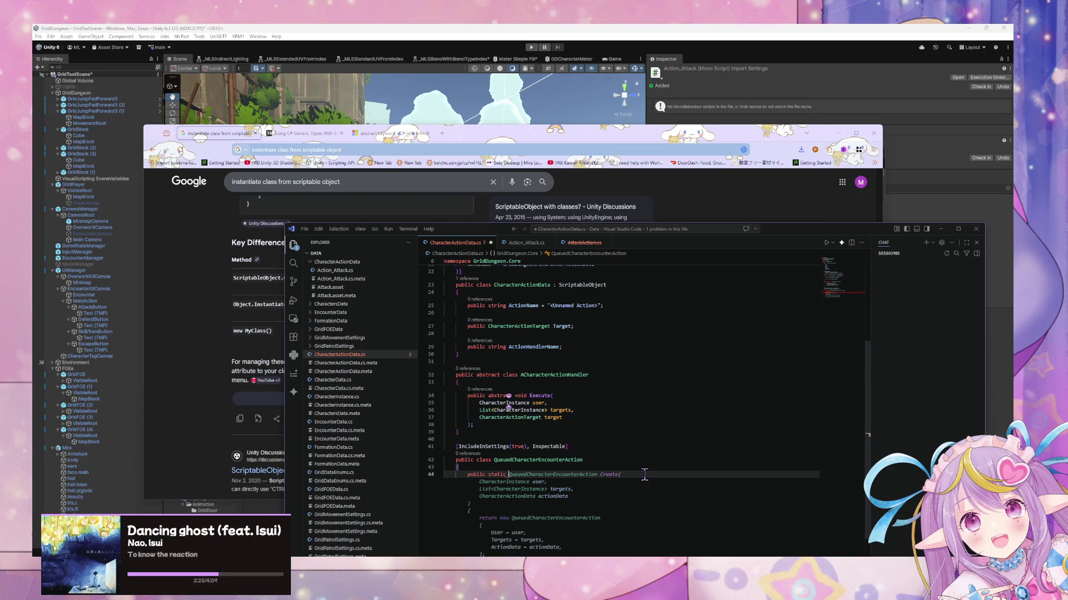
key(ctrl+BackSpace)
key(ctrl+BackSpace)
text(private static )
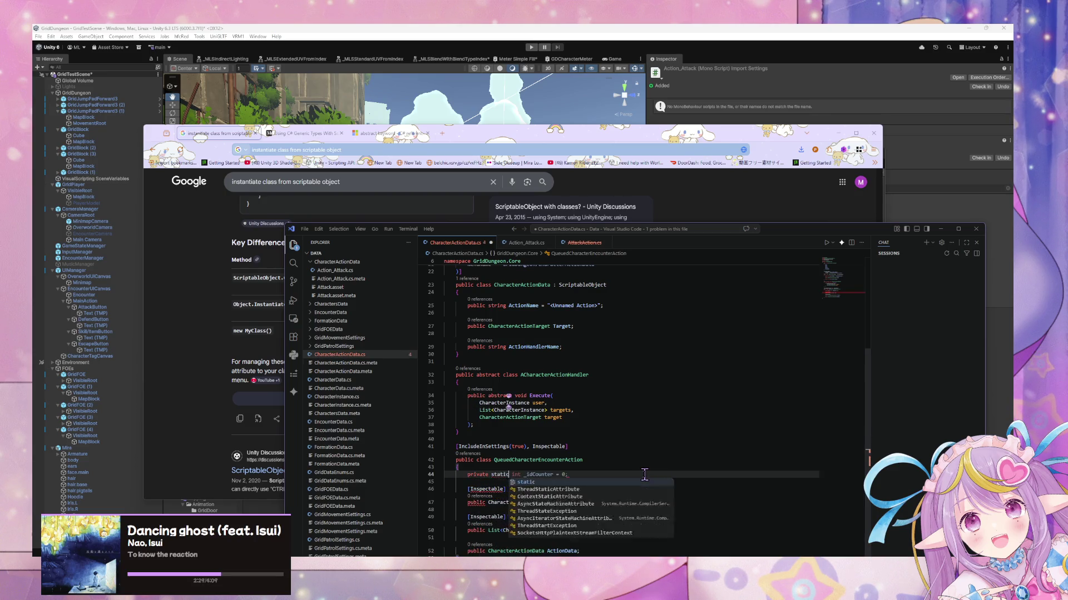
text(Dictionary)
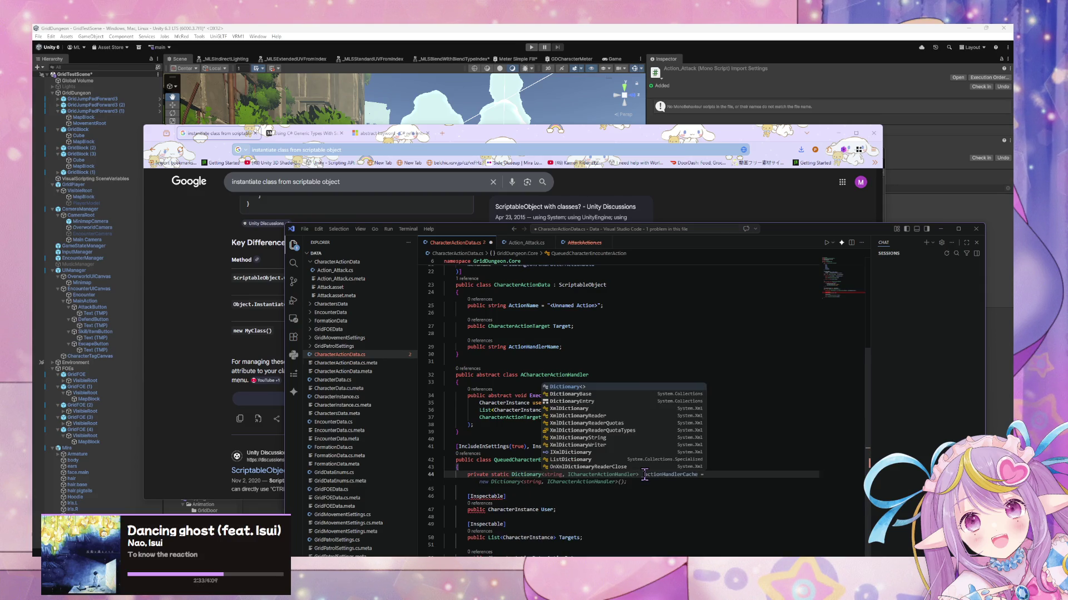
key(Escape)
key(Tab)
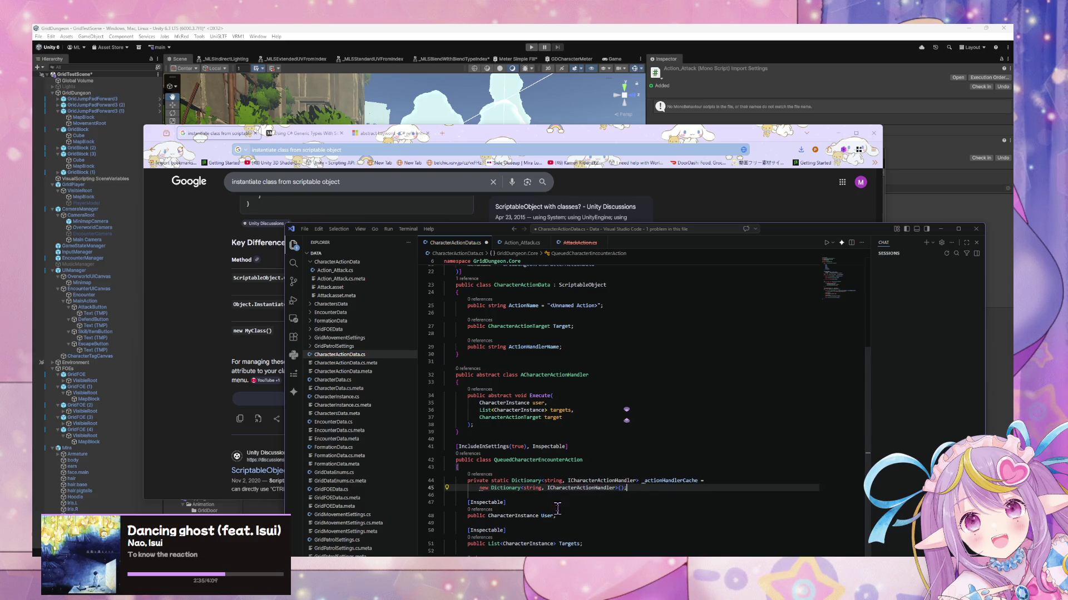
scroll(640, 467, down, 5)
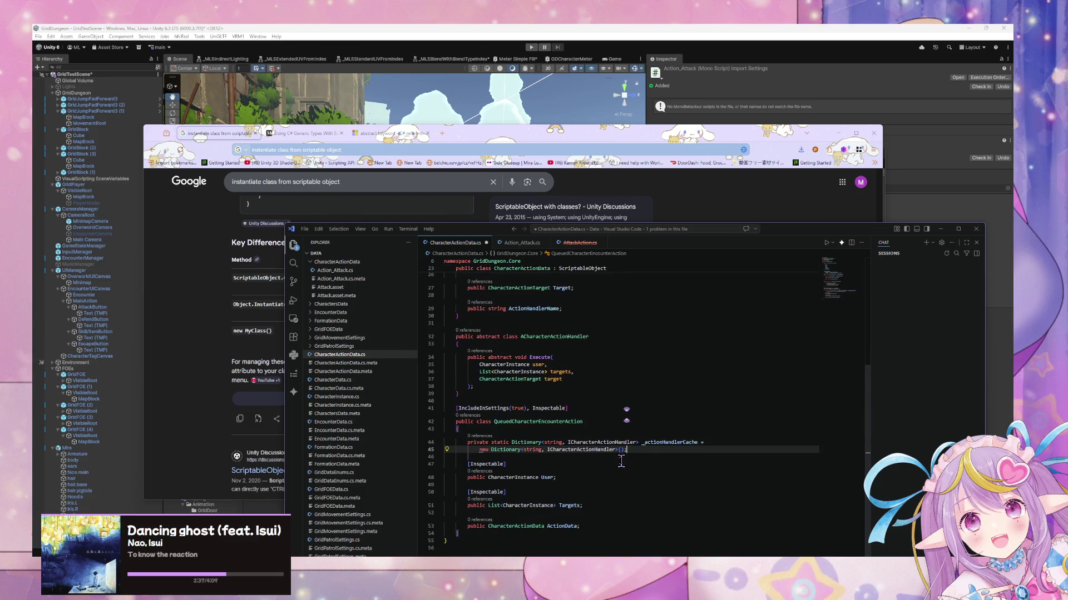
click(605, 468)
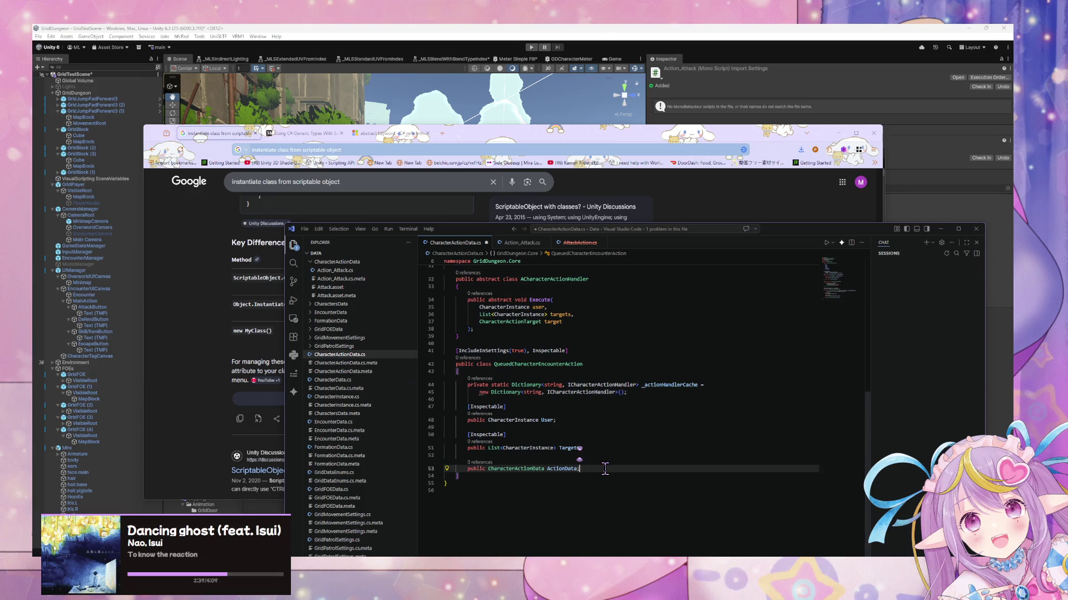
key(Return)
key(Return)
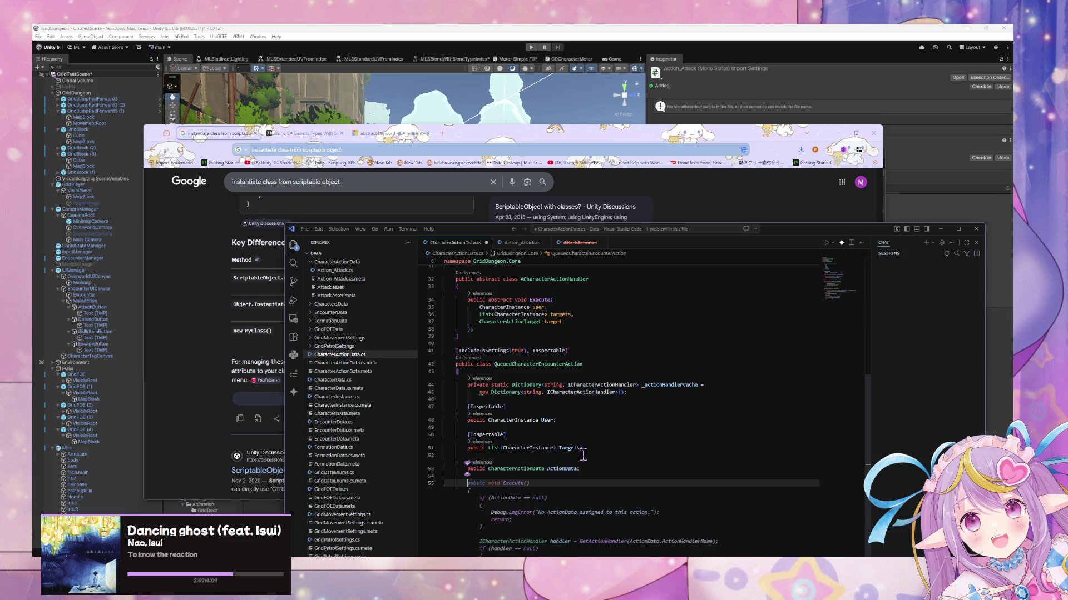
scroll(583, 454, down, 3)
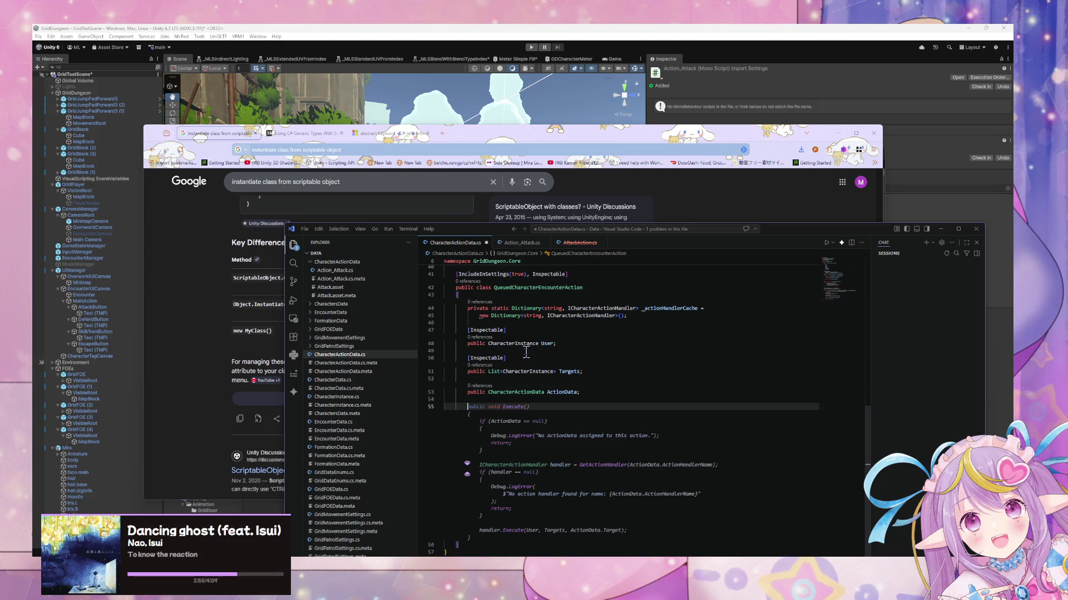
scroll(523, 355, up, 8)
scroll(520, 345, down, 3)
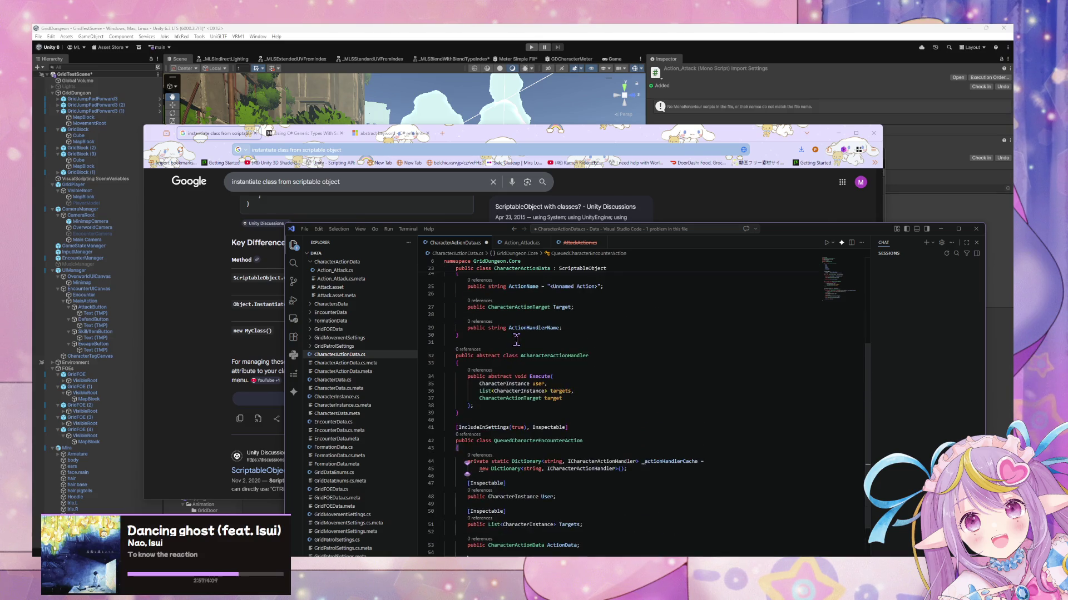
scroll(516, 339, down, 4)
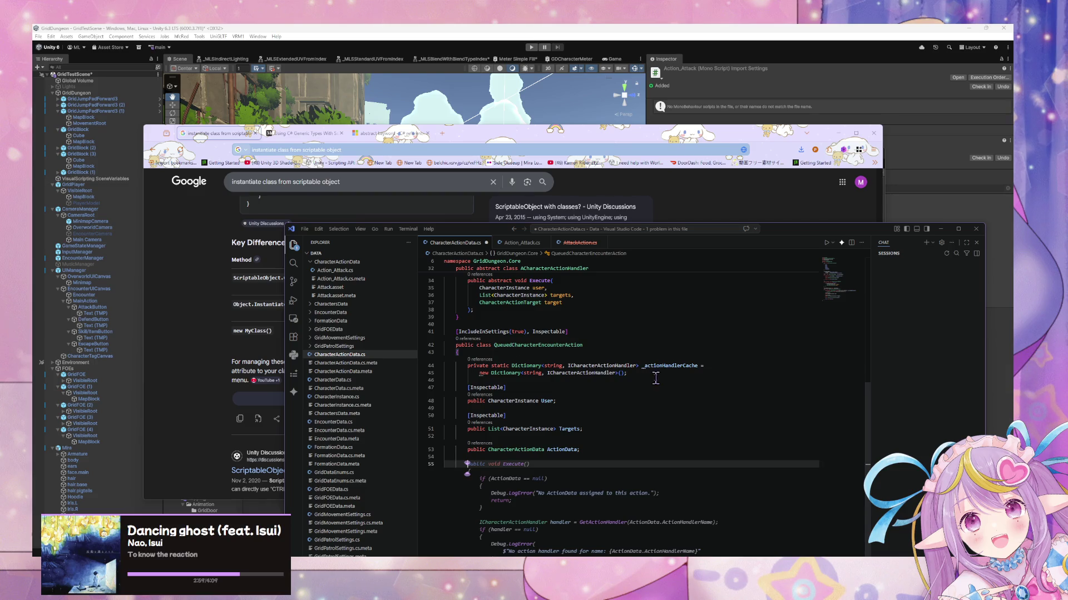
scroll(549, 440, up, 5)
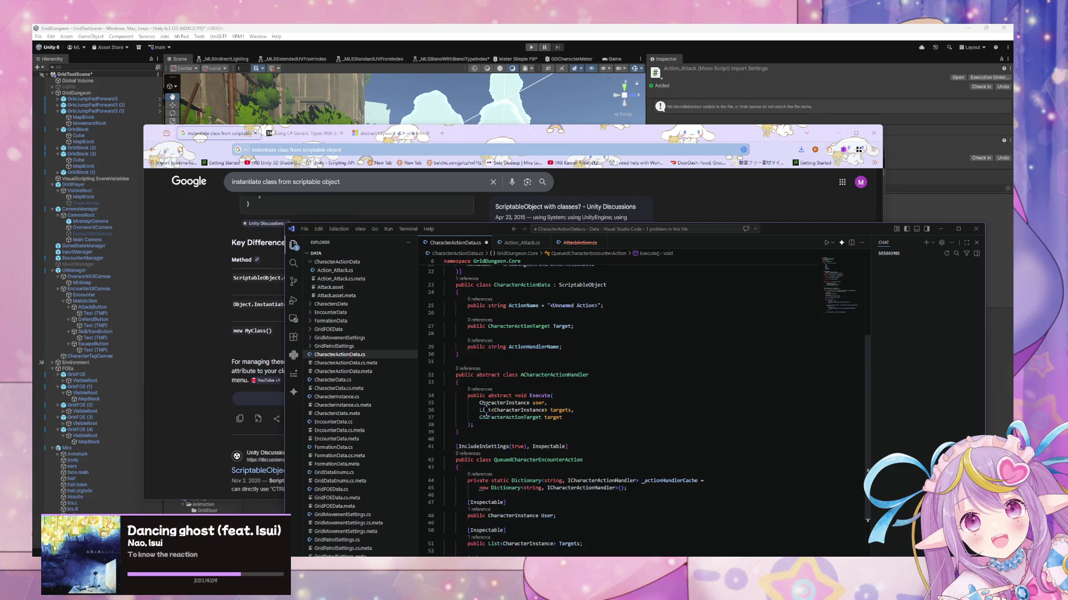
scroll(551, 414, down, 10)
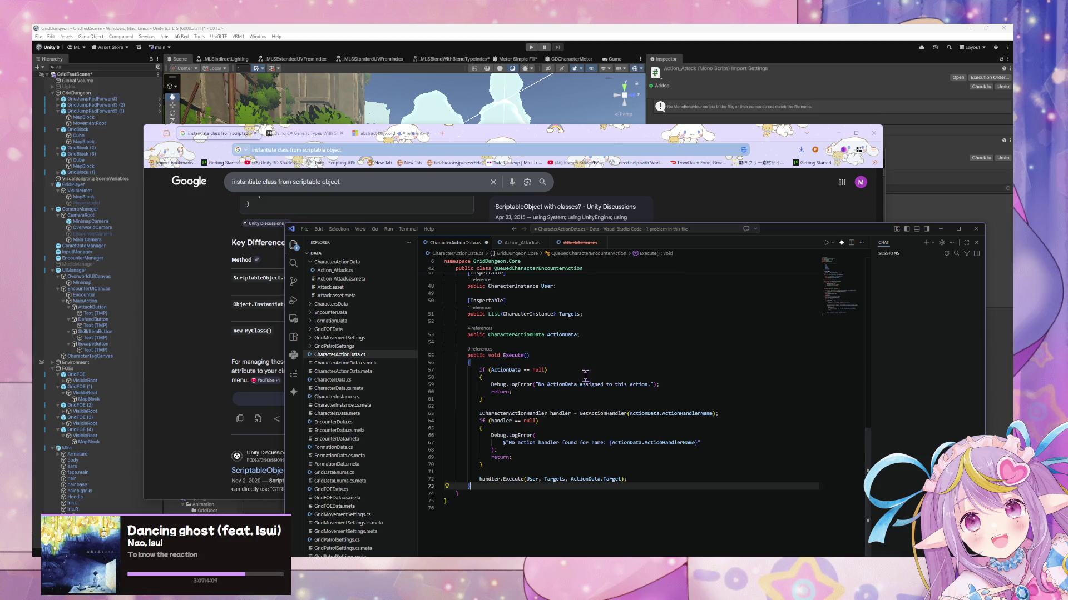
scroll(586, 377, up, 5)
scroll(585, 376, up, 4)
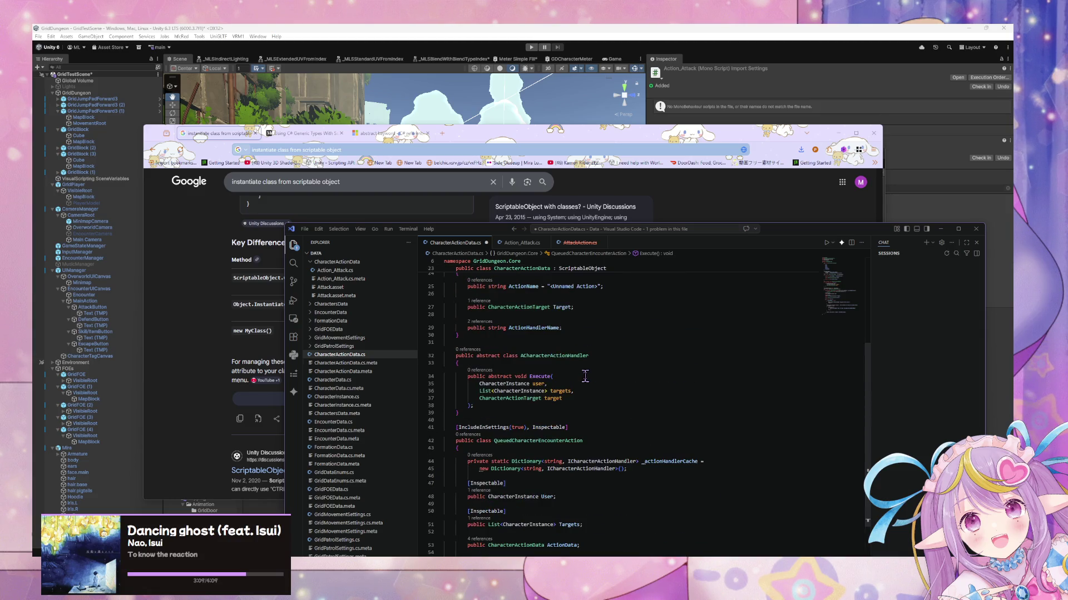
scroll(585, 377, down, 5)
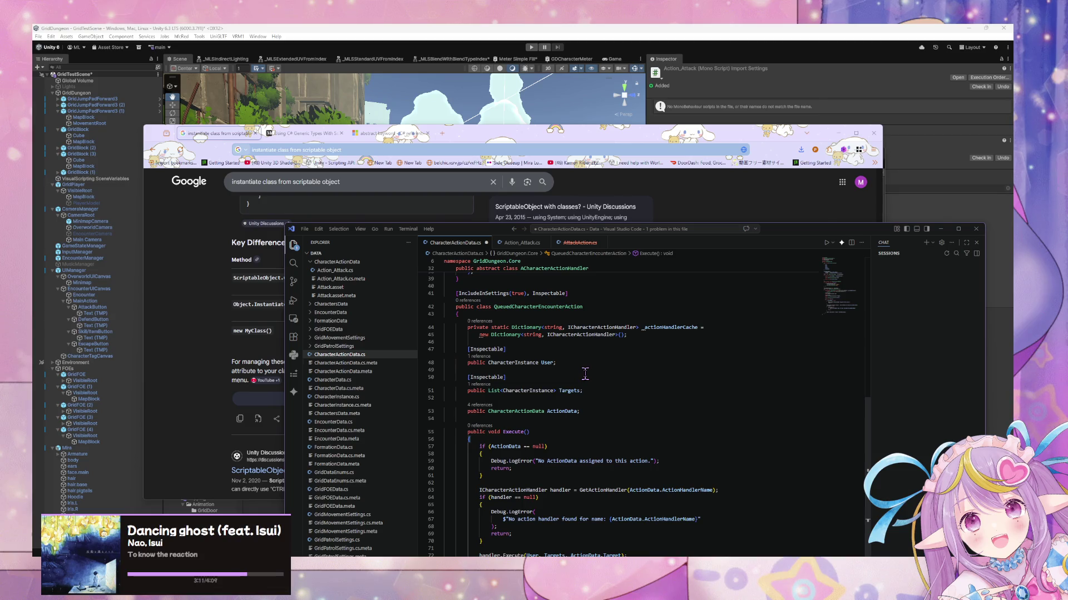
scroll(592, 427, down, 3)
Step: Add a GetActionHandler method below Execute that returns cached handlers or creates them via a switch
click(495, 467)
key(Return)
key(Return)
text(private)
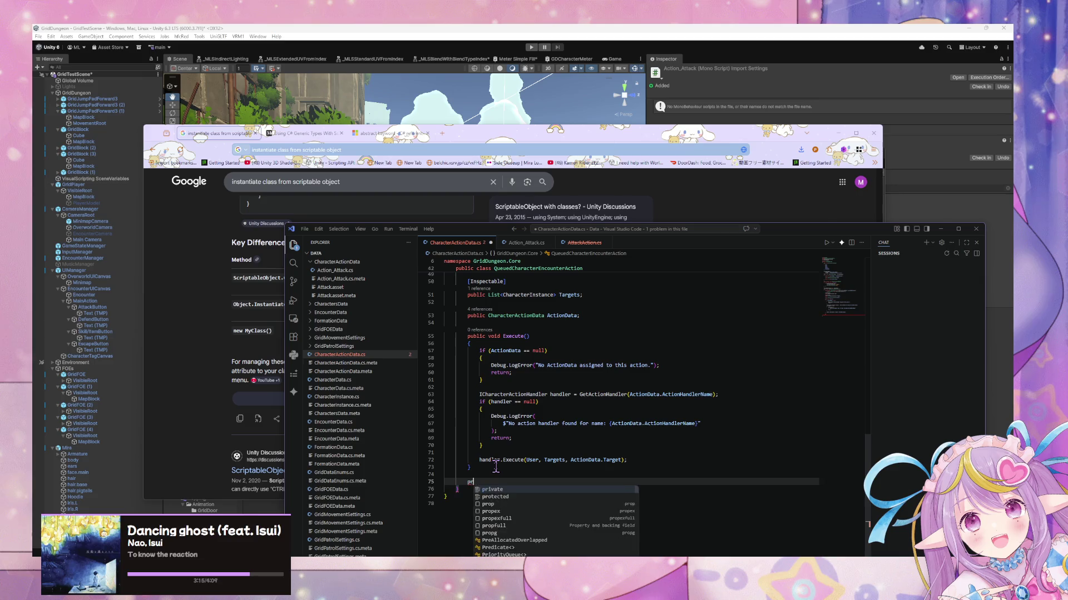
key(Tab)
scroll(504, 456, down, 3)
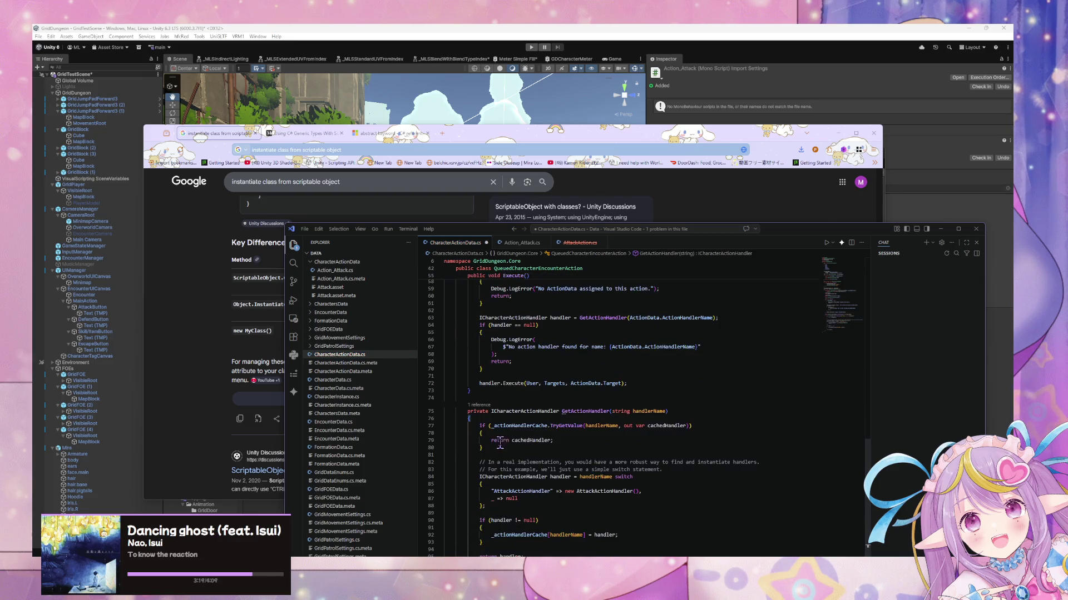
scroll(689, 481, down, 1)
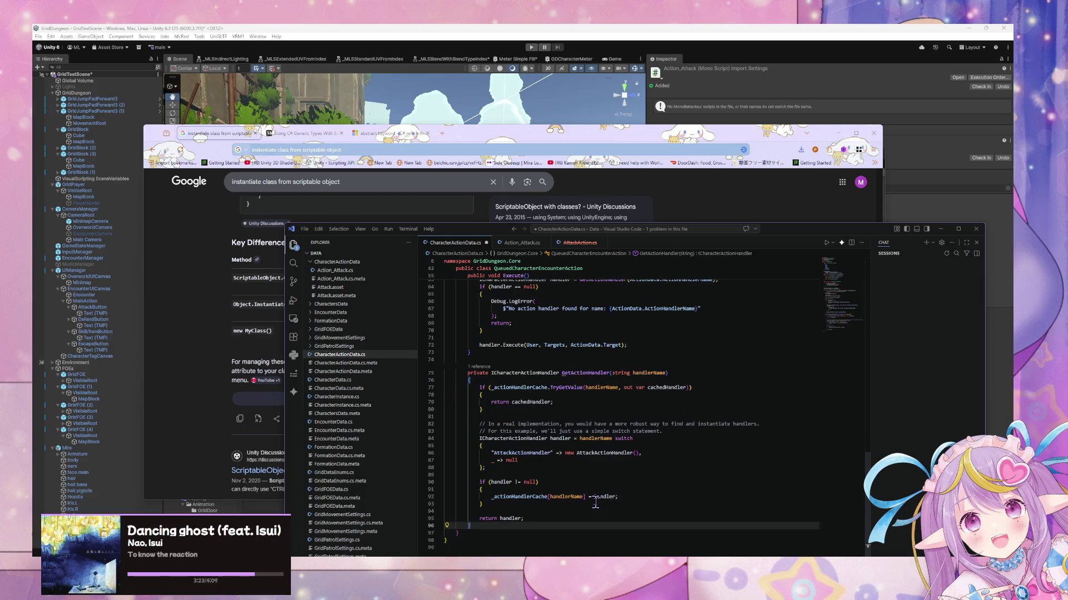
mouse_move(595, 500)
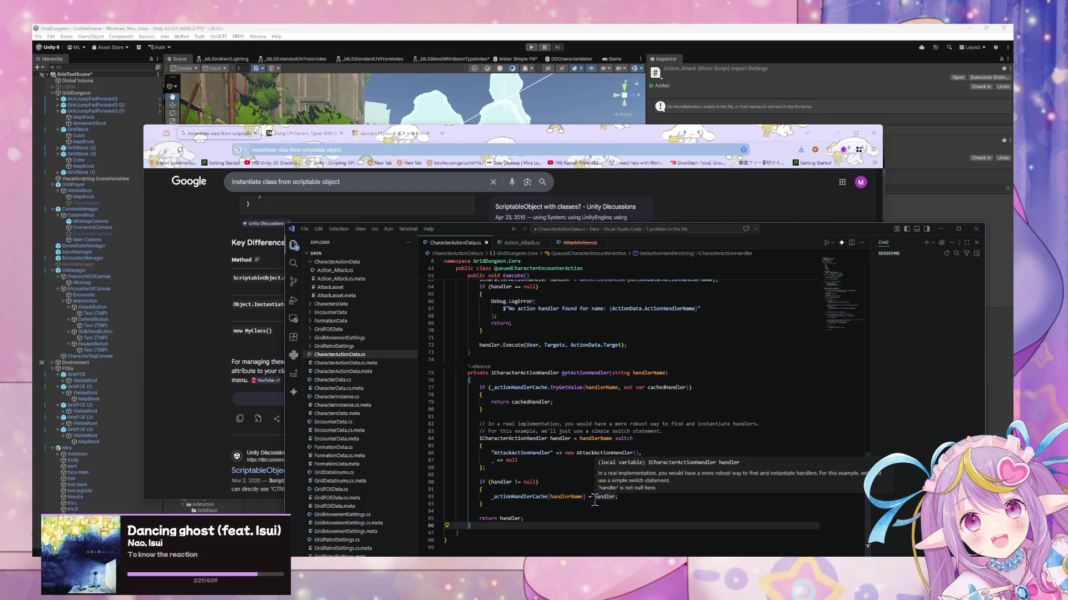
scroll(555, 392, up, 8)
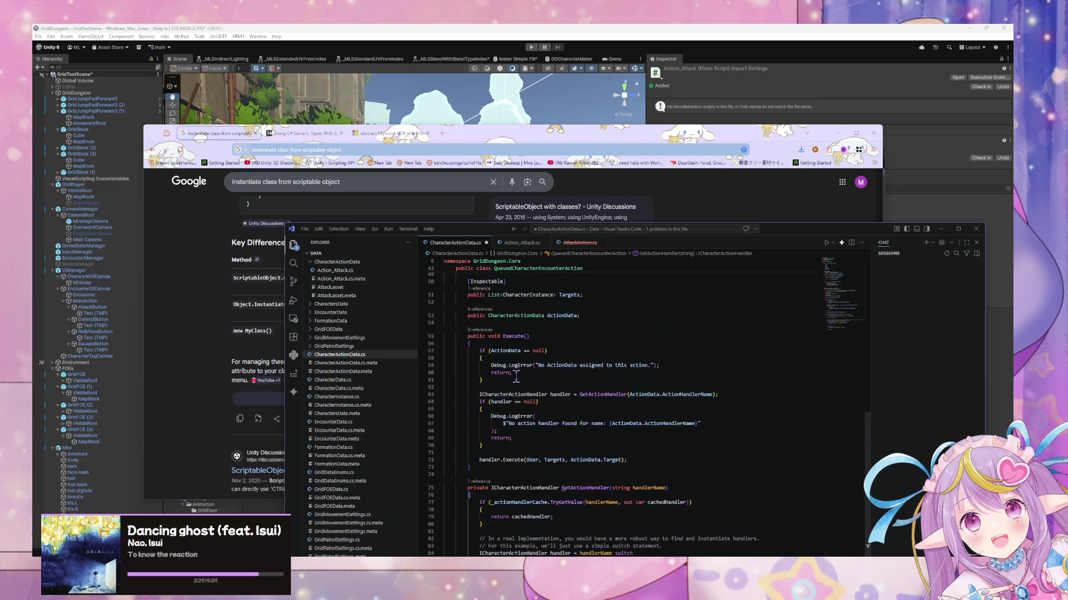
scroll(554, 391, up, 4)
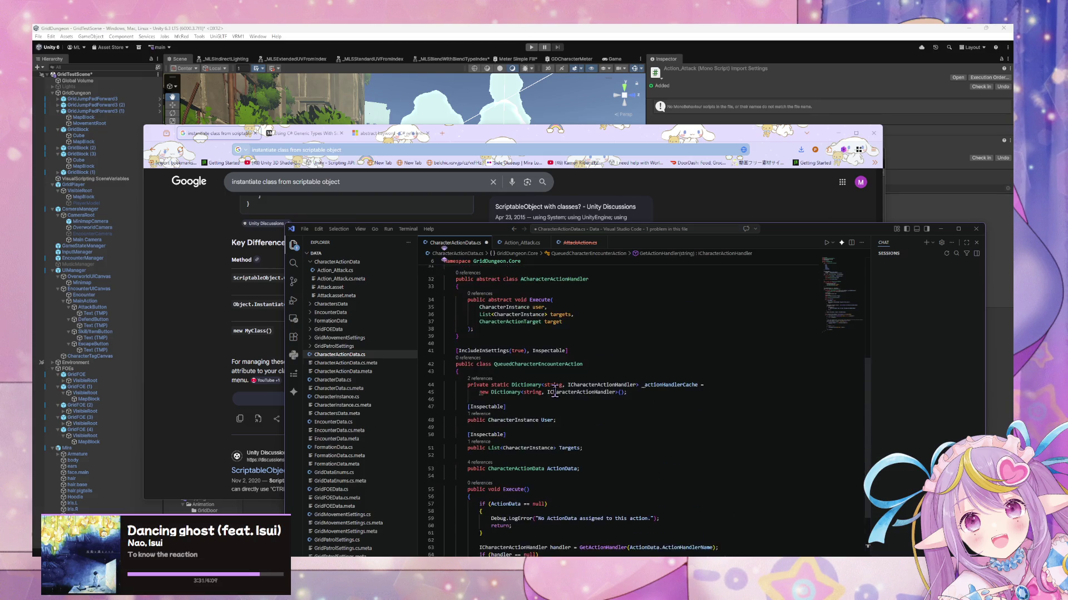
Step: Rename the handler base to ICharacterActionHandler and save the file
click(522, 317)
text(A)
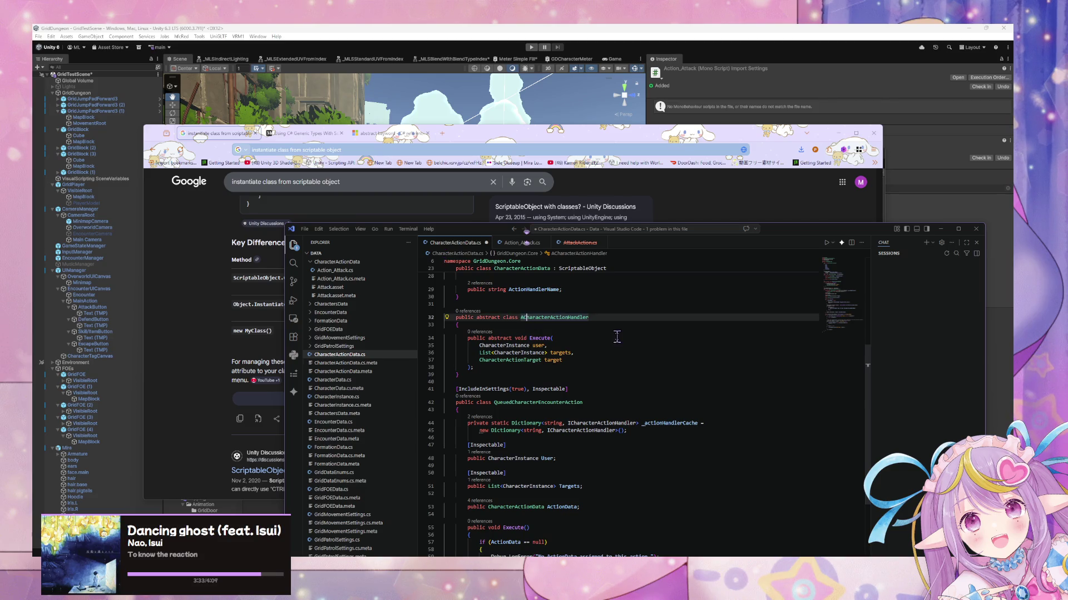
key(Delete)
text(I)
key(BackSpace)
key(BackSpace)
text(IC)
click(517, 360)
scroll(544, 351, up, 5)
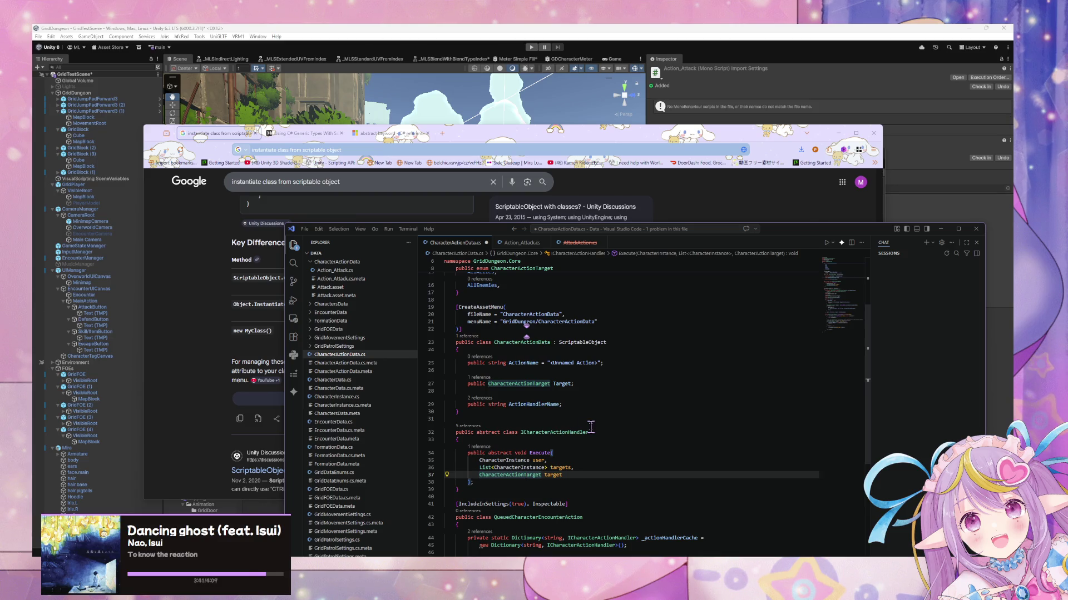
key(ctrl+s)
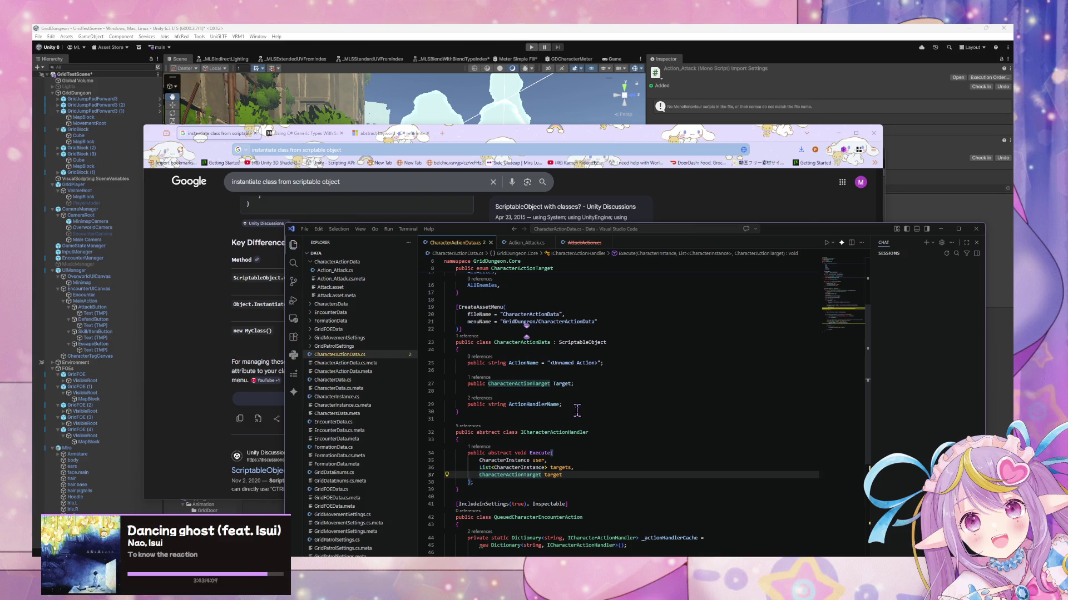
Step: Review GetActionHandler's switch and cache-storing lines, then return to the Google search
scroll(579, 414, down, 1)
scroll(584, 424, down, 9)
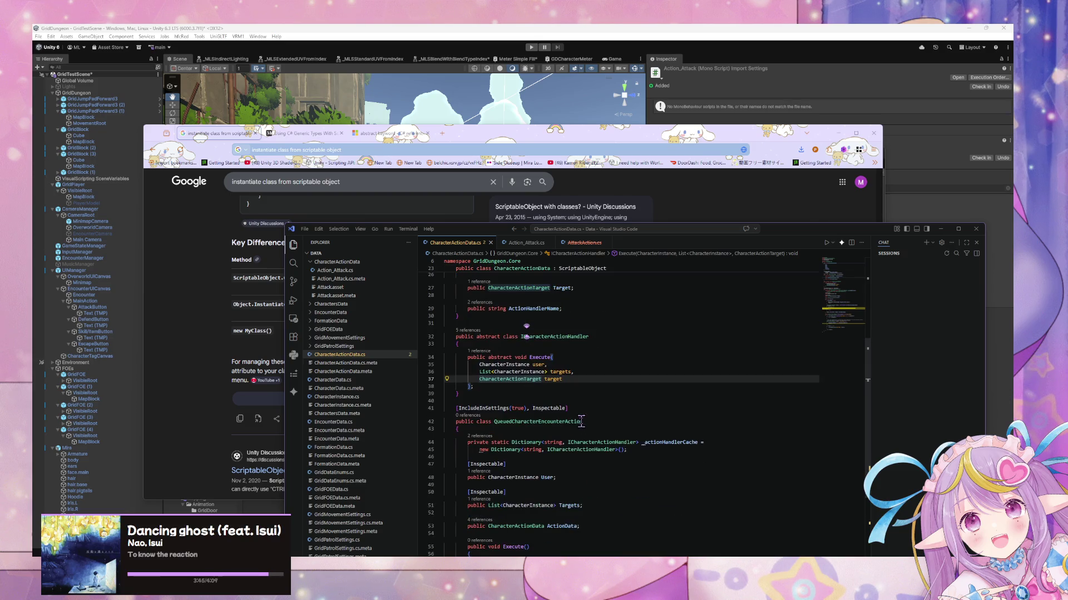
scroll(558, 433, down, 1)
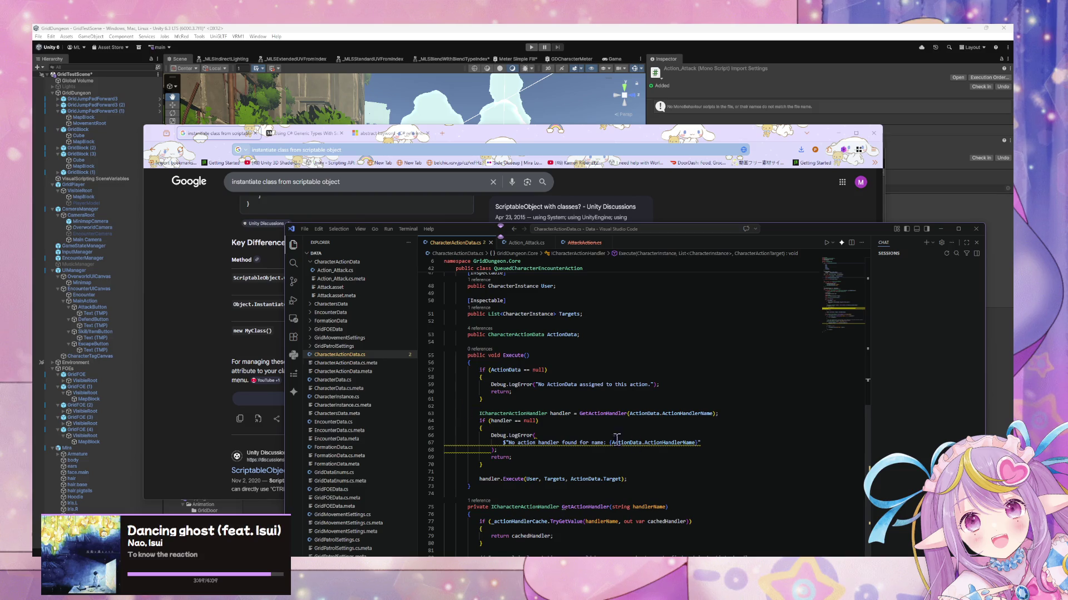
scroll(571, 422, down, 8)
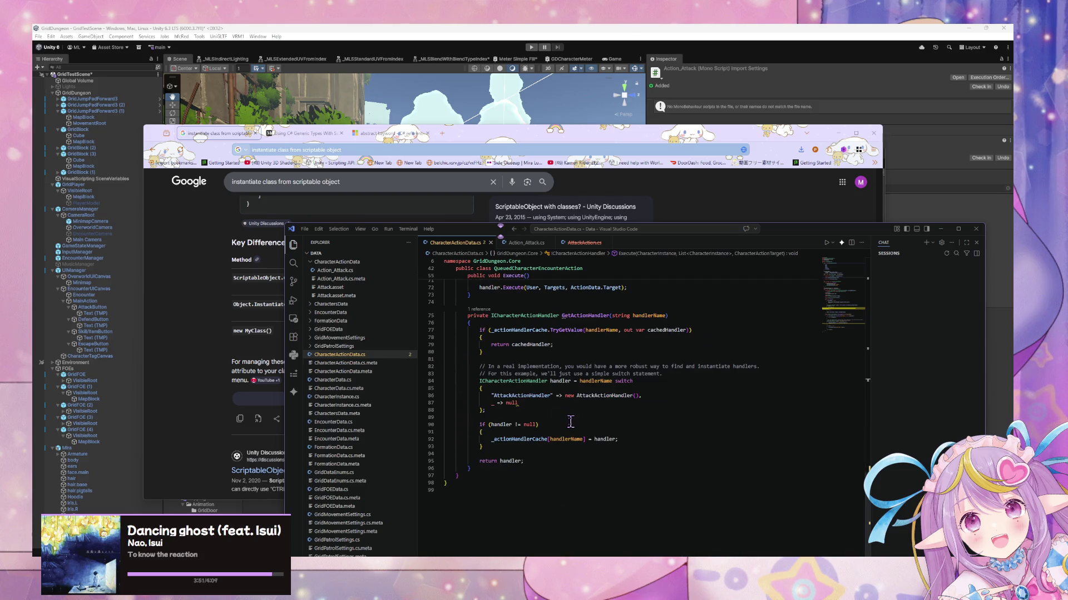
mouse_move(483, 446)
mouse_down()
mouse_move(448, 399)
mouse_move(410, 389)
mouse_up()
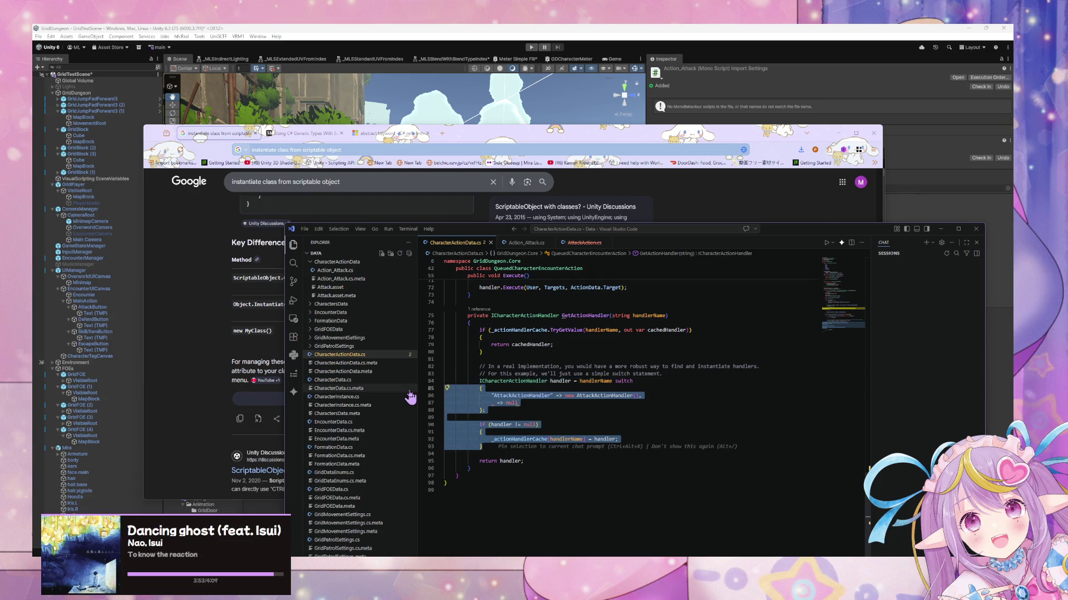
click(616, 440)
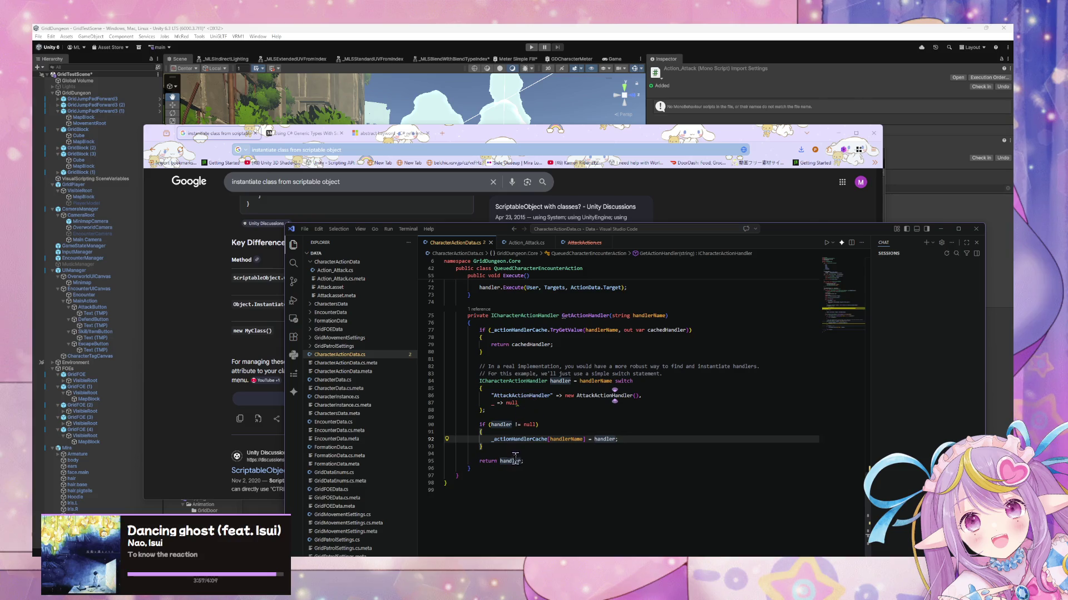
drag(480, 447, 426, 385)
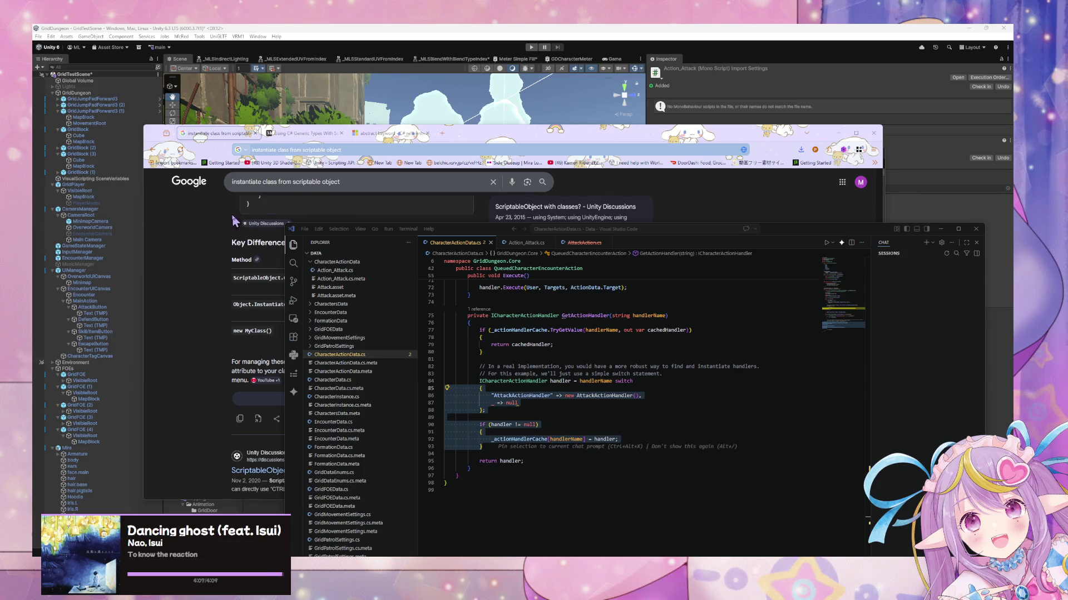
click(369, 188)
scroll(368, 188, down, 10)
click(368, 188)
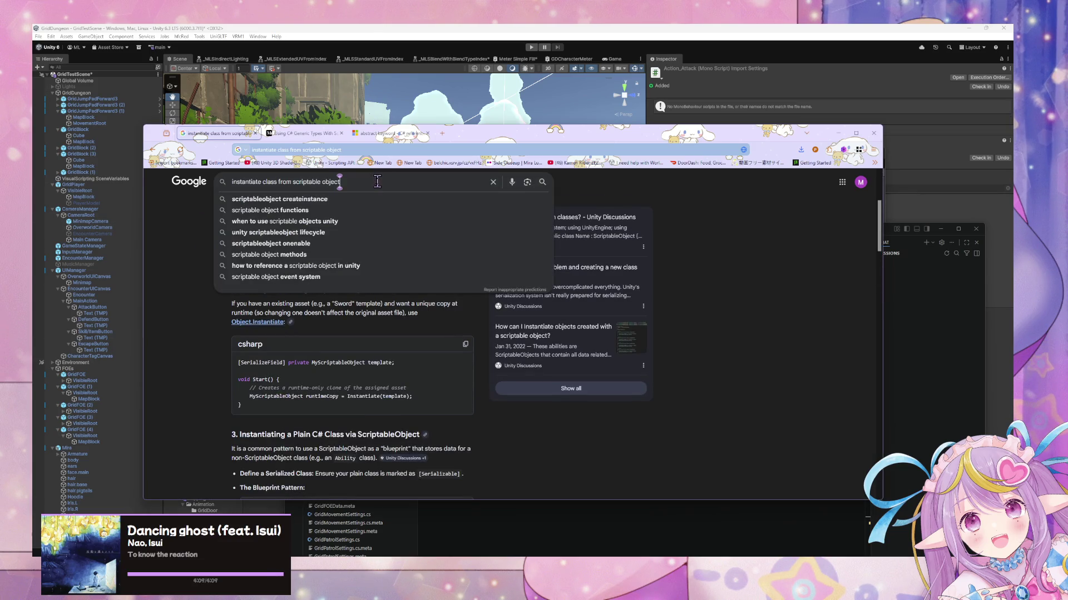
Step: Refine the search to 'instantiate class from string c# unity'
key(Return)
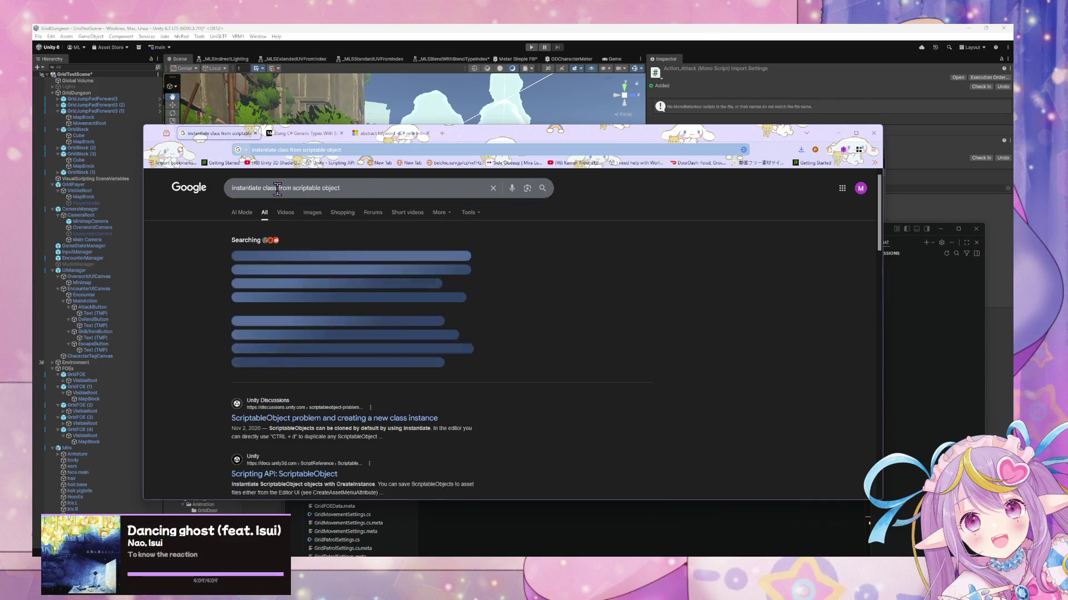
drag(340, 188, 278, 188)
key(BackSpace)
text(tring)
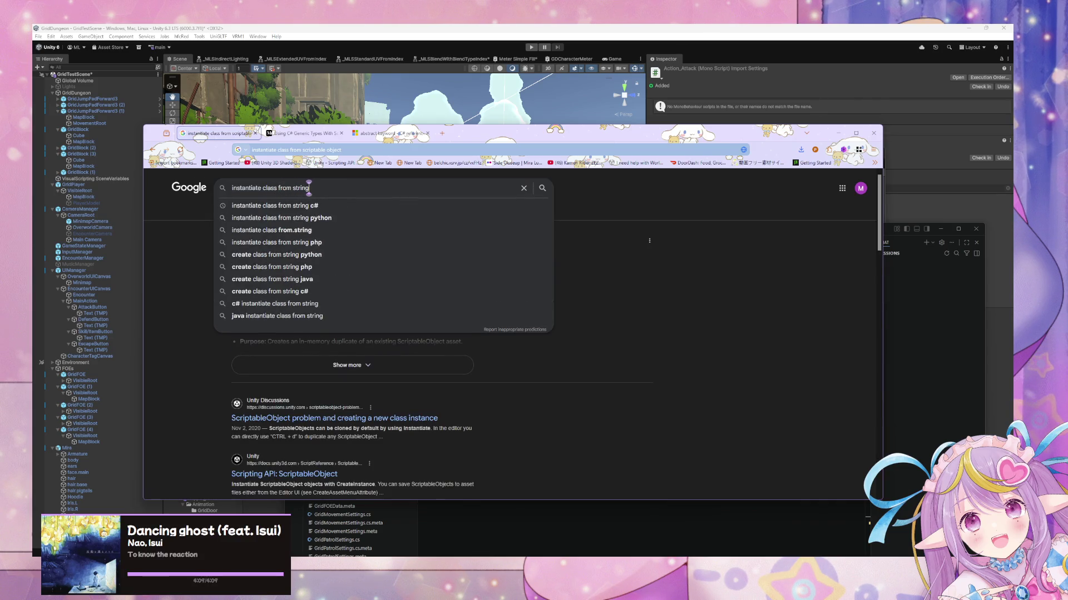
key(Return)
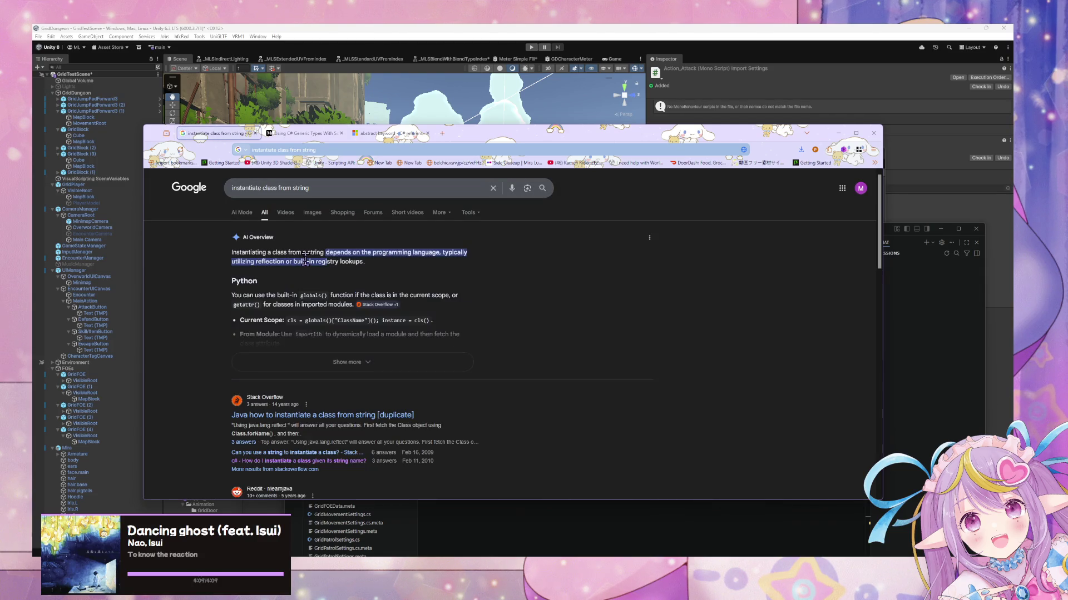
click(337, 189)
text(c#)
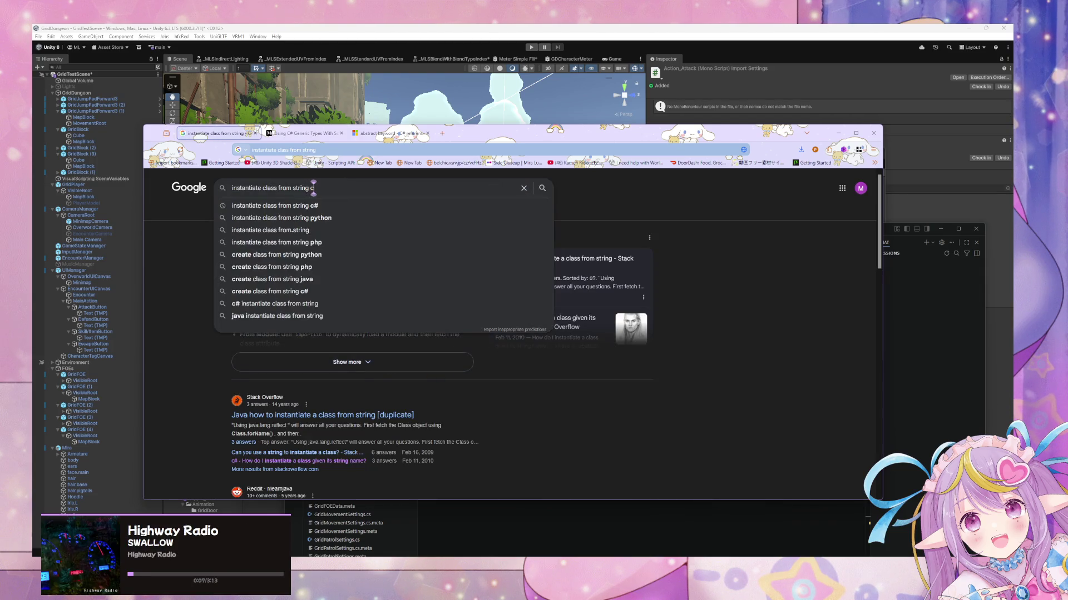
key(Return)
click(370, 190)
text(unity)
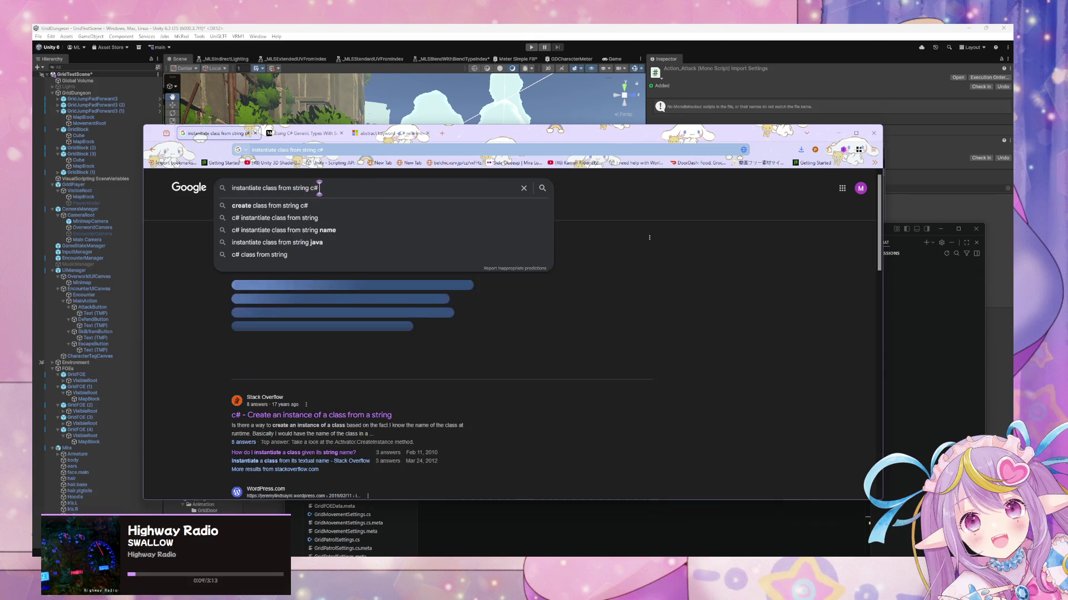
key(Return)
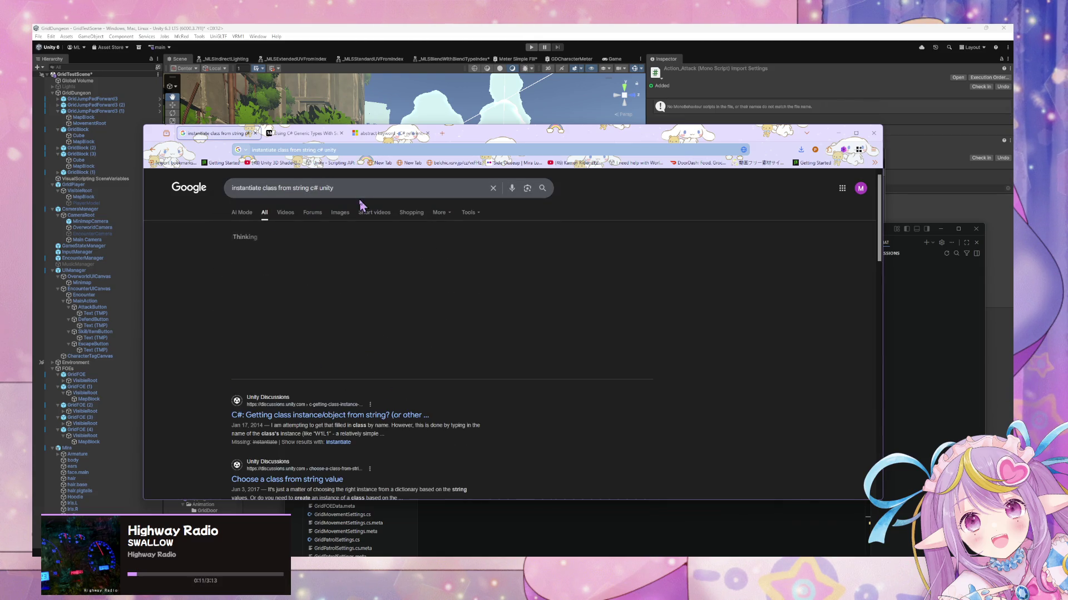
Step: Open the Unity Discussions result and copy the Activator.CreateInstance C# sample from the AI Overview
middle_click(405, 415)
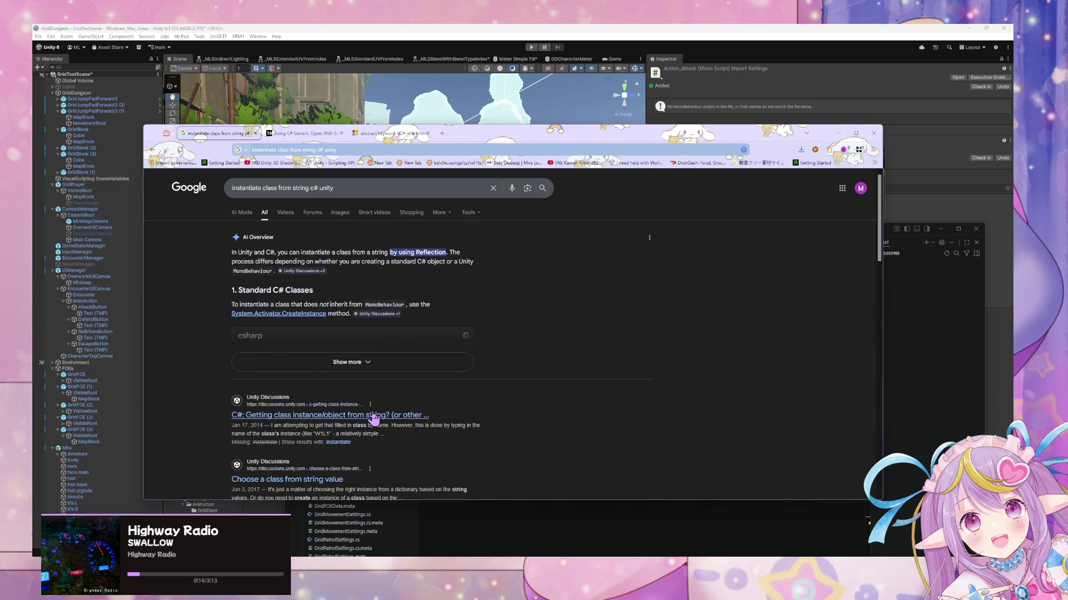
click(426, 365)
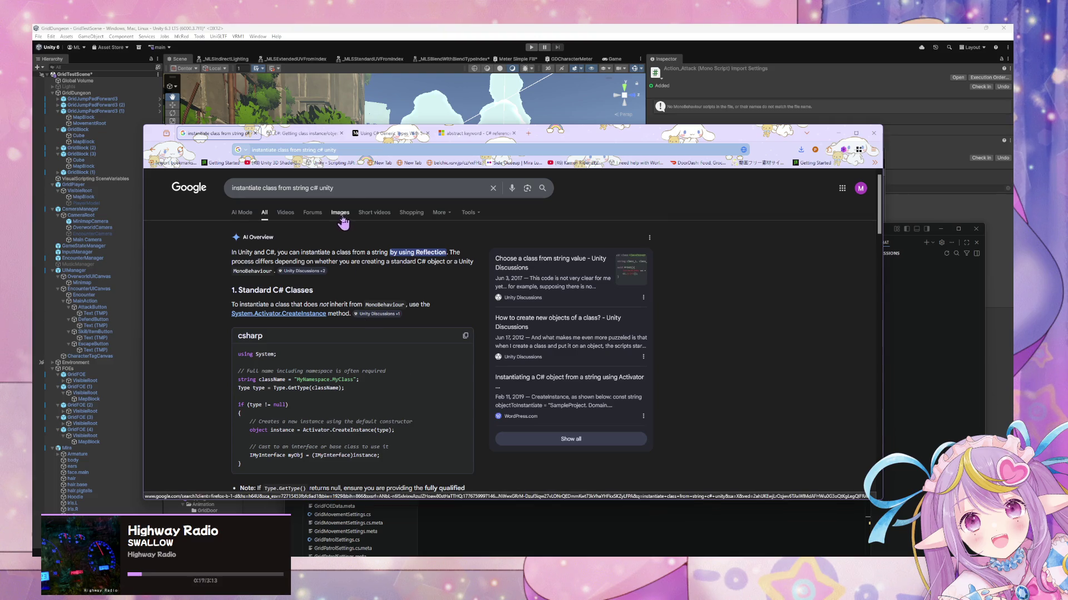
scroll(345, 342, down, 2)
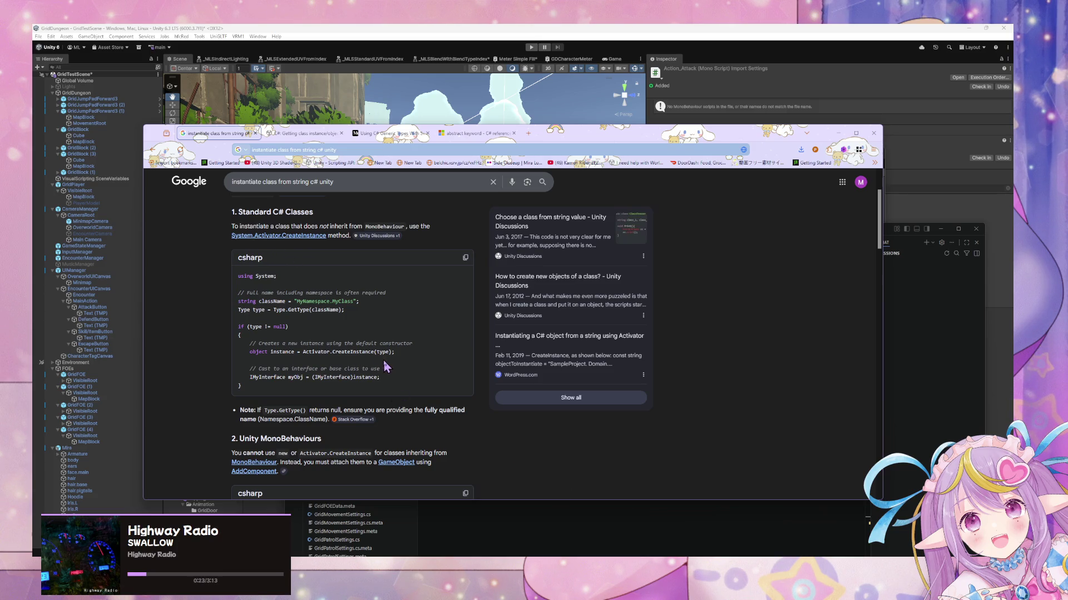
drag(304, 352, 341, 360)
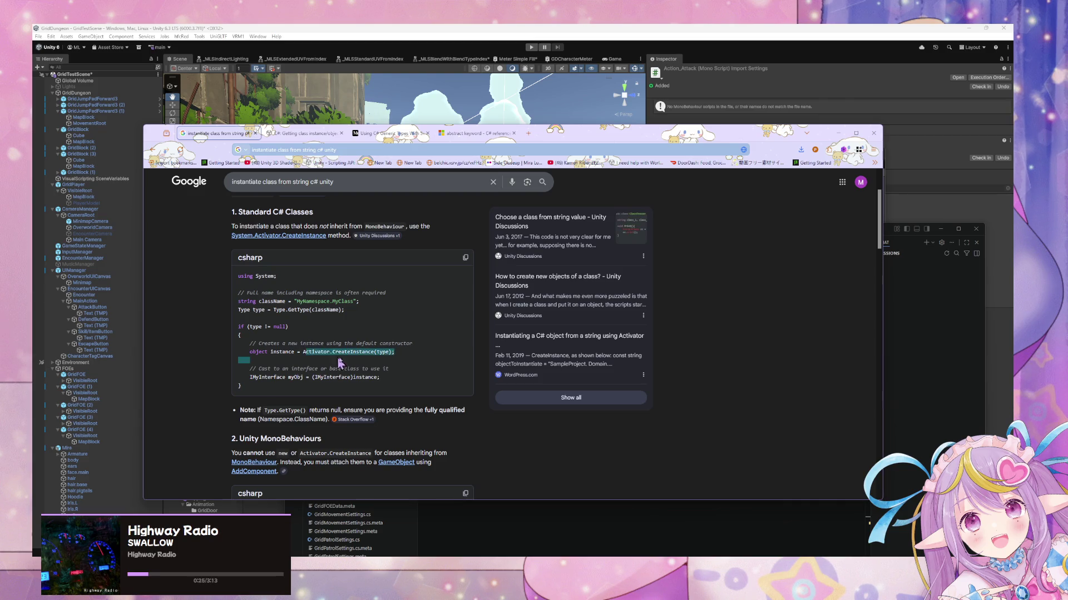
mouse_move(261, 391)
mouse_down()
mouse_move(225, 279)
mouse_move(285, 436)
mouse_move(283, 379)
mouse_move(225, 305)
mouse_up()
key(ctrl+c)
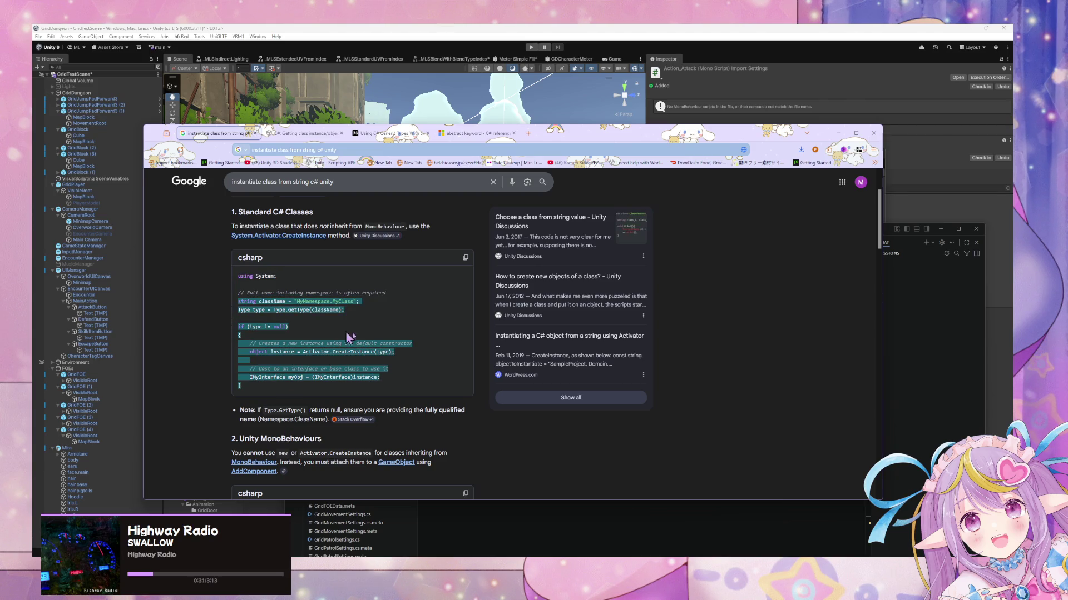
click(611, 505)
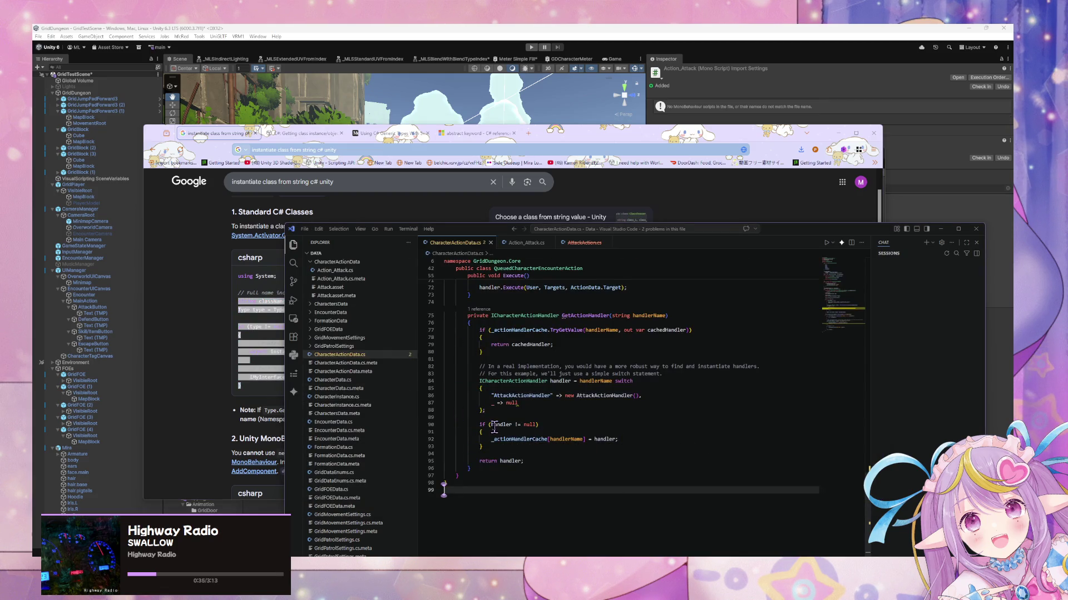
Step: Replace the switch lookup with a Type.GetType line and the pasted CreateInstance sample
mouse_move(518, 446)
mouse_down()
mouse_move(445, 370)
mouse_move(398, 369)
mouse_up()
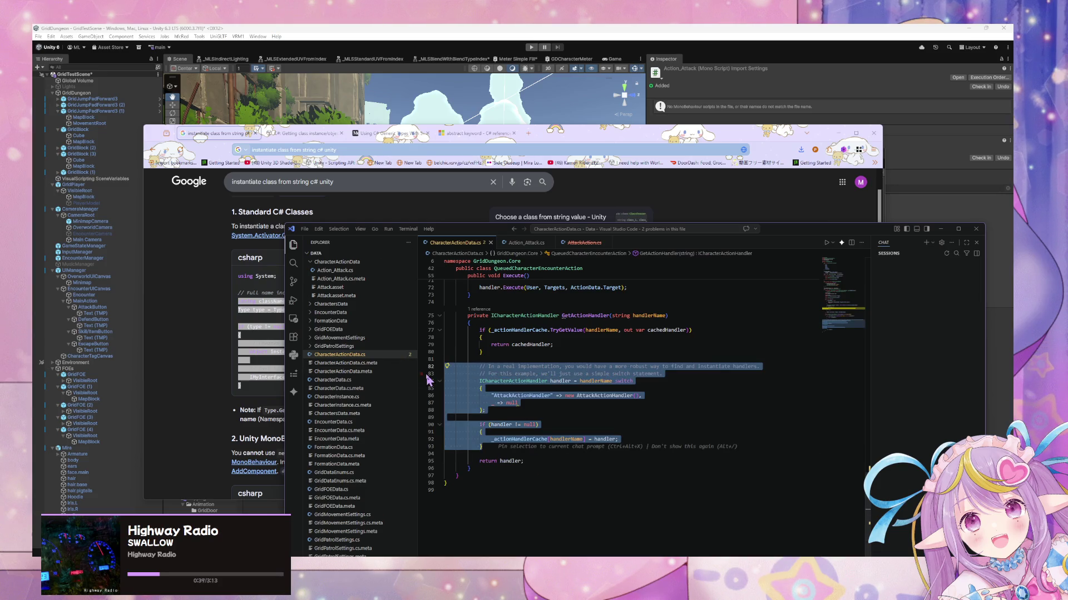
key(BackSpace)
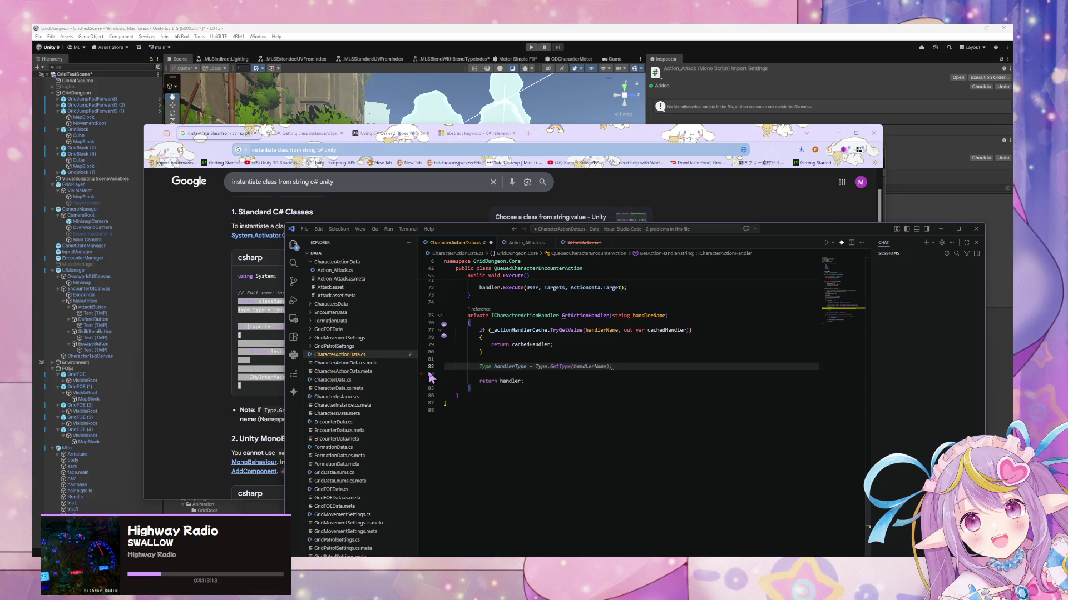
key(Tab)
key(Tab)
key(Return)
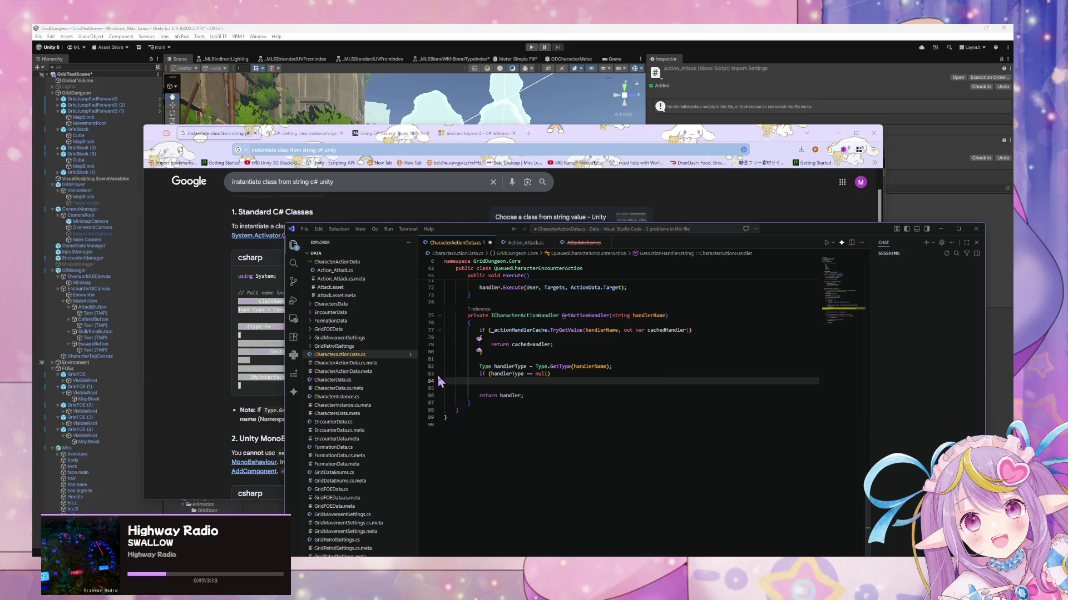
drag(479, 382, 489, 374)
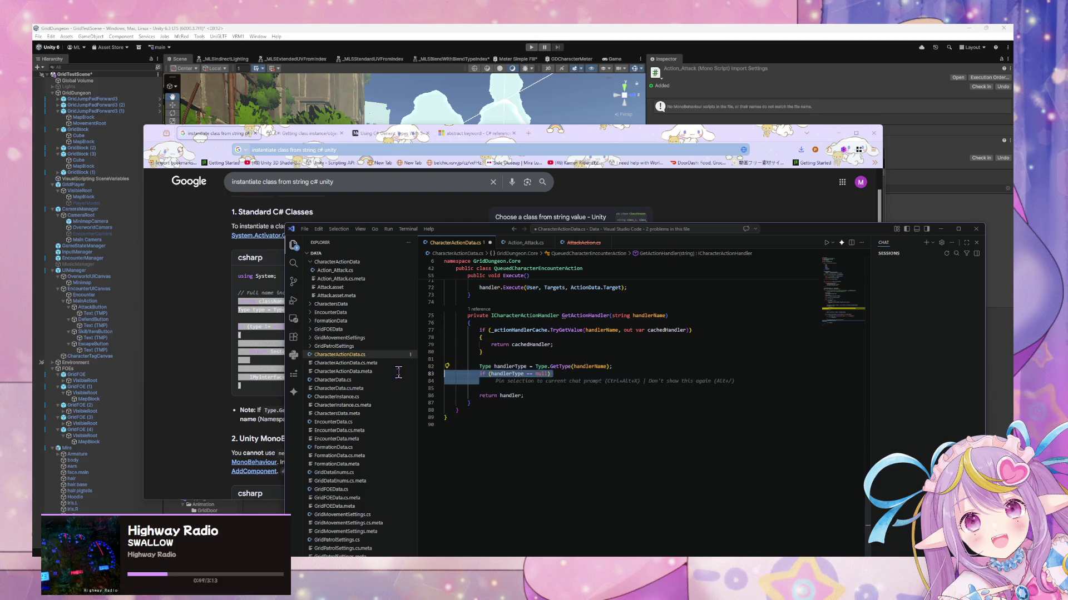
key(ctrl+v)
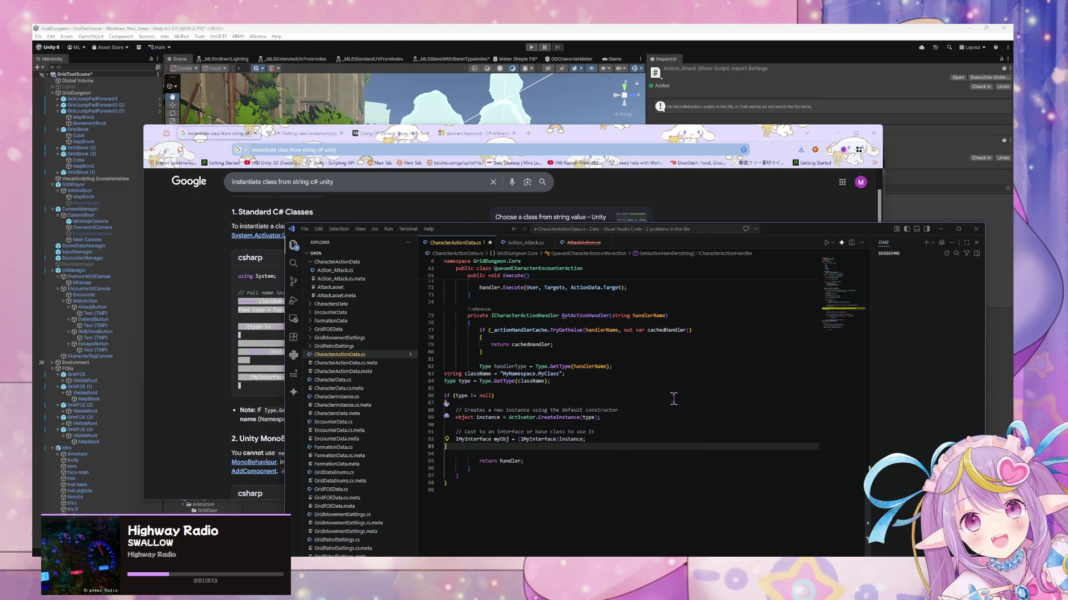
key(ctrl+z)
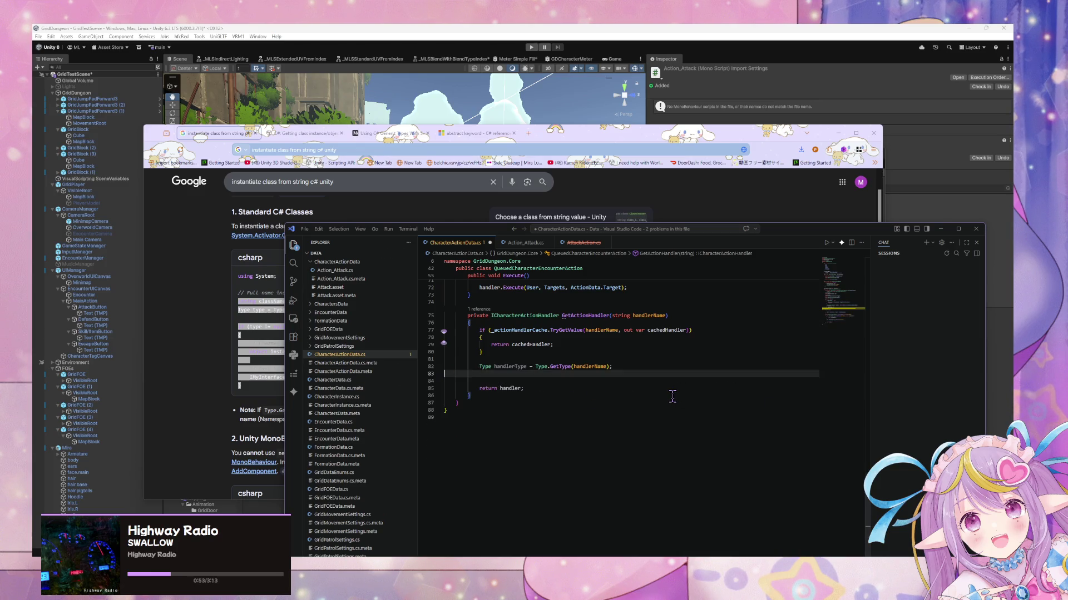
key(ctrl+v)
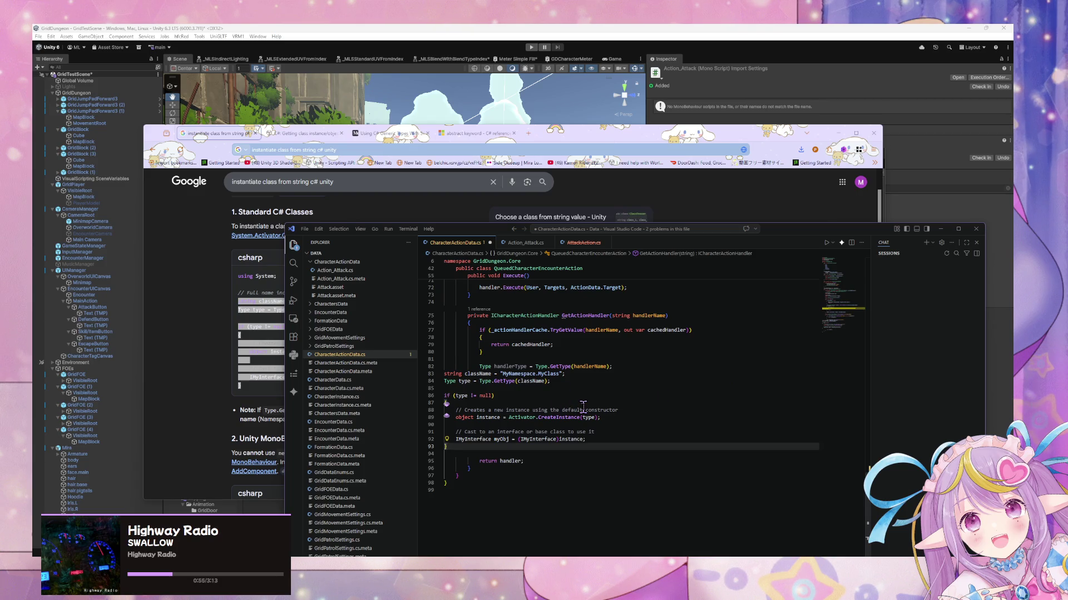
Step: Format the code and change IMyInterface to ICharacterActionHandler, adding the cast and cache-add lines
right_click(582, 404)
click(579, 410)
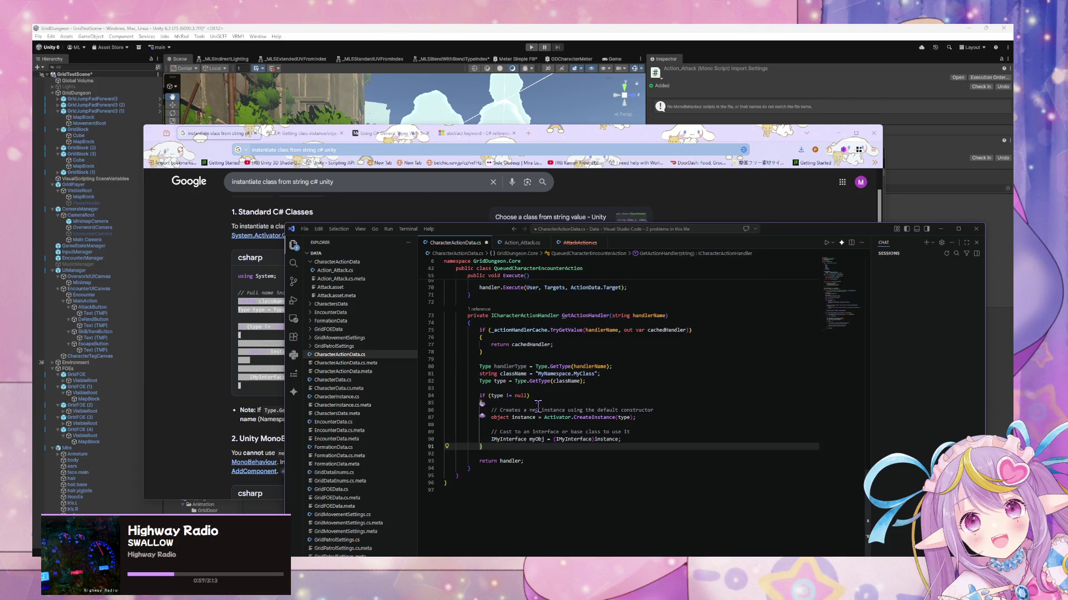
click(550, 417)
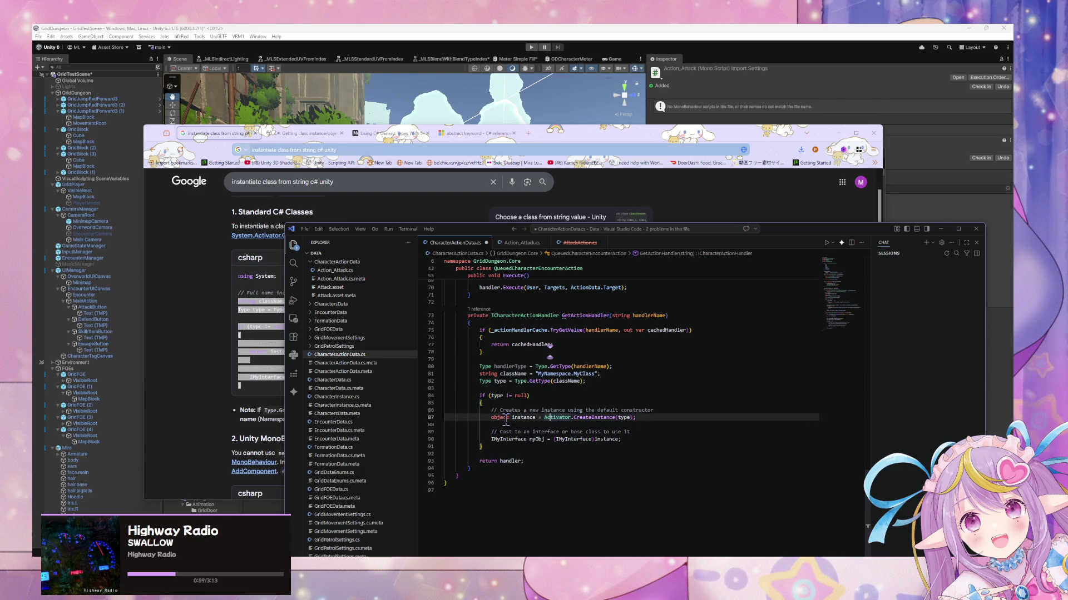
double_click(509, 439)
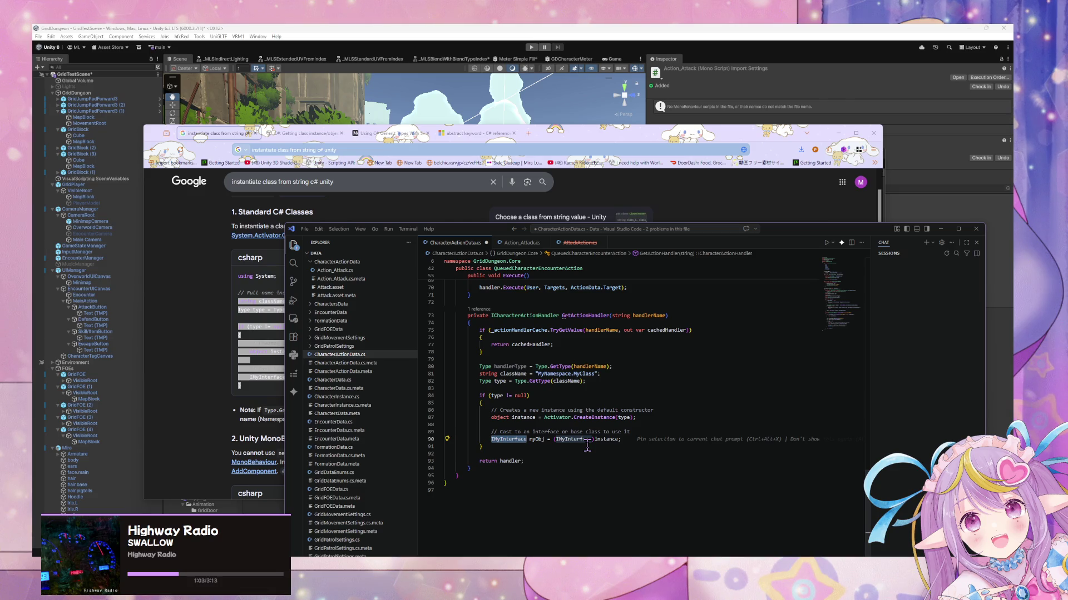
text(I)
text(Char)
key(Tab)
text(handler)
key(Tab)
click(581, 395)
Step: Delete the leftover myObj line from the pasted sample
click(583, 461)
double_click(526, 462)
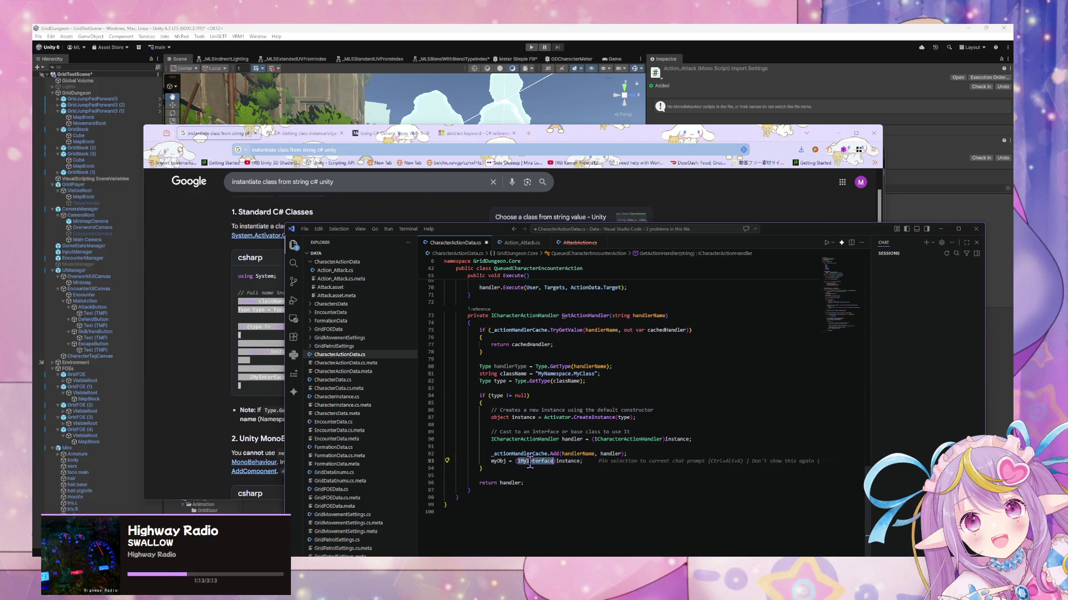
key(End)
key(shift+Home)
key(shift+Home)
key(BackSpace)
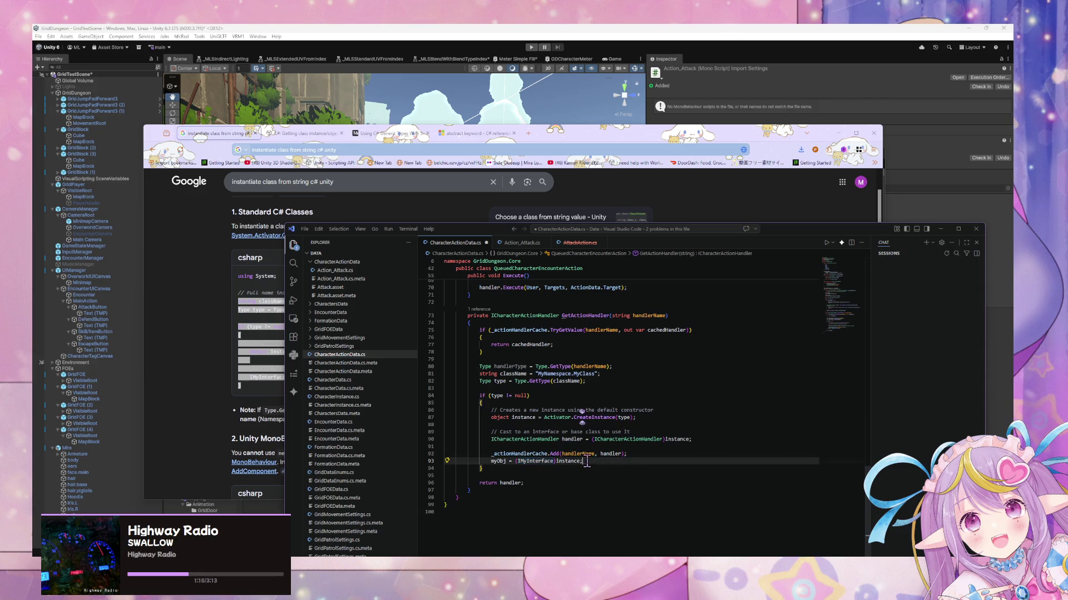
key(BackSpace)
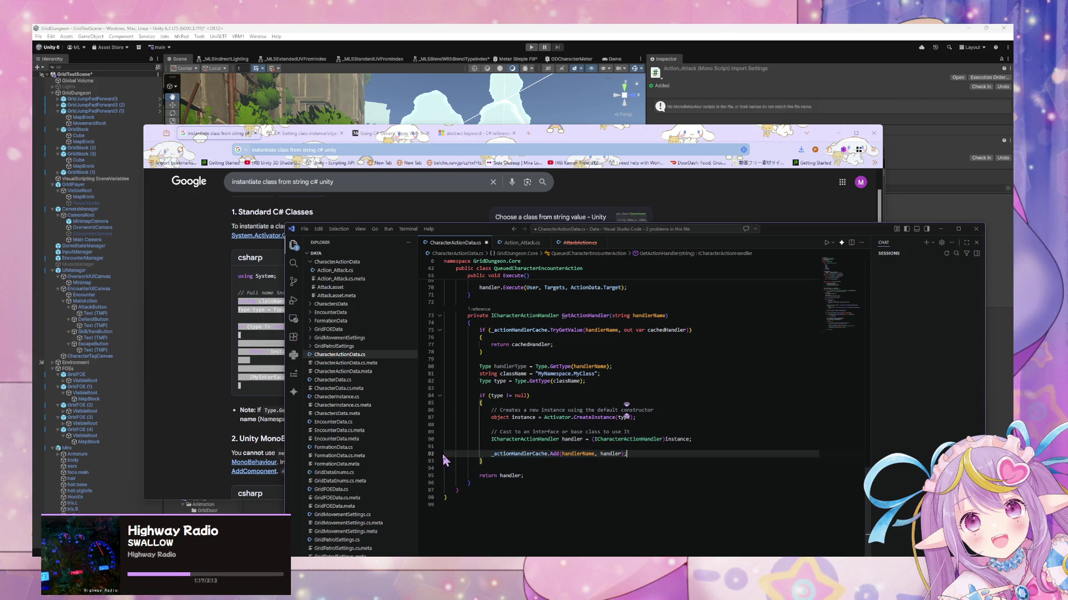
Step: Replace MyNamespace with GridDungeon in the class name string
click(531, 381)
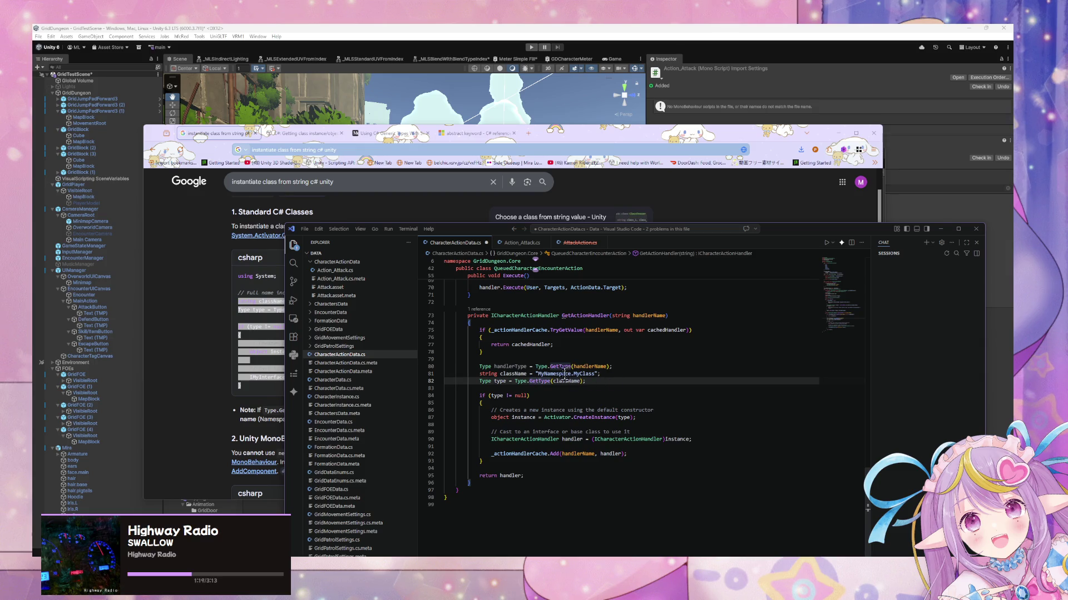
double_click(561, 375)
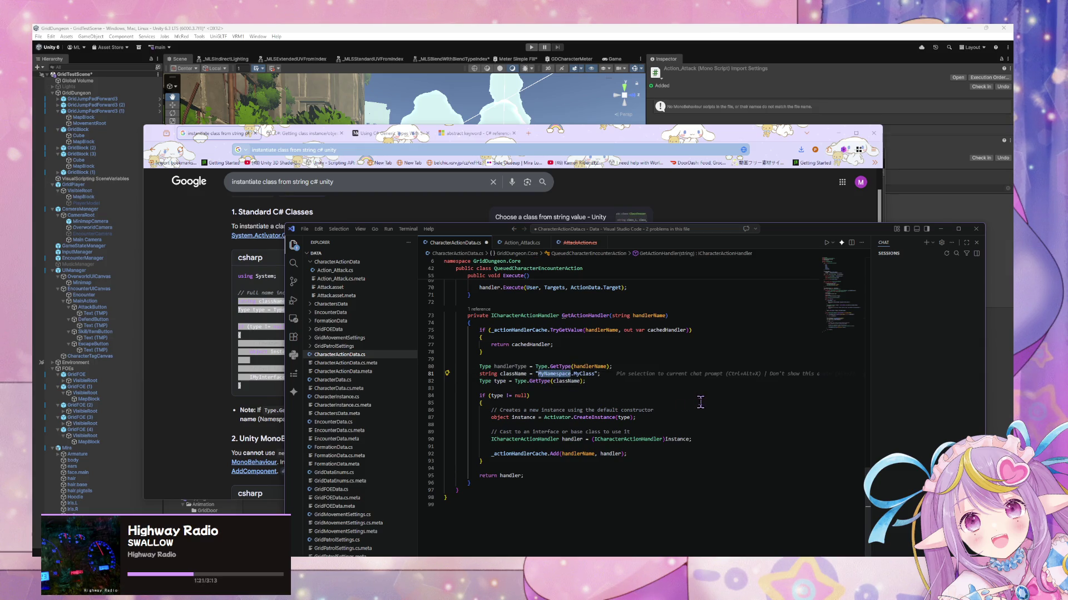
text(GridDungeon)
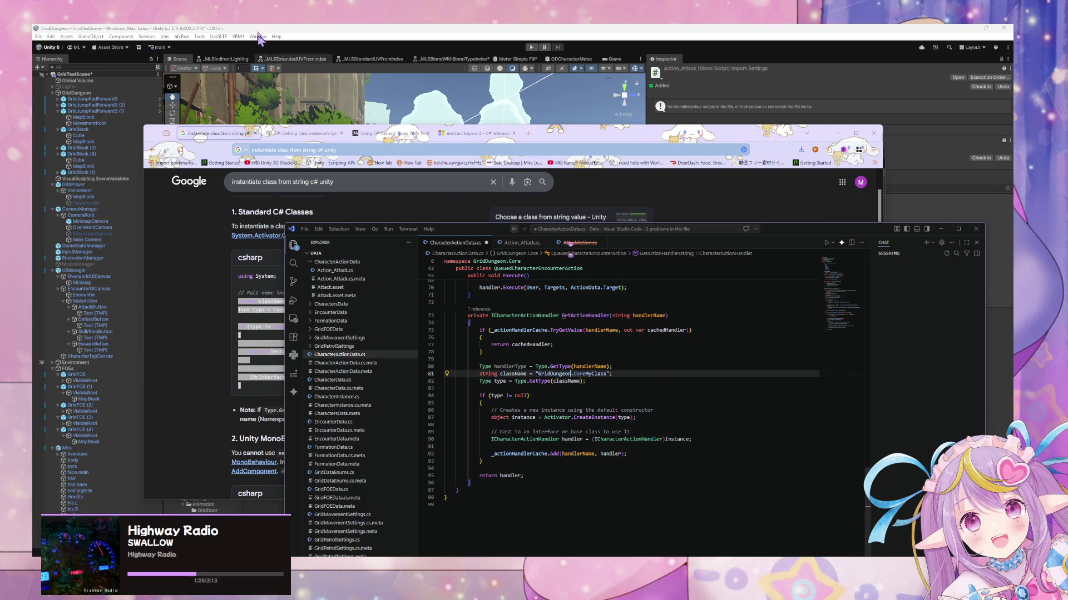
mouse_move(159, 139)
mouse_down()
mouse_move(267, 155)
mouse_move(464, 136)
mouse_move(306, 132)
mouse_up()
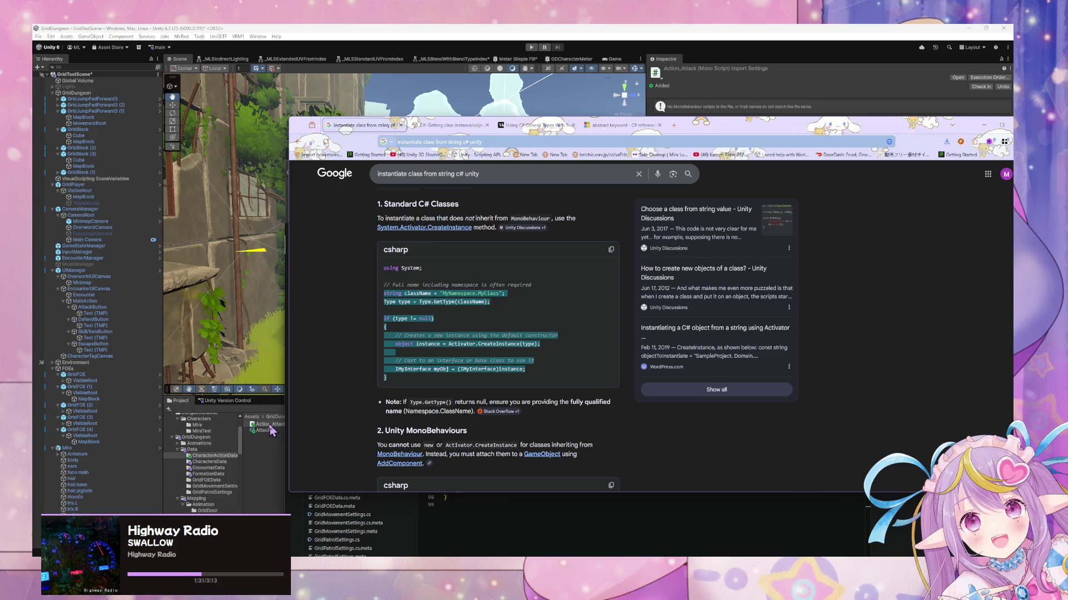
Step: Recompile in Unity and rename the Action_Attack script to Attack_Action
click(270, 427)
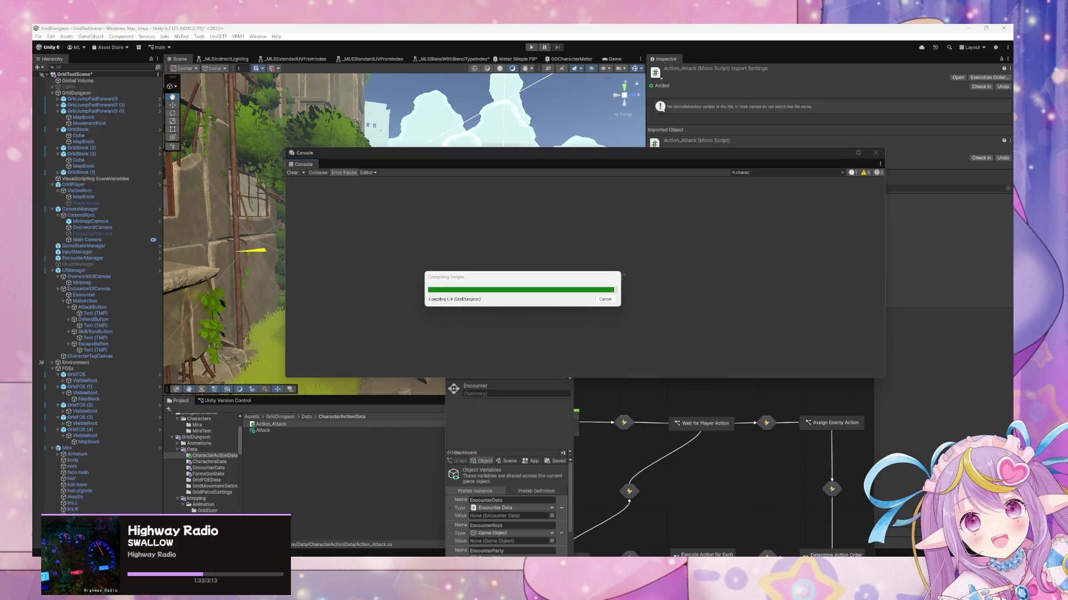
click(326, 431)
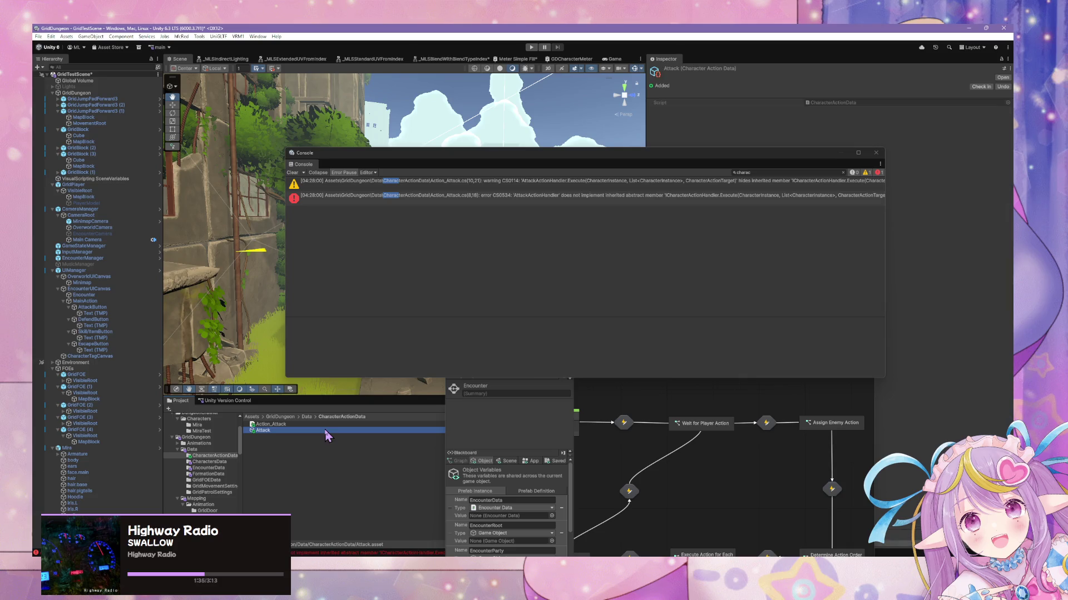
click(327, 425)
click(317, 425)
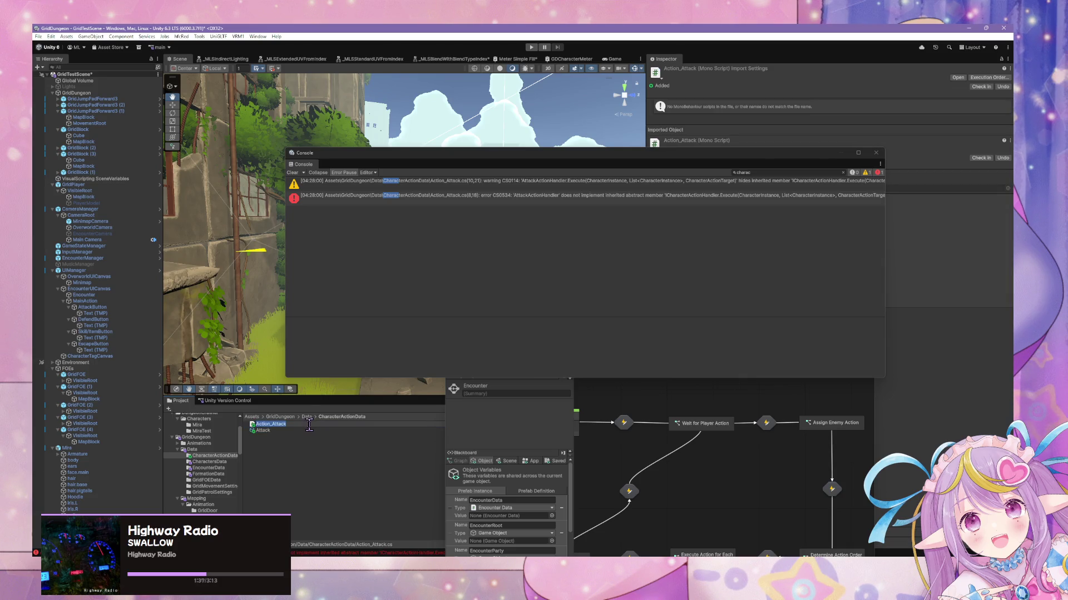
text(Attack_Action)
key(Return)
Step: Remove the MyClass placeholder after 'GridDungeon.' in GetActionHandler's class name string
key(alt+Tab)
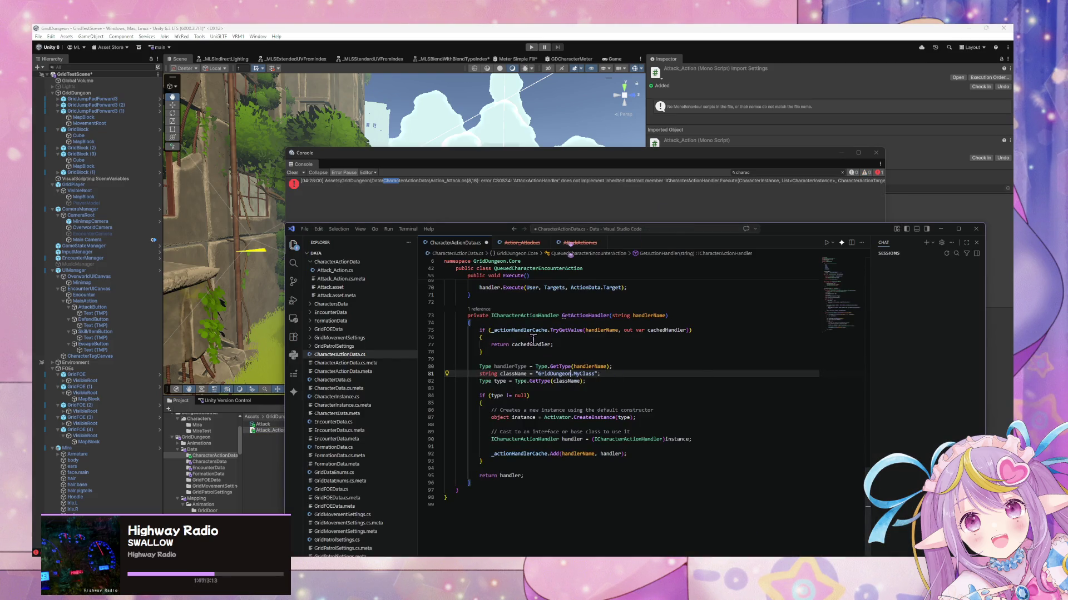
click(593, 374)
text(s)
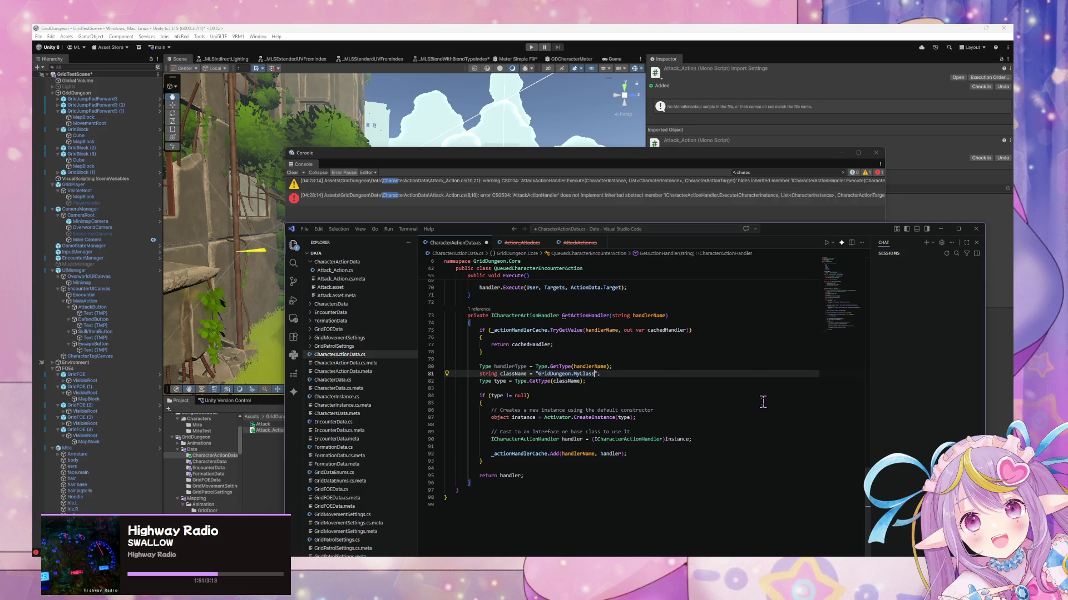
key(BackSpace)
key(BackSpace)
key(BackSpace)
text(ore." + handlerName)
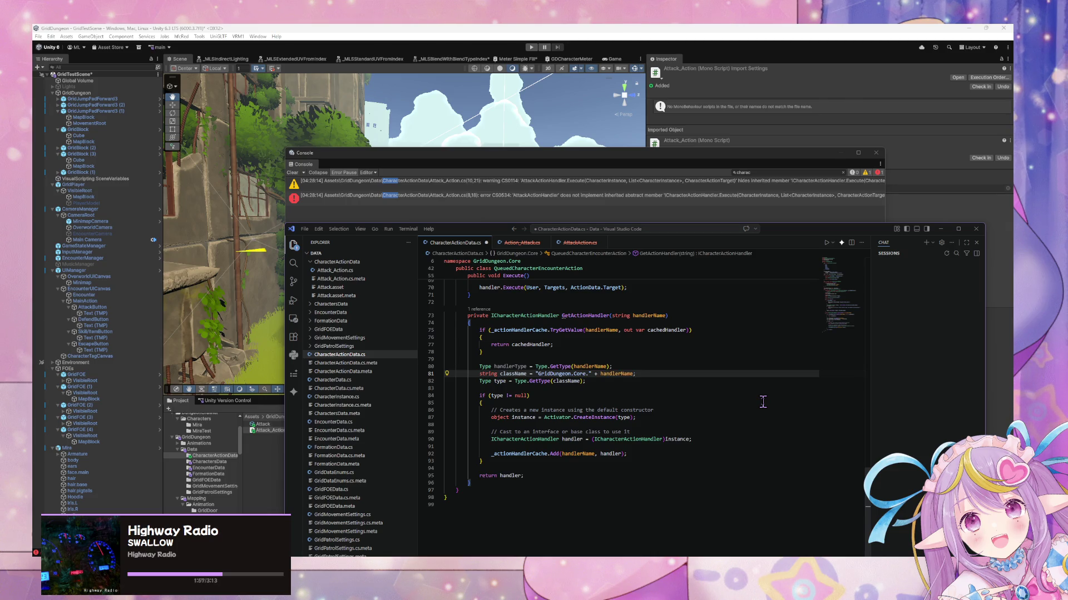
Step: Save CharacterActionData.cs with className "GridDungeon.Core." + handlerName + ", GridDungeon" and review Execute()
scroll(643, 307, up, 5)
scroll(644, 307, down, 1)
key(ctrl+s)
scroll(631, 301, up, 1)
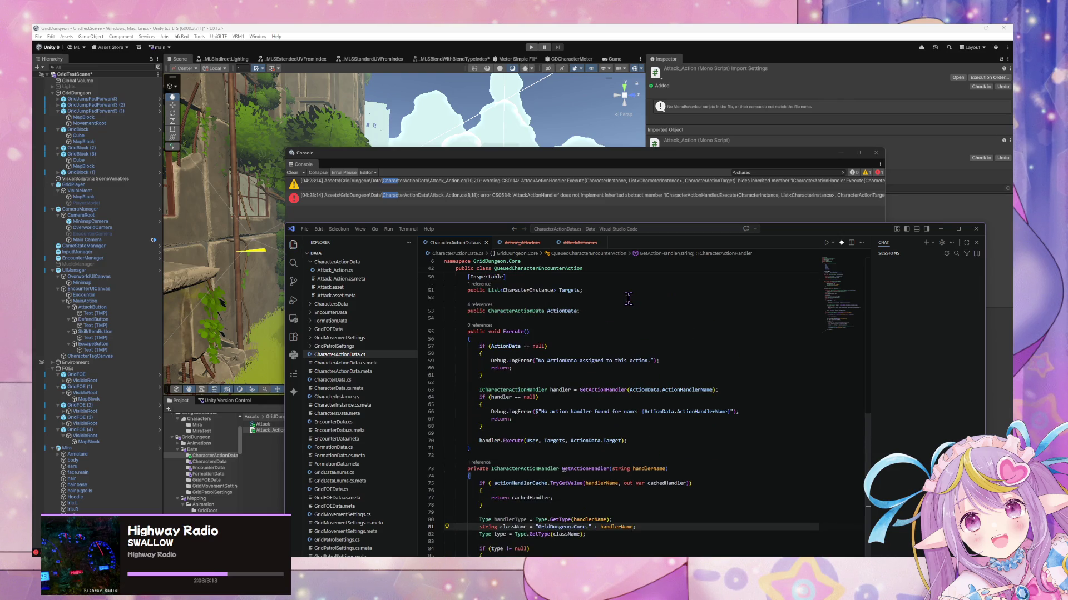
scroll(629, 298, down, 2)
scroll(628, 299, down, 1)
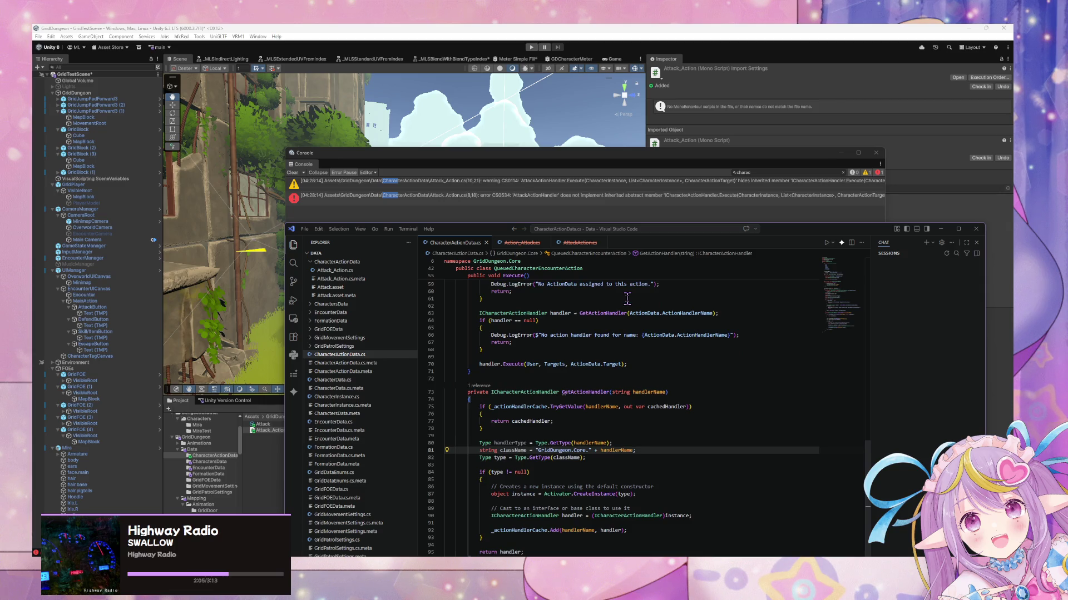
scroll(516, 337, up, 2)
scroll(516, 337, down, 1)
scroll(534, 345, up, 1)
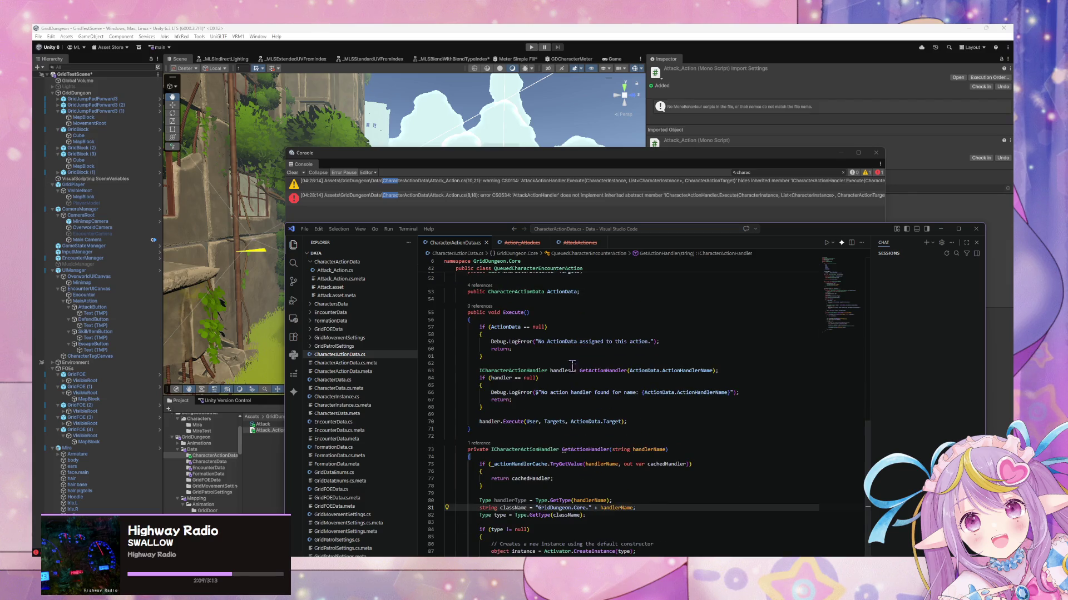
scroll(603, 384, down, 2)
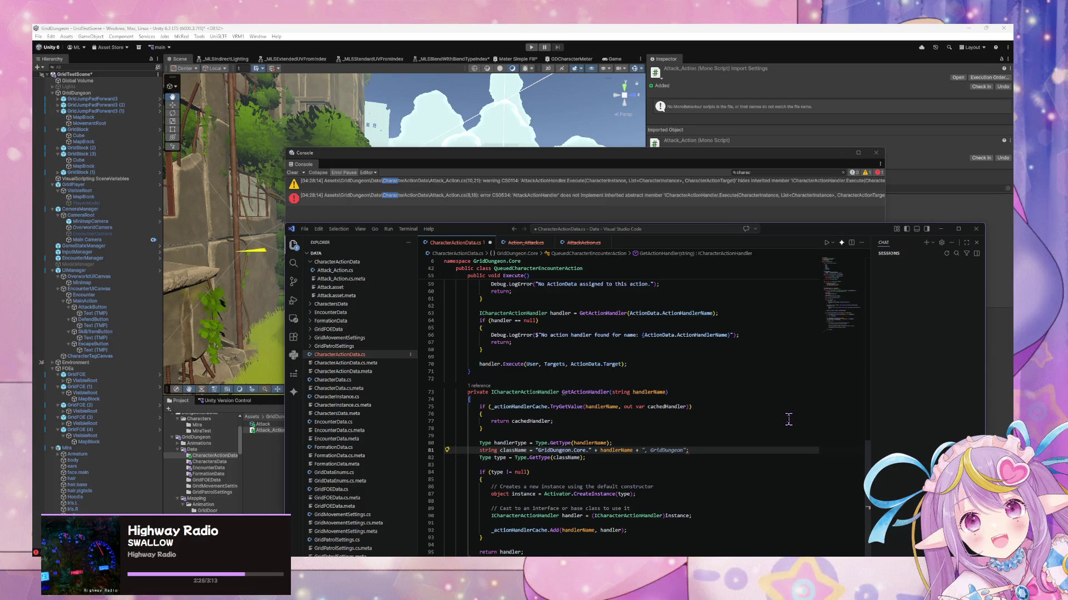
Step: Change className's suffix after handlerName to "_ActionHandler" and save CharacterActionData.cs
key(Escape)
text(t)
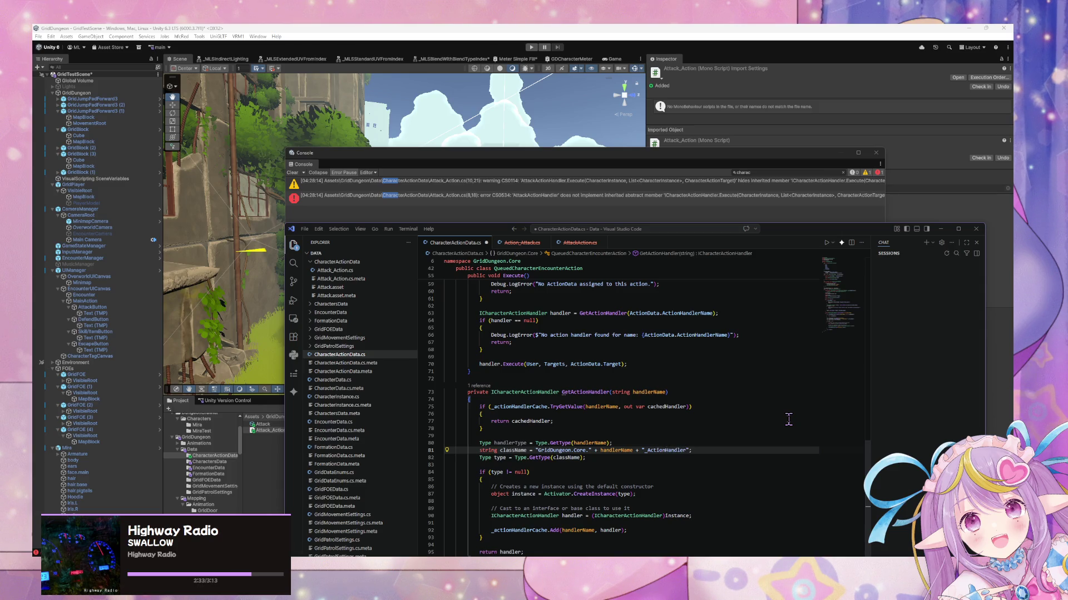
scroll(613, 423, down, 3)
click(573, 429)
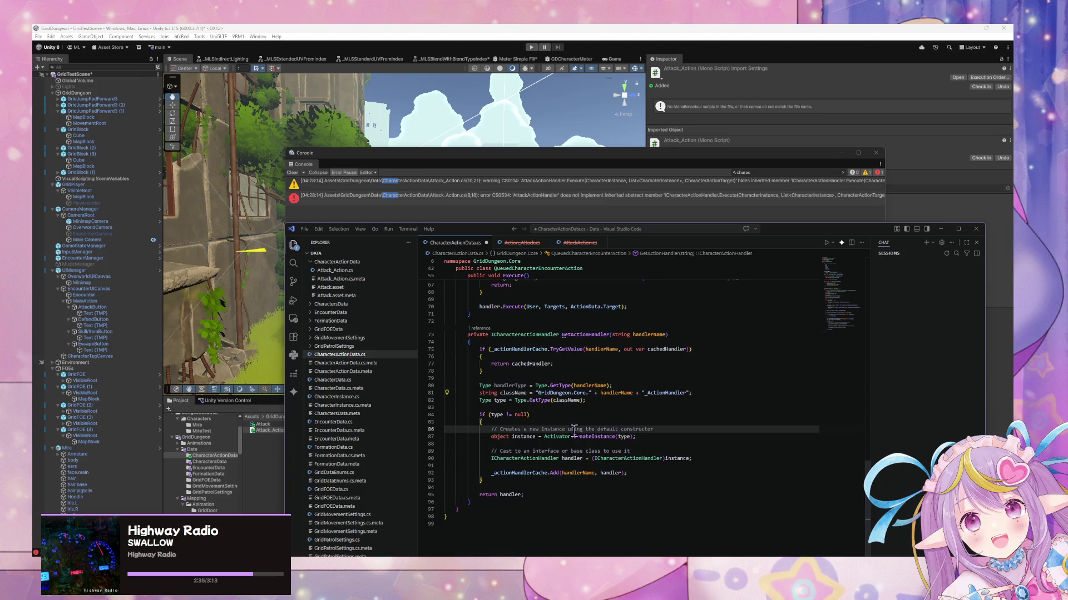
key(ctrl+s)
scroll(601, 411, up, 8)
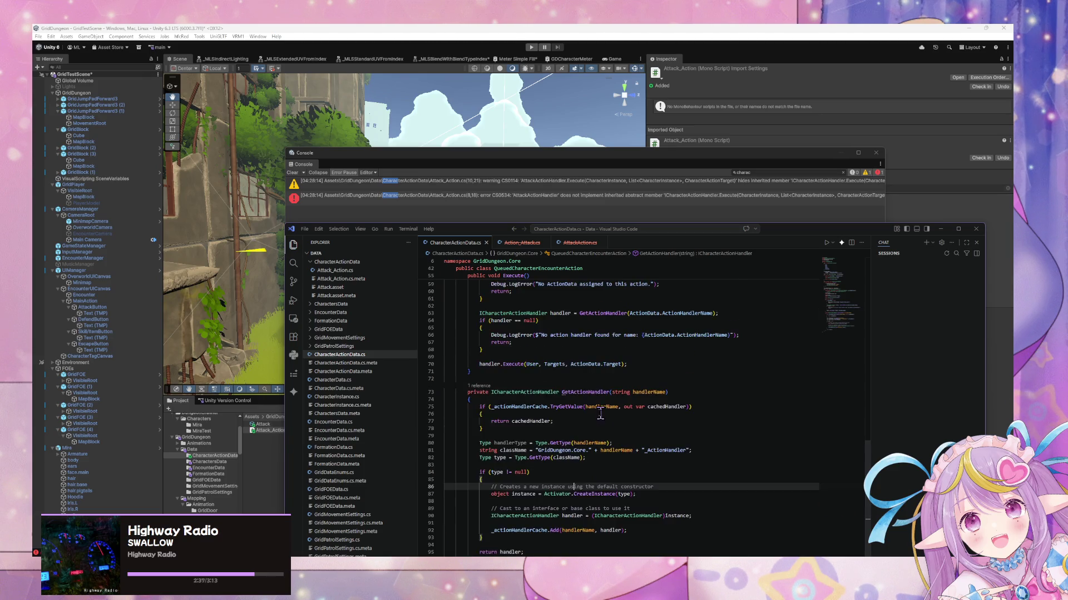
scroll(602, 411, up, 4)
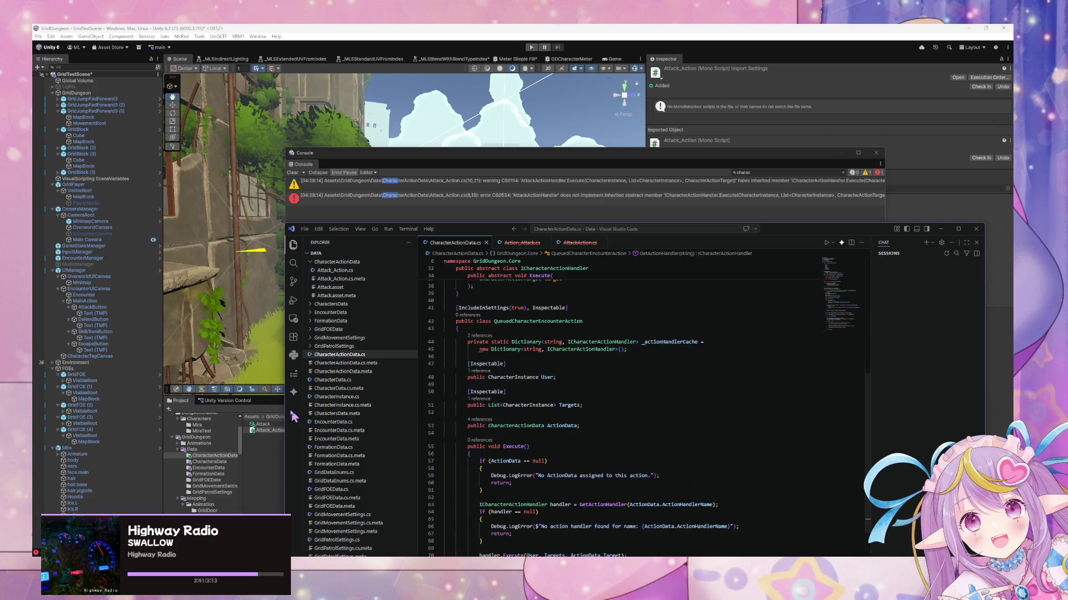
scroll(645, 418, down, 6)
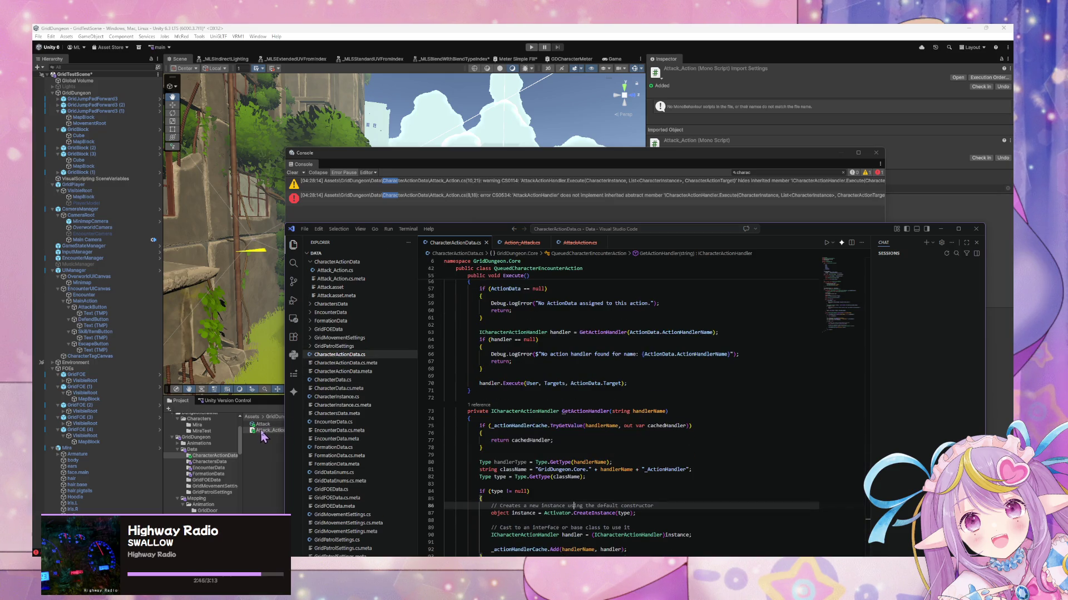
scroll(578, 408, up, 4)
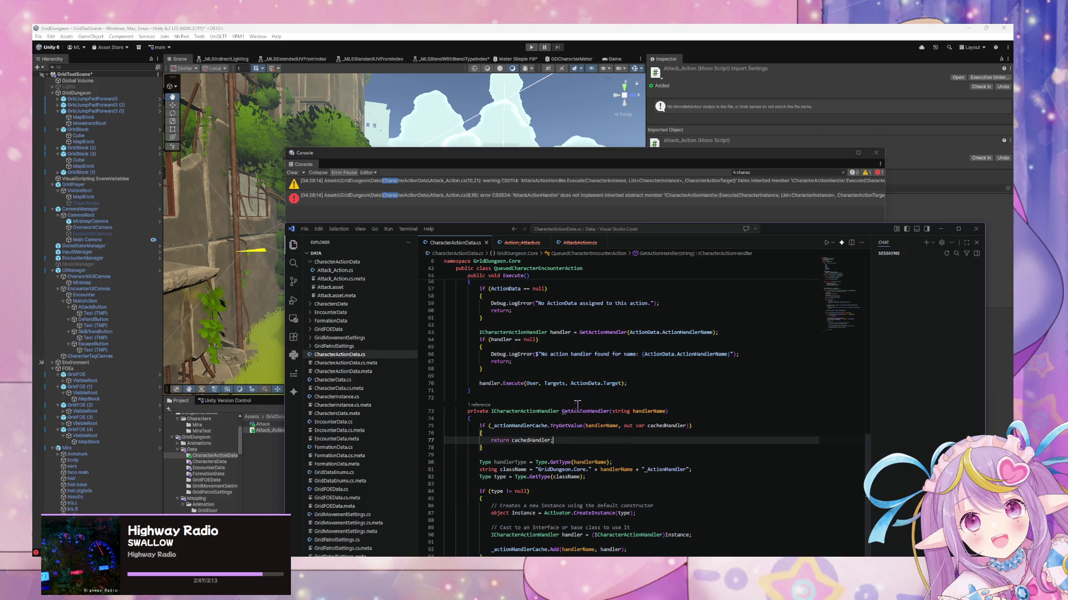
scroll(565, 401, up, 4)
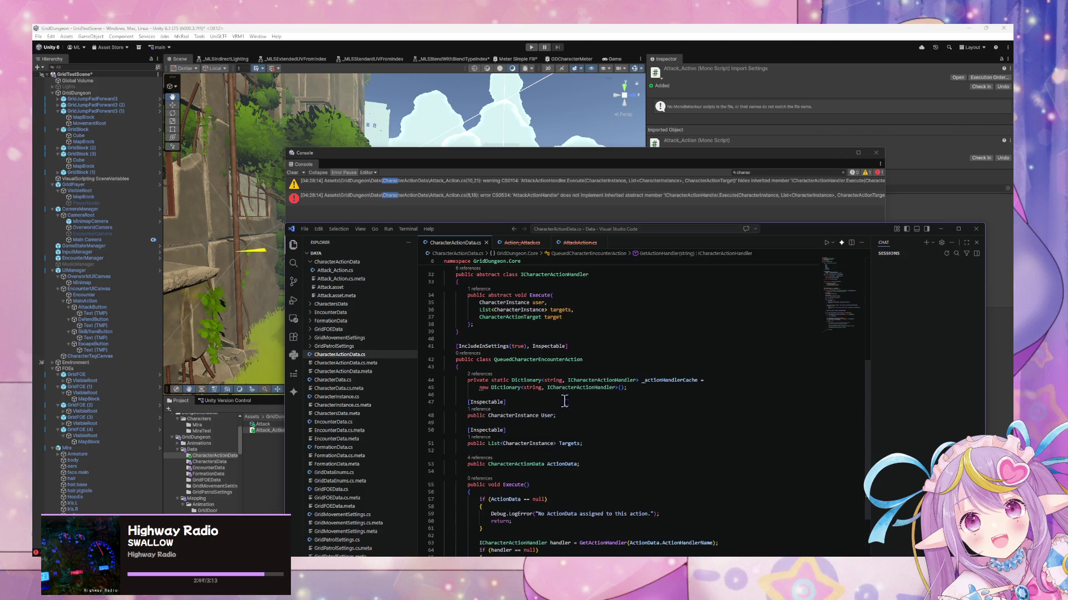
scroll(566, 447, up, 3)
scroll(565, 447, up, 1)
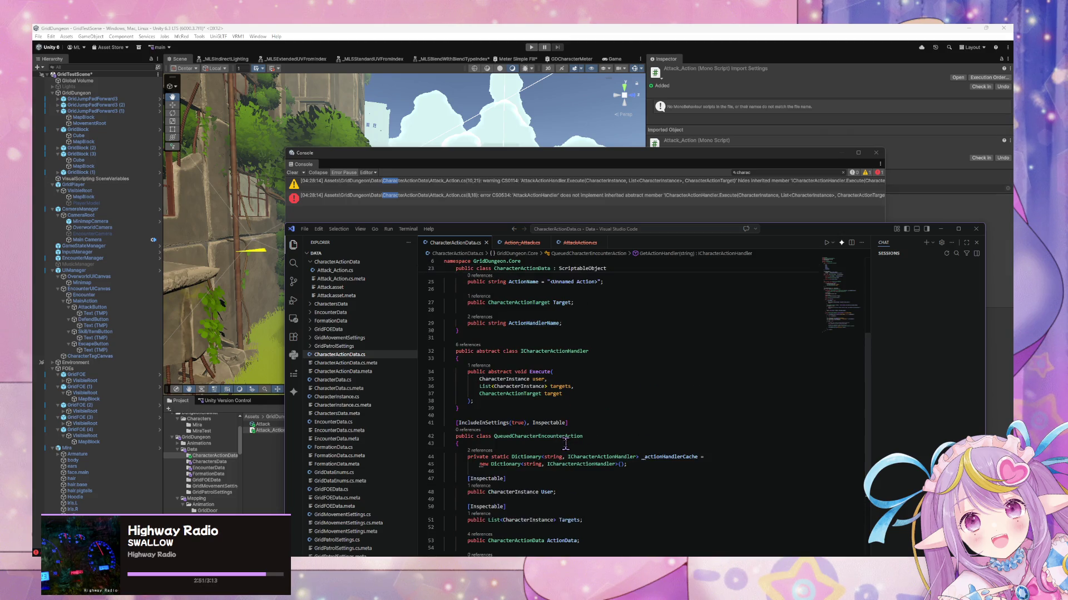
click(550, 506)
scroll(552, 493, up, 1)
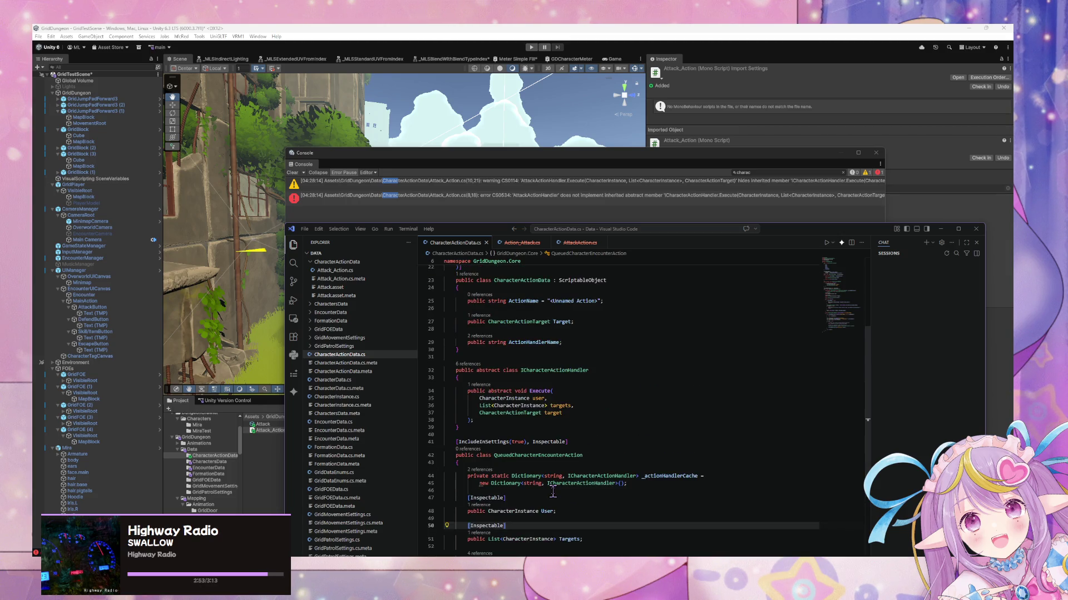
ctrl+click(521, 456)
key(Escape)
click(744, 413)
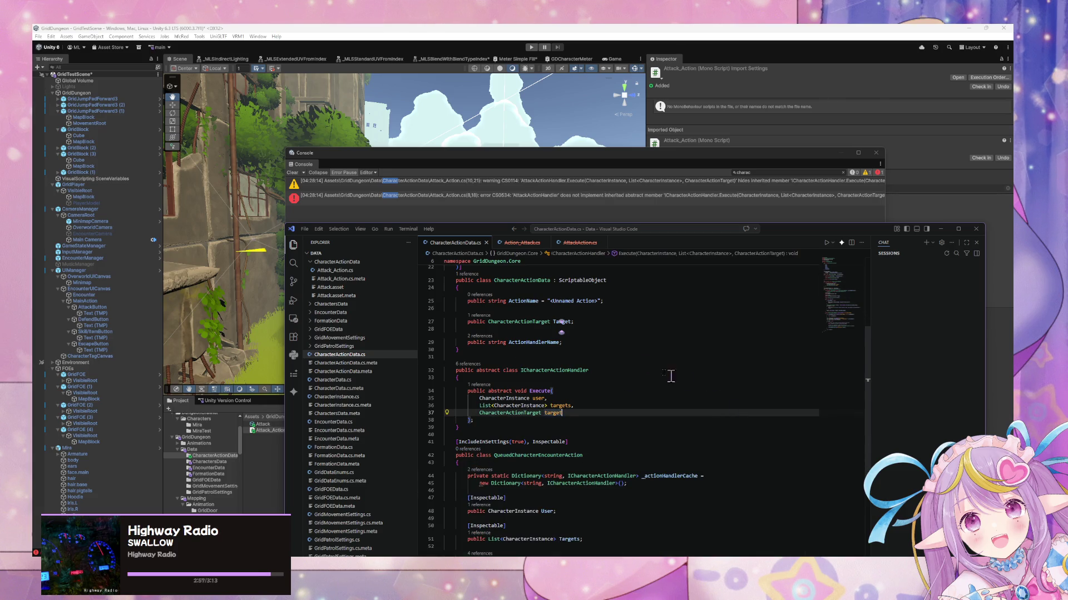
scroll(557, 345, up, 1)
scroll(557, 345, up, 1)
scroll(560, 355, up, 3)
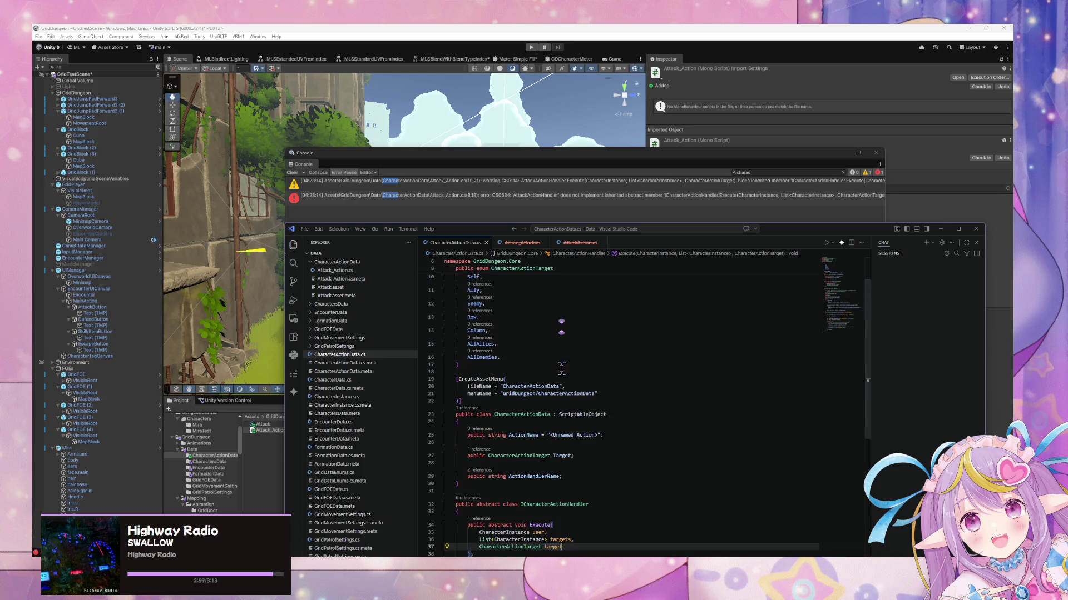
scroll(533, 507, down, 15)
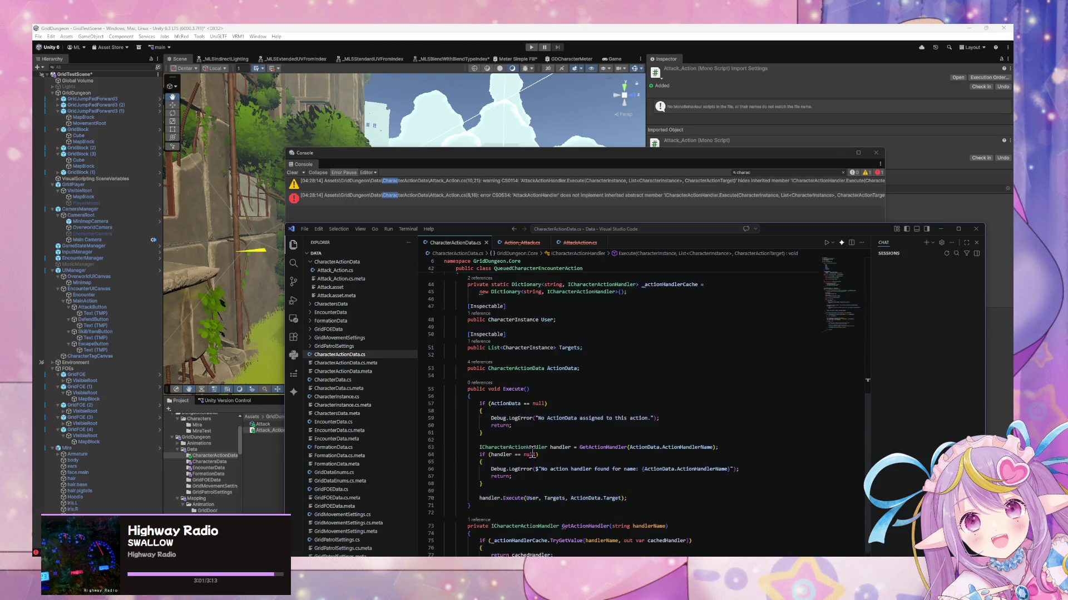
click(599, 534)
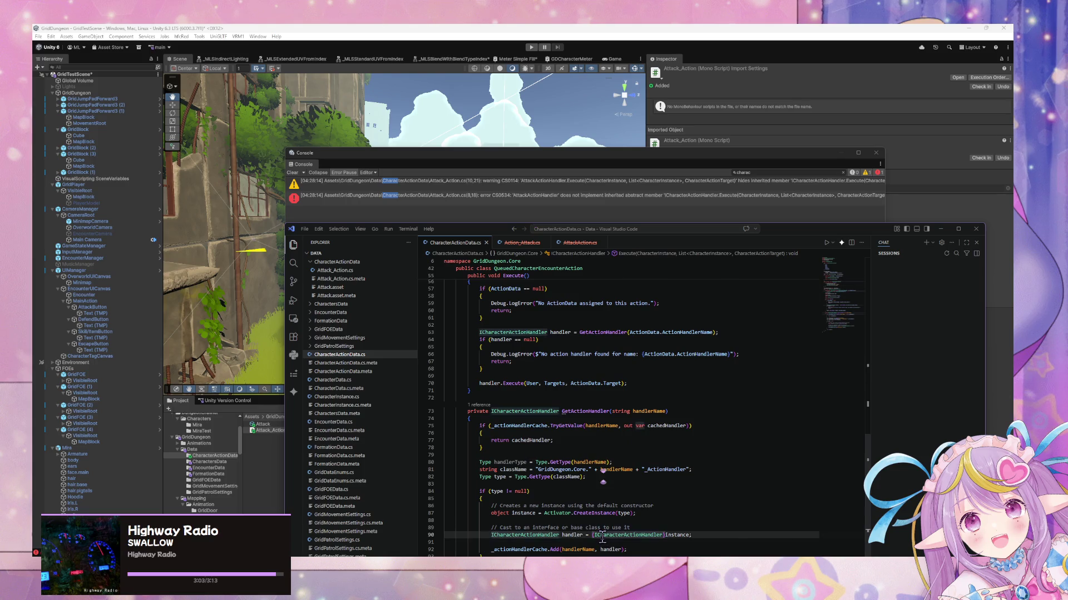
scroll(599, 529, down, 4)
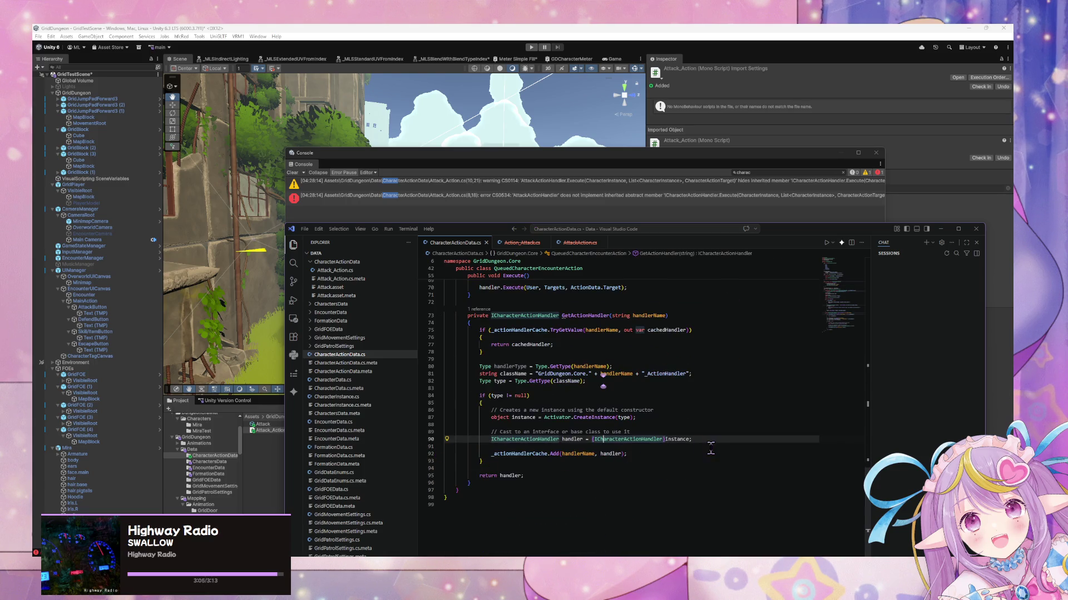
click(692, 441)
click(683, 440)
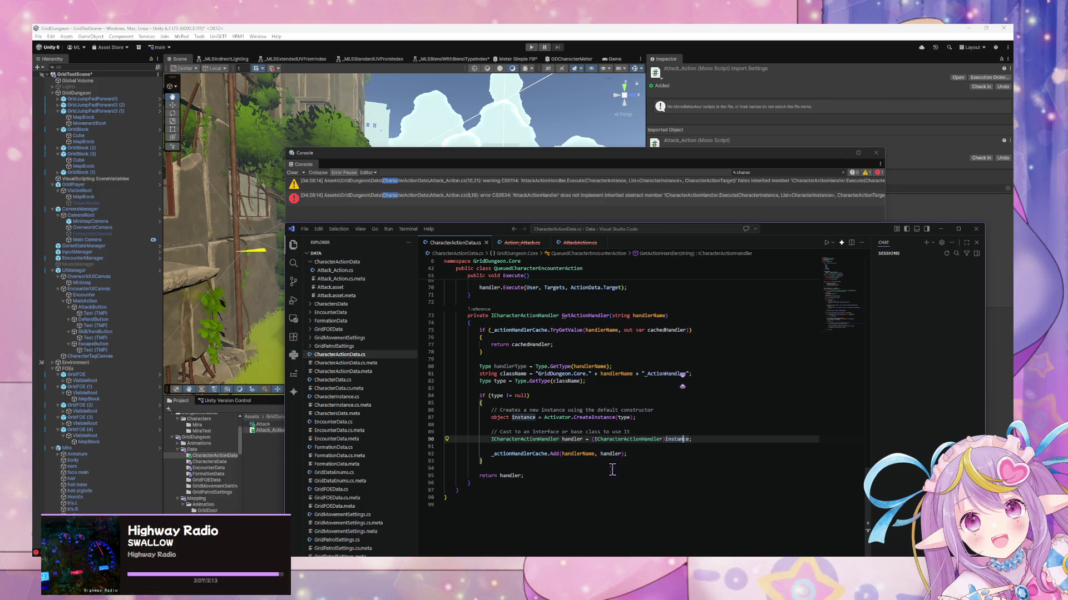
mouse_move(500, 440)
click(567, 473)
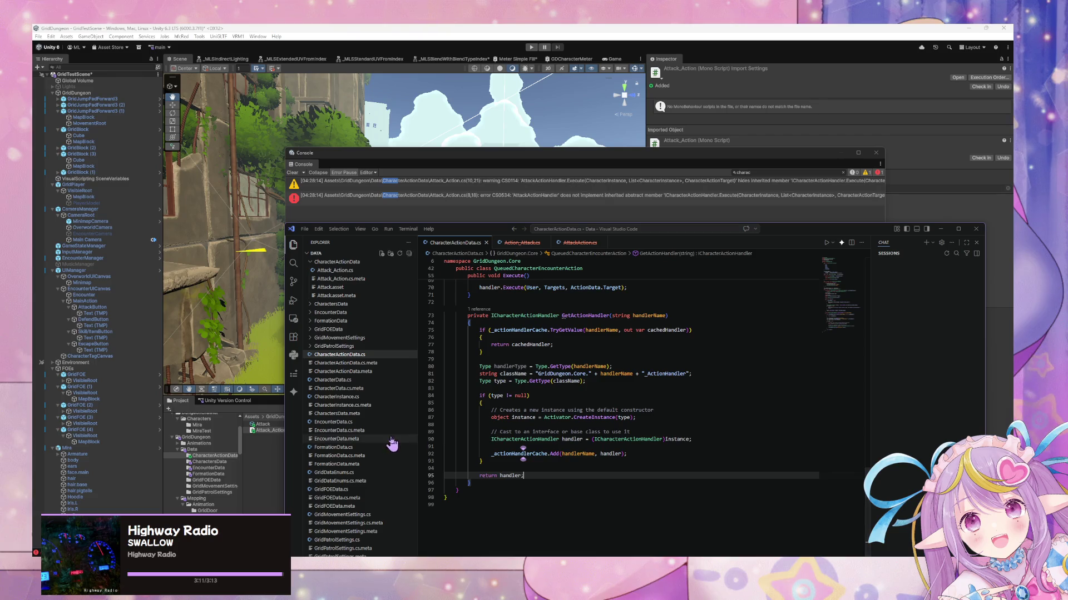
scroll(564, 446, up, 10)
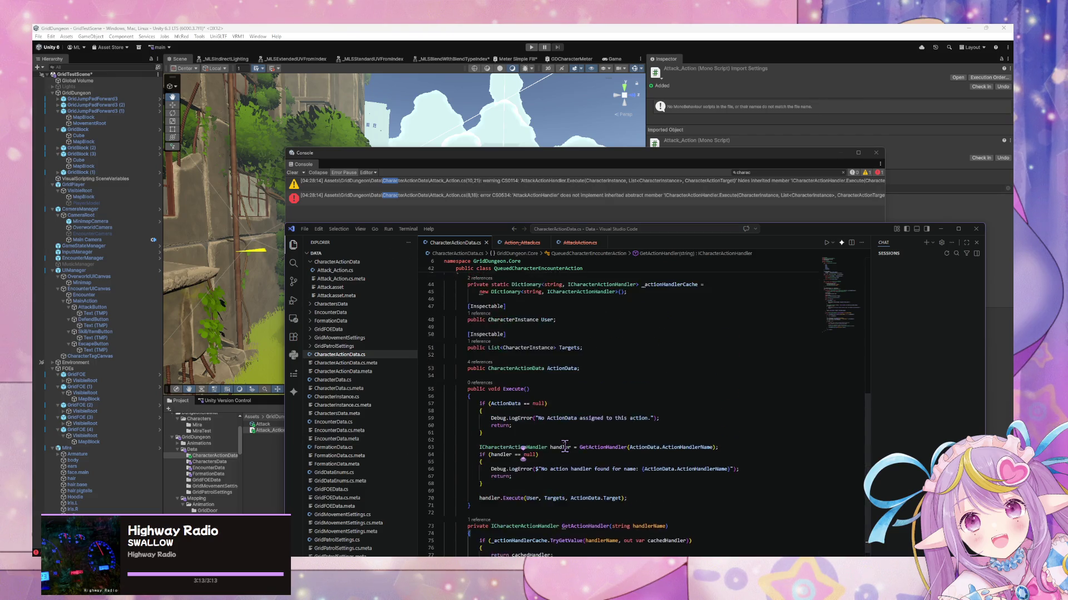
scroll(564, 446, up, 2)
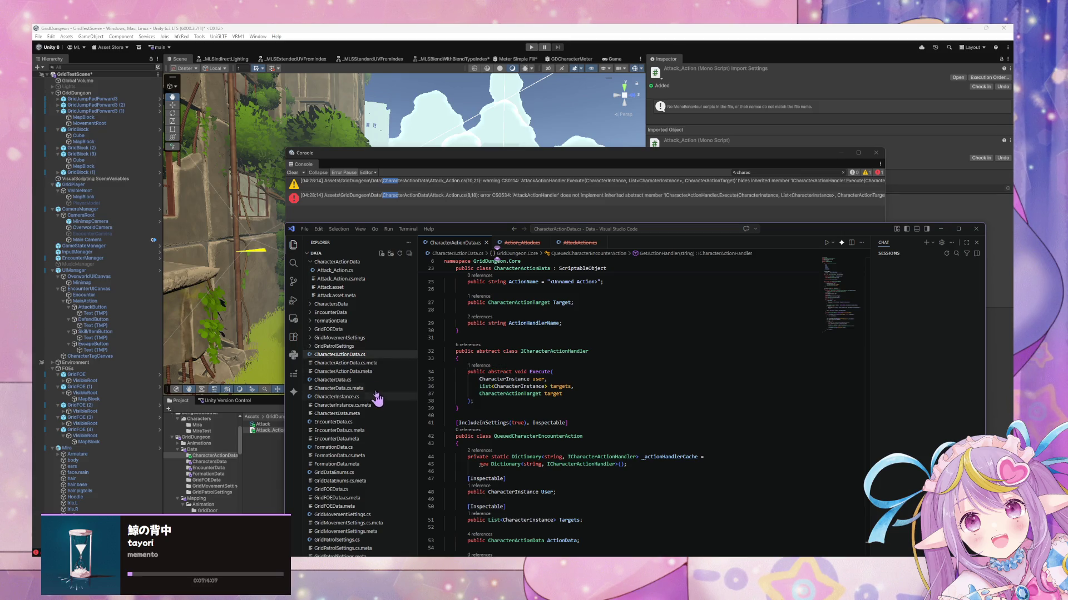
Step: Check the AttackActionHandler class name in Attack_Action.cs
click(345, 271)
click(548, 318)
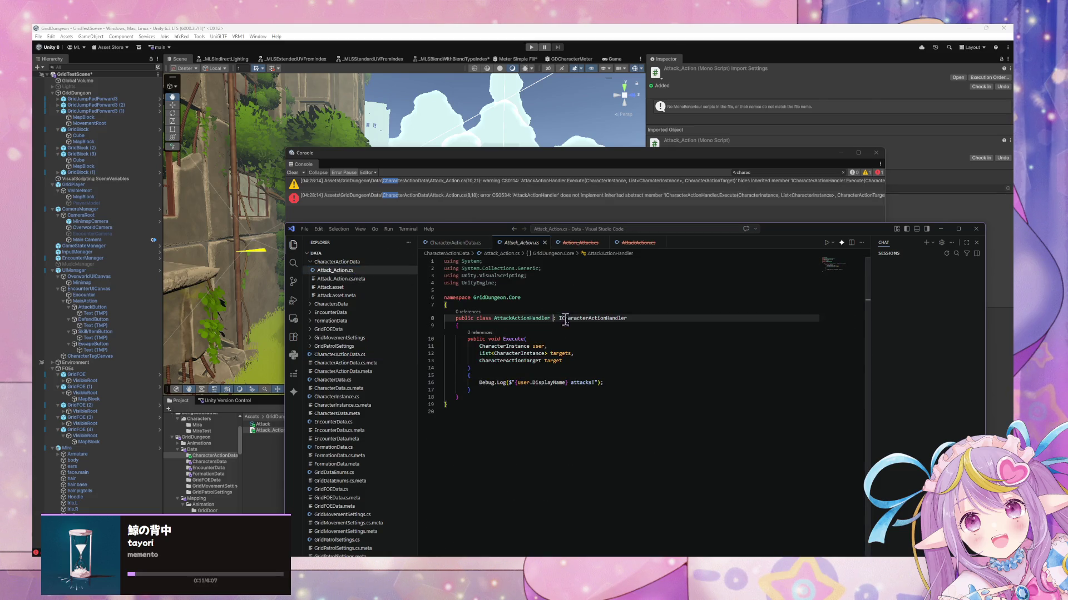
click(547, 325)
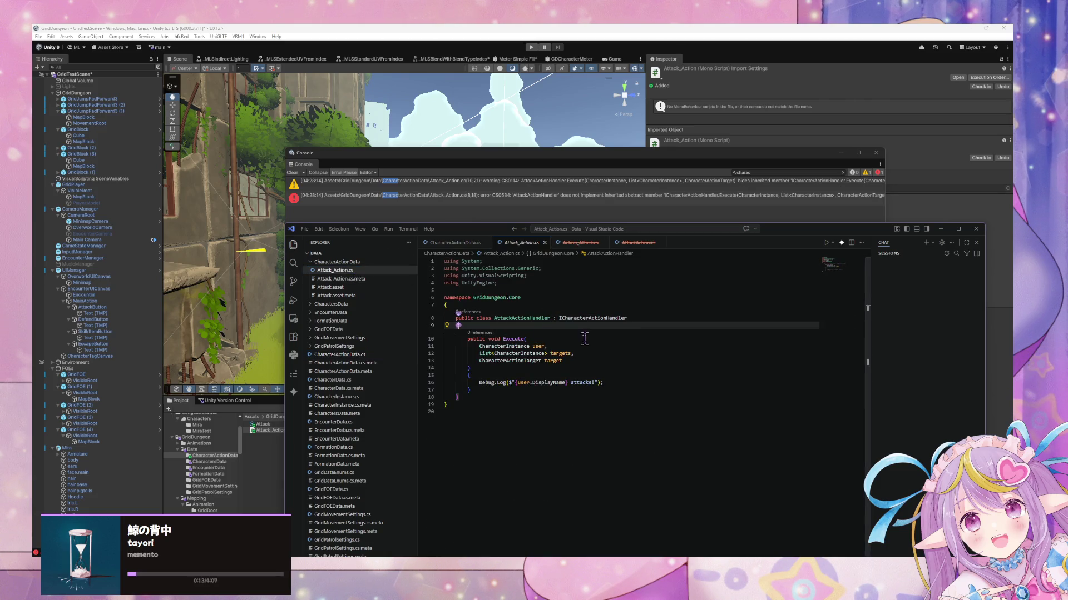
click(516, 318)
double_click(512, 318)
Step: Delete the '_ActionHandler' suffix on line 81 of CharacterActionData.cs and save
click(455, 243)
scroll(566, 329, down, 10)
scroll(566, 329, down, 5)
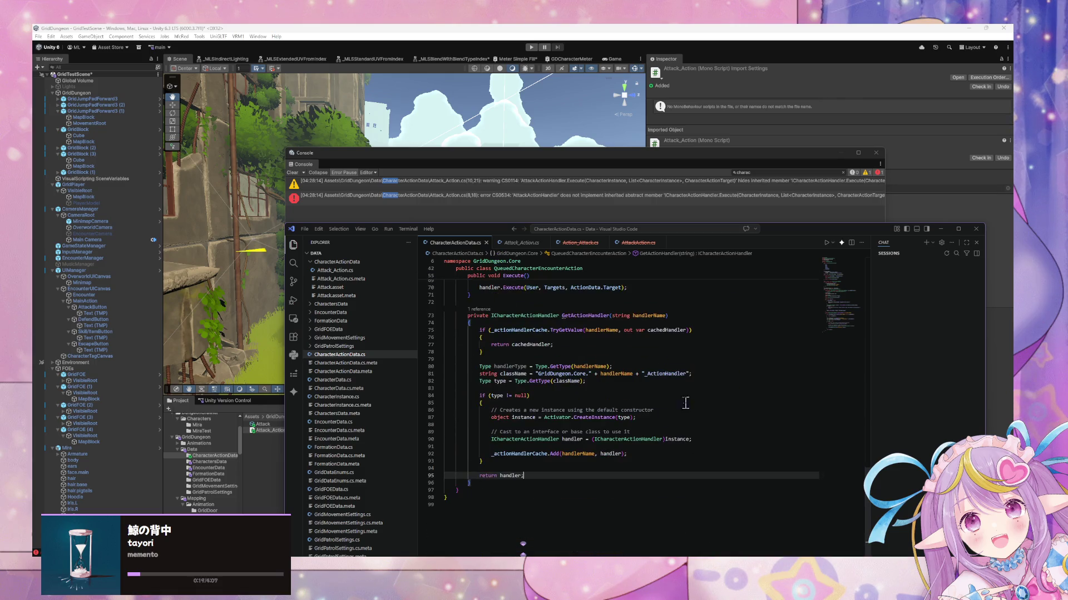
drag(691, 373, 635, 373)
key(BackSpace)
click(649, 330)
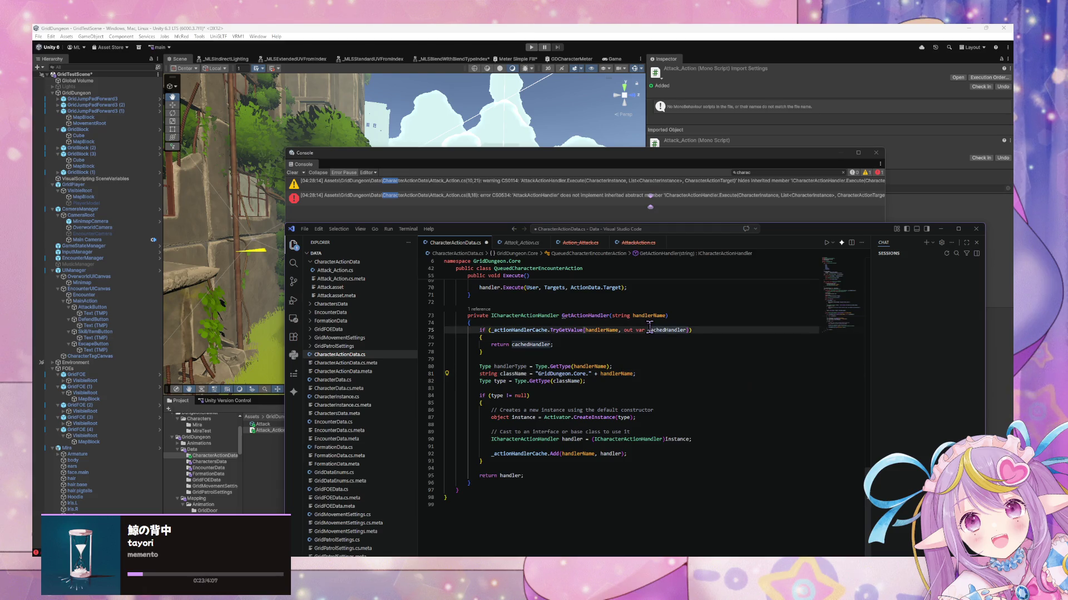
key(ctrl+s)
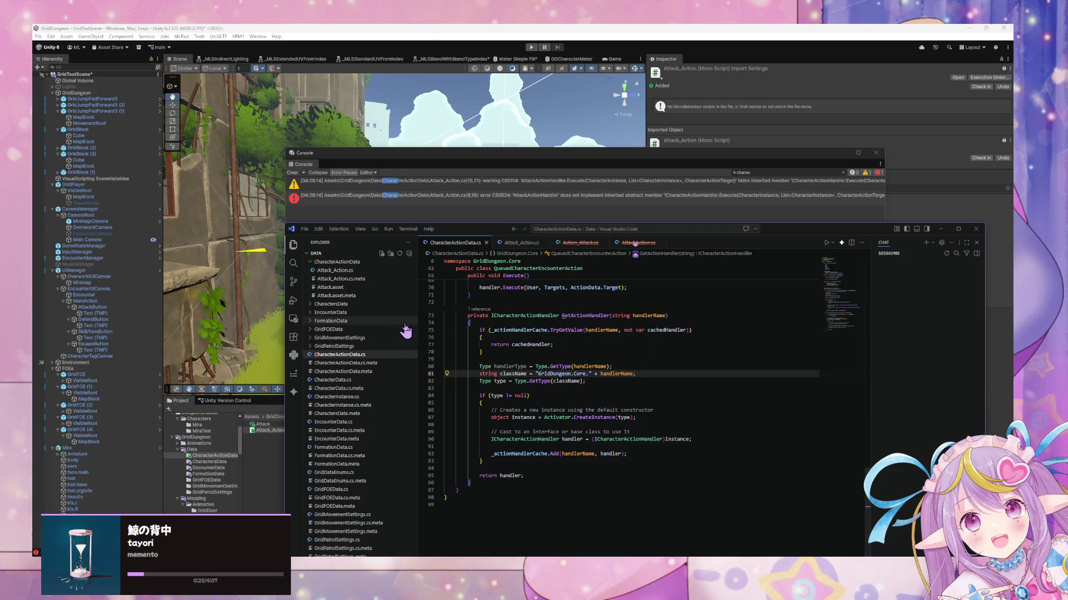
click(248, 466)
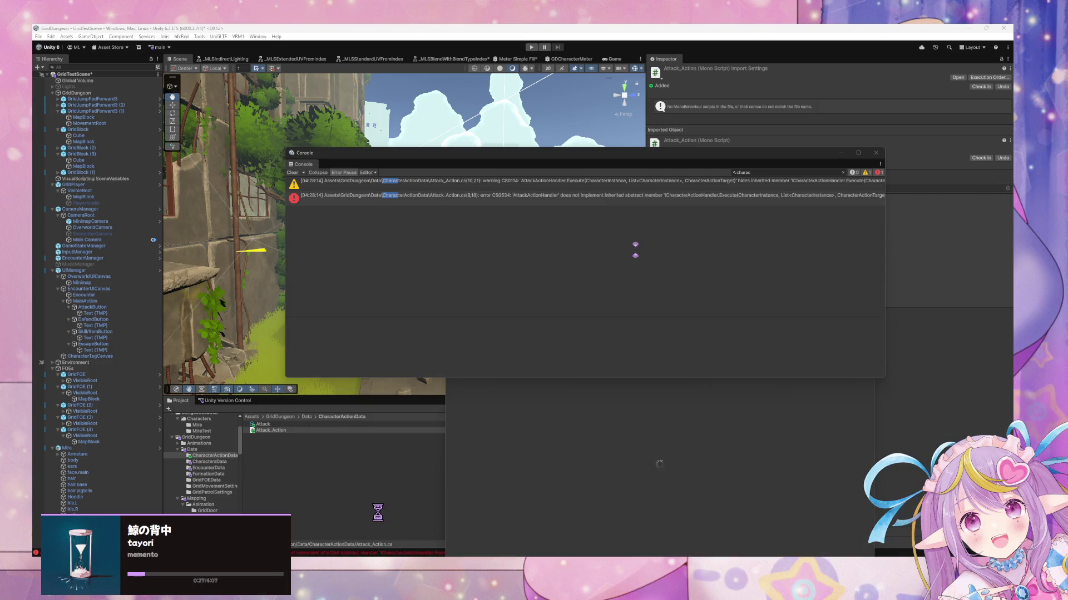
Step: Rename the Attack_Action script to AttackActionHandler in the Project panel
click(278, 431)
key(F2)
text(AttackActionHandler)
key(Return)
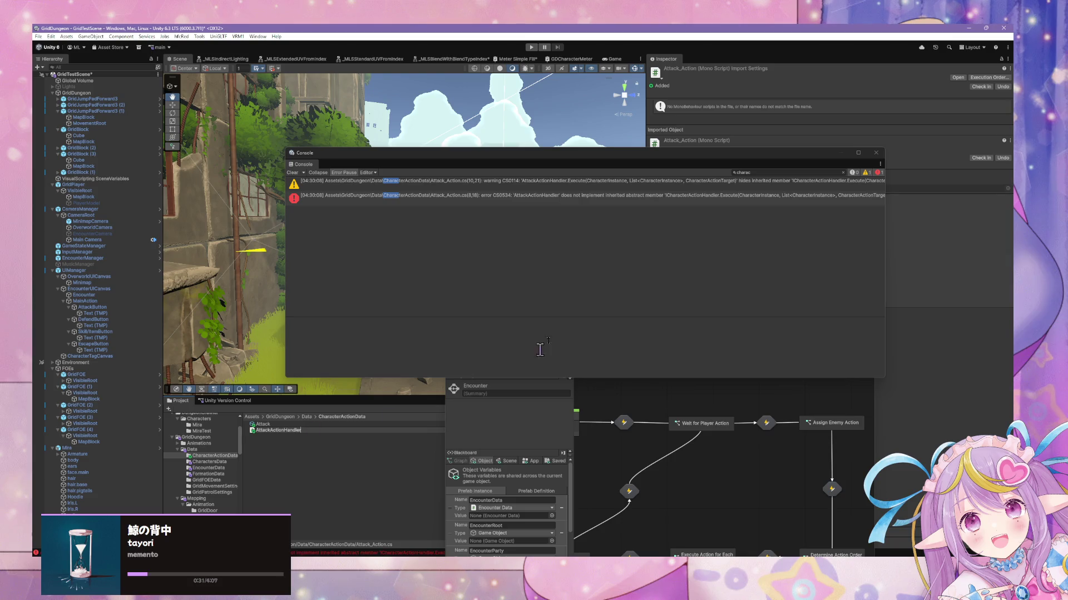
Step: Read the full compile error in the Console, then return to Visual Studio Code
click(479, 184)
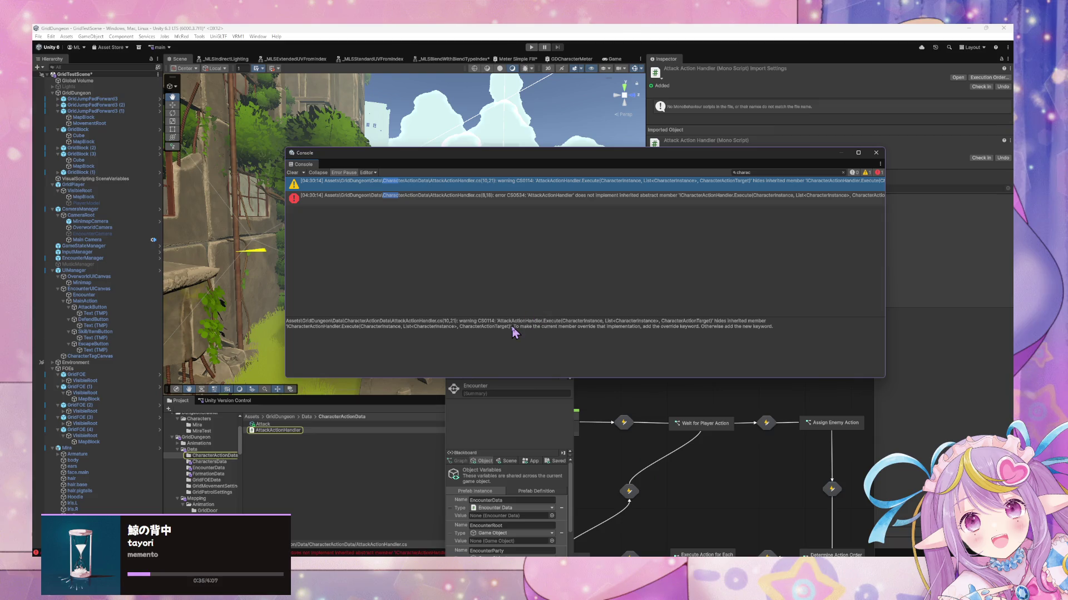
click(436, 196)
key(alt+Tab)
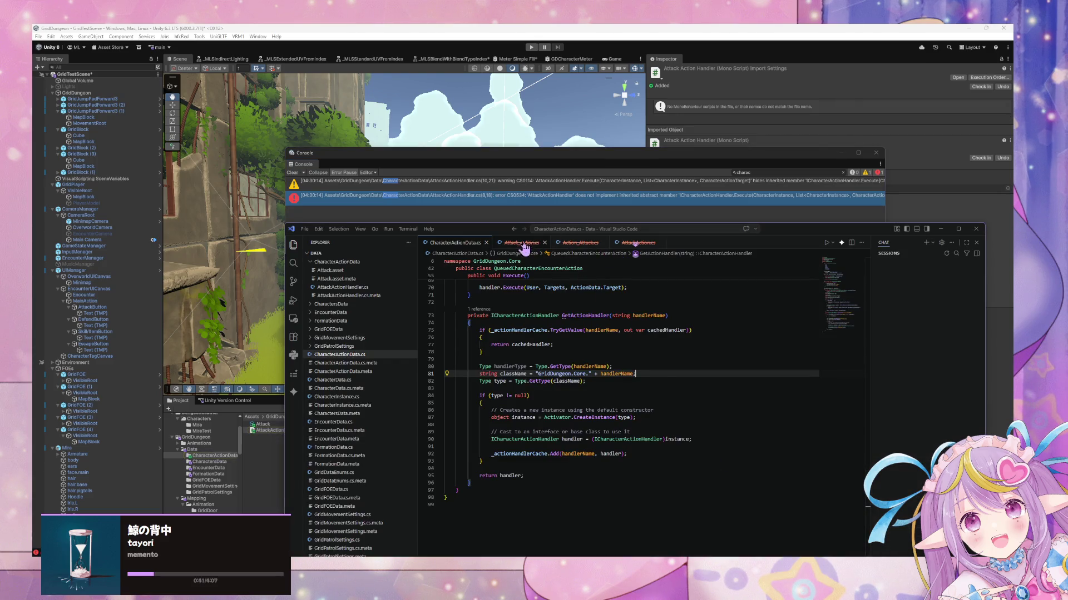
Step: Close the Attack_Action.cs, Action_Attack.cs and AttackAction.cs tabs
click(544, 243)
click(544, 243)
click(544, 243)
Step: Open the AttackActionHandler script from Unity's Project panel in the code editor
scroll(506, 320, up, 3)
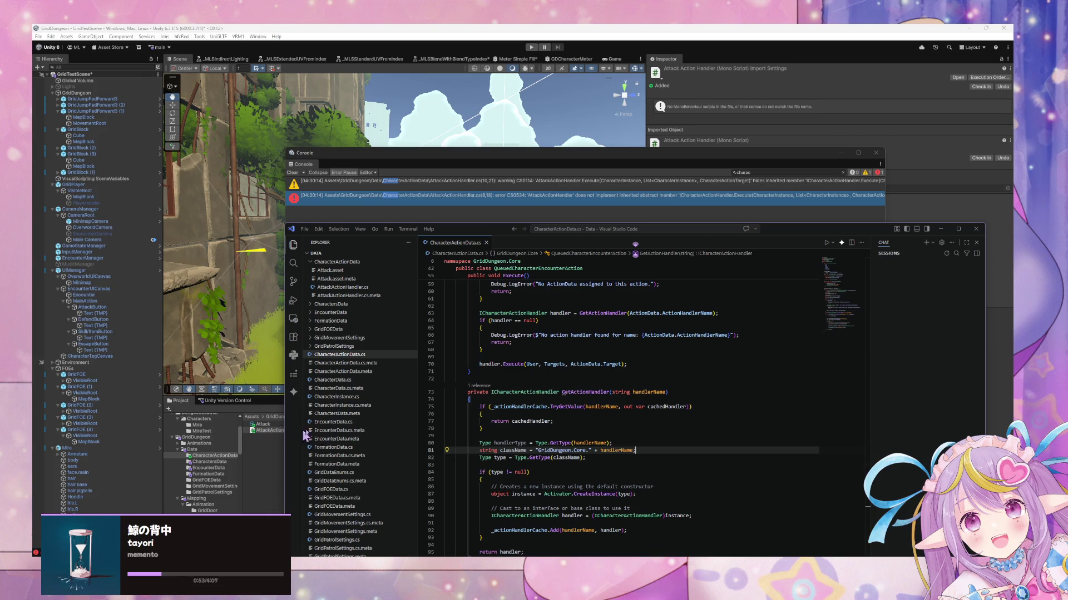
click(278, 432)
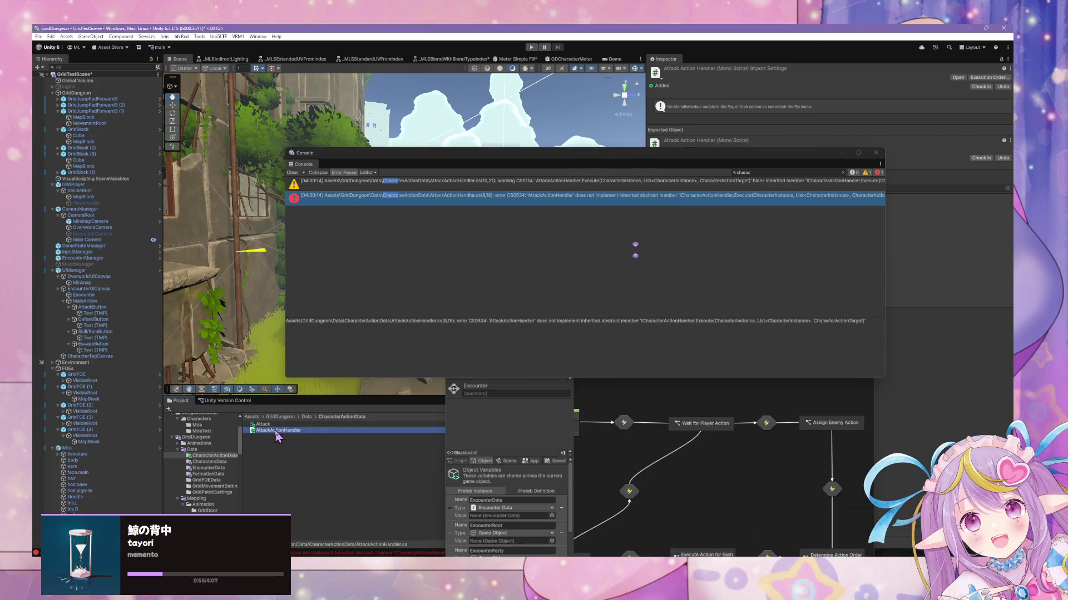
double_click(305, 431)
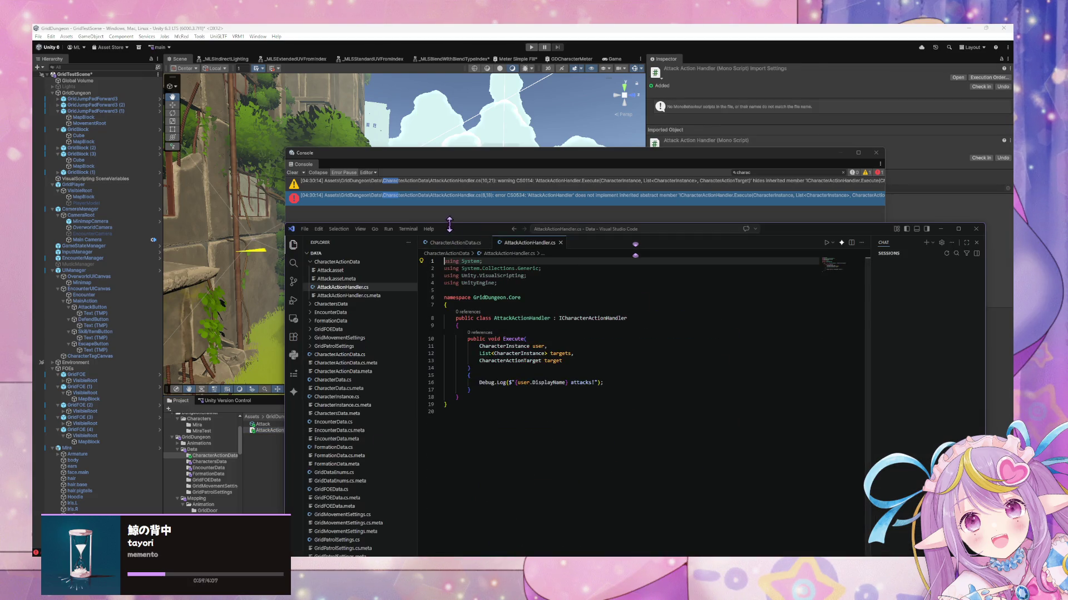
Step: Paste the abstract Execute declaration (lines 34–38) into AttackActionHandler.cs, then undo the paste
click(450, 245)
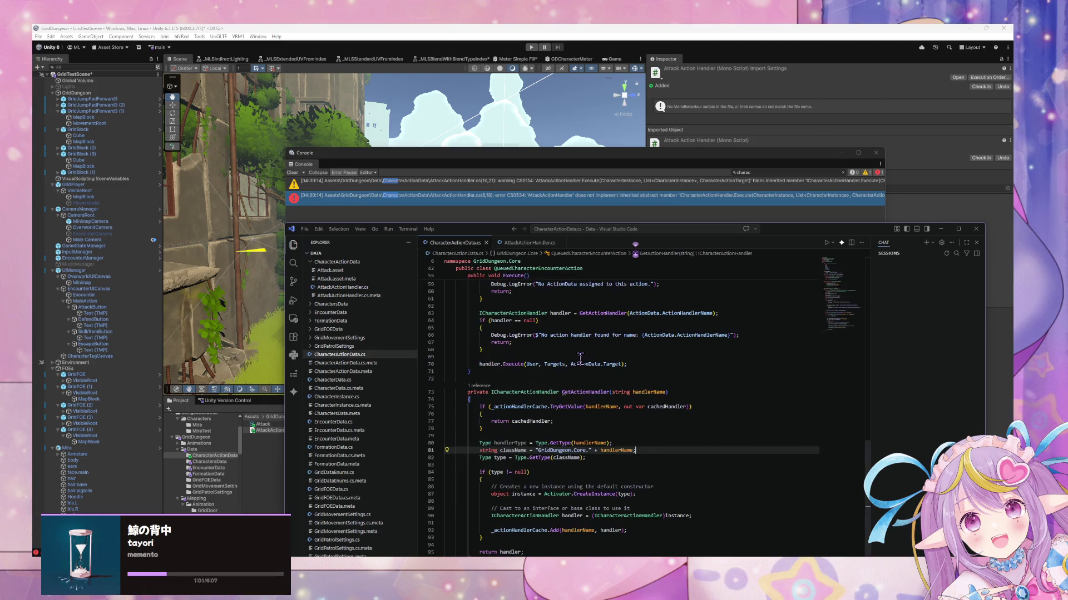
scroll(583, 359, up, 10)
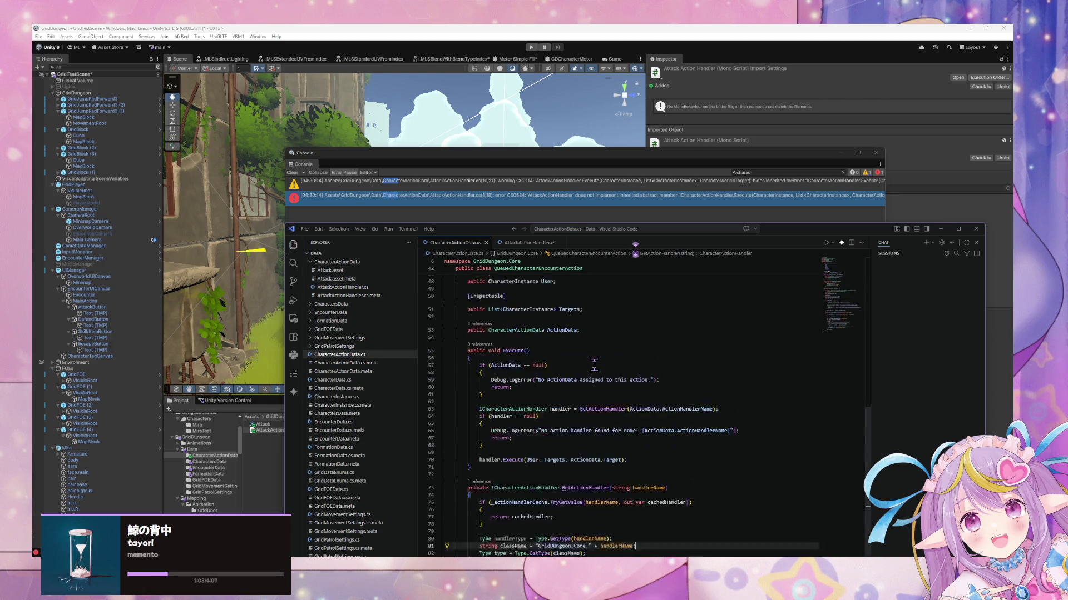
scroll(596, 367, up, 1)
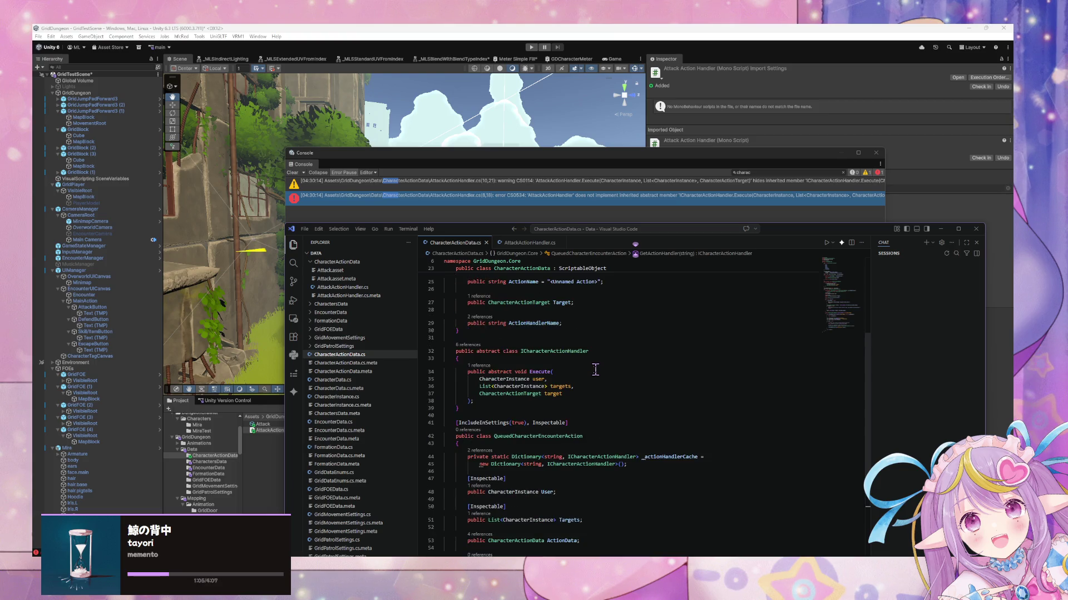
mouse_move(487, 402)
mouse_down()
mouse_move(445, 376)
mouse_move(444, 335)
mouse_up()
click(534, 243)
key(ctrl+v)
key(ctrl+z)
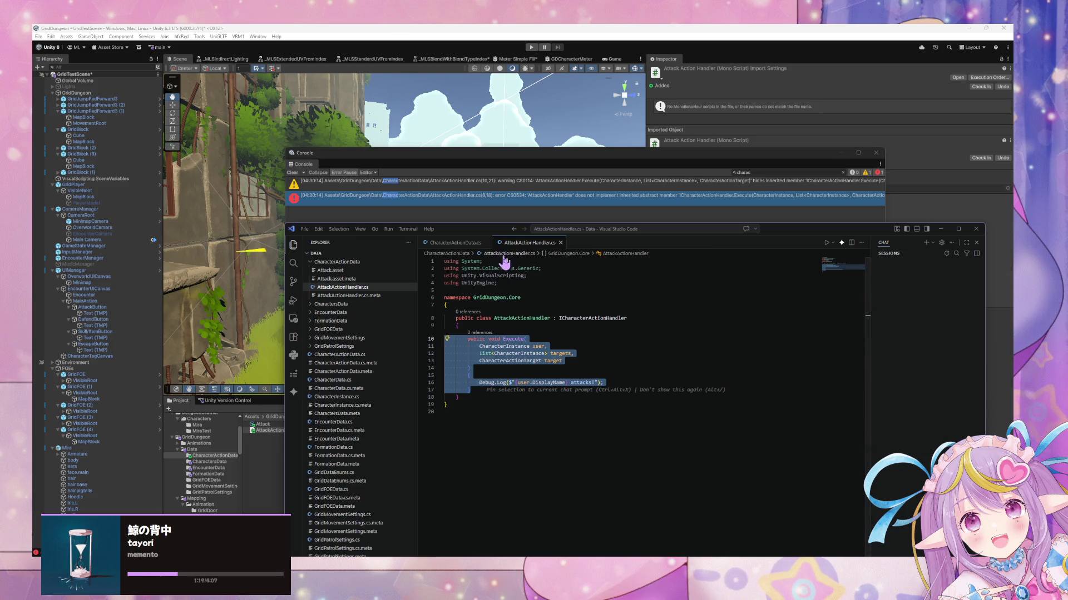
key(Escape)
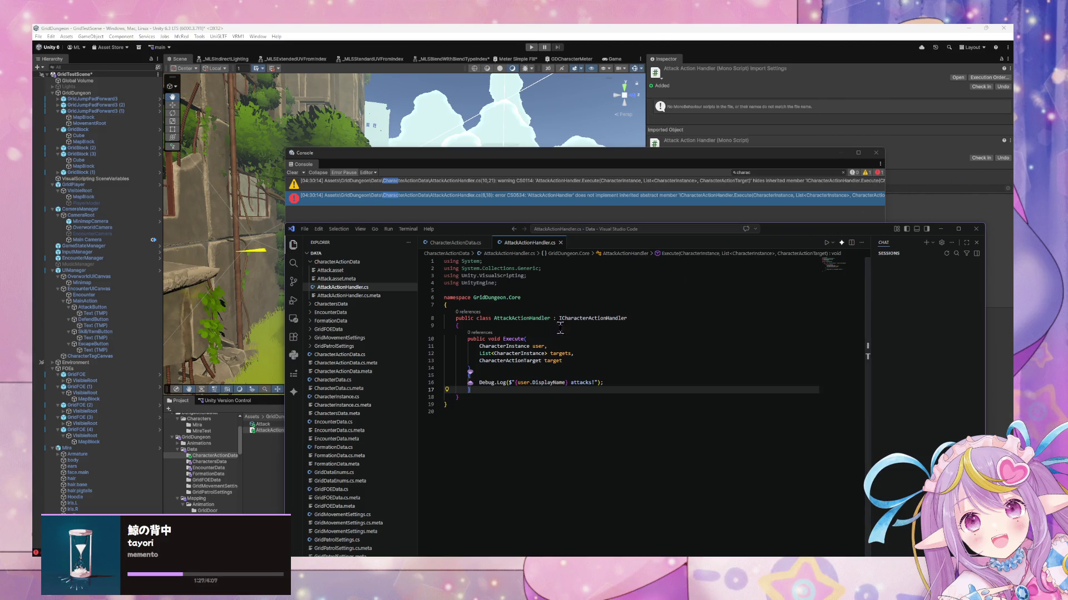
Step: Bring Unity's Console error details and the State Graph window back to the front
click(579, 354)
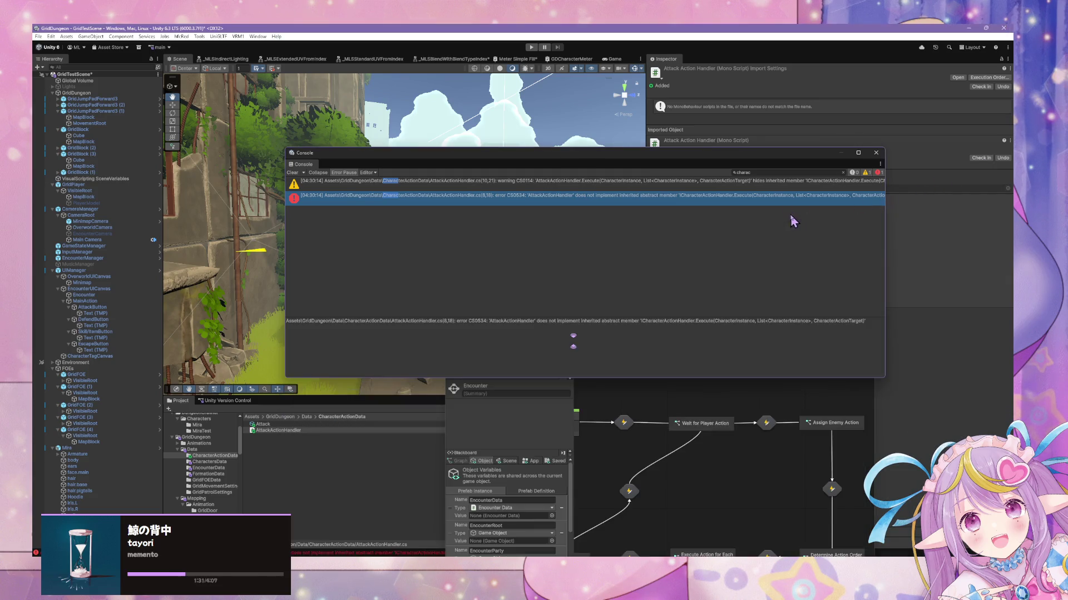
click(859, 206)
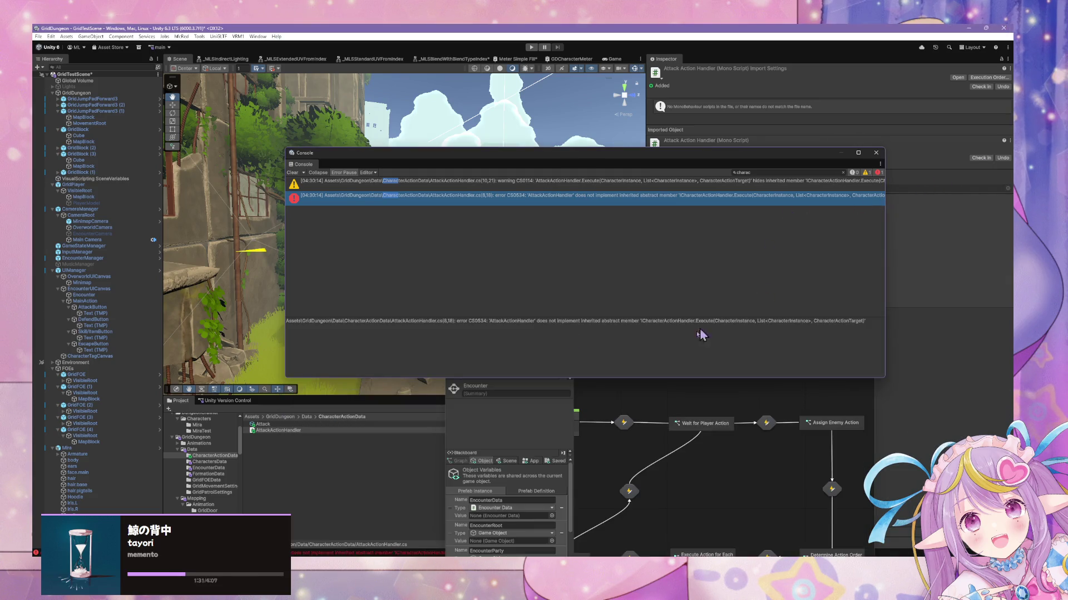
click(688, 485)
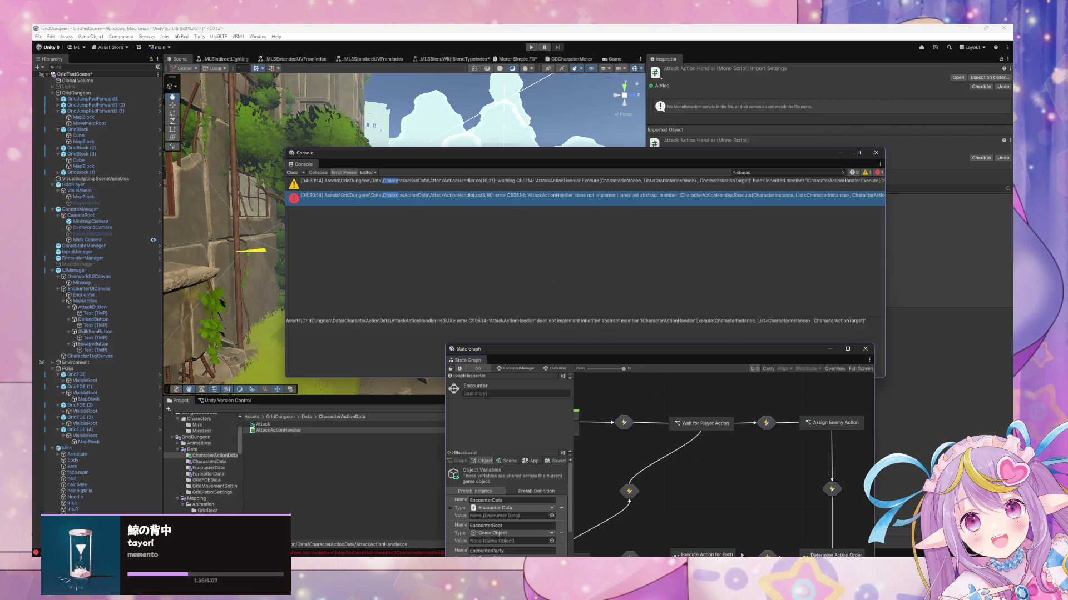
mouse_move(759, 559)
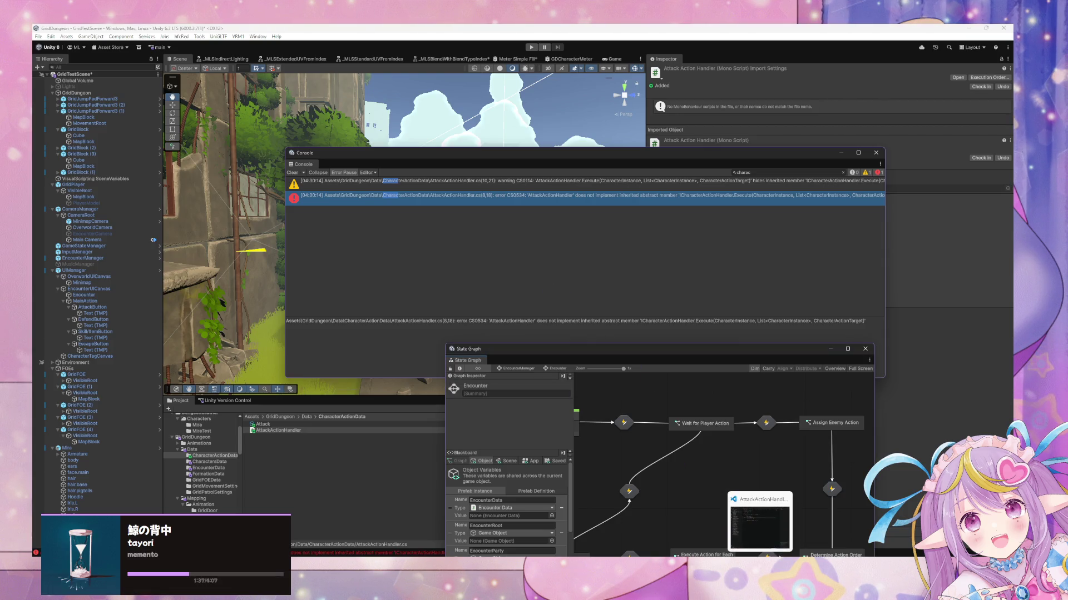
click(759, 522)
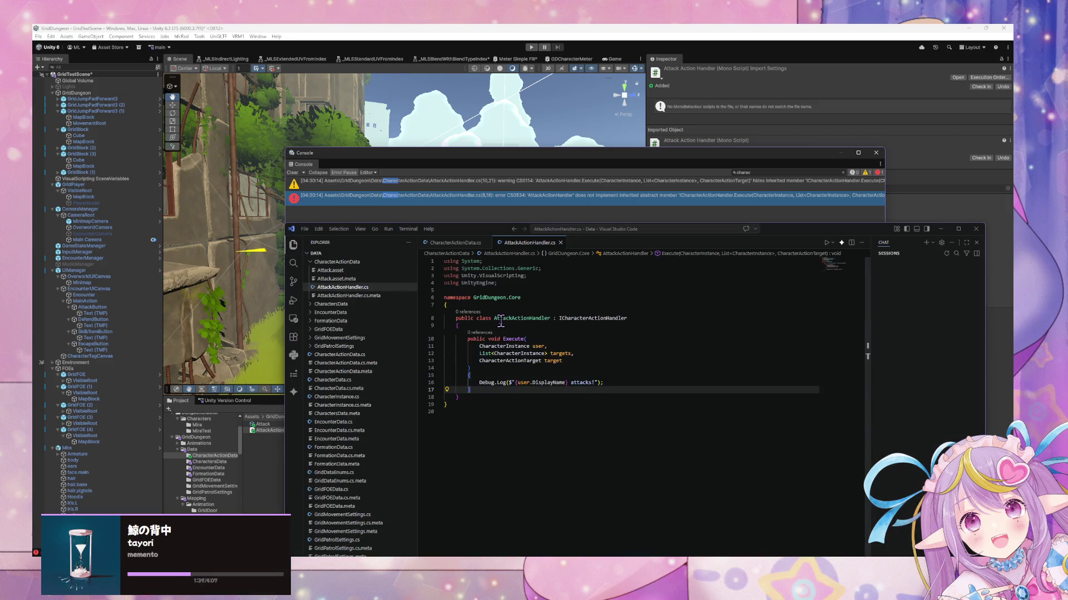
double_click(526, 363)
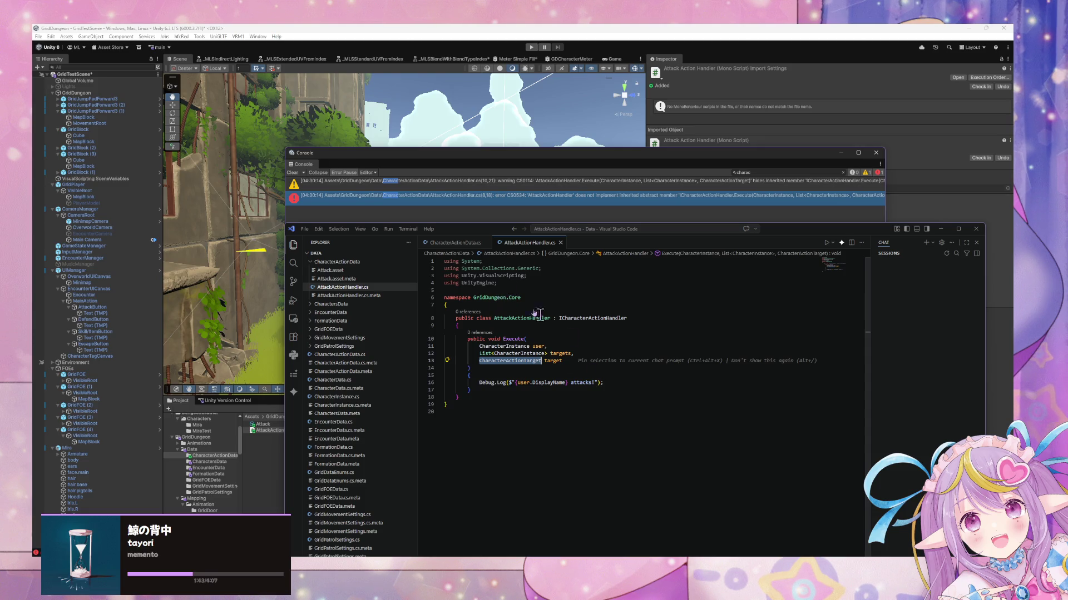
click(468, 245)
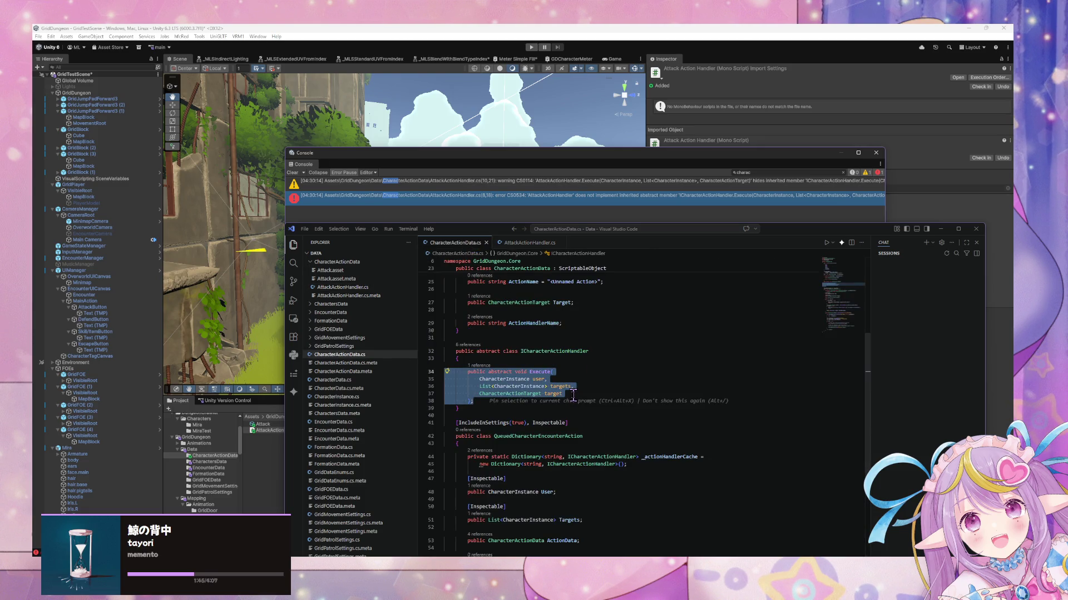
click(534, 243)
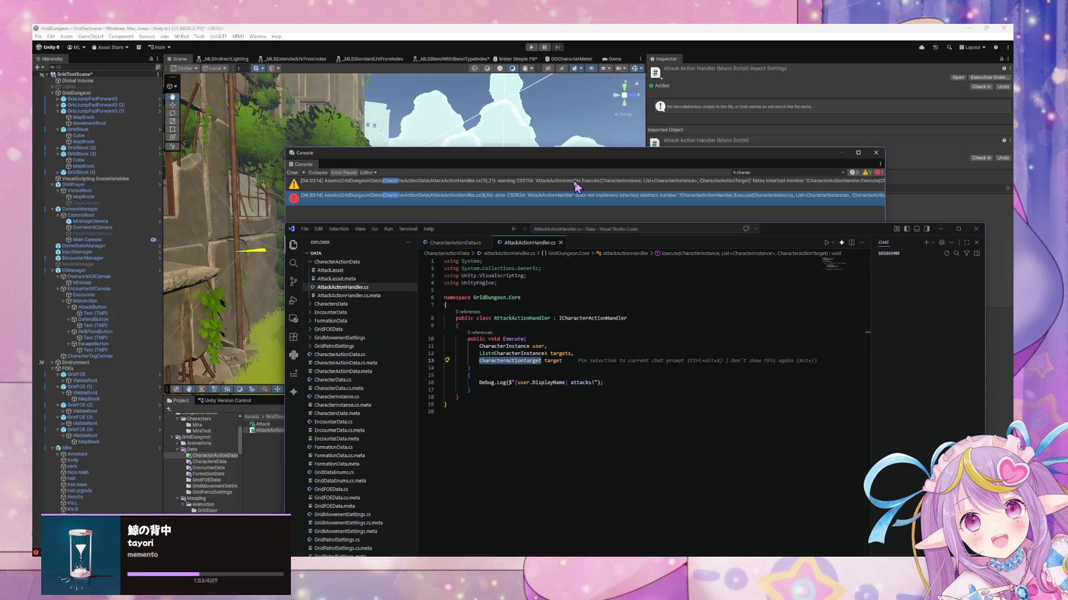
click(883, 194)
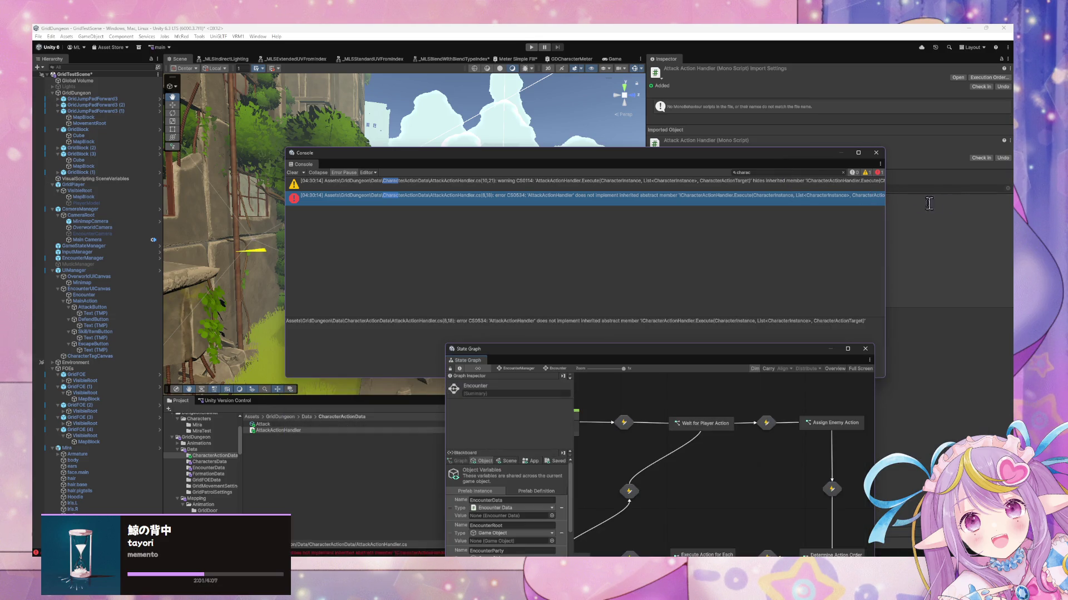
Step: Widen the Console and open the hidden inherited Execute warning in AttackActionHandler.cs
drag(885, 214, 1012, 215)
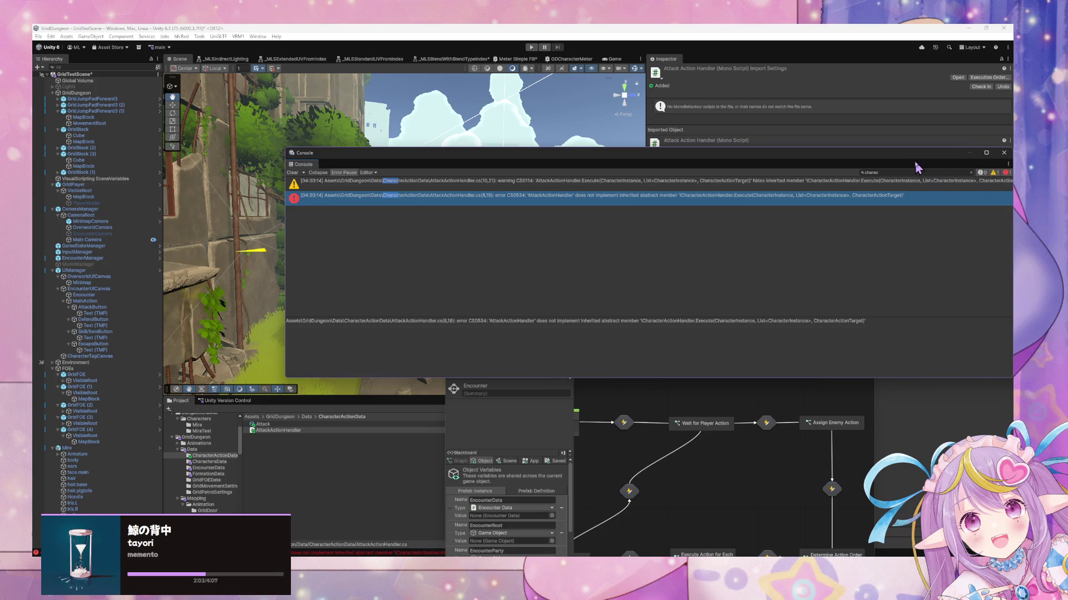
drag(912, 156, 738, 119)
drag(839, 162, 1007, 169)
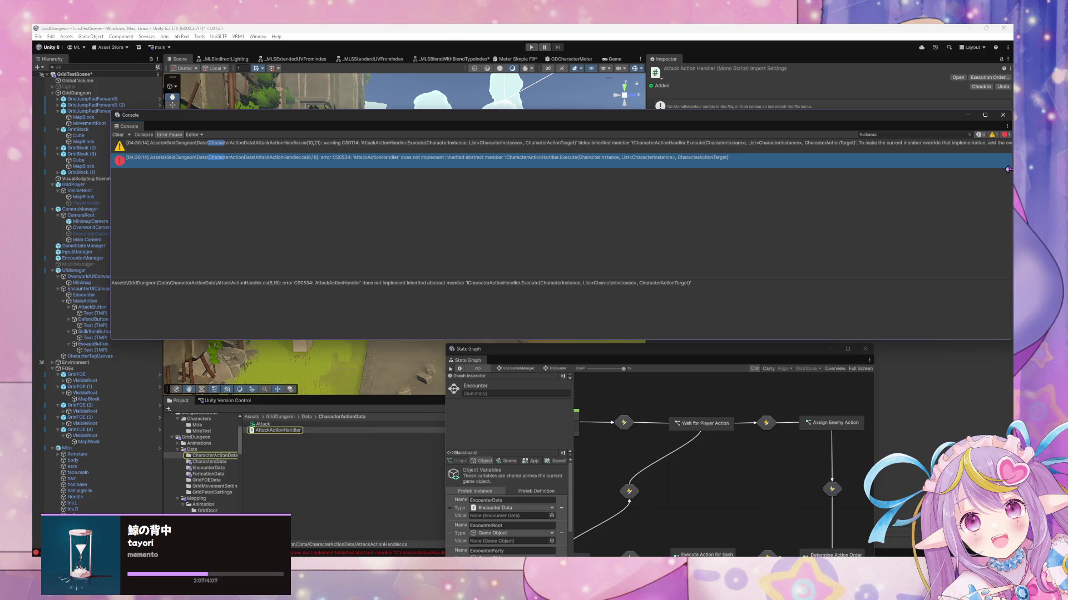
key(Up)
key(Return)
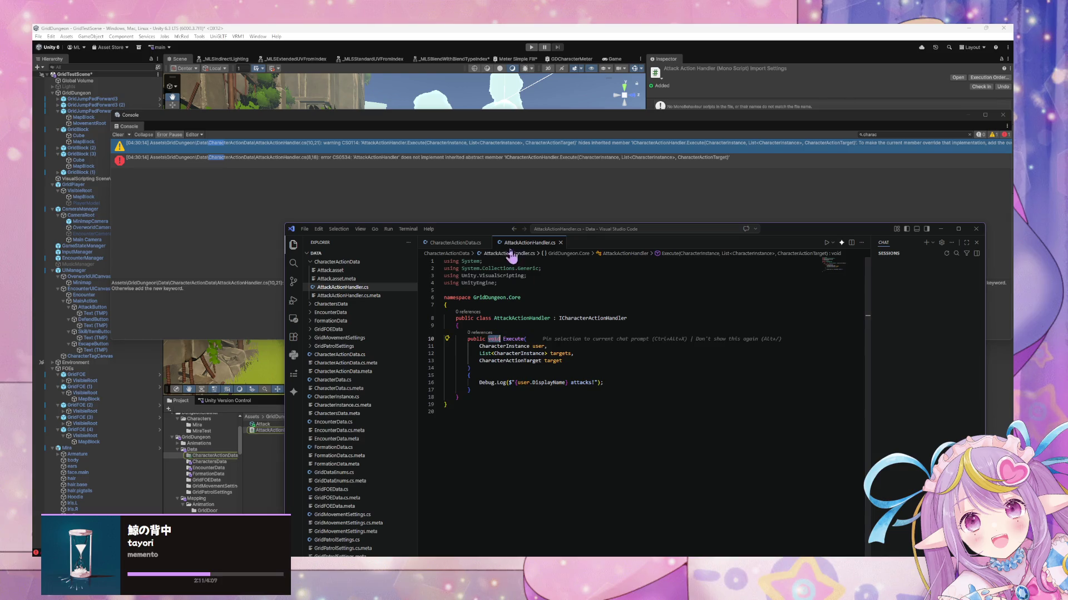
Step: Replace 'abstract' with 'interface' on line 32 of CharacterActionData.cs and save
click(440, 243)
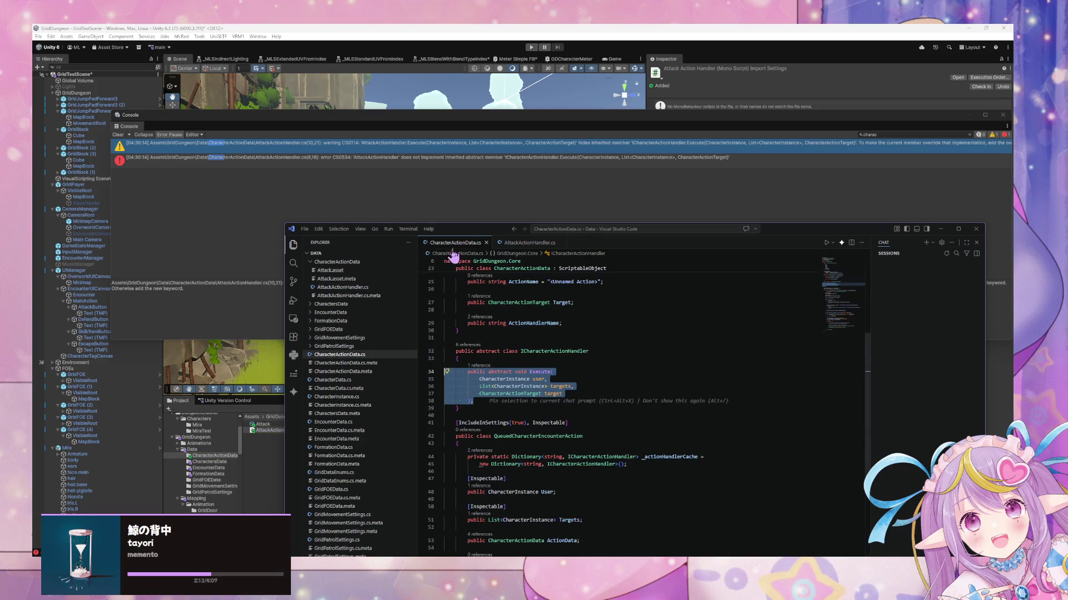
double_click(489, 352)
text(inte)
key(Tab)
key(ctrl+s)
click(589, 201)
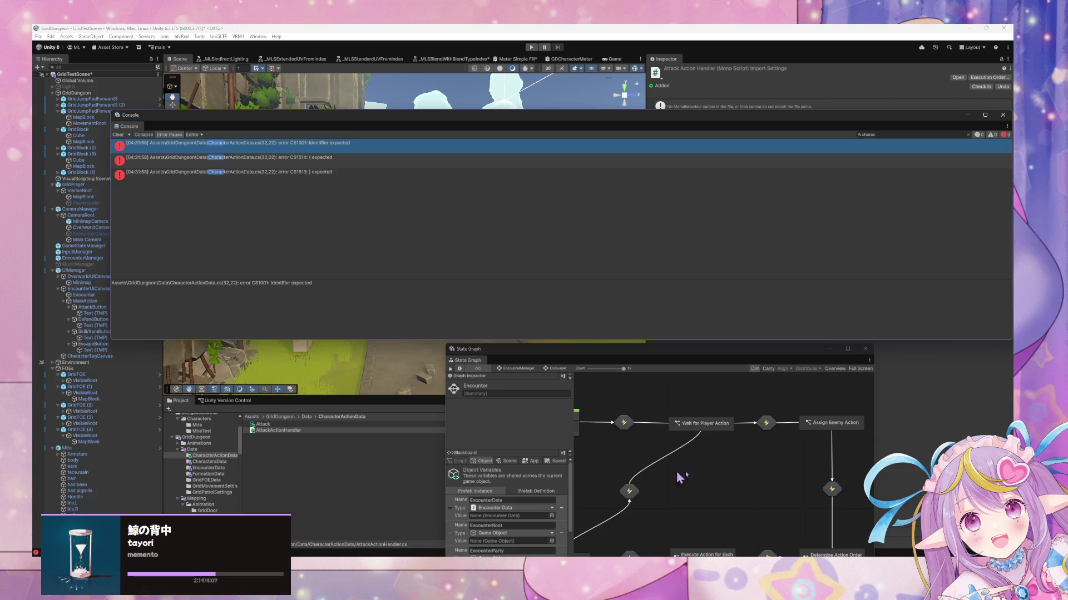
Step: Delete 'class' from the interface declaration on line 32 and save CharacterActionData.cs
key(alt+Tab)
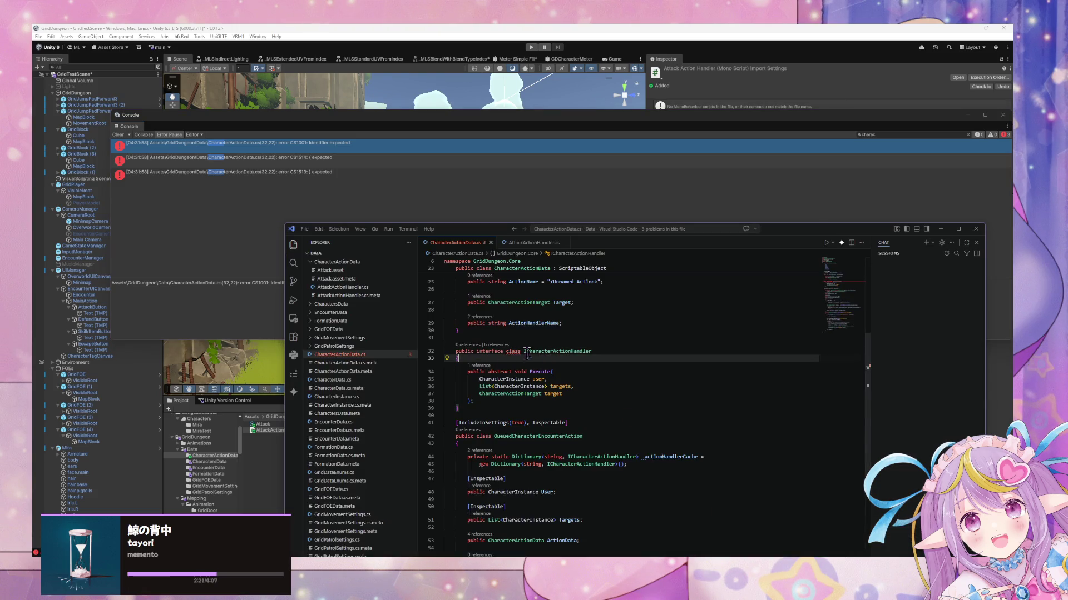
double_click(514, 350)
key(BackSpace)
key(BackSpace)
key(ctrl+s)
key(alt+Tab)
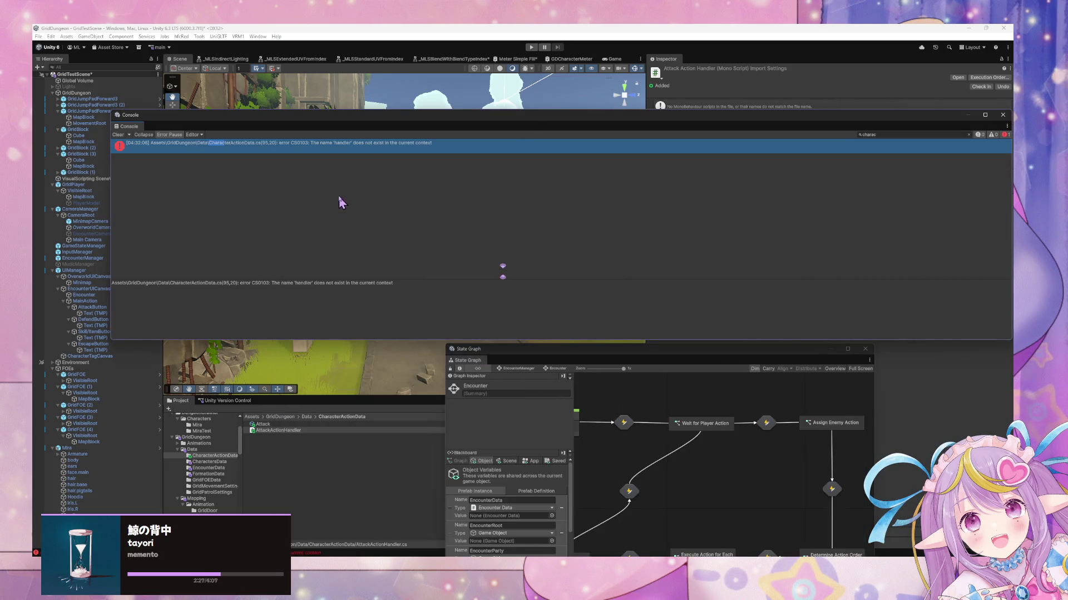
Step: Check the remaining 'handler does not exist' error, then scroll to GetActionHandler in CharacterActionData.cs
click(286, 146)
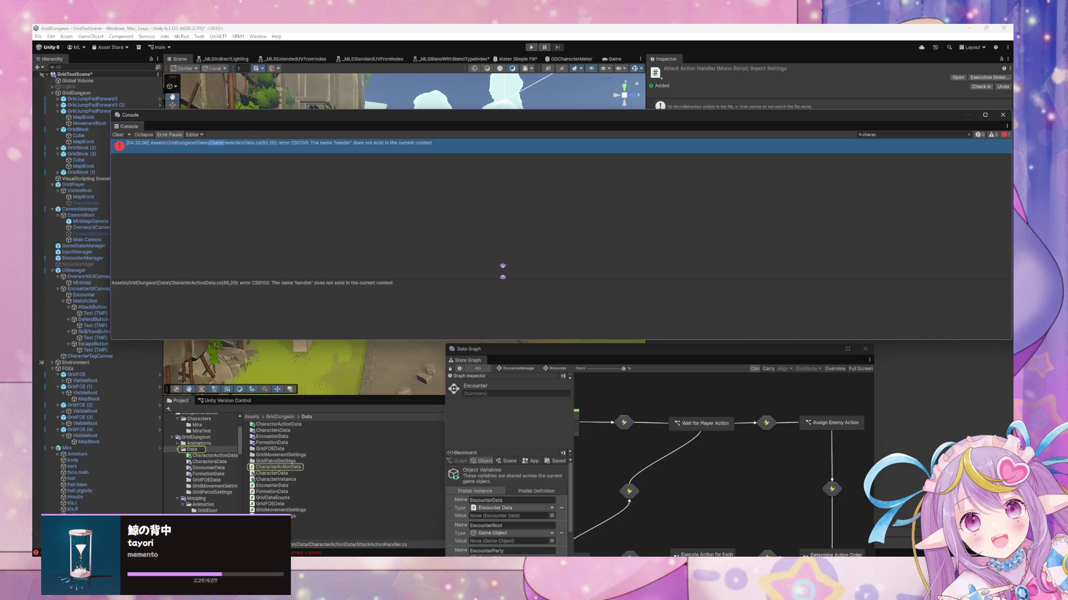
mouse_move(760, 587)
click(760, 520)
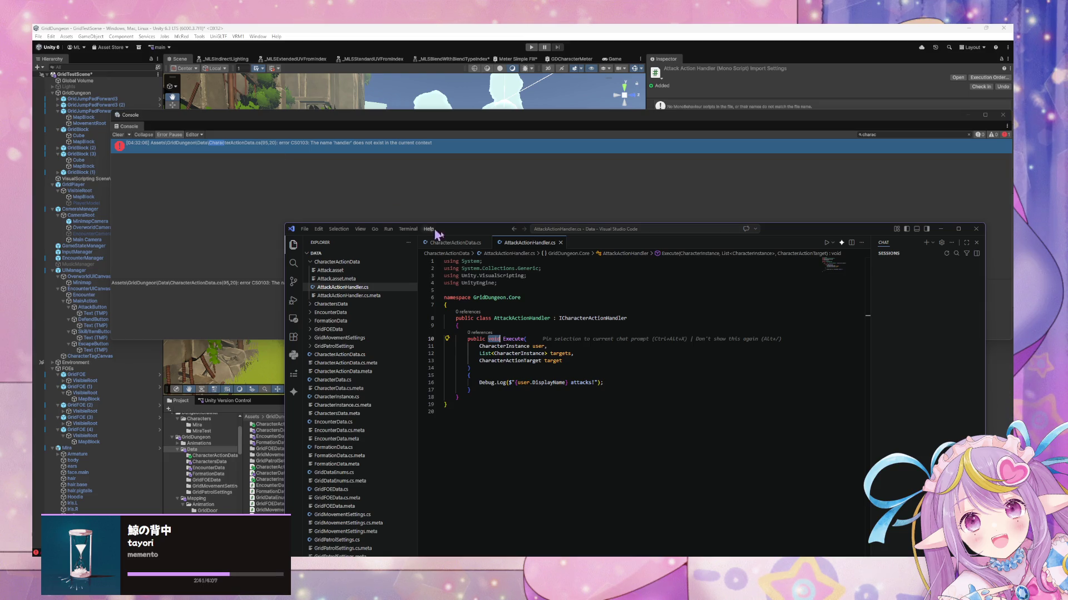
click(453, 243)
click(255, 162)
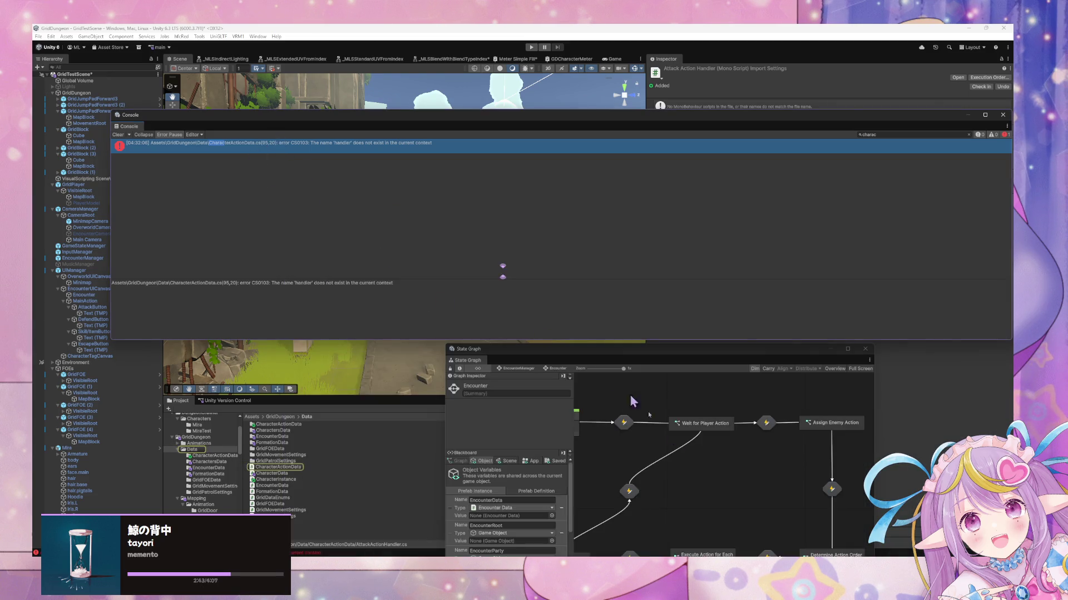
key(alt+Tab)
scroll(575, 405, down, 10)
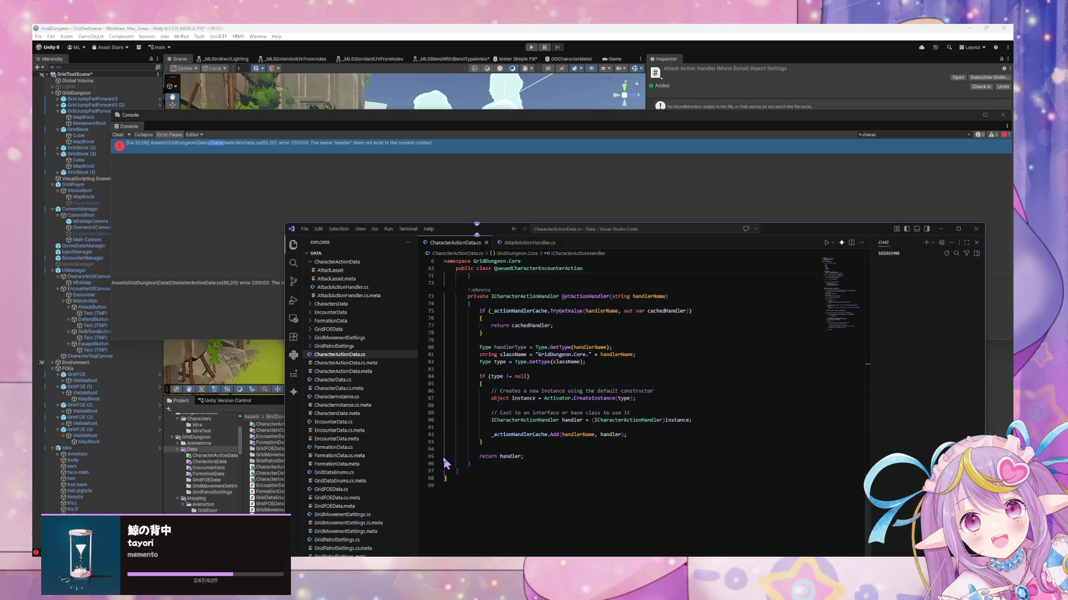
Step: Place the caret on line 95's 'return handler;' and search Google for 'trygetvalue dictionary c#'
click(504, 458)
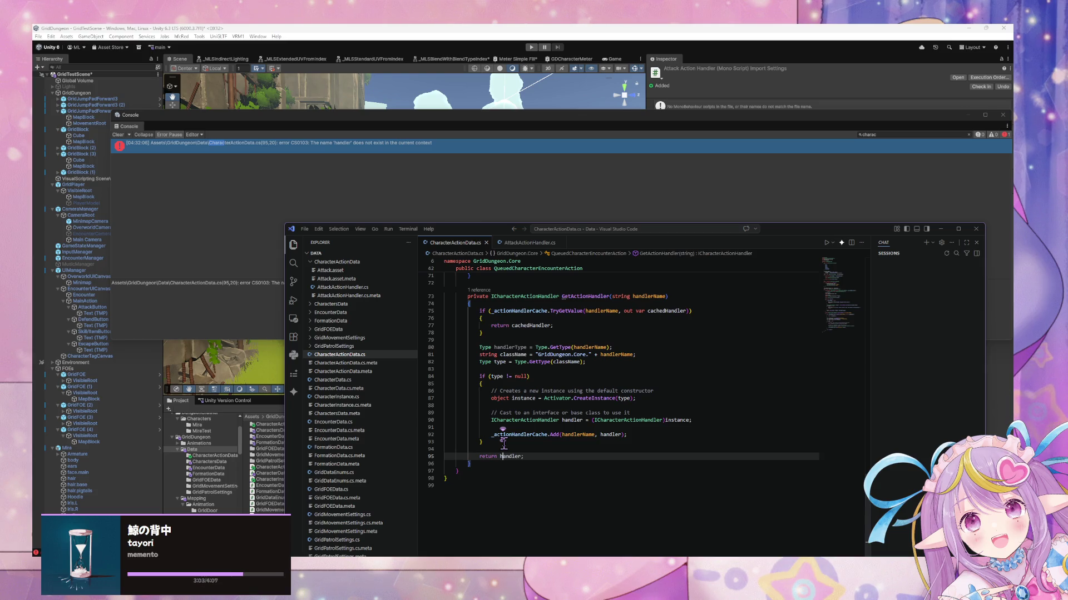
key(alt+Tab)
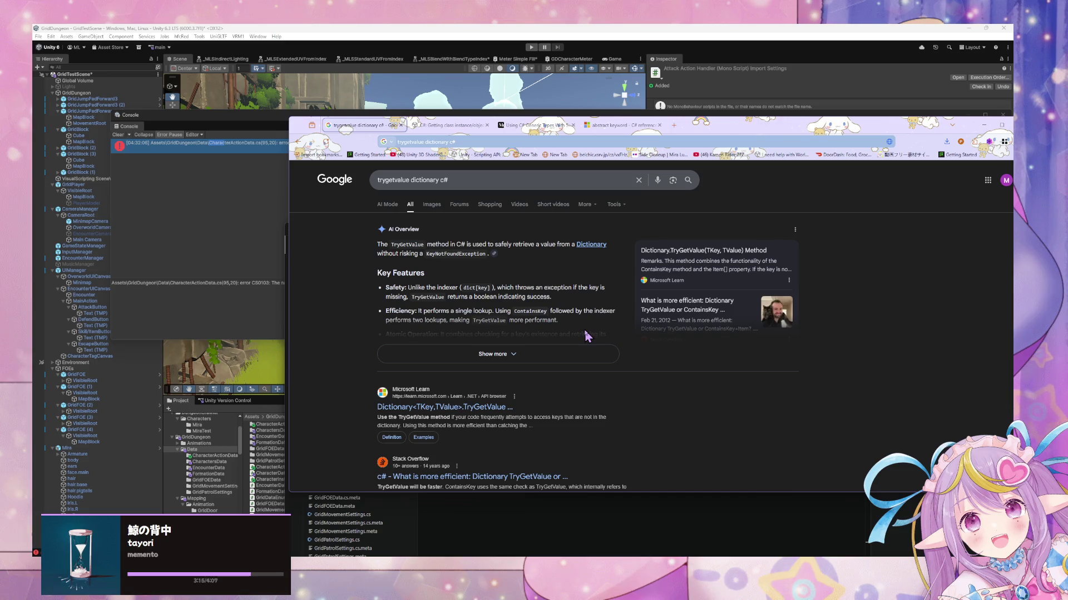
Step: Read the Returns section of Microsoft Learn's TryGetValue page, then return to CharacterActionData.cs
click(573, 354)
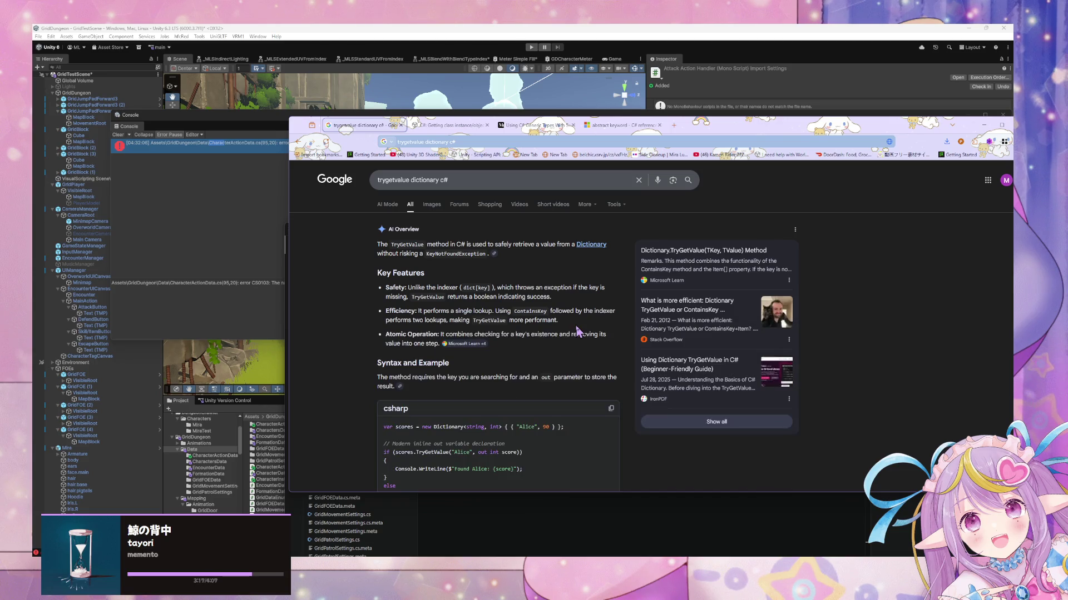
scroll(578, 334, down, 10)
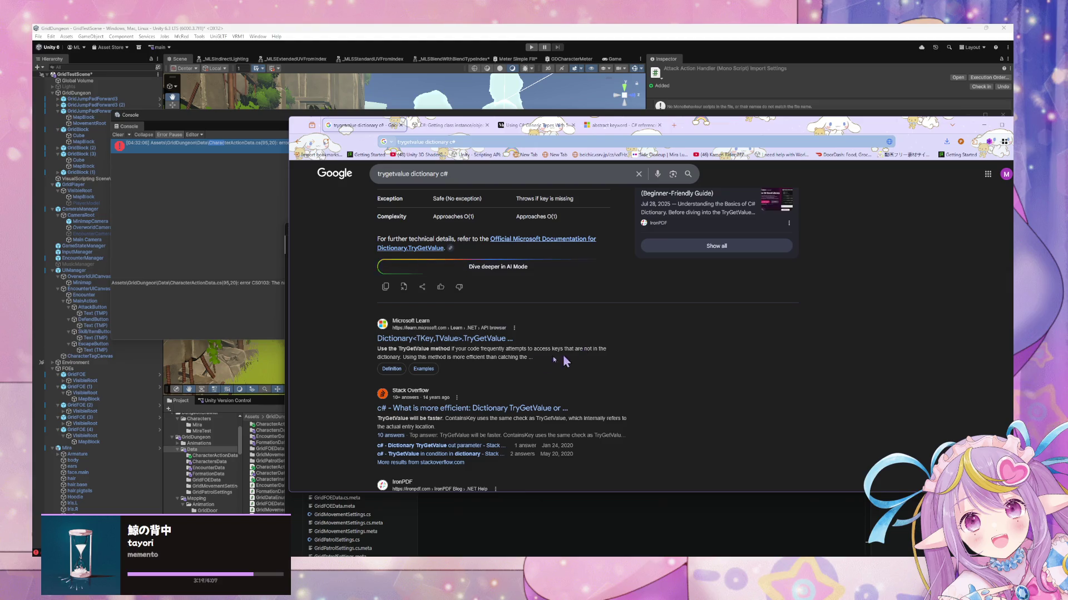
click(439, 344)
scroll(532, 343, down, 5)
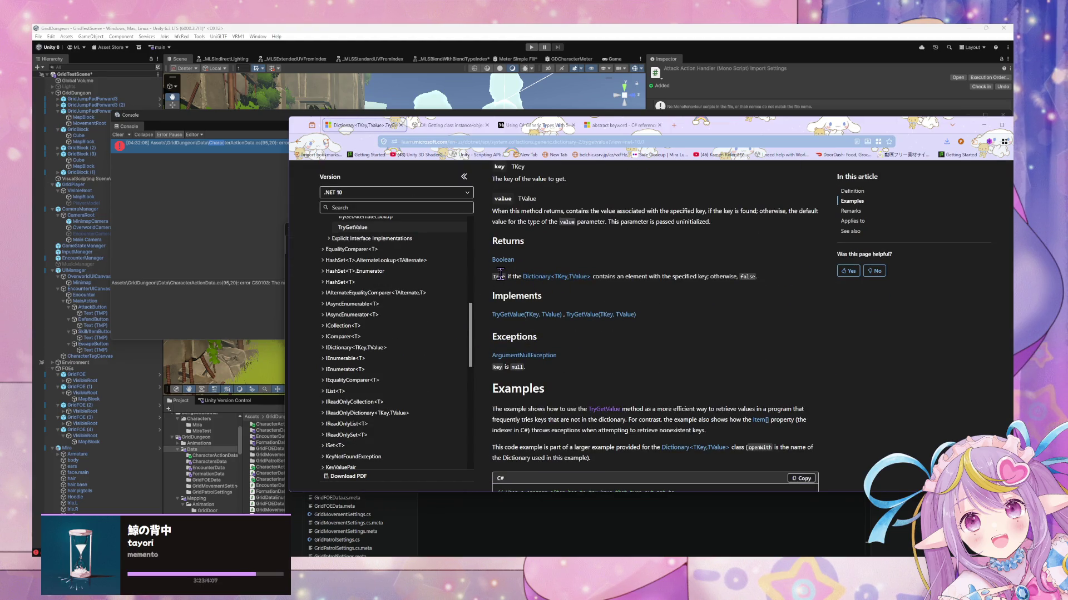
drag(493, 276, 644, 286)
scroll(754, 342, up, 3)
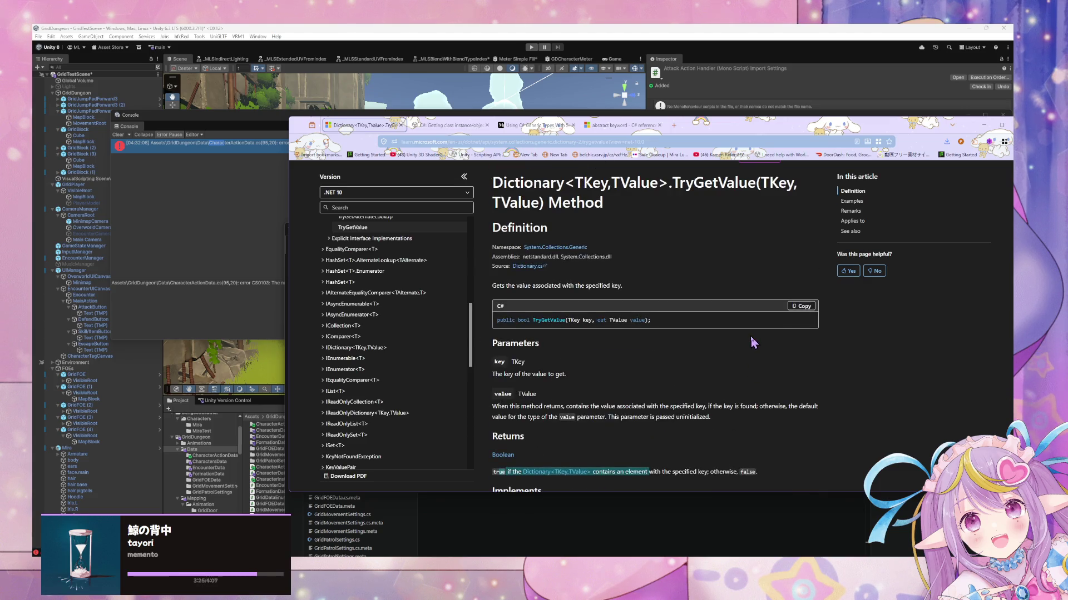
scroll(745, 344, down, 3)
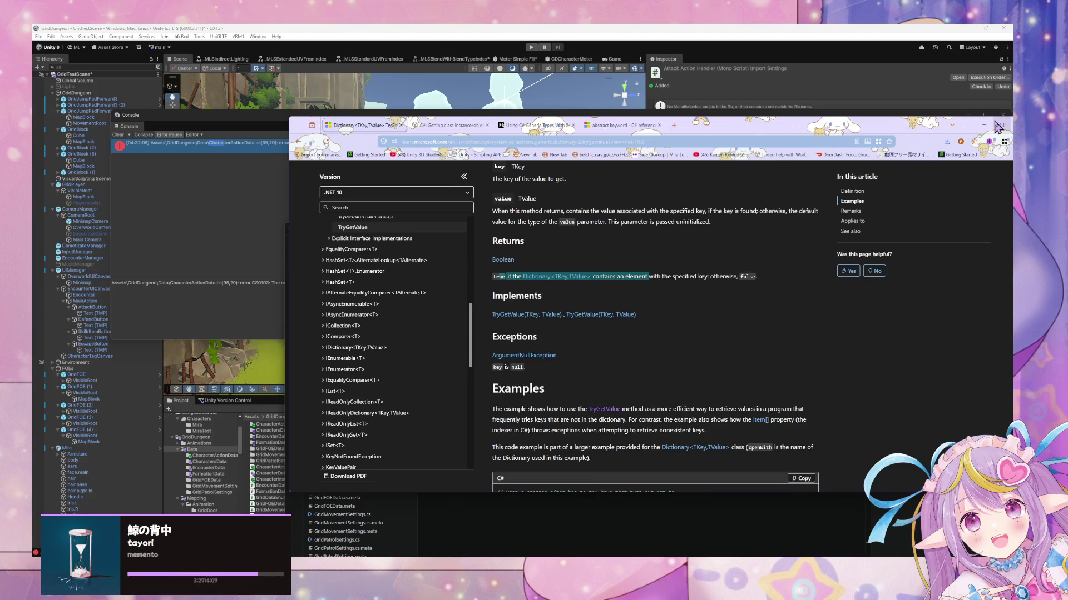
key(alt+Tab)
click(584, 325)
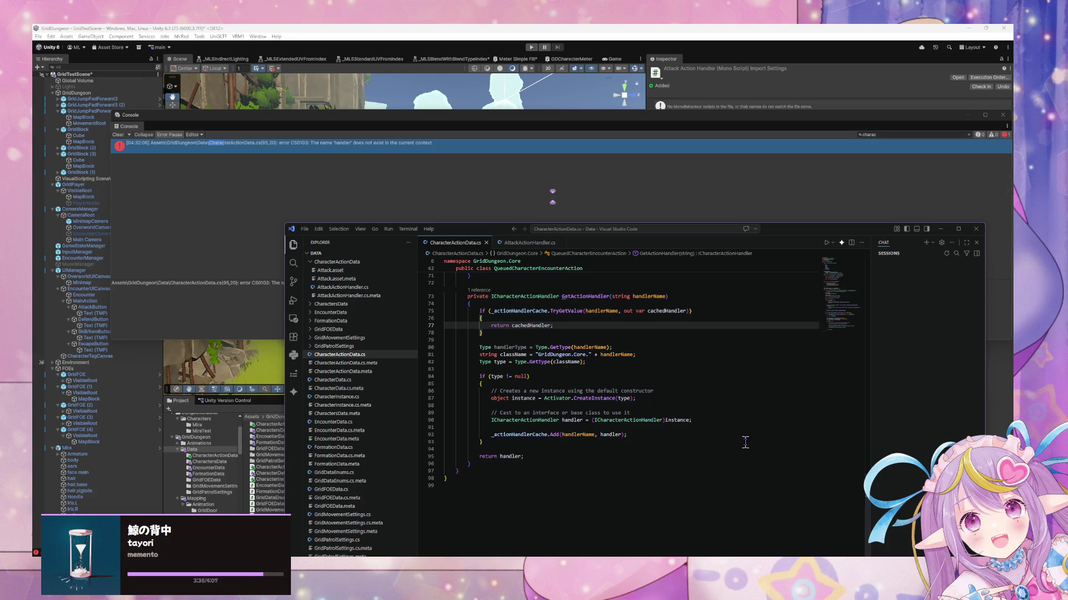
Step: Open blank lines at line 80 in GetActionHandler, trying and discarding a nameof completion
click(559, 340)
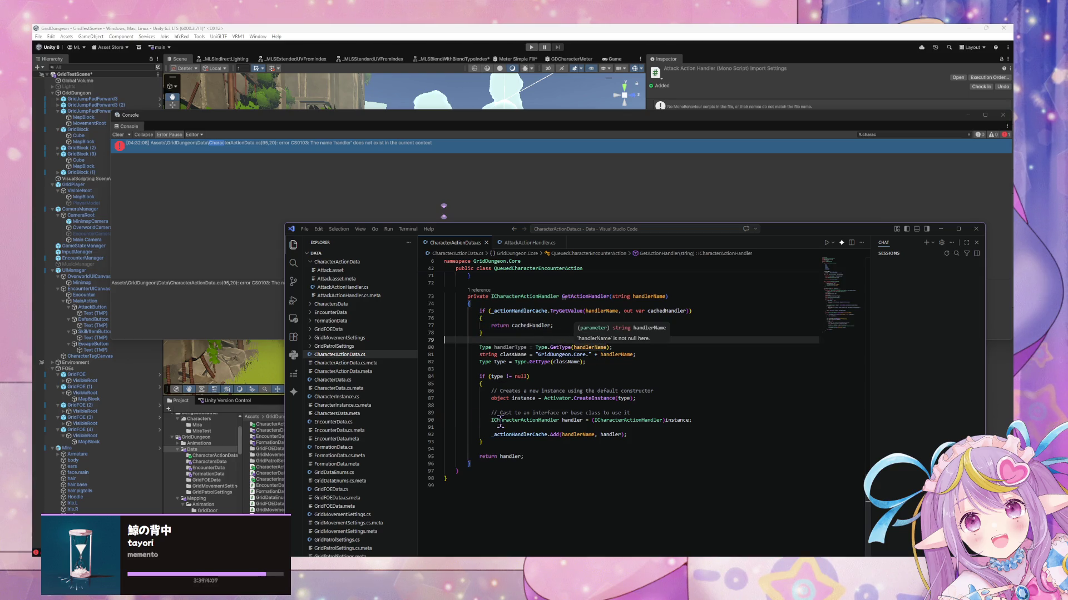
key(Return)
key(Return)
key(Up)
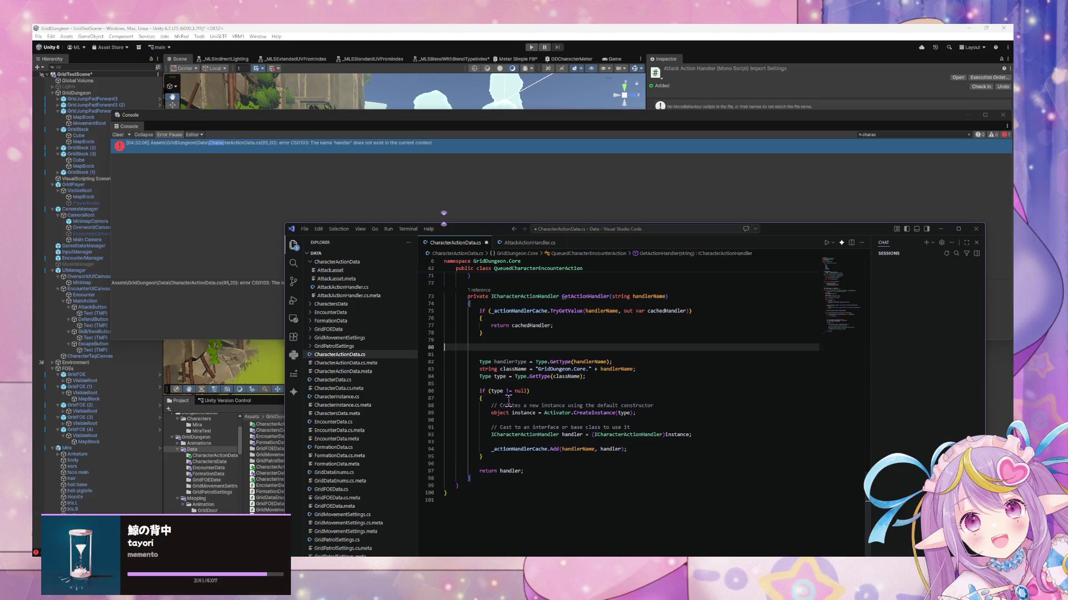
text(nm)
key(Delete)
text(a)
key(BackSpace)
key(BackSpace)
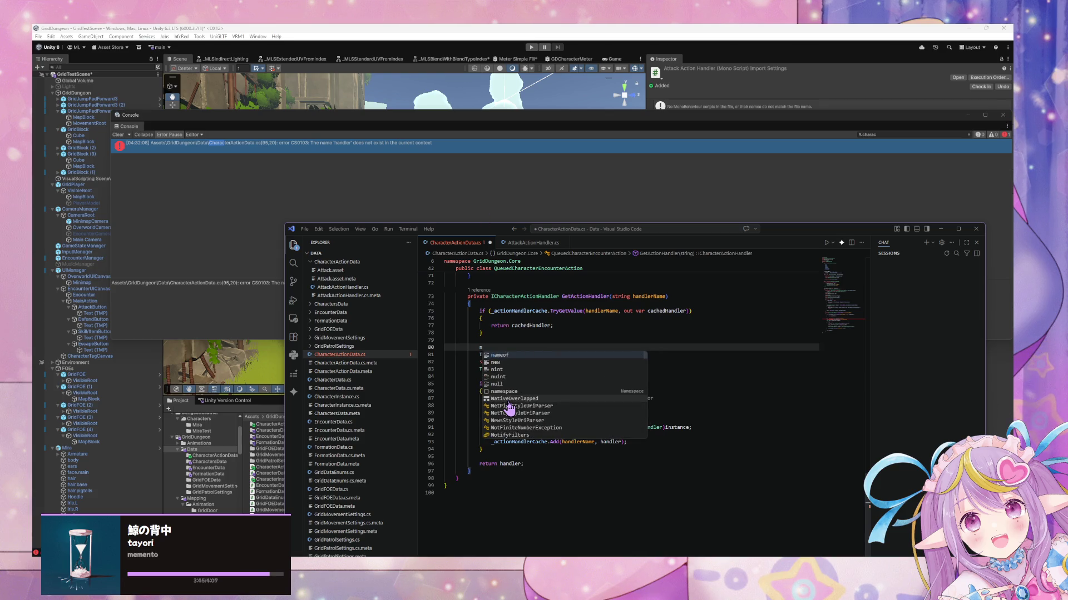
text(ame)
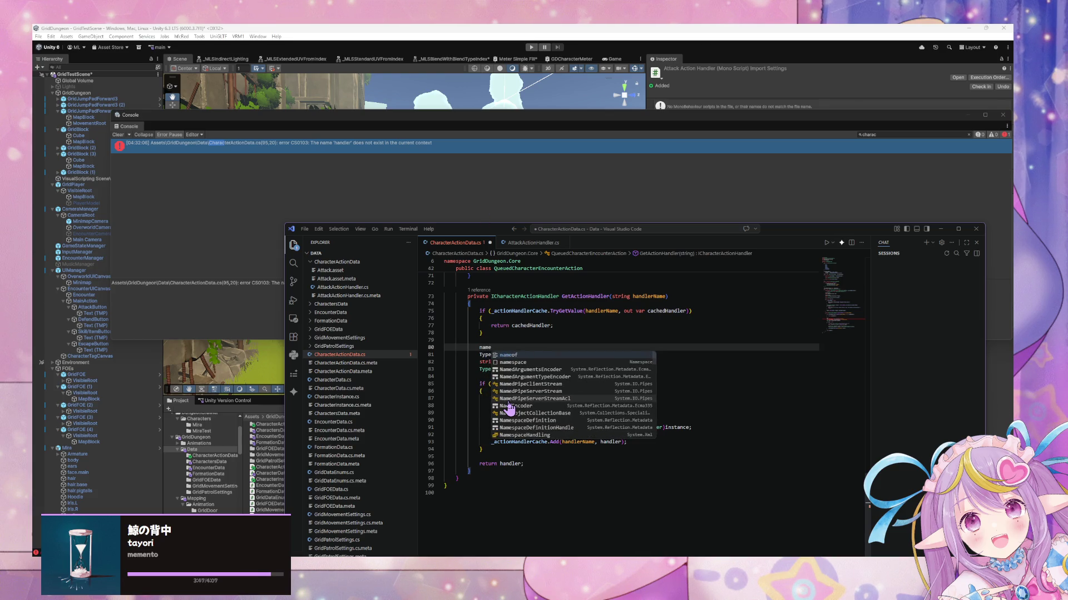
key(Tab)
key(BackSpace)
key(BackSpace)
key(Return)
key(Return)
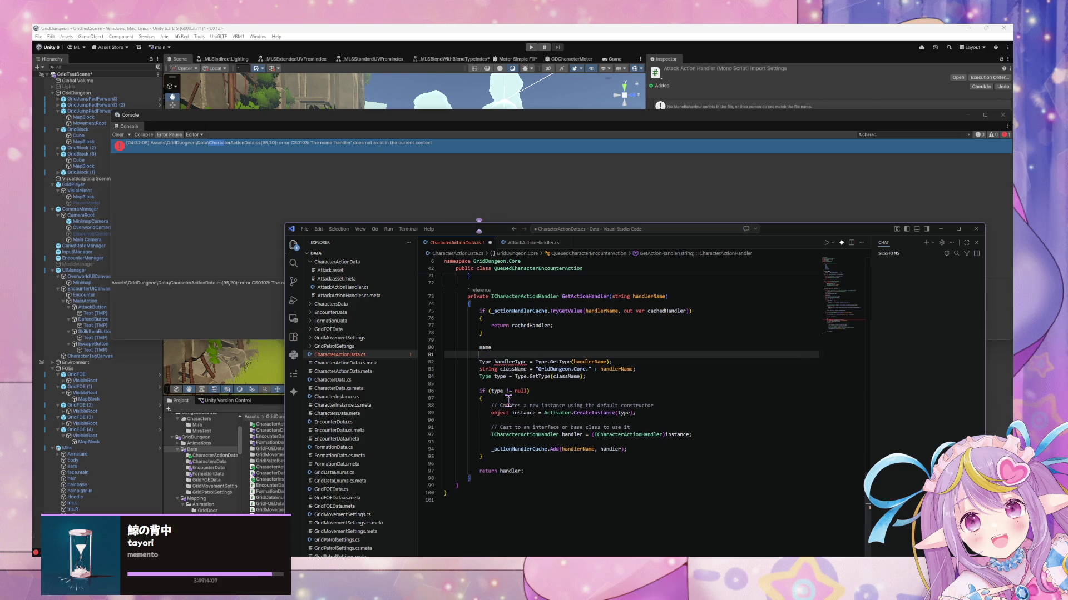
key(BackSpace)
key(BackSpace)
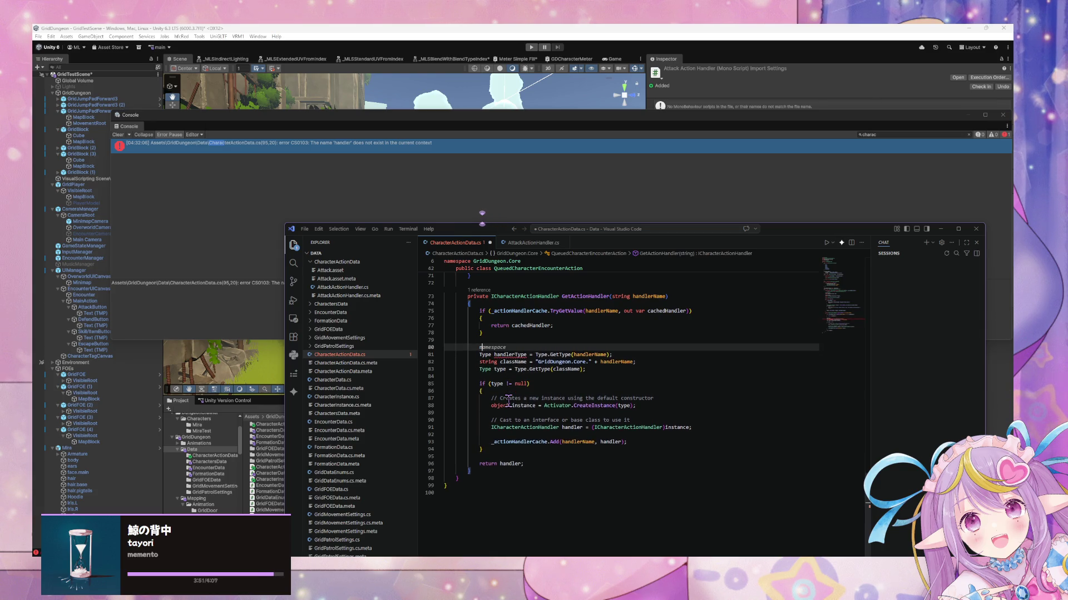
key(BackSpace)
key(BackSpace)
key(BackSpace)
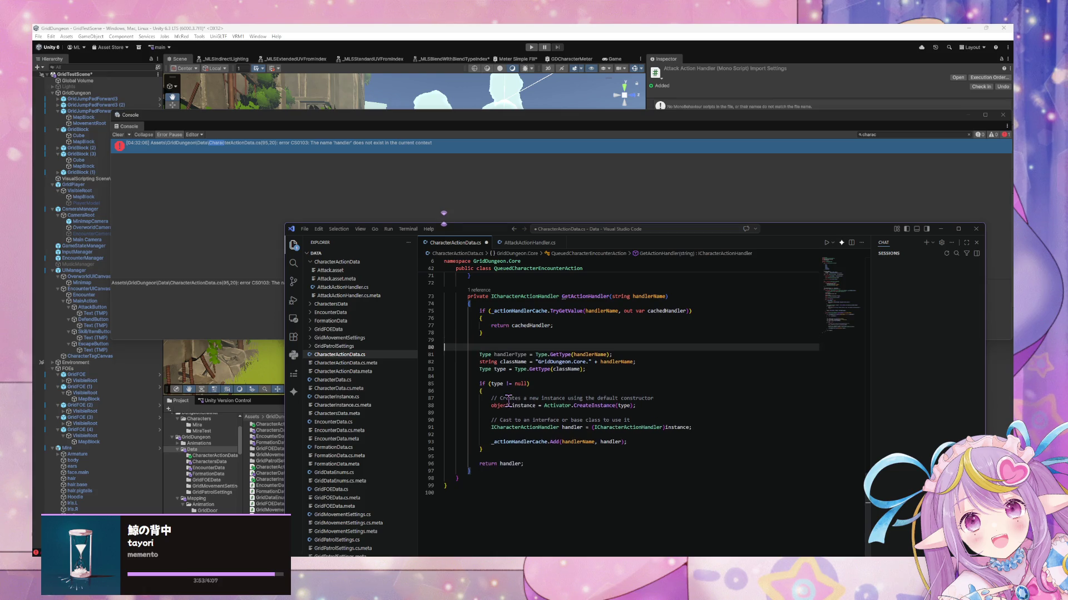
Step: Add the suggested 'ICharacterActionHandler handler = null' declaration, drop the stray brace, and save
text(name)
key(Return)
key(Return)
drag(505, 351, 445, 340)
key(BackSpace)
key(BackSpace)
key(Delete)
key(Down)
key(Down)
key(Down)
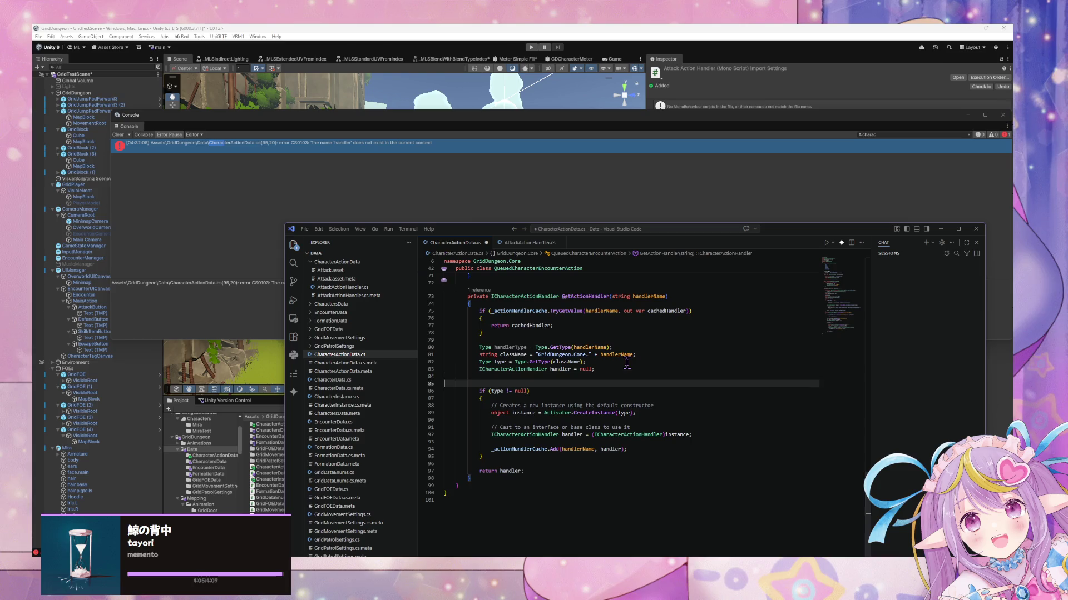
key(Tab)
key(Tab)
key(Tab)
key(ctrl+s)
click(507, 198)
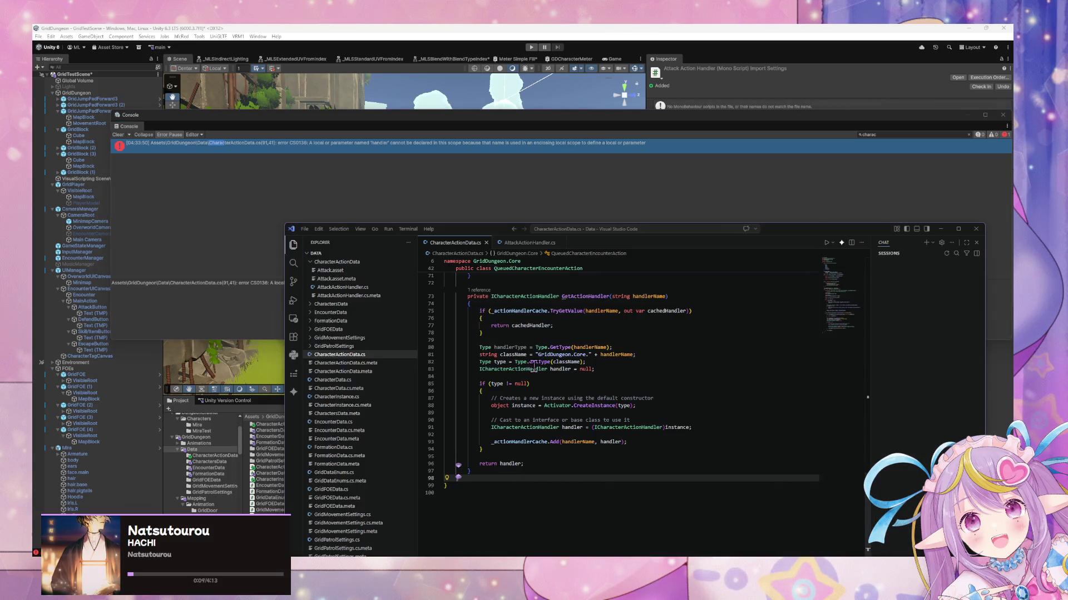
Step: Scroll through Execute() and GetActionHandler to review the code
scroll(555, 346, up, 1)
scroll(554, 347, up, 7)
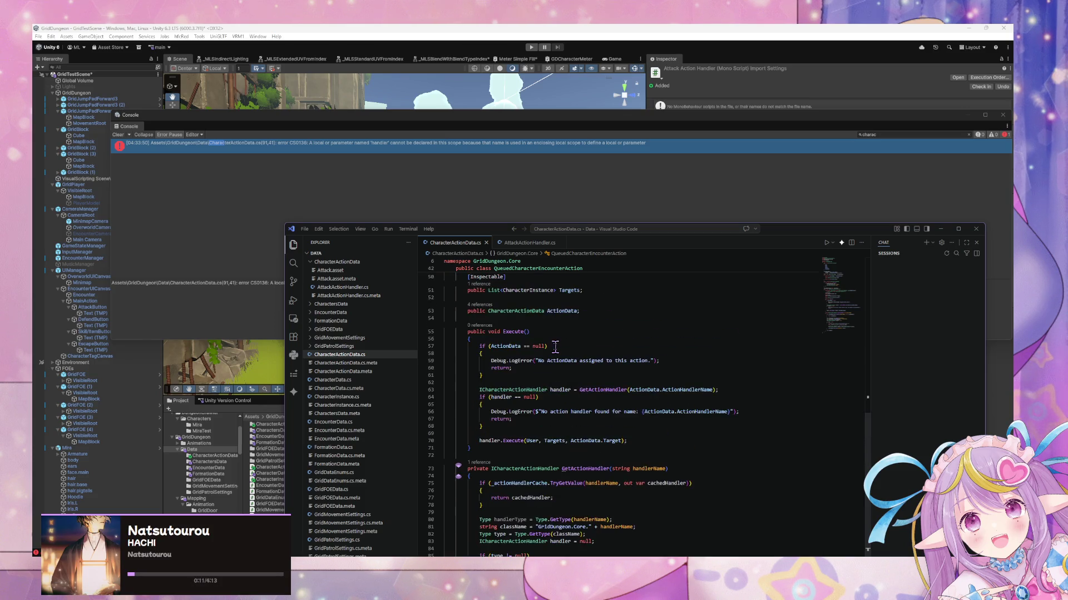
scroll(555, 347, up, 3)
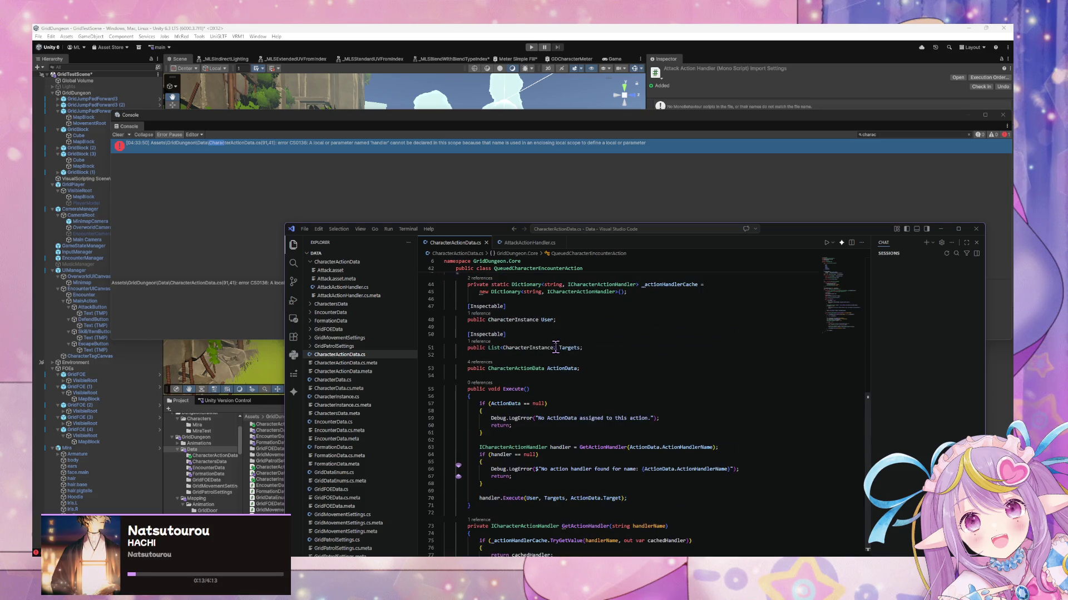
scroll(555, 347, down, 3)
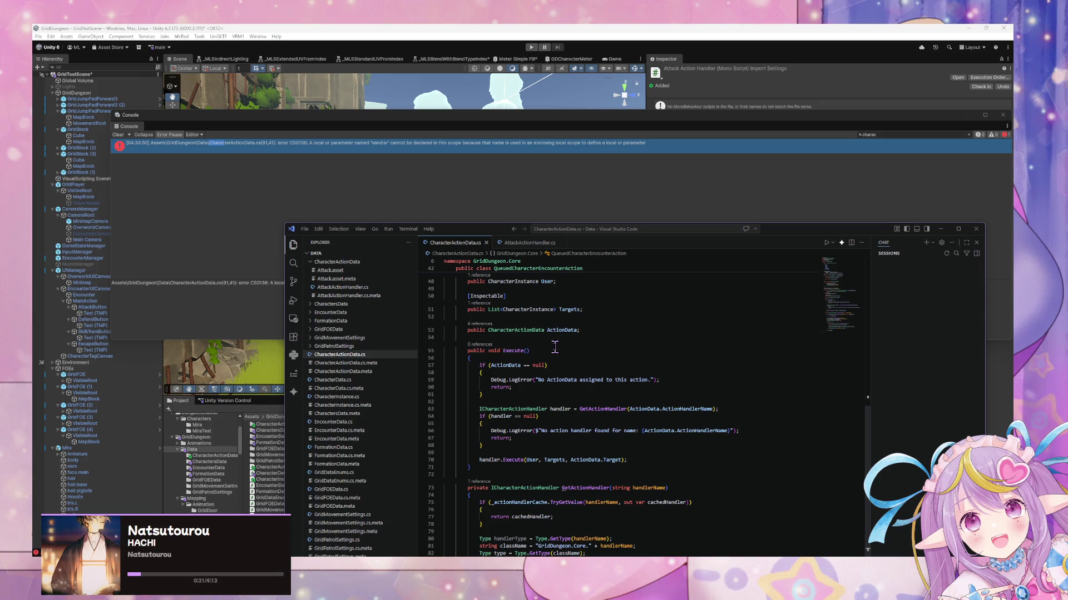
scroll(518, 368, down, 3)
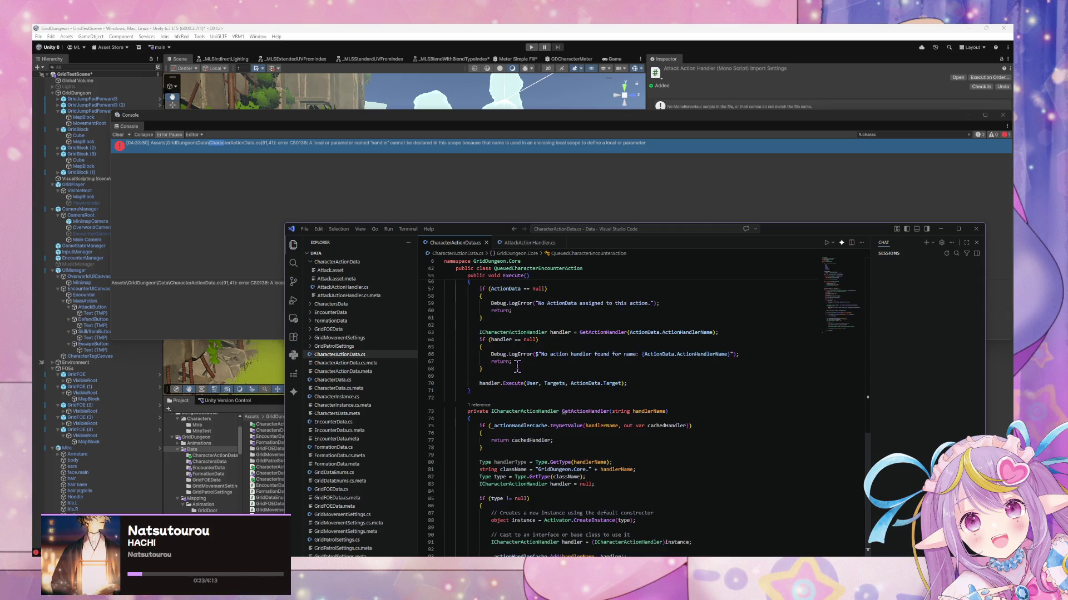
scroll(518, 368, down, 3)
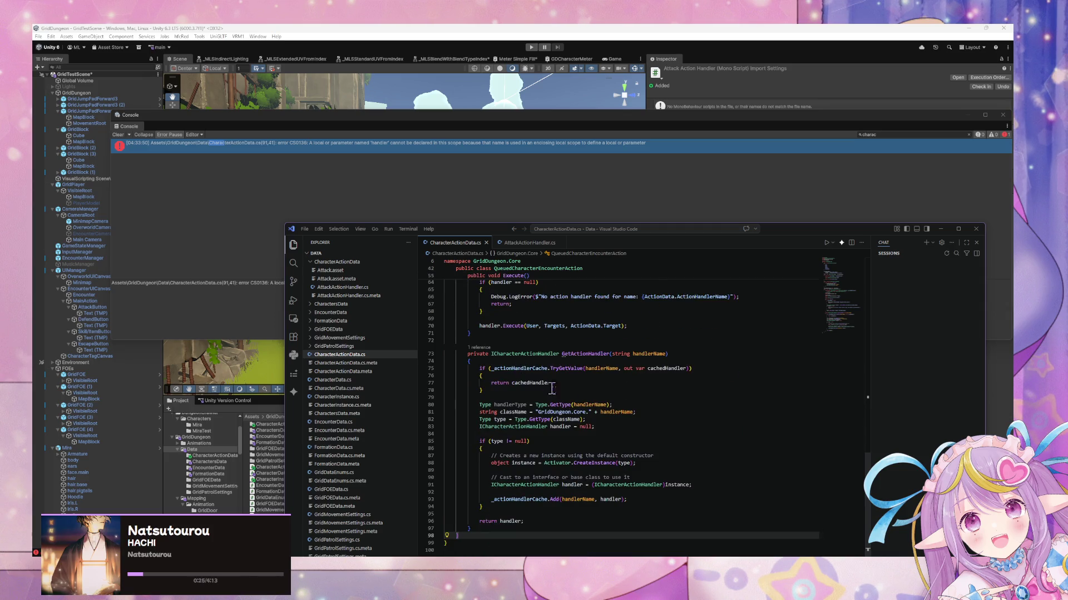
Step: Inspect the handler lines 83 and 87, then view Unity's CS0136 console error
click(598, 427)
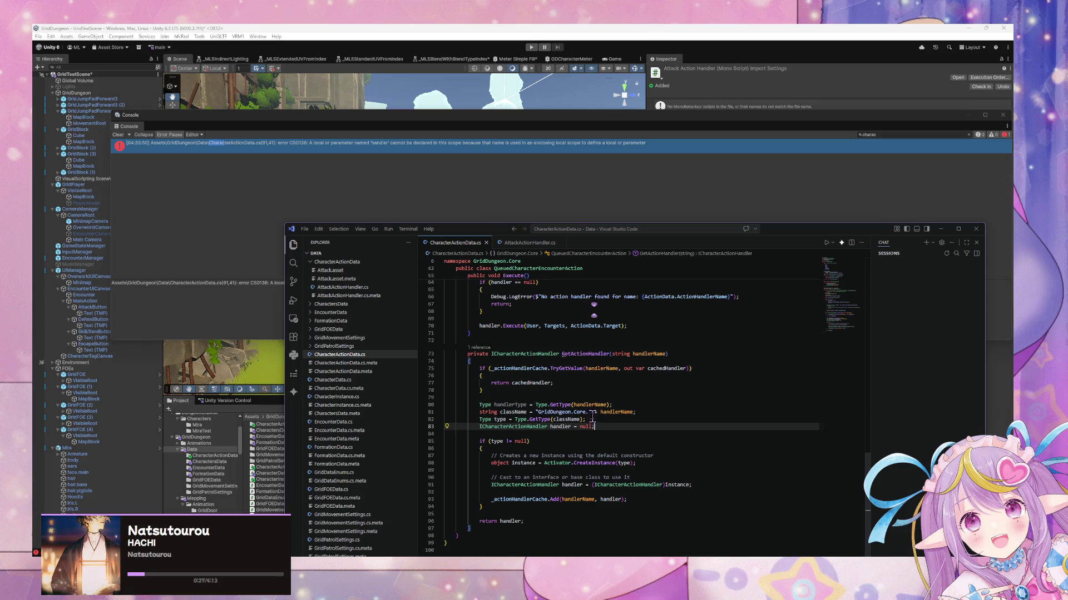
click(627, 455)
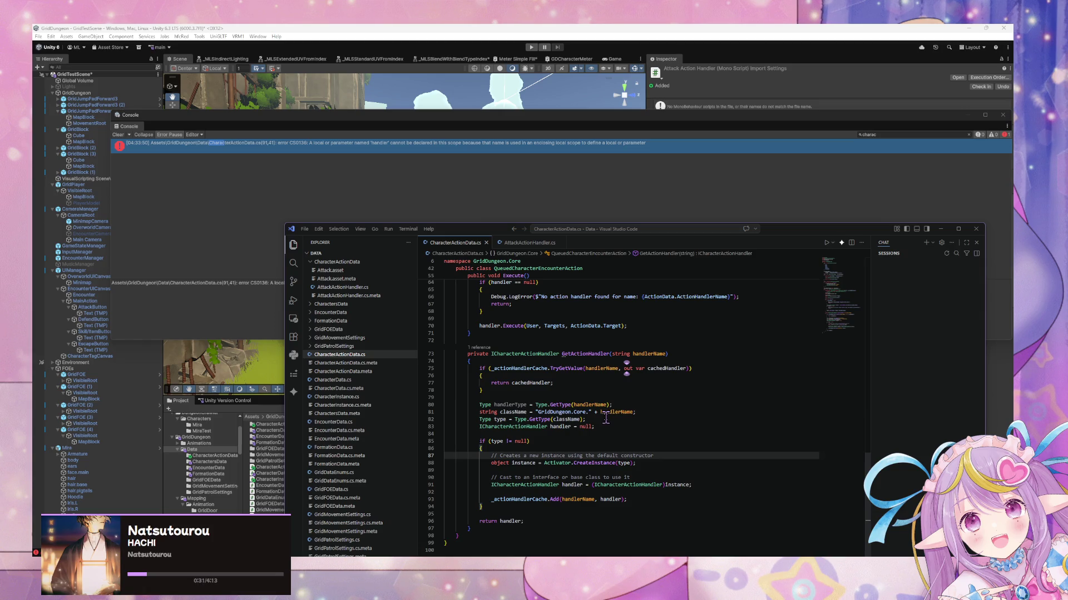
scroll(600, 412, up, 5)
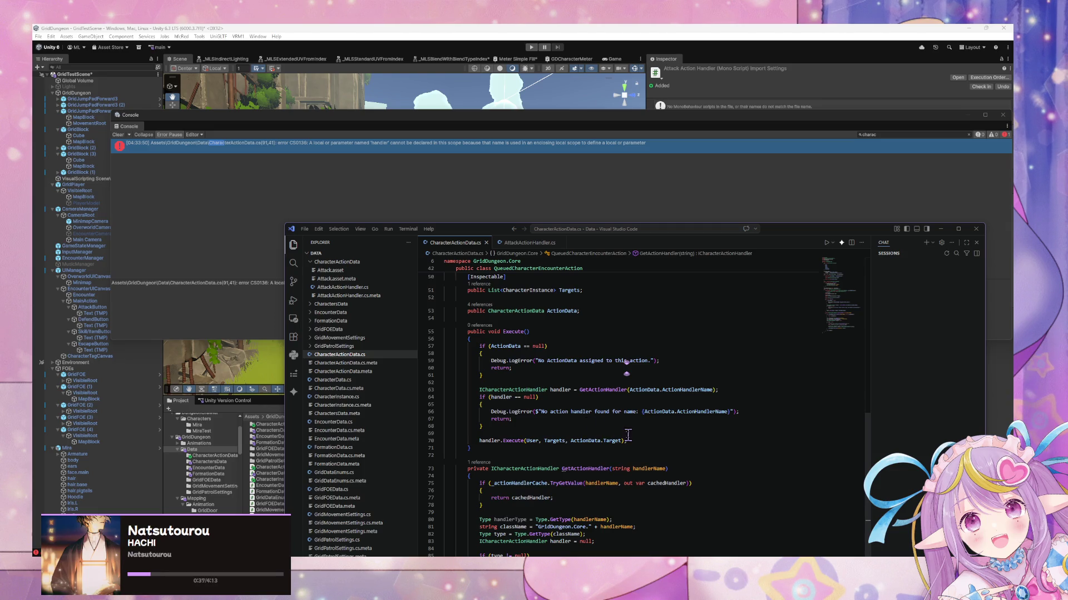
click(535, 186)
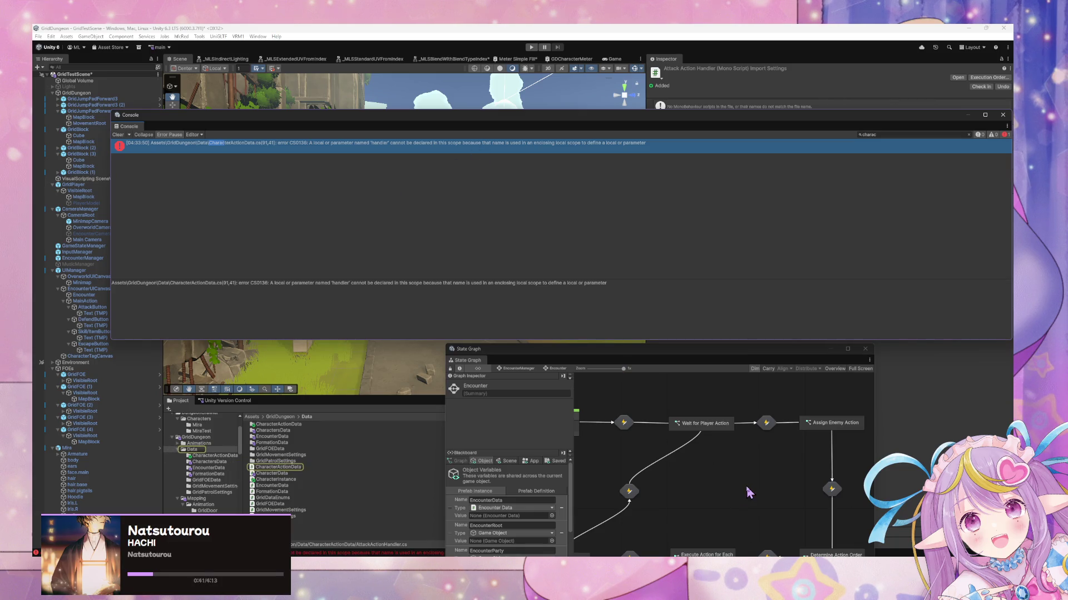
scroll(748, 492, down, 2)
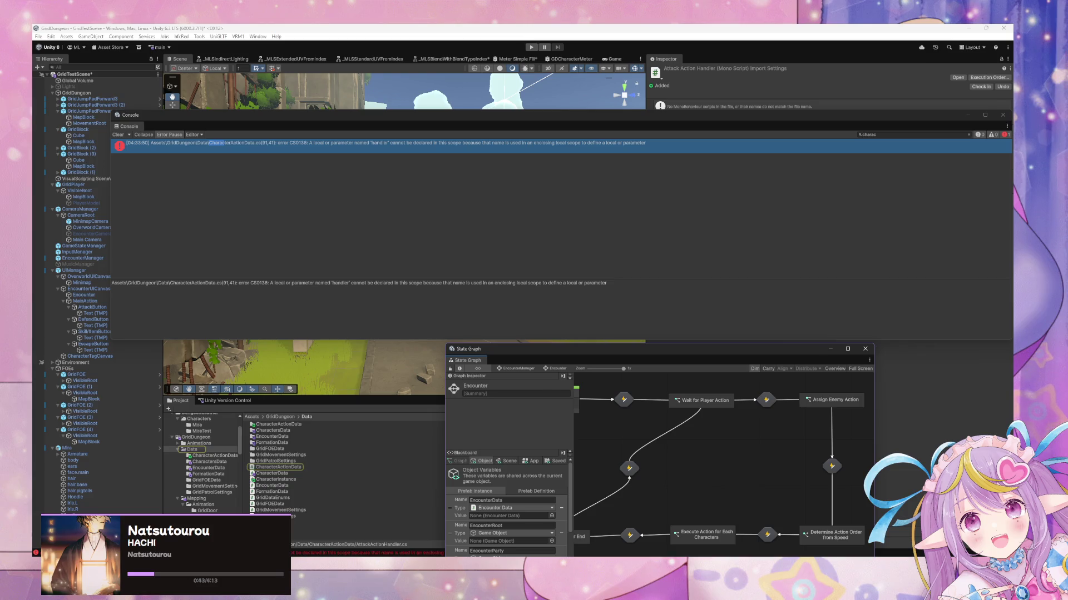
Step: Delete the redundant type declaration on line 91 of CharacterActionData.cs, save, and let Unity recompile
key(alt+Tab)
scroll(592, 379, down, 3)
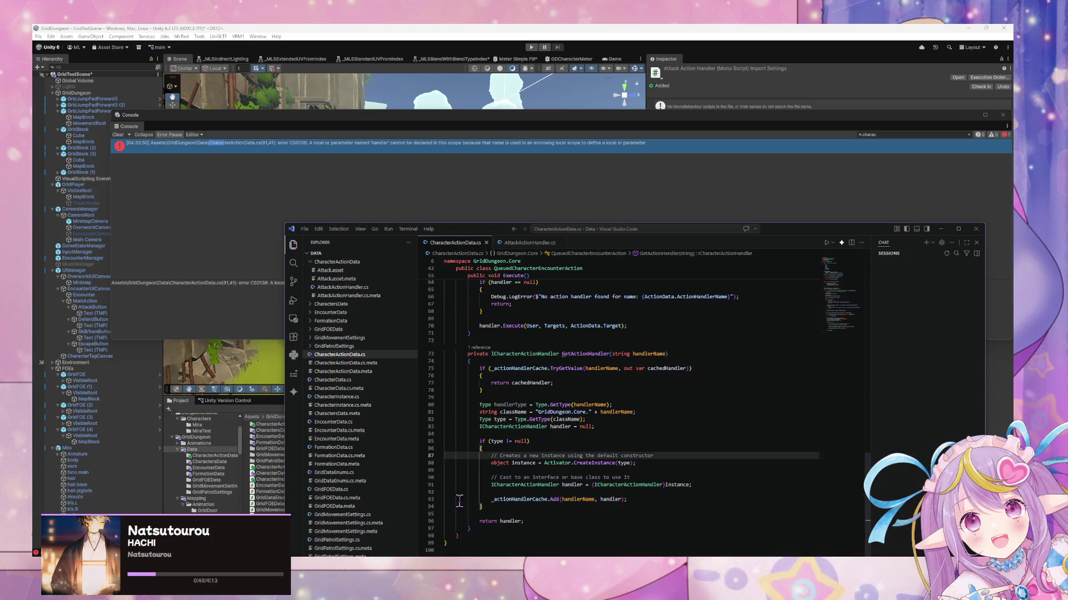
drag(486, 484, 593, 485)
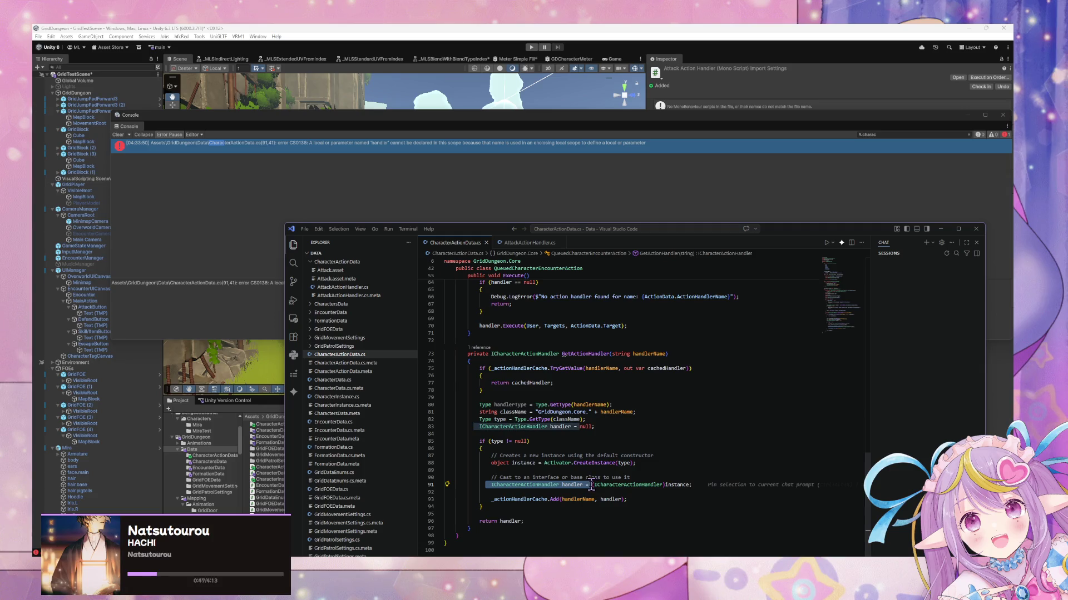
click(574, 477)
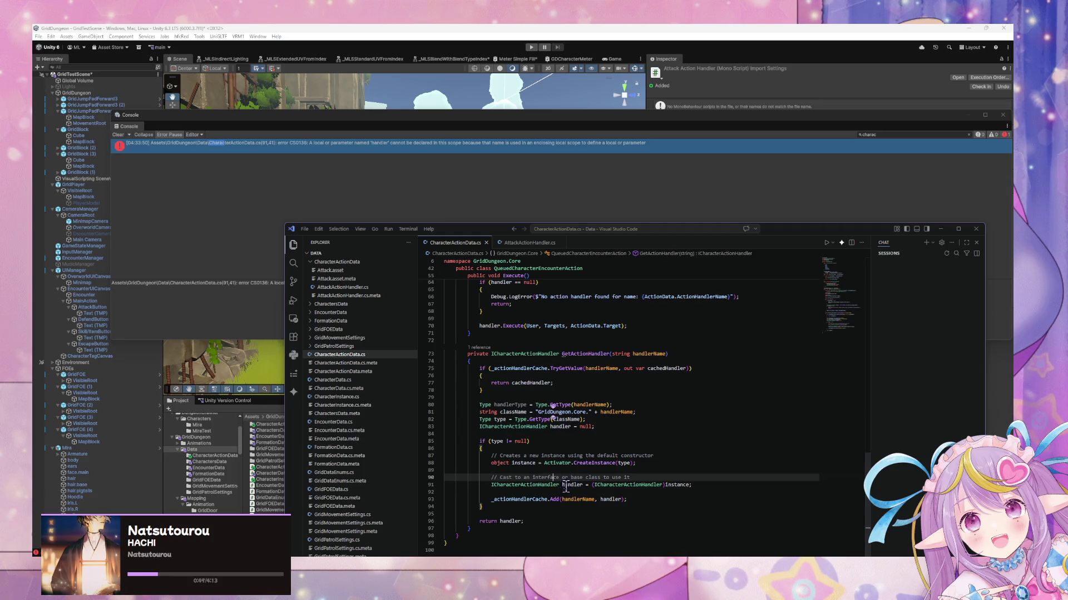
drag(561, 485, 490, 485)
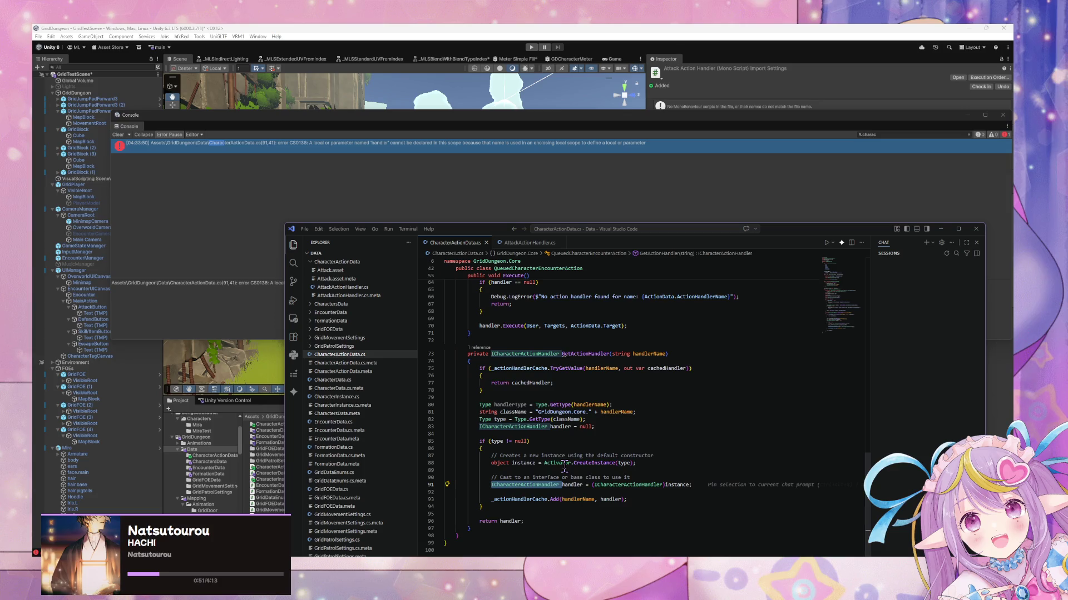
key(BackSpace)
key(ctrl+s)
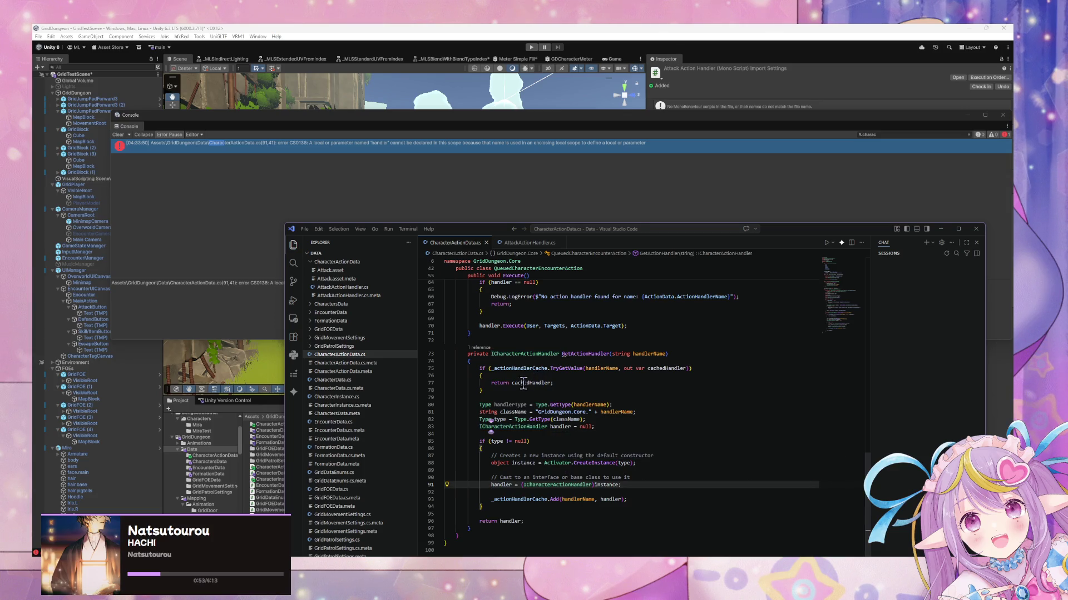
click(524, 145)
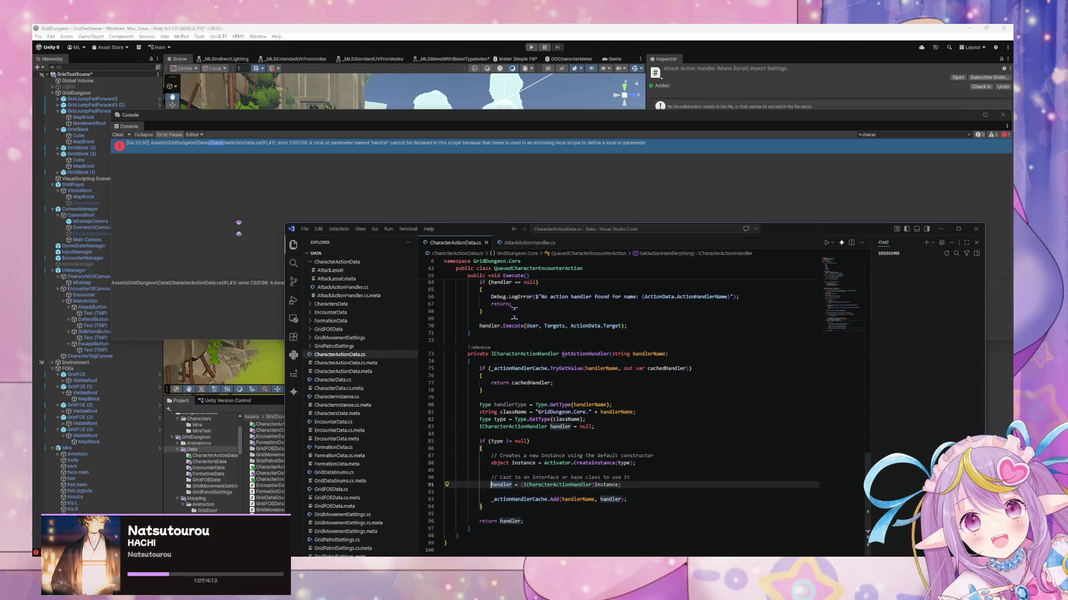
Step: Review the GetActionHandler lookup code in CharacterActionData.cs, then open AttackActionHandler.cs
click(509, 243)
click(464, 243)
scroll(580, 380, up, 10)
scroll(580, 380, up, 5)
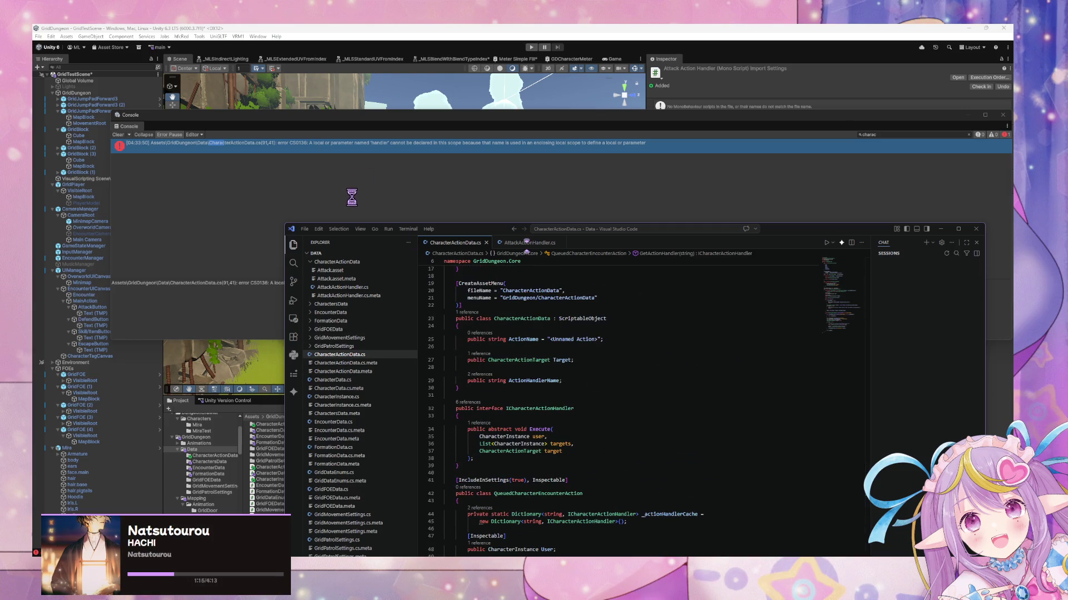
scroll(592, 370, down, 4)
scroll(599, 370, down, 5)
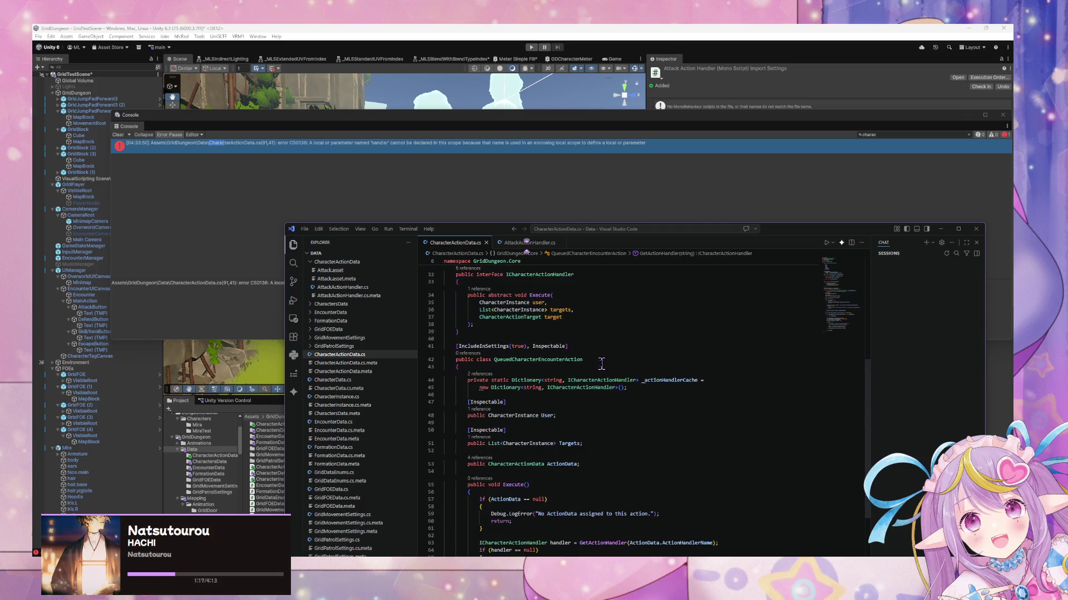
scroll(604, 361, down, 5)
scroll(606, 359, down, 3)
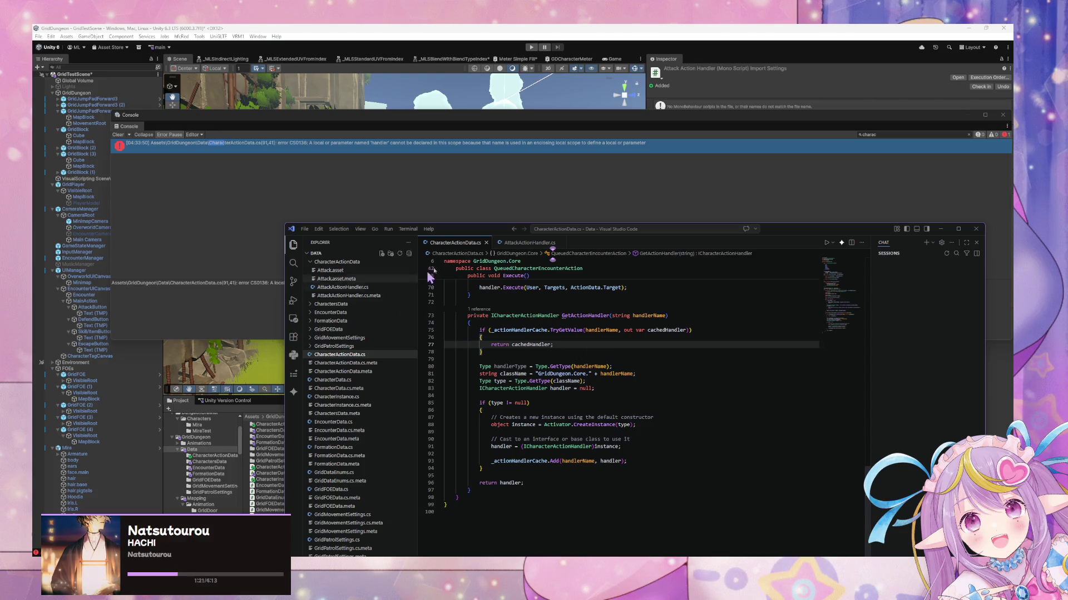
click(530, 243)
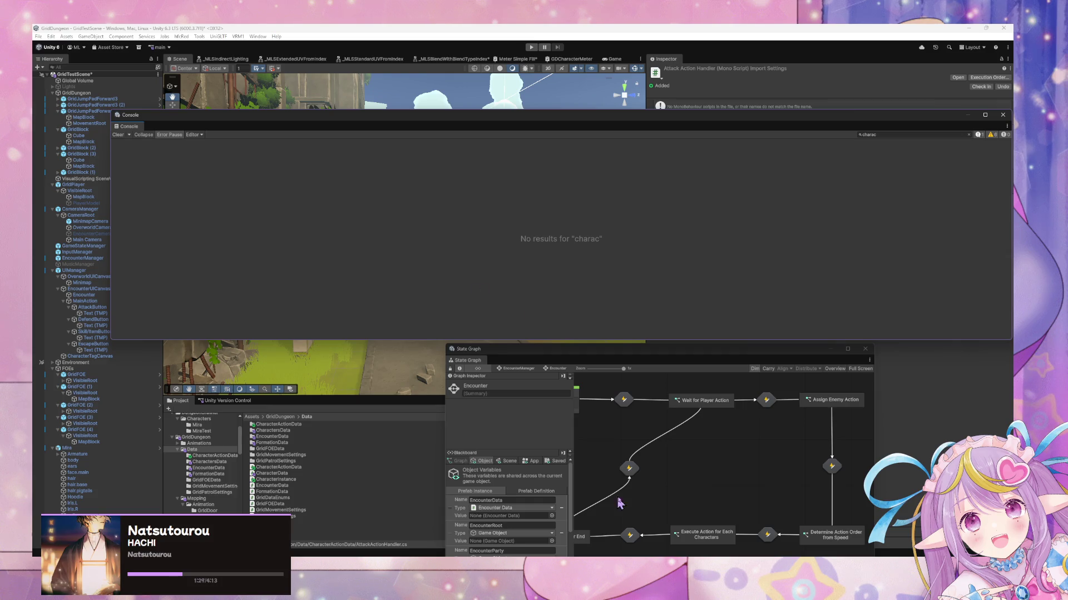
Step: Close Unity's Console, open the CharacterActionData folder, and edit the Attack asset's Action Handler Name
key(alt+Tab)
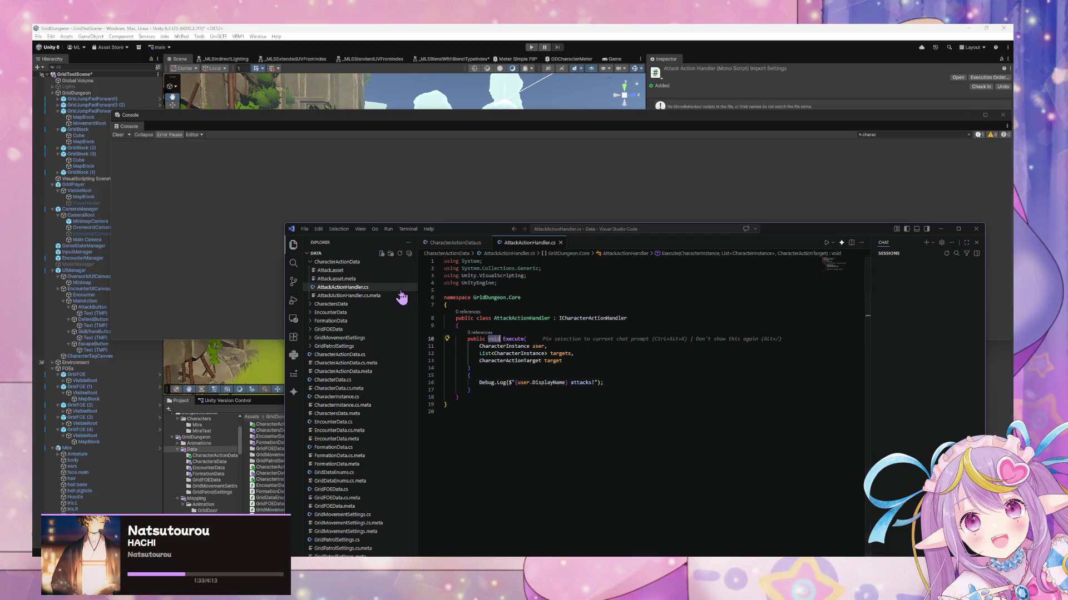
click(574, 205)
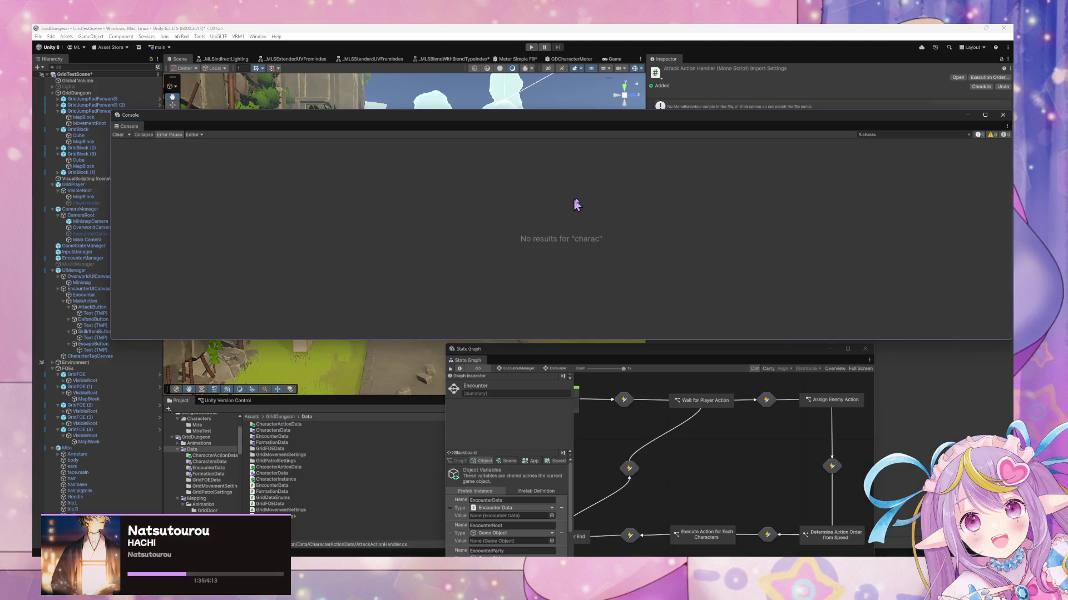
click(1001, 114)
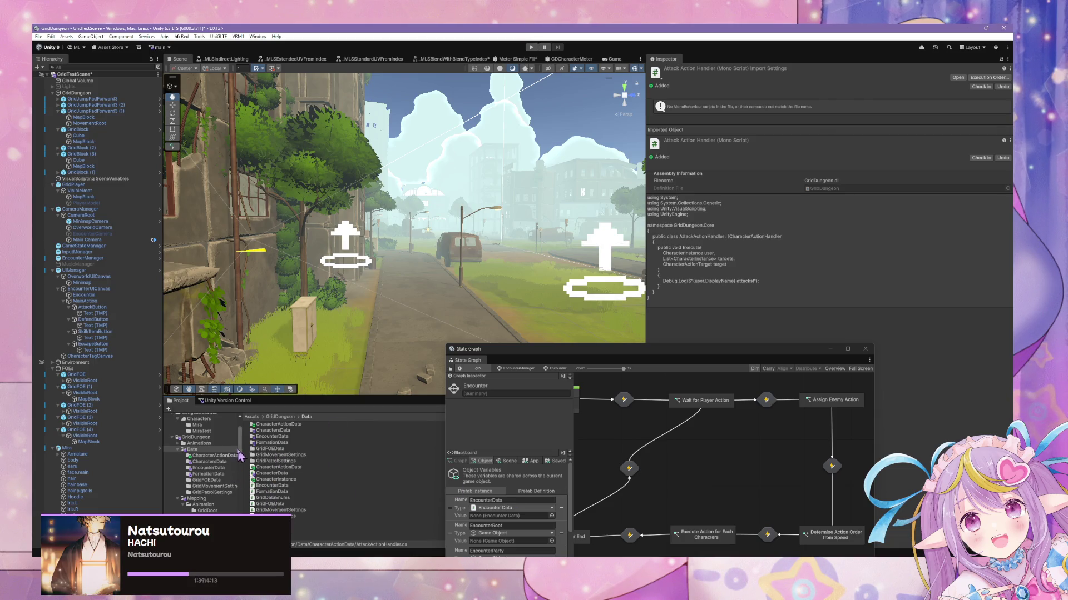
double_click(285, 425)
click(263, 424)
click(815, 125)
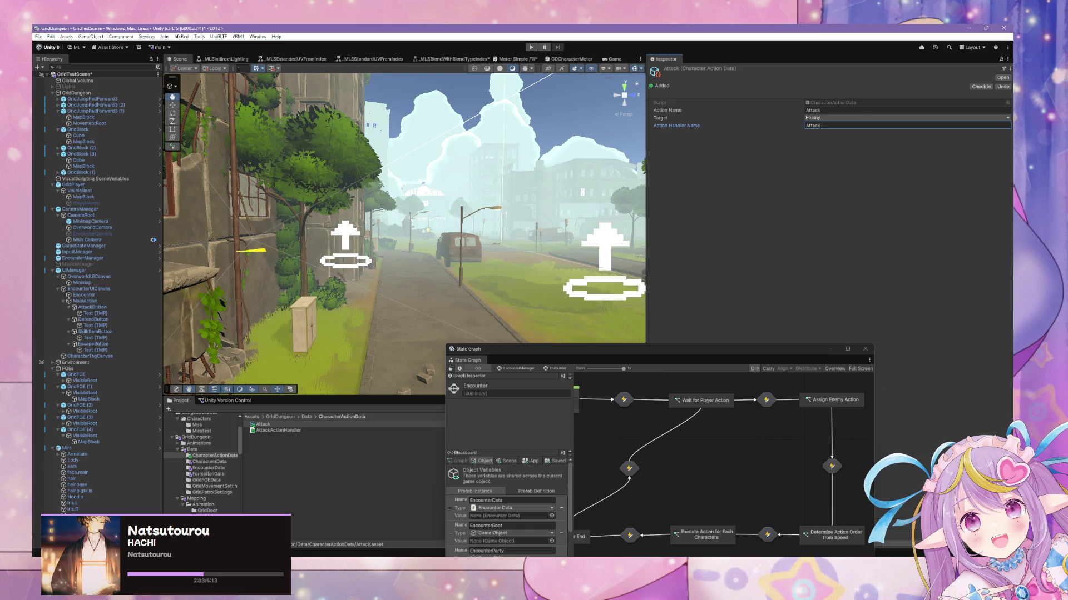
Step: Keep Attack targeting Enemy and set its Action Handler Name to AttackActionHandler
click(838, 118)
click(779, 125)
click(811, 125)
text(Attack)
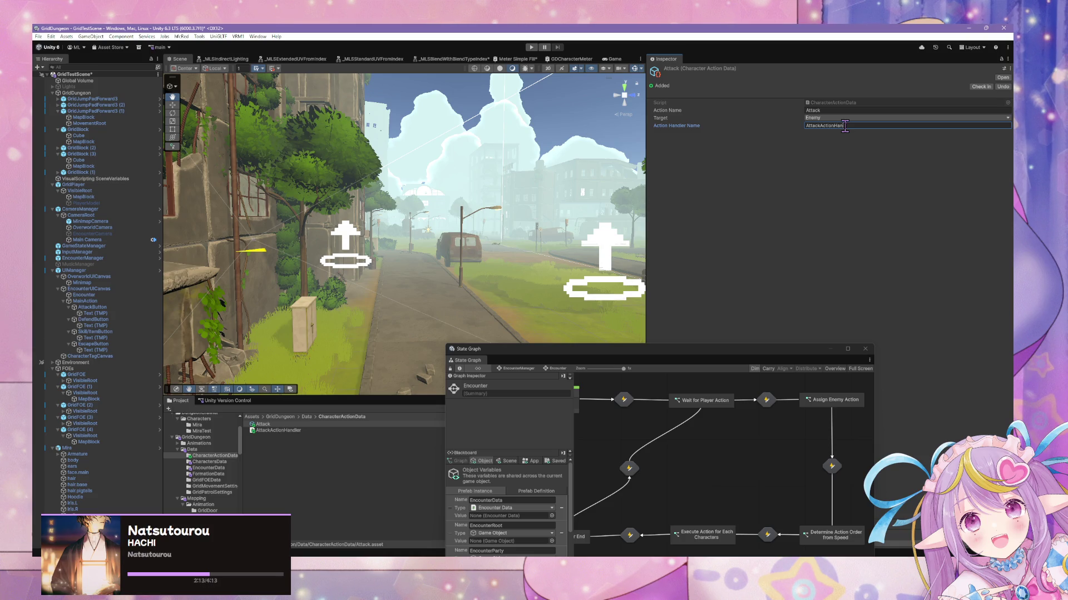
text(r)
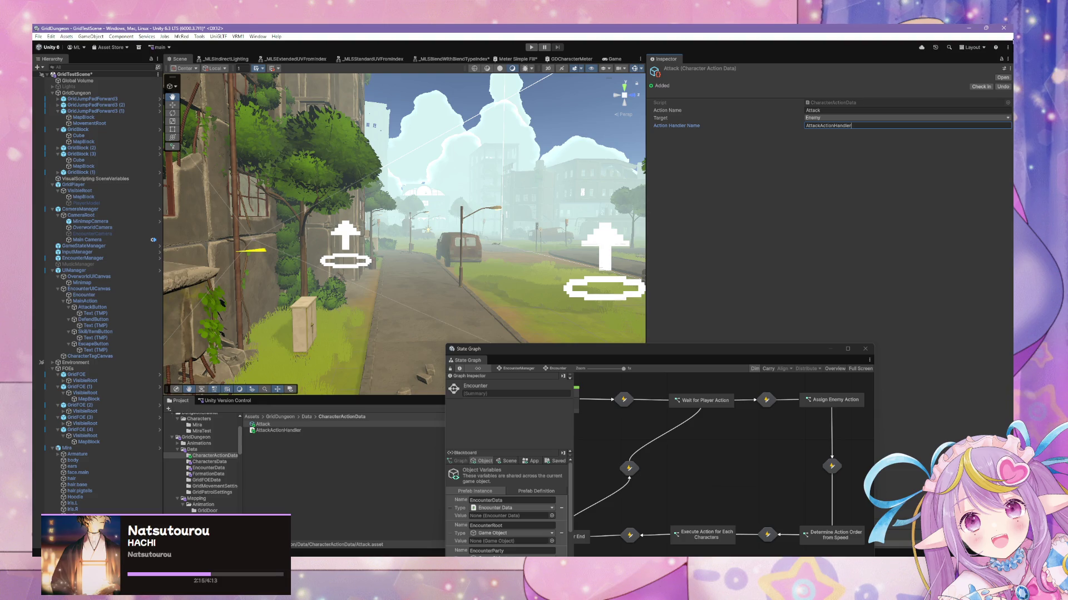
click(284, 430)
Step: Duplicate the Attack action asset and name the copy Idle
key(Up)
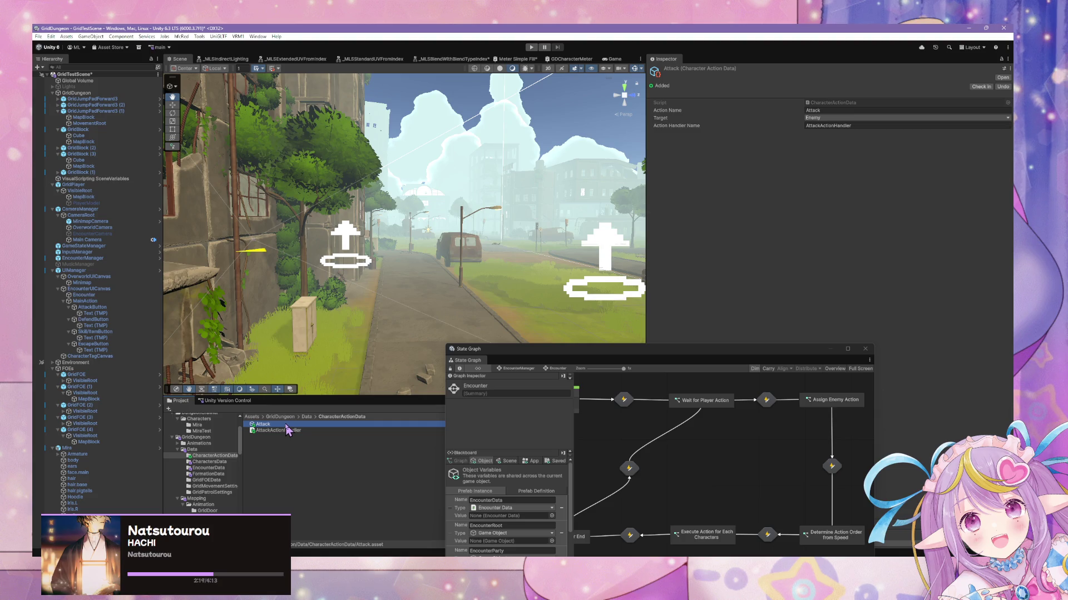
key(ctrl+d)
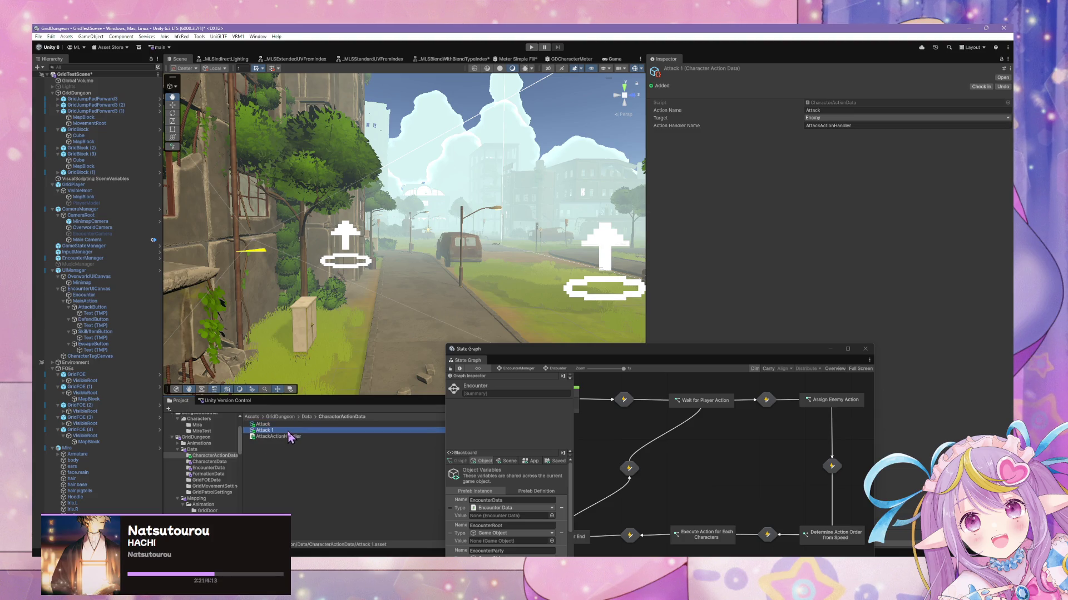
click(288, 430)
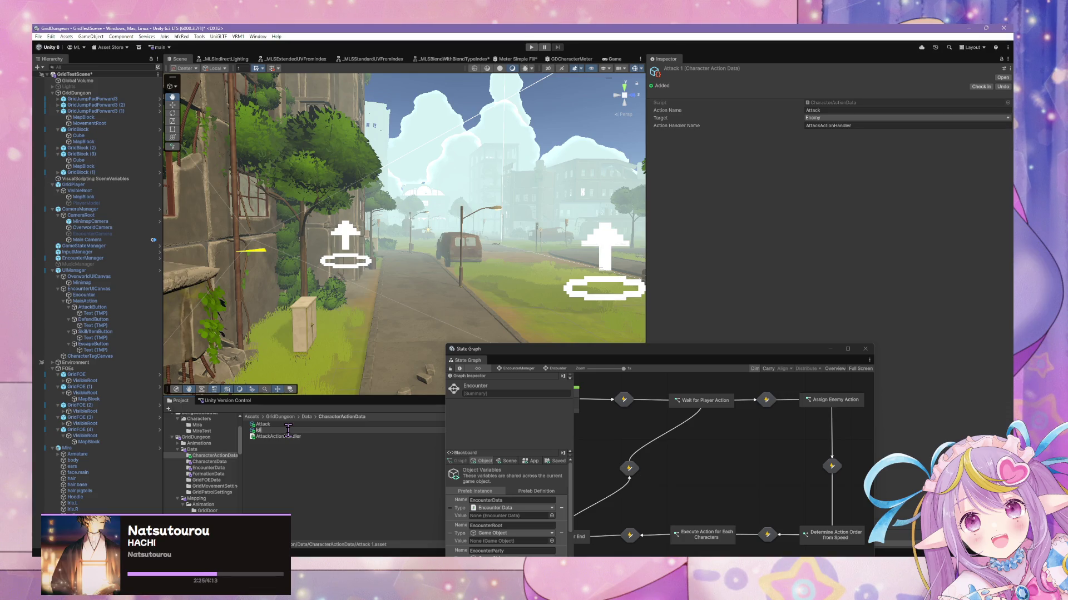
key(Return)
key(Up)
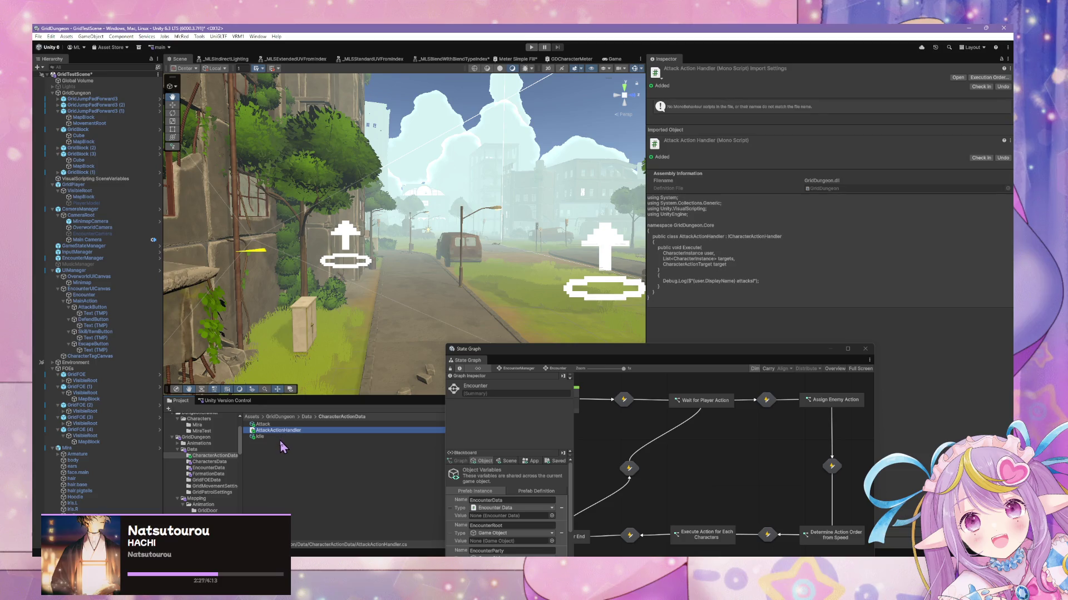
Step: Rename the Attack and Idle assets to AttackAction and IdleAction
click(221, 461)
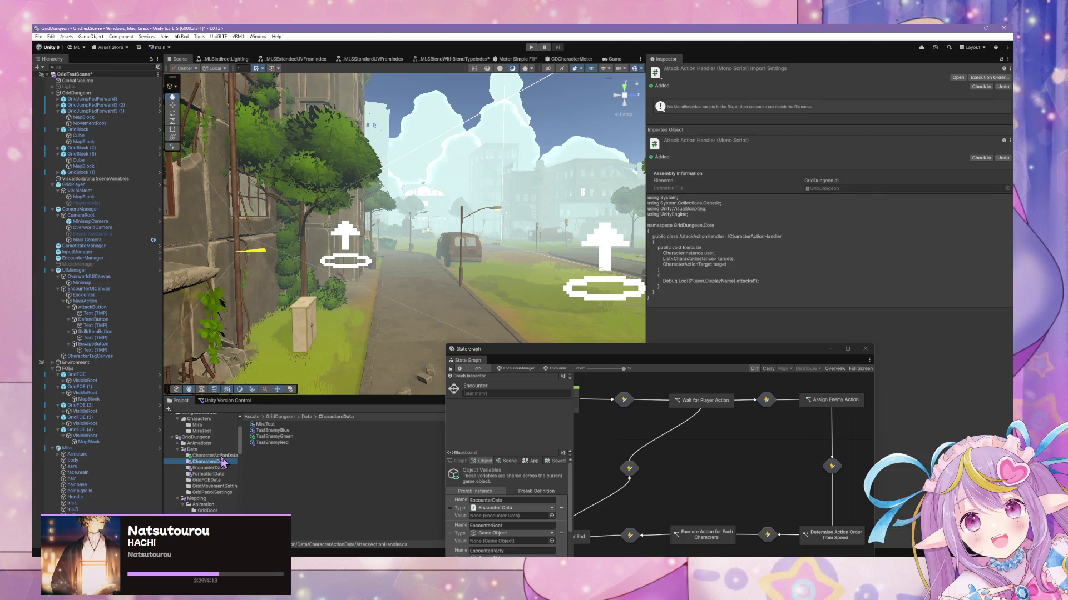
click(222, 457)
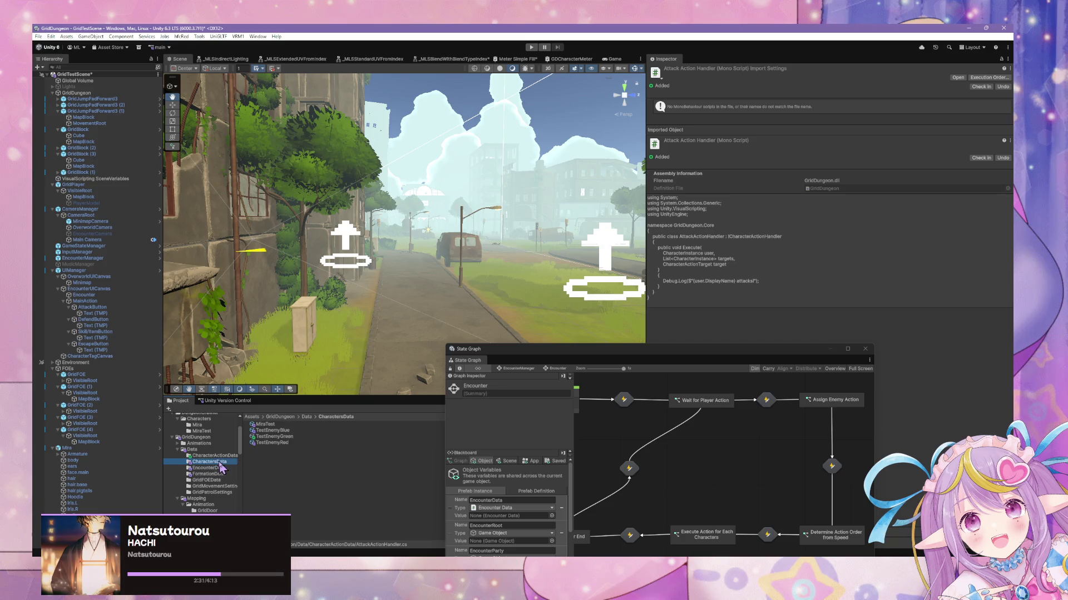
click(267, 424)
click(290, 426)
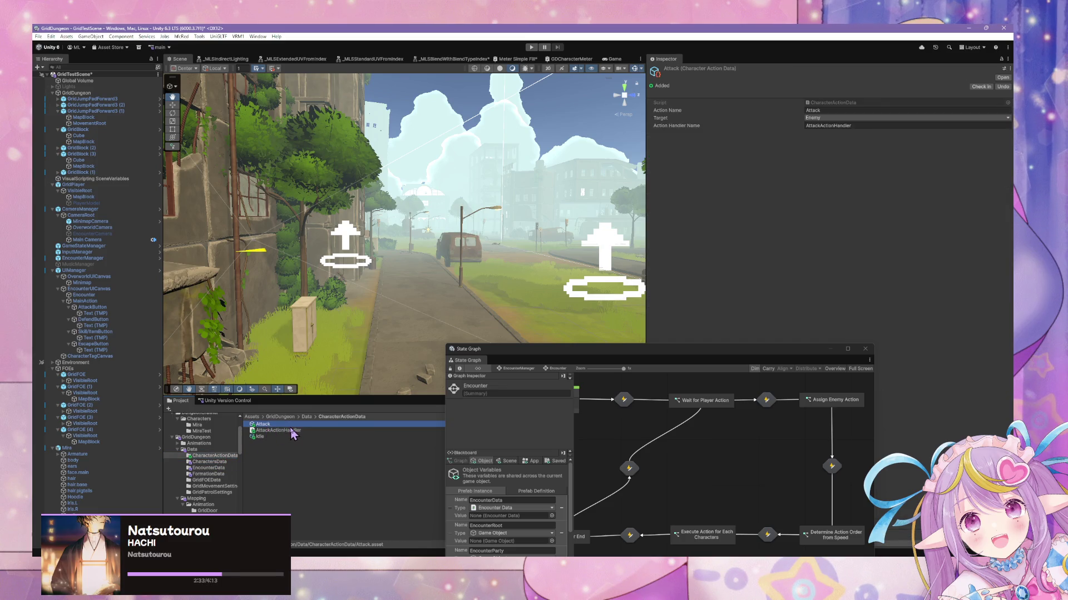
text(Action)
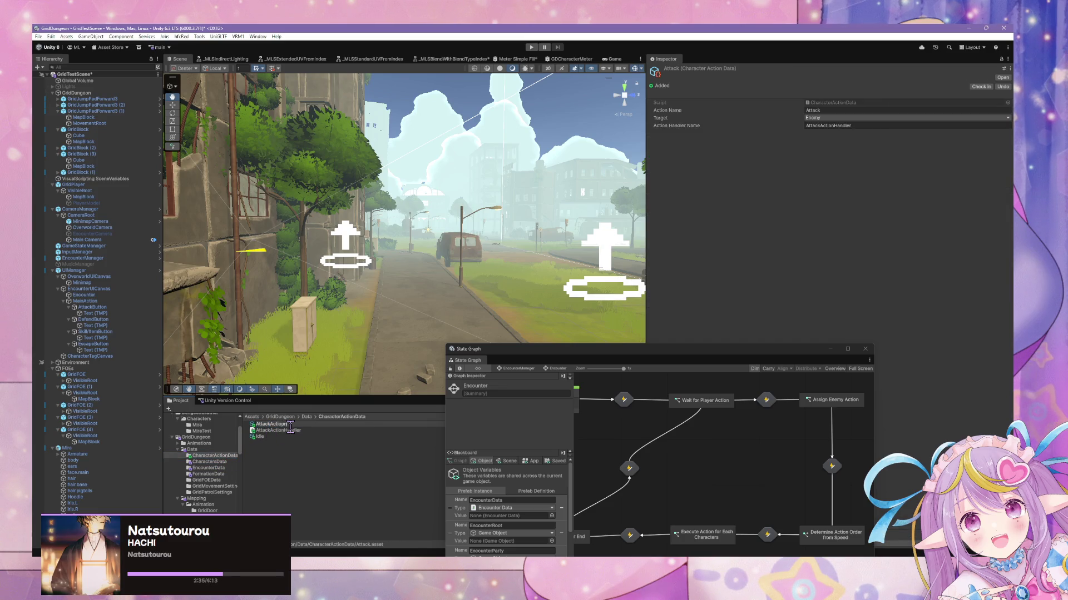
key(Return)
click(276, 438)
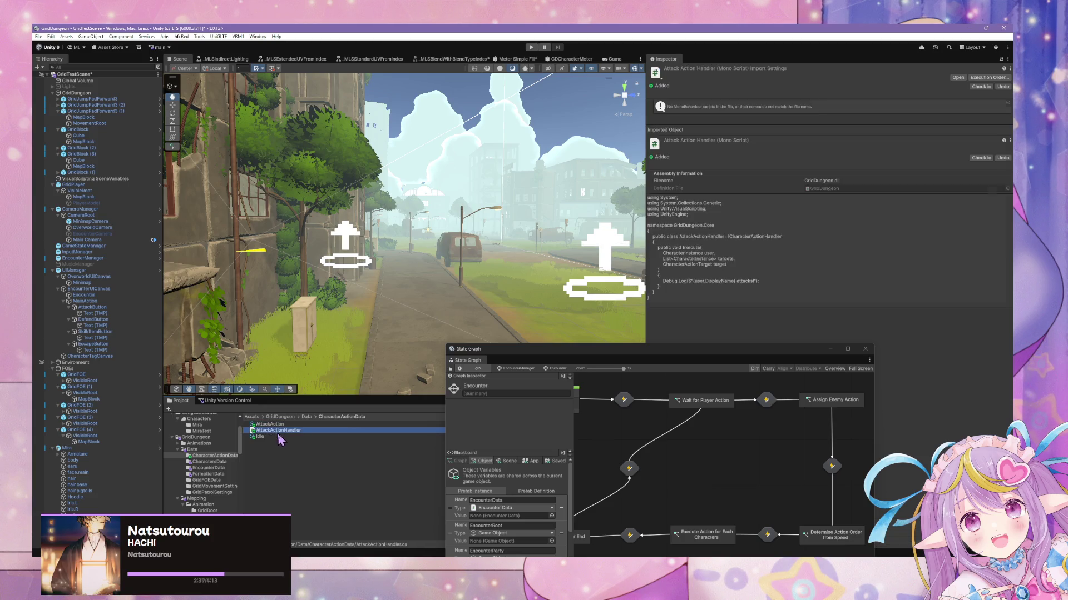
click(276, 436)
key(Return)
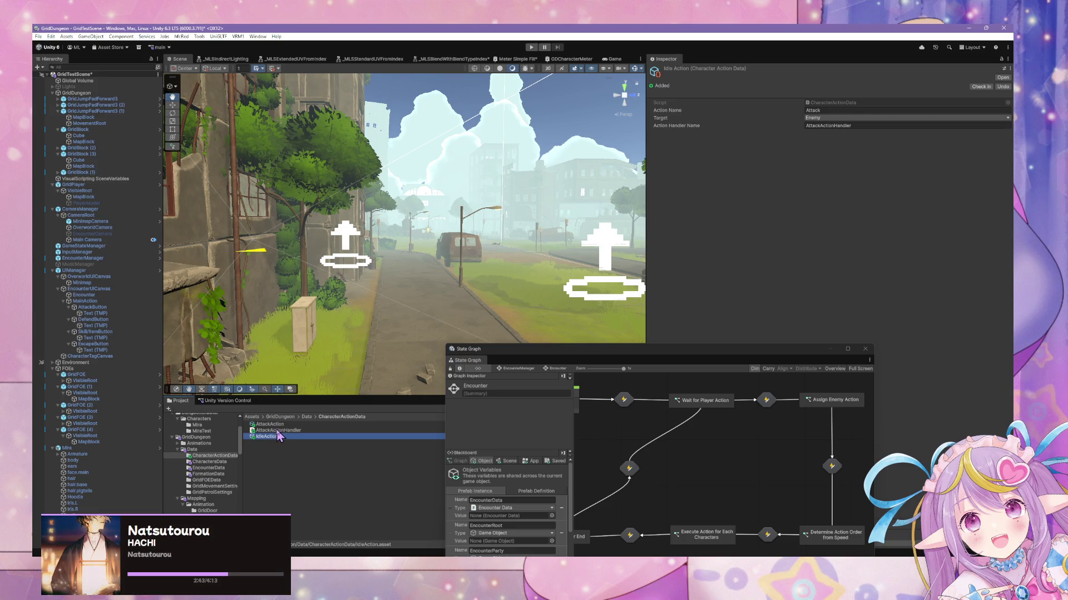
Step: Set the Idle action's Target to Self, Action Name to Idle, and handler to IdleActionHandler
click(833, 118)
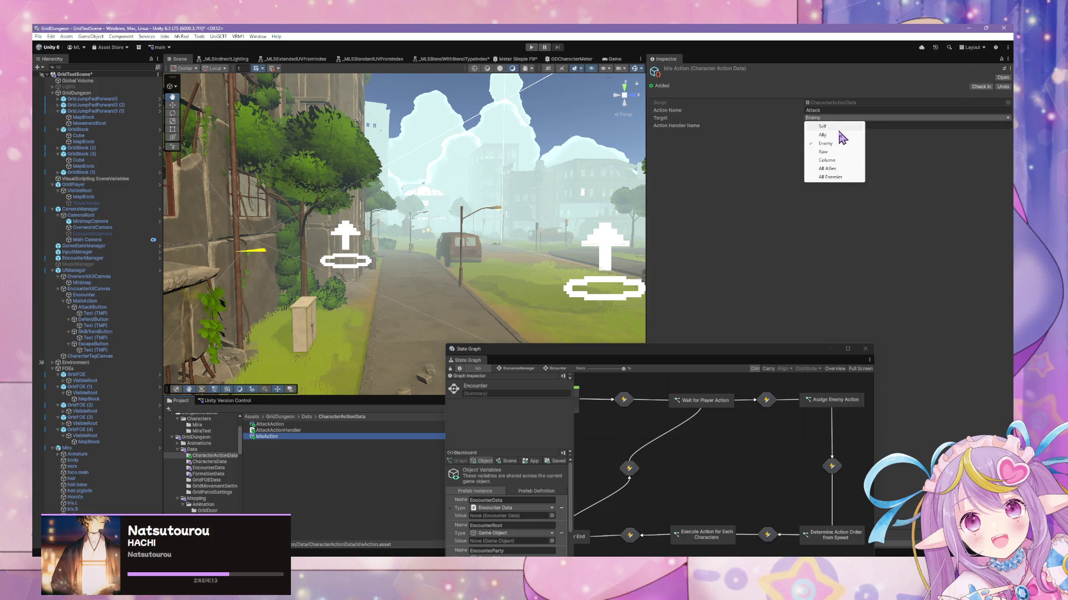
click(831, 127)
click(828, 111)
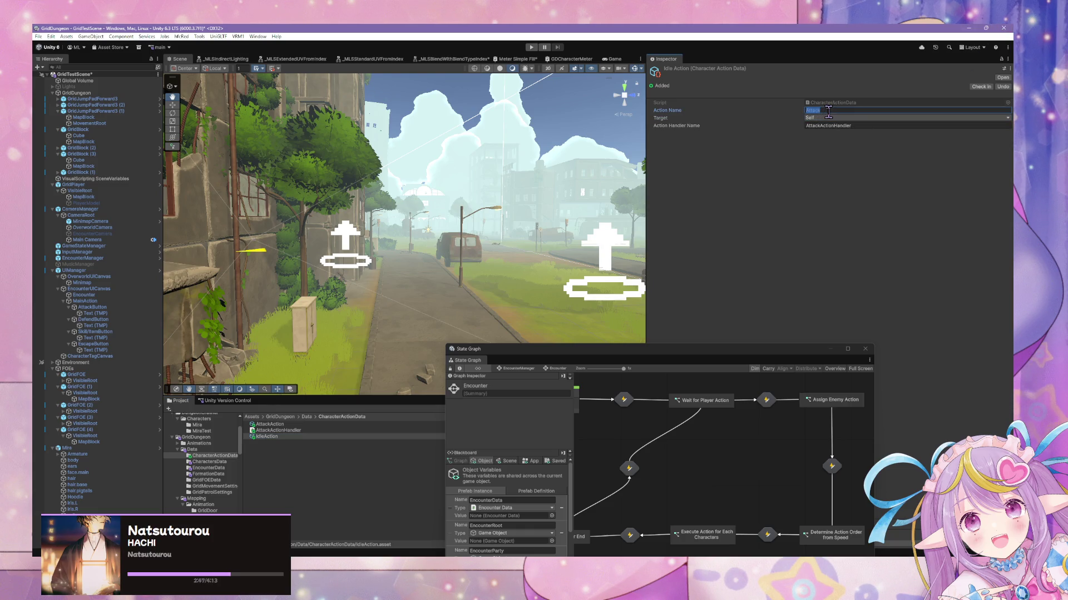
key(BackSpace)
text(Idle)
click(822, 126)
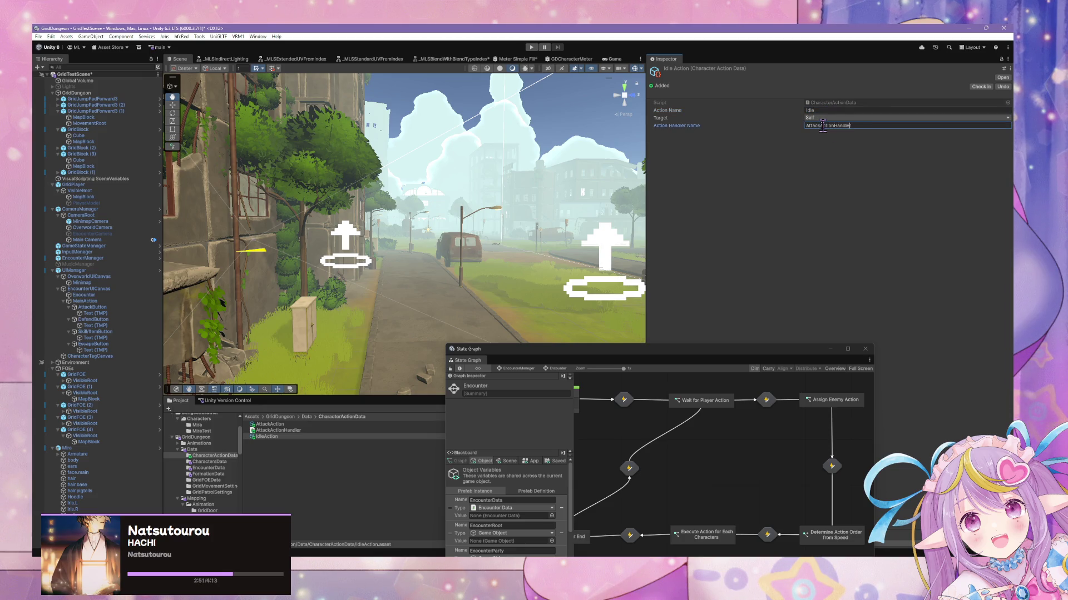
key(BackSpace)
key(BackSpace)
key(BackSpace)
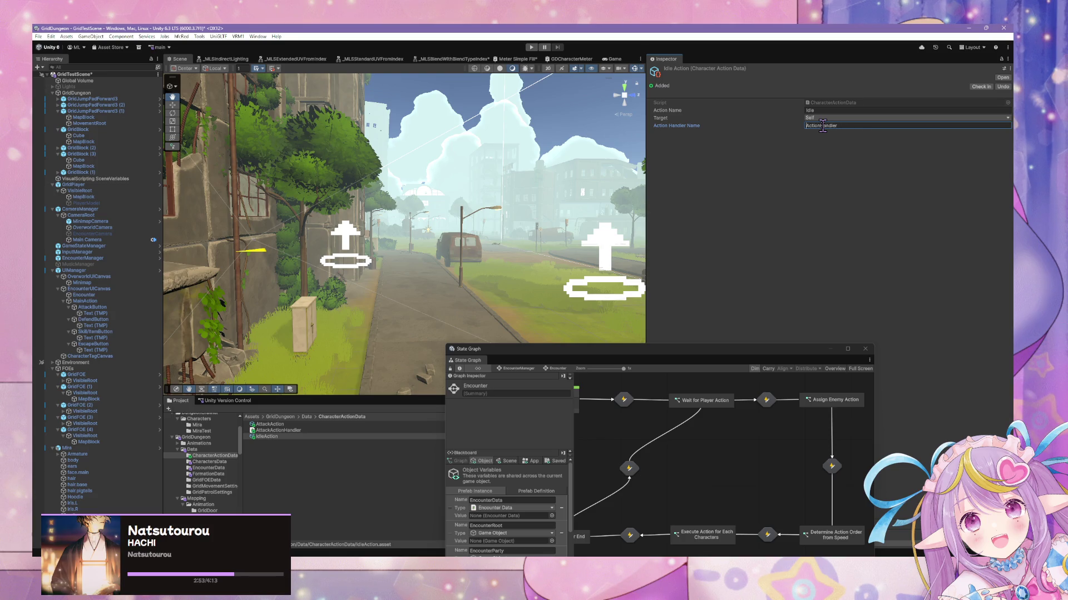
text(Idle)
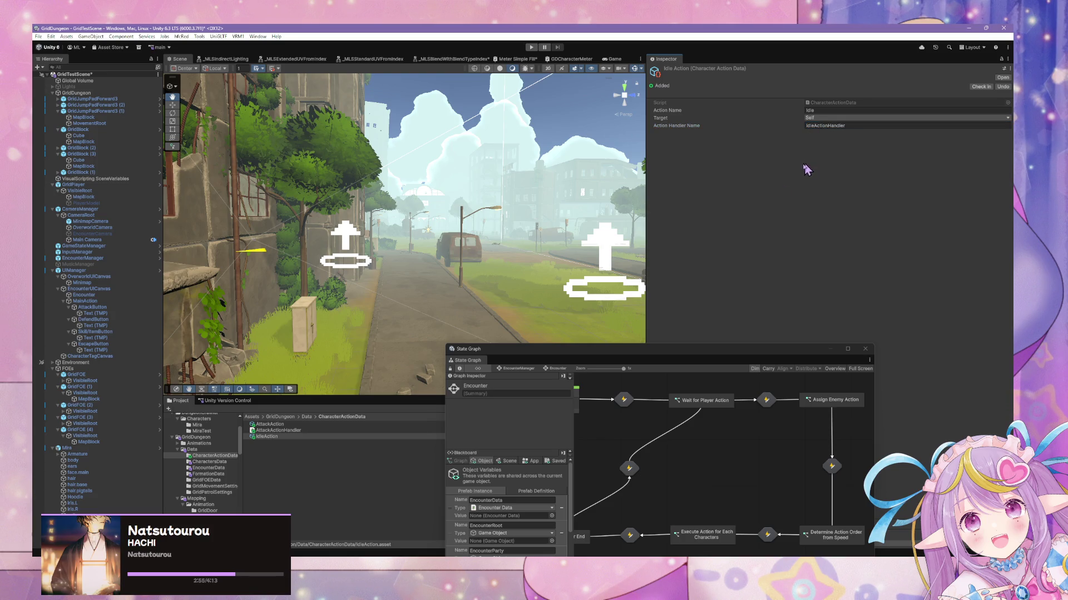
Step: Duplicate AttackActionHandler.cs and rename the copy IdleActionHandler
click(288, 431)
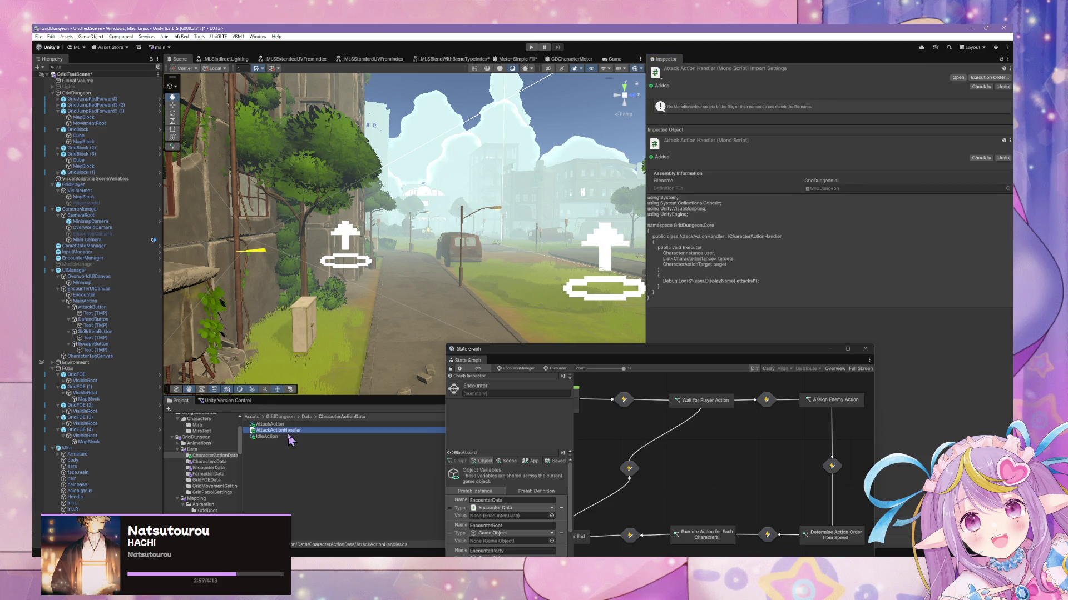
key(ctrl+d)
key(F2)
key(BackSpace)
text(Idle)
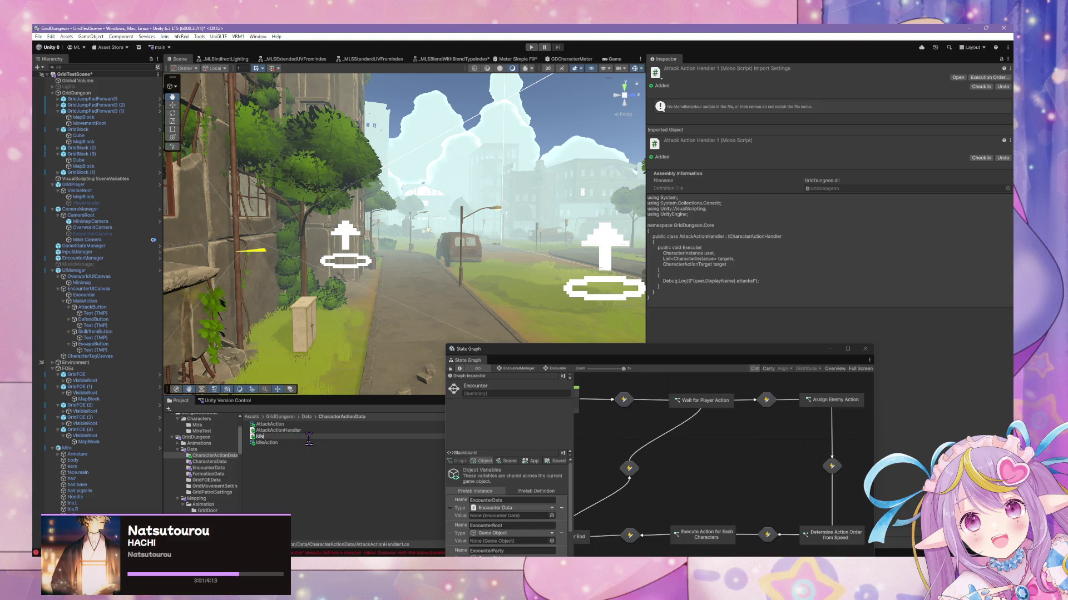
text(ActionHandle)
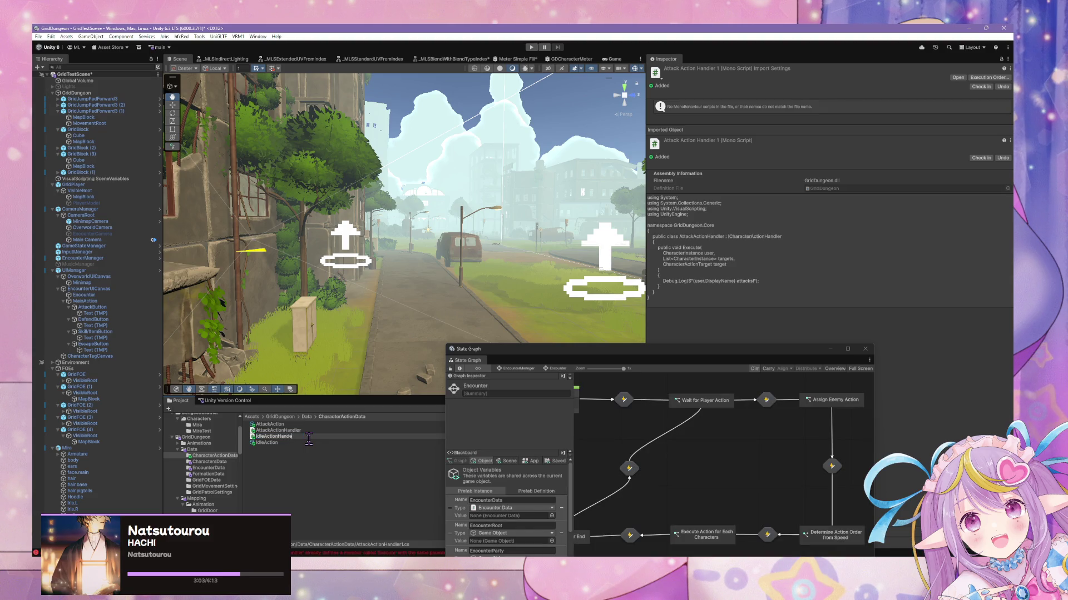
text(r)
key(Return)
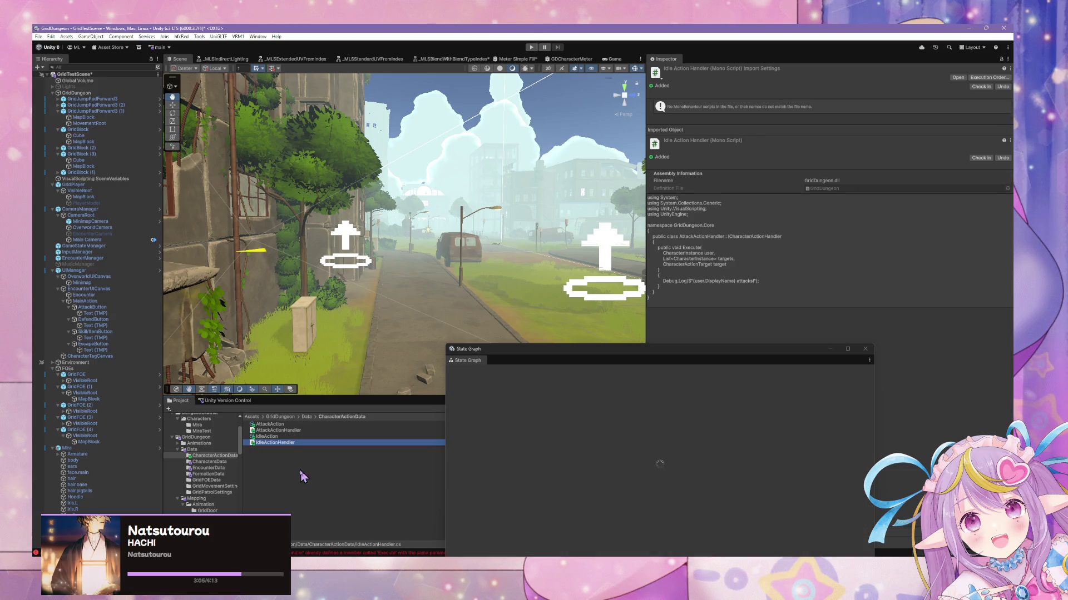
Step: Rename the copied class to IdleActionHandler, change its log text from 'attacks!' to 'idles!', and save
double_click(293, 442)
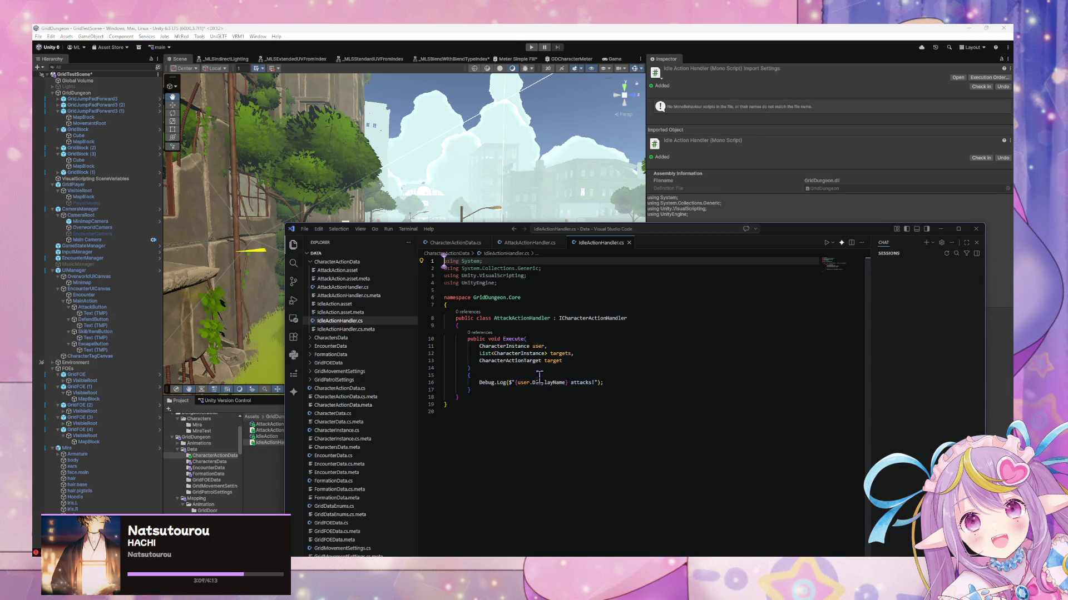
double_click(504, 318)
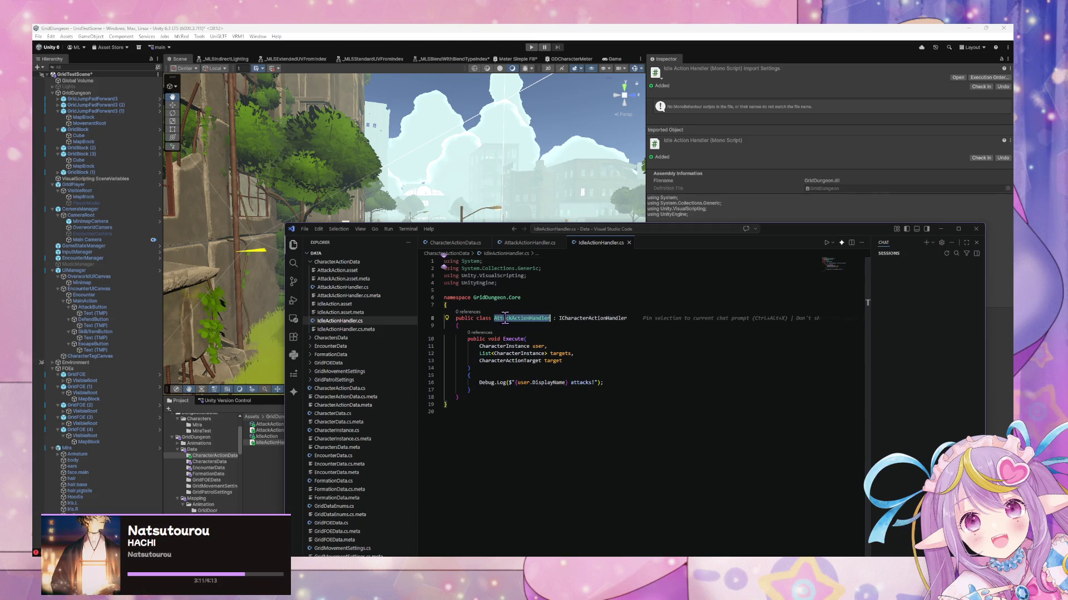
text(IdleActionH)
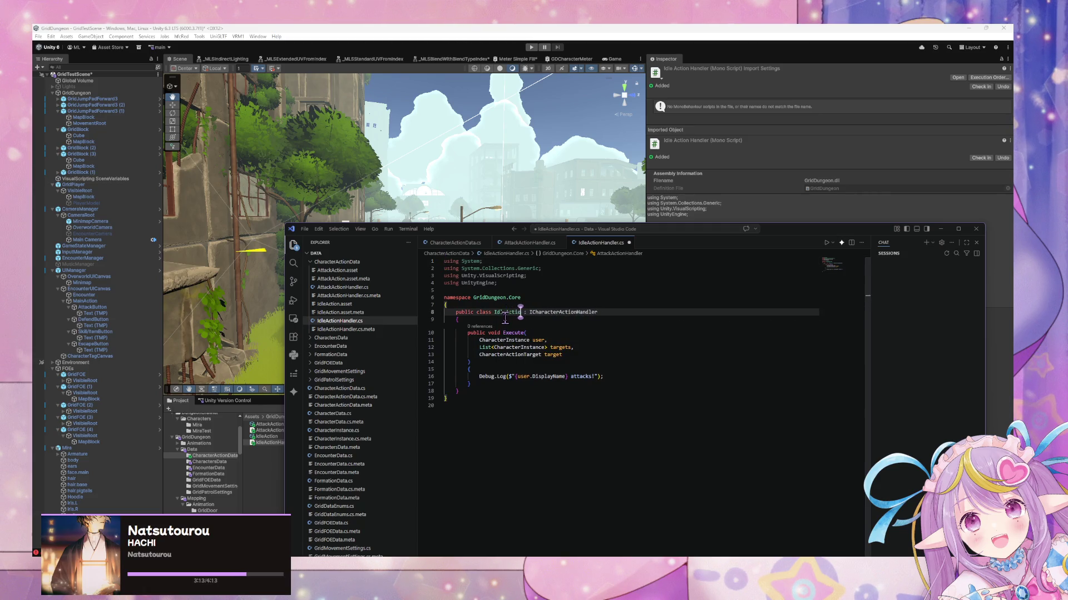
key(Tab)
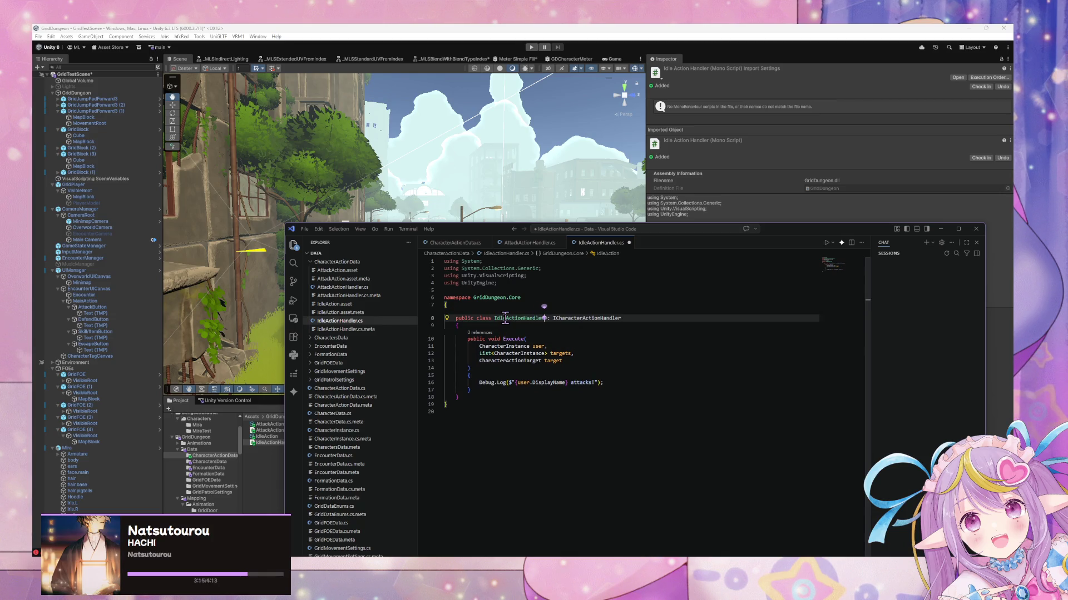
click(513, 397)
double_click(582, 383)
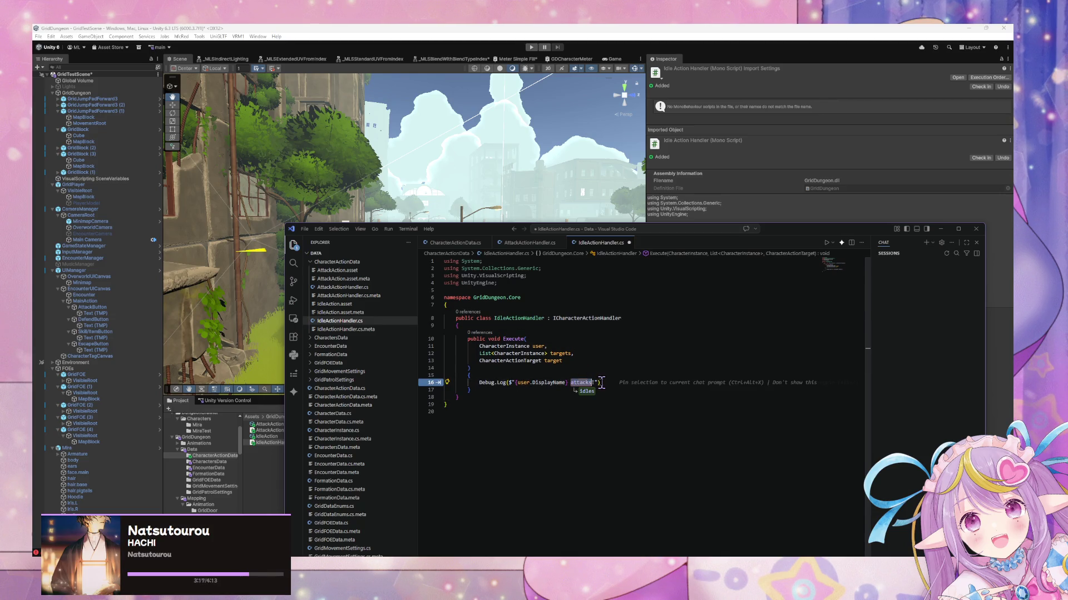
key(Tab)
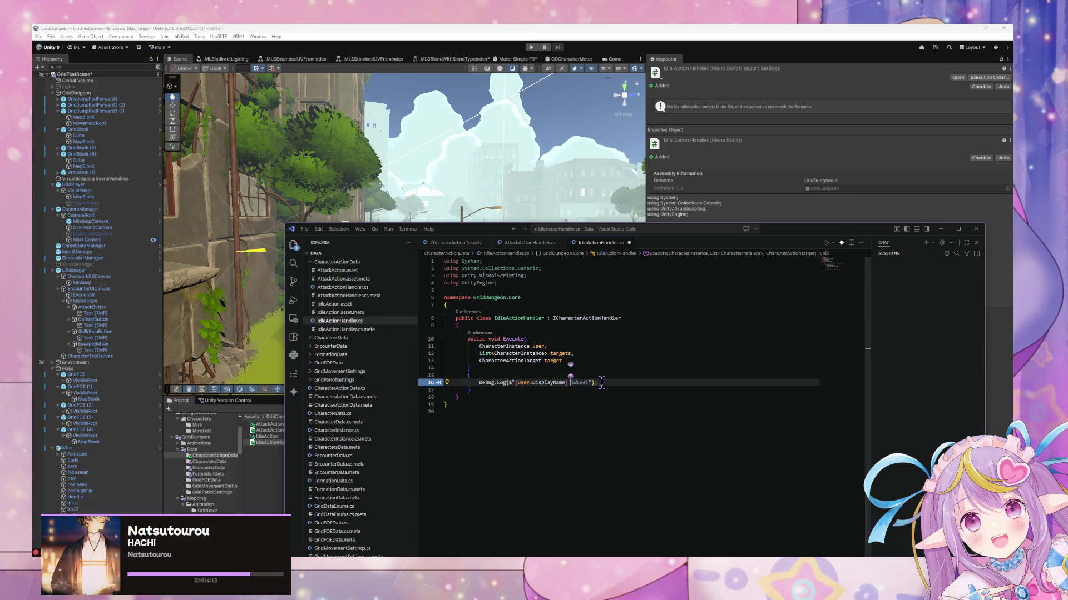
click(576, 375)
key(ctrl+s)
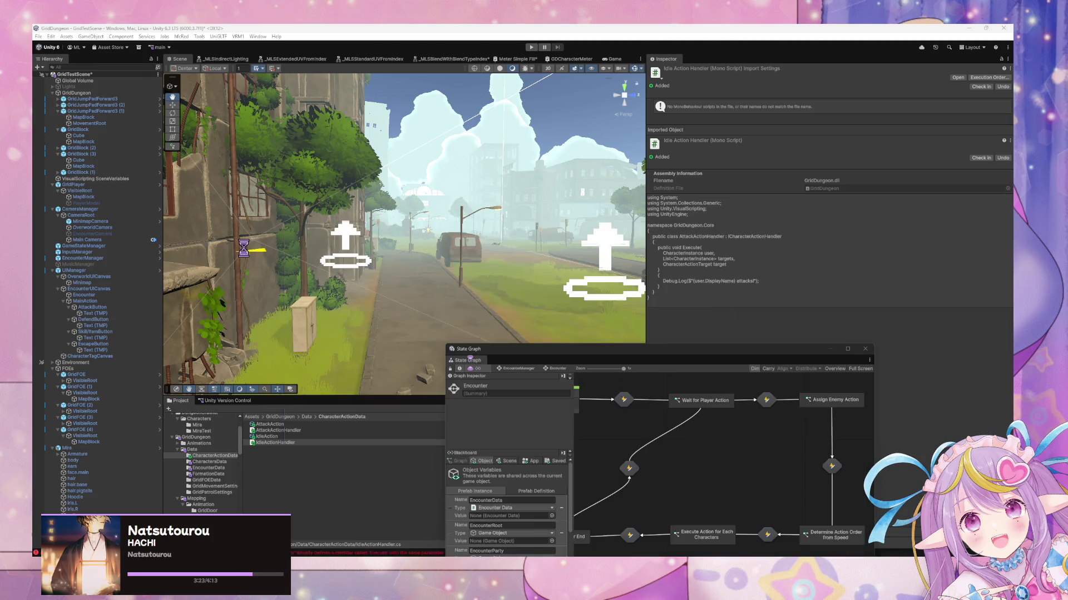
click(240, 248)
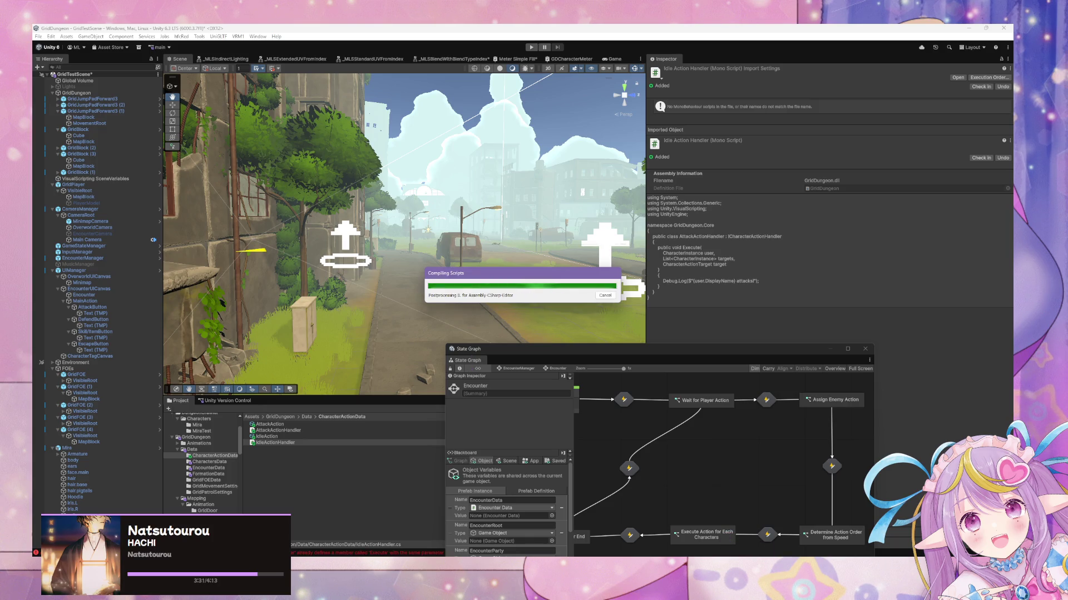
Step: Let Unity finish compiling IdleActionHandler, then return to Visual Studio Code
key(alt+Tab)
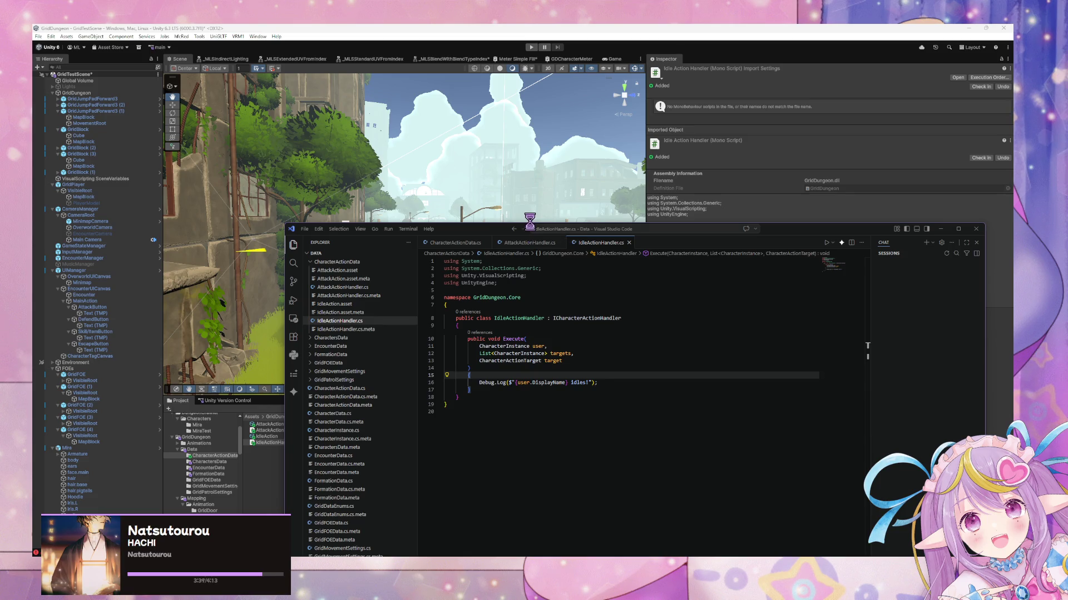
Step: Open CharacterActionData.cs and scroll through its code to find where handlers are resolved
click(464, 244)
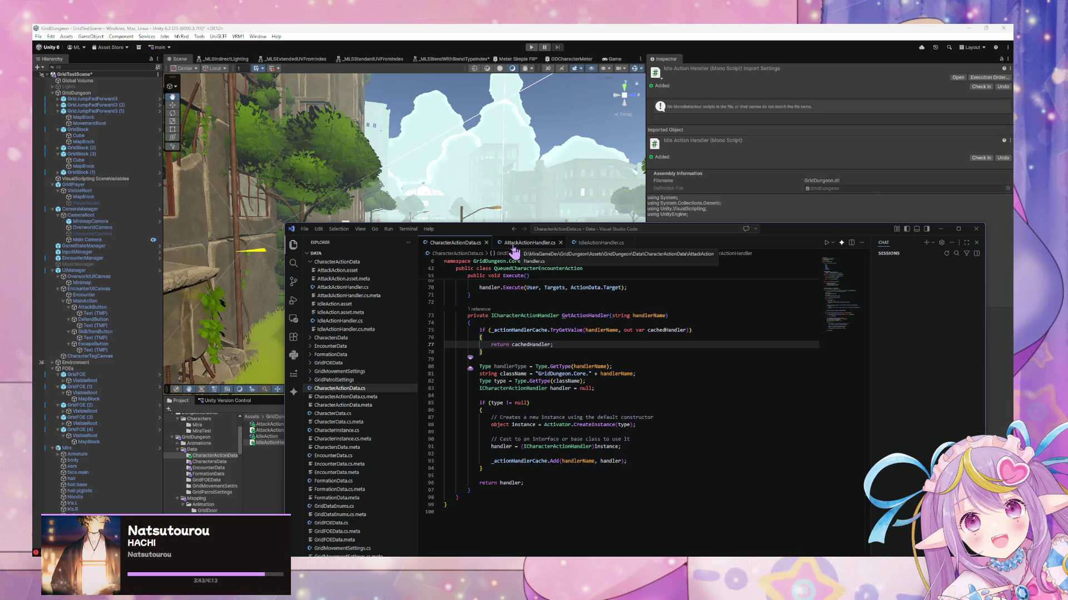
scroll(660, 462, up, 2)
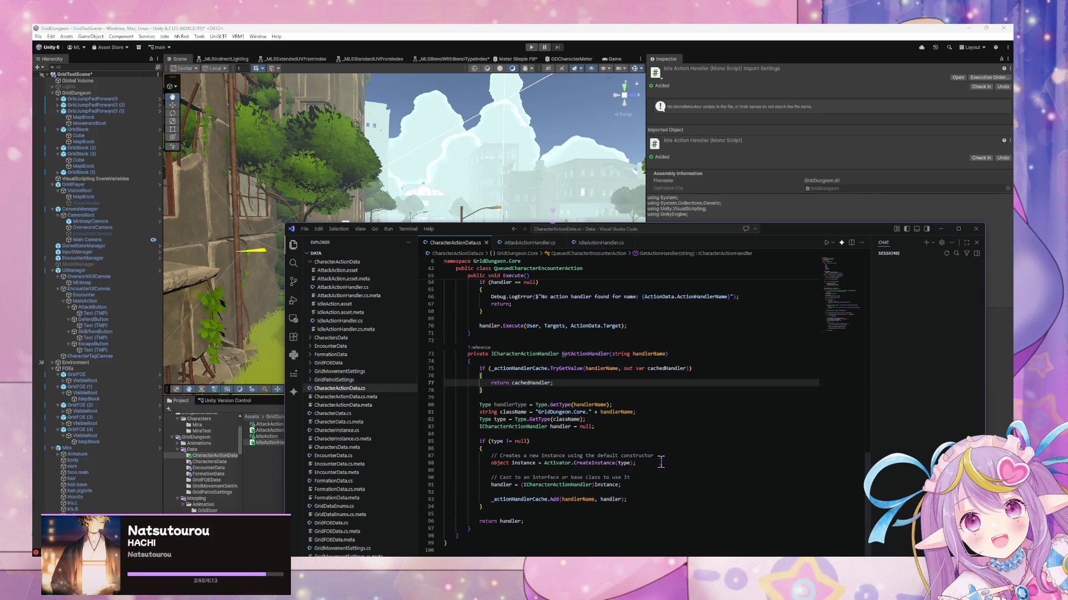
scroll(659, 461, up, 10)
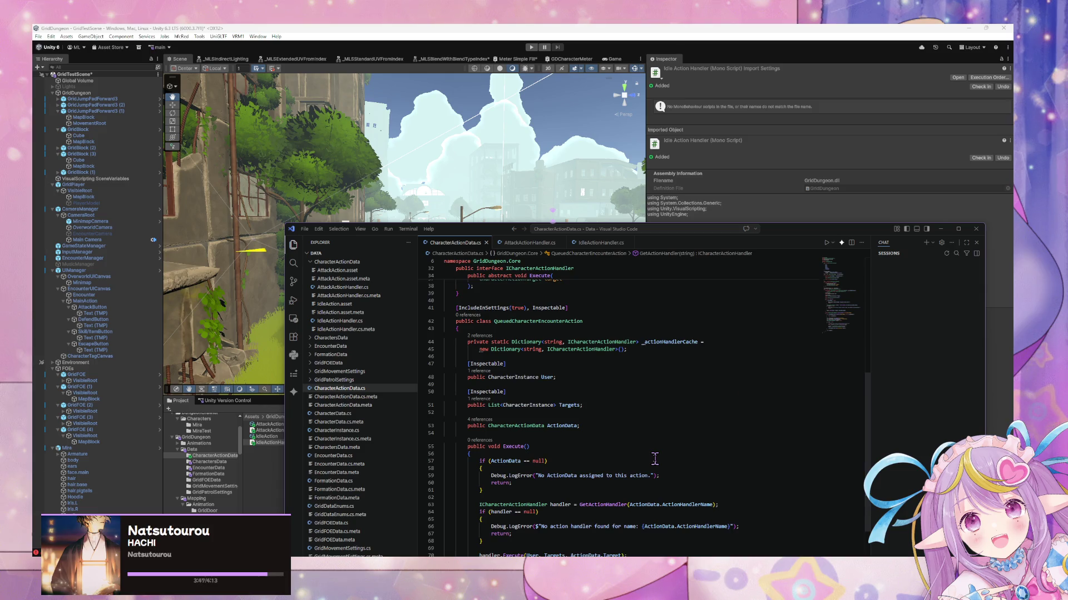
scroll(655, 459, up, 3)
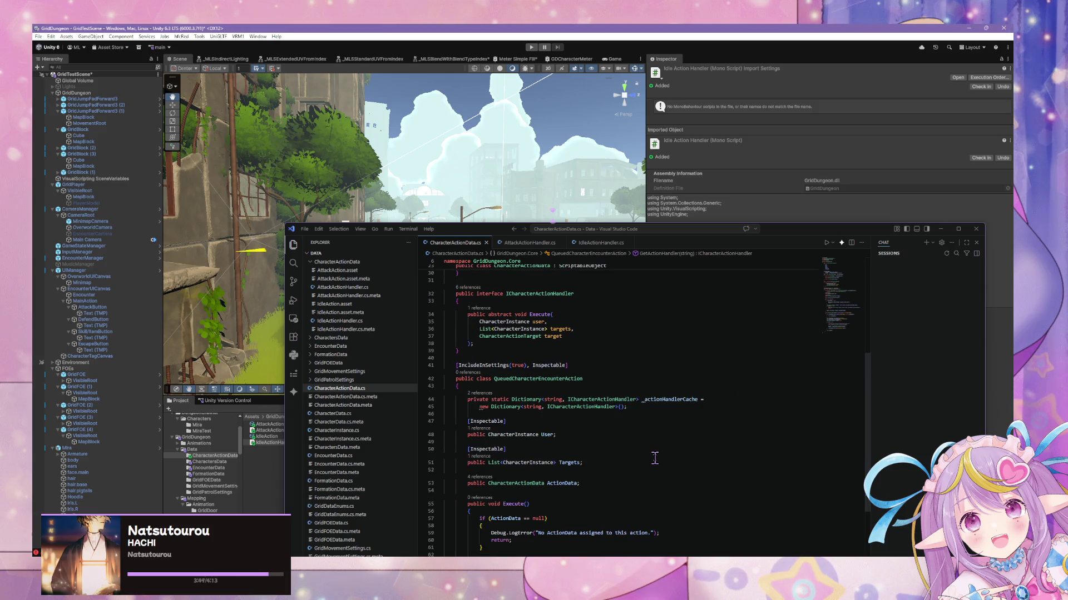
scroll(590, 439, up, 10)
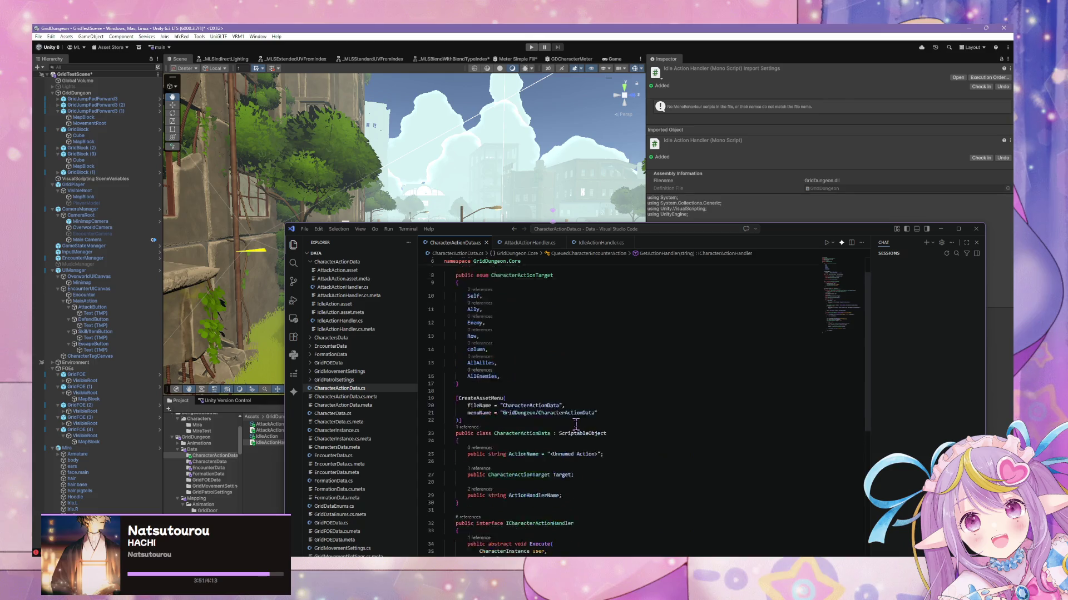
scroll(581, 426, down, 10)
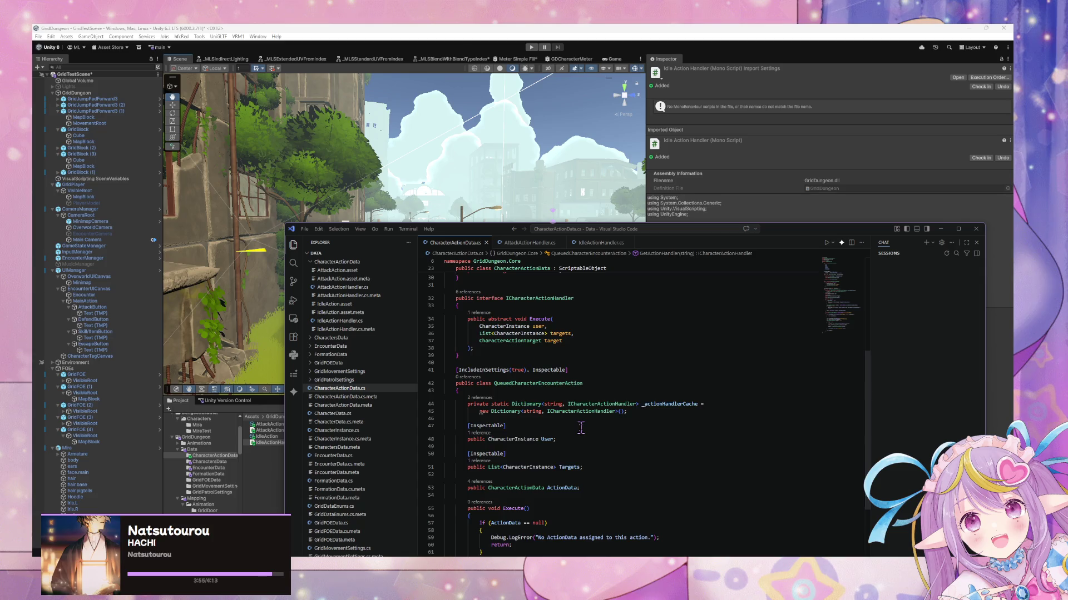
scroll(580, 427, up, 5)
scroll(582, 427, up, 1)
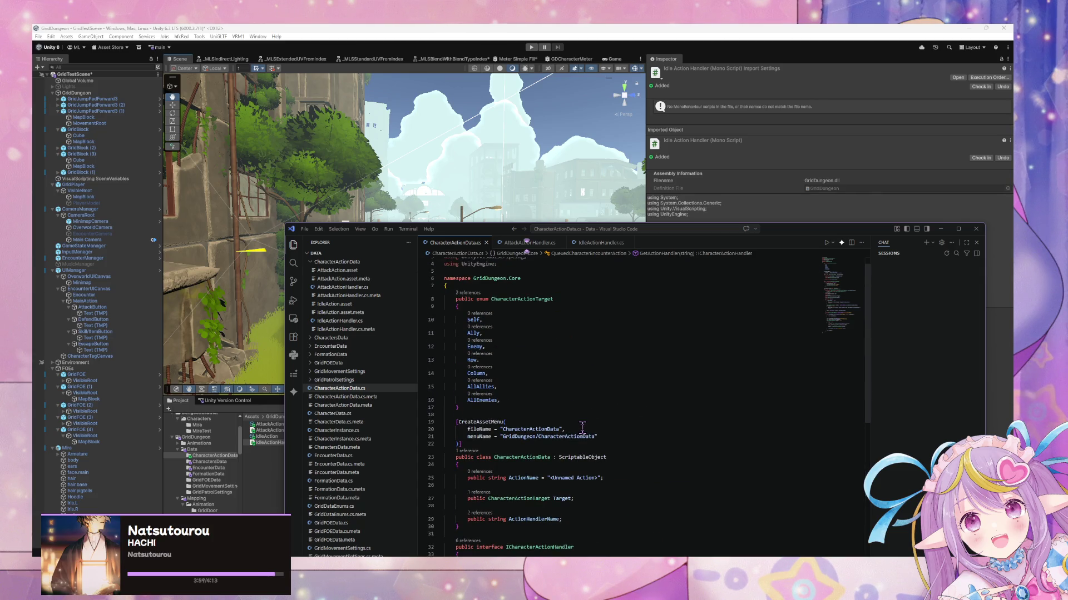
scroll(582, 428, down, 10)
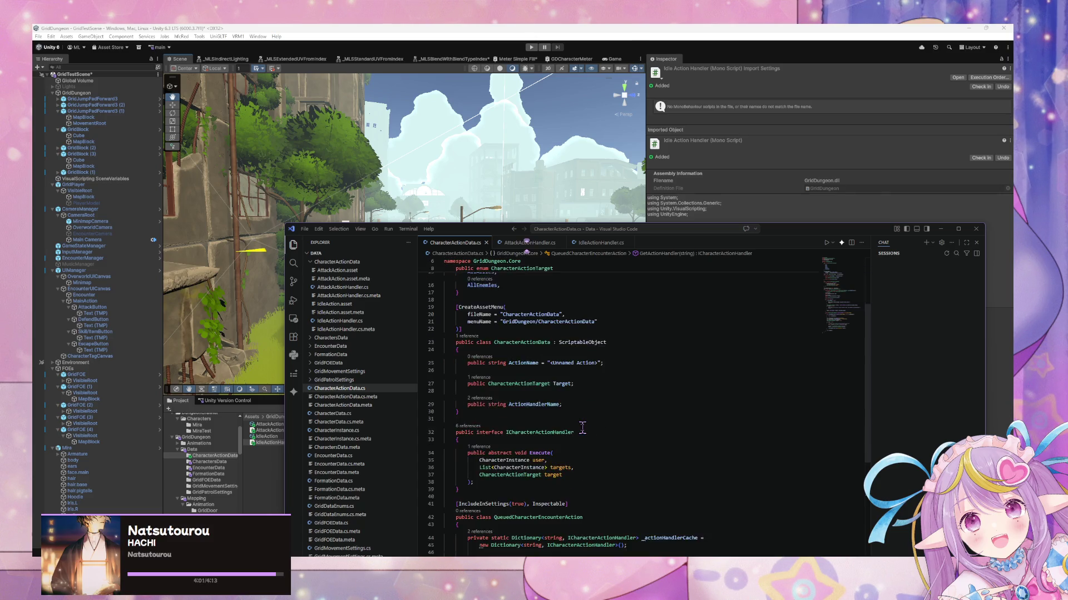
scroll(582, 428, up, 3)
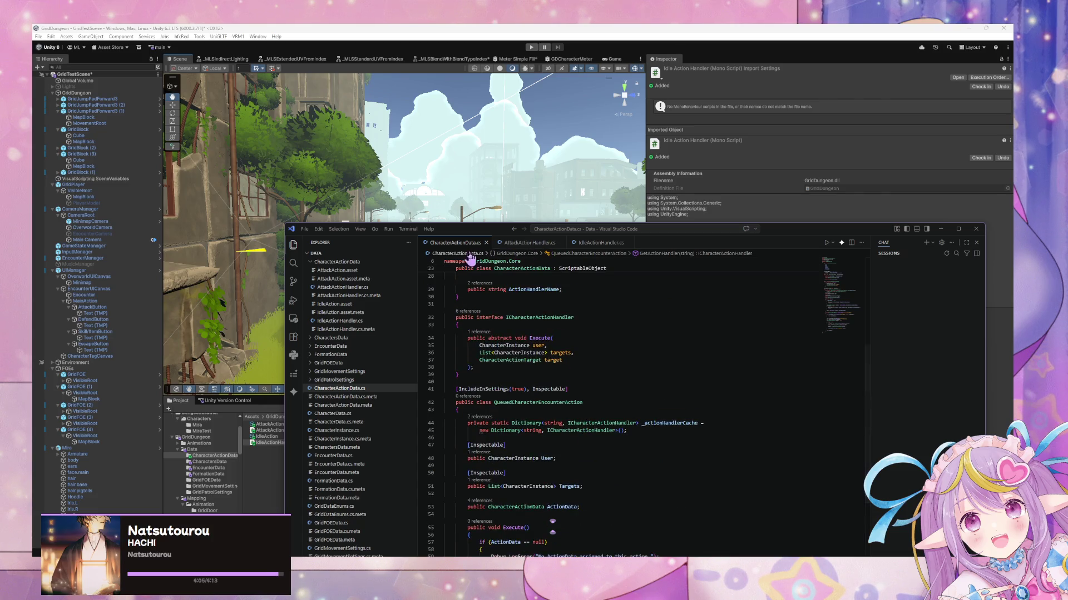
scroll(589, 329, up, 5)
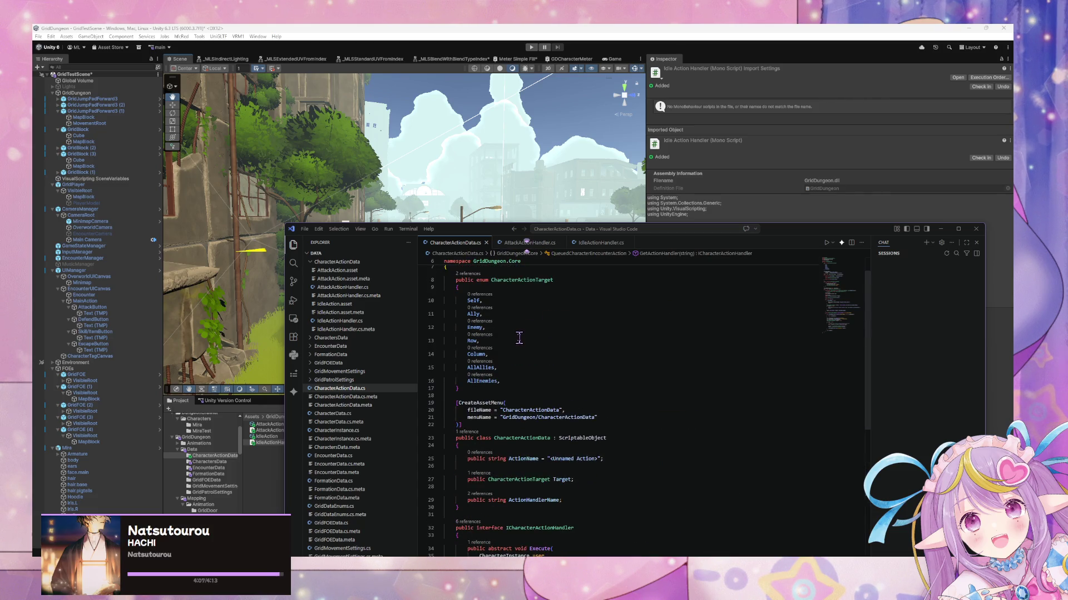
scroll(519, 337, down, 1)
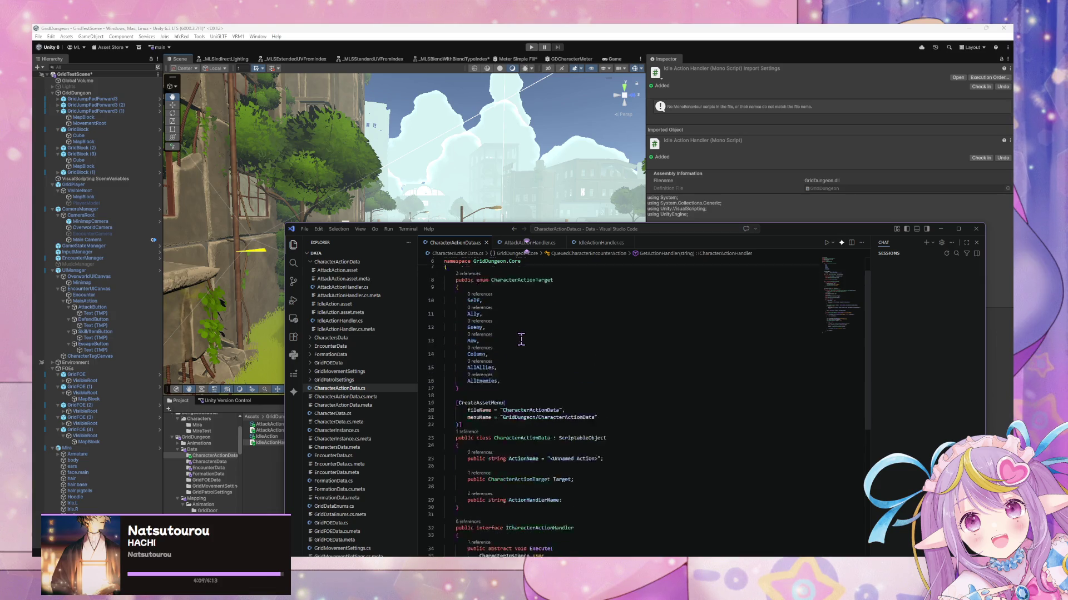
scroll(520, 339, up, 2)
scroll(521, 340, down, 2)
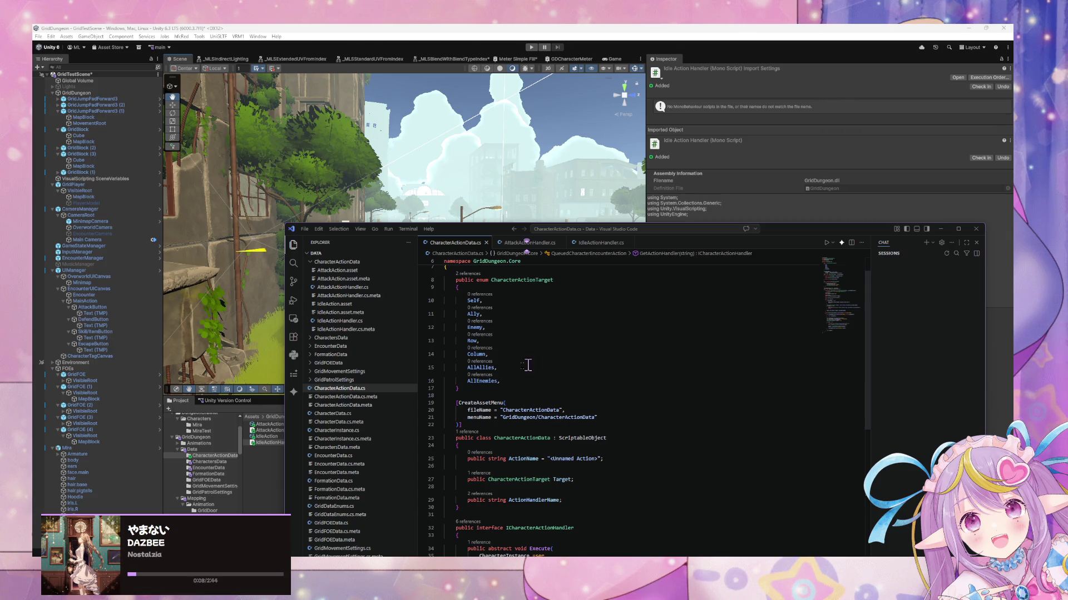
Step: Work below the CharacterActionTarget enum so Execute resolves its handler via GetActionHandler(ActionData.ActionHandlerName)
click(478, 389)
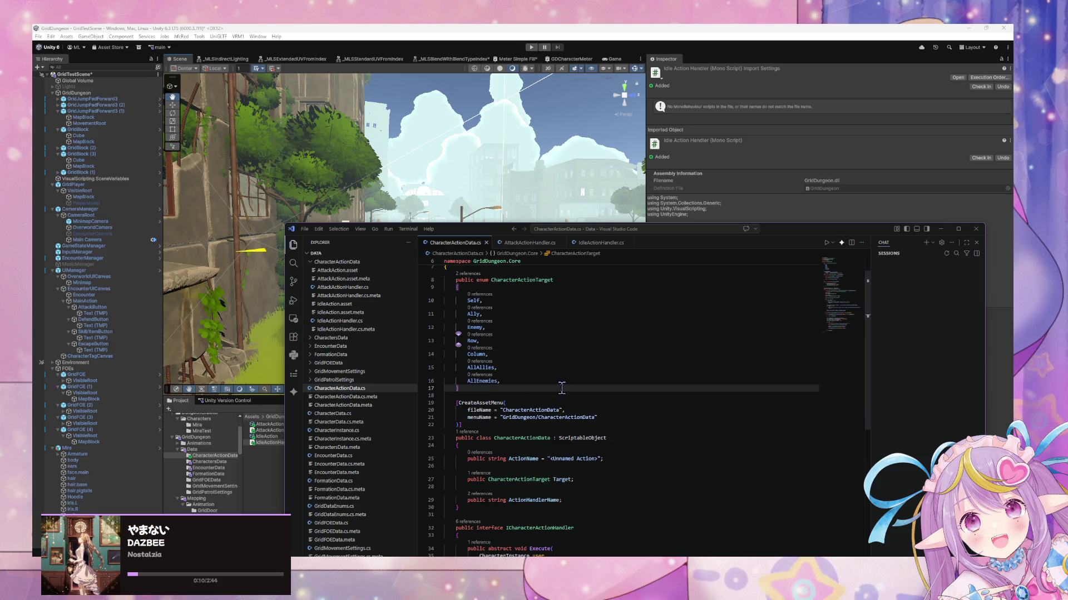
scroll(560, 389, down, 3)
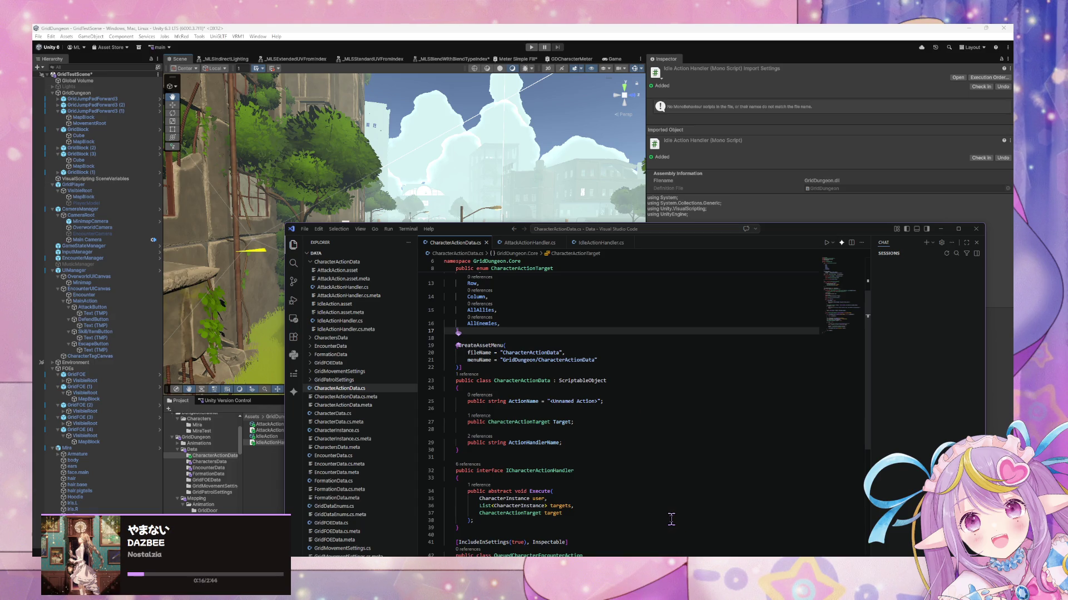
scroll(514, 423, up, 3)
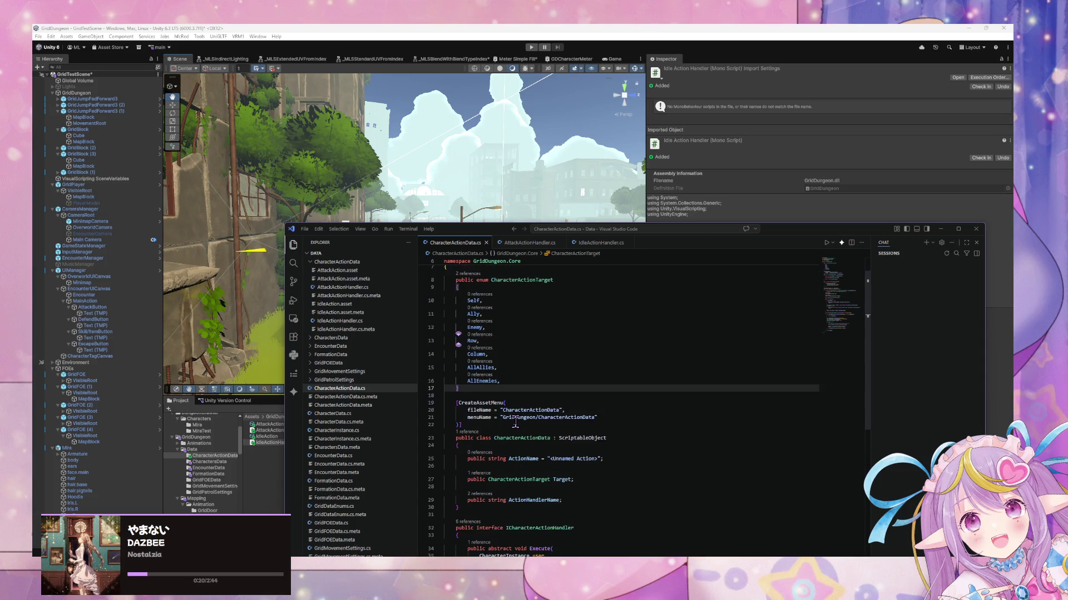
scroll(515, 424, down, 3)
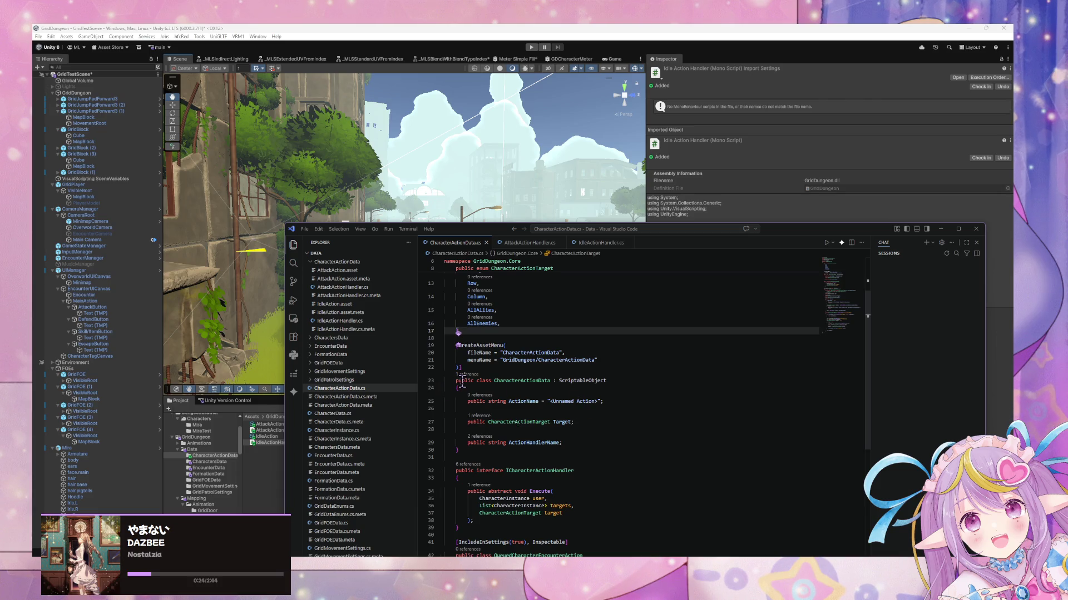
scroll(611, 417, down, 2)
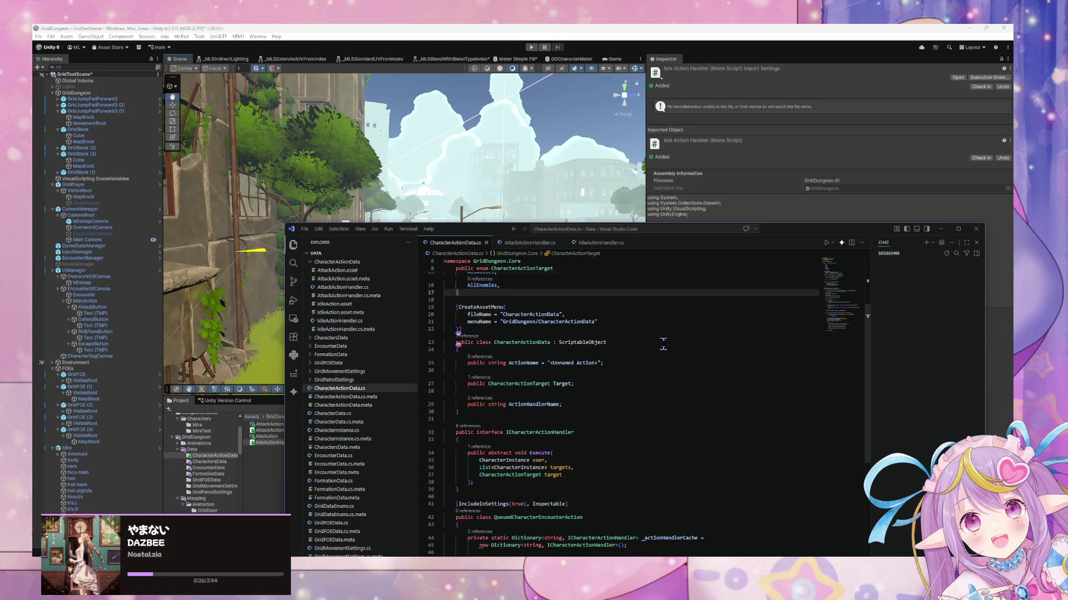
scroll(650, 359, down, 6)
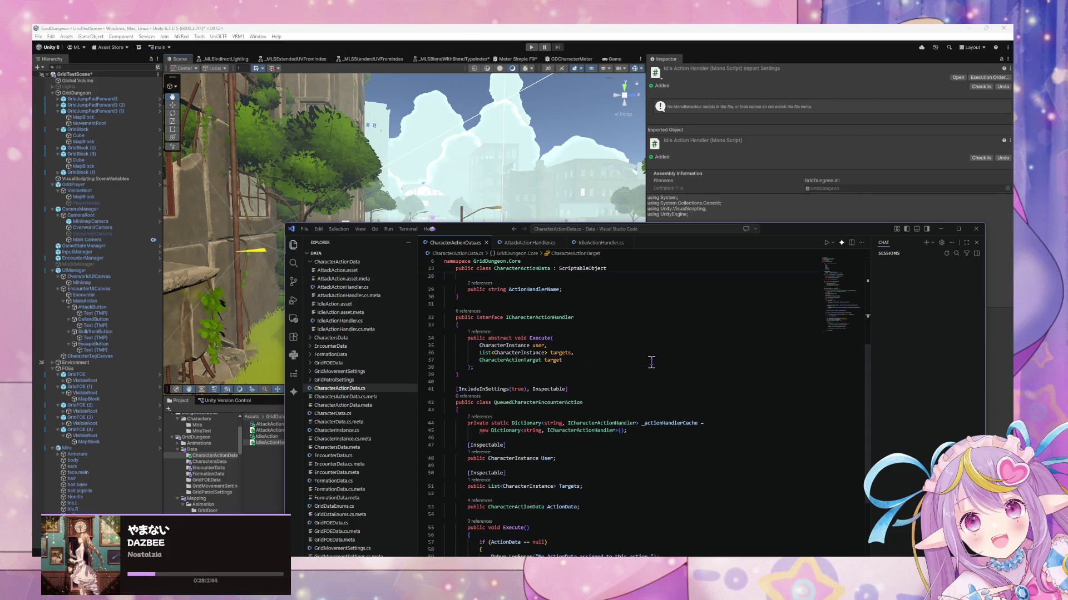
scroll(651, 362, down, 2)
scroll(650, 365, up, 6)
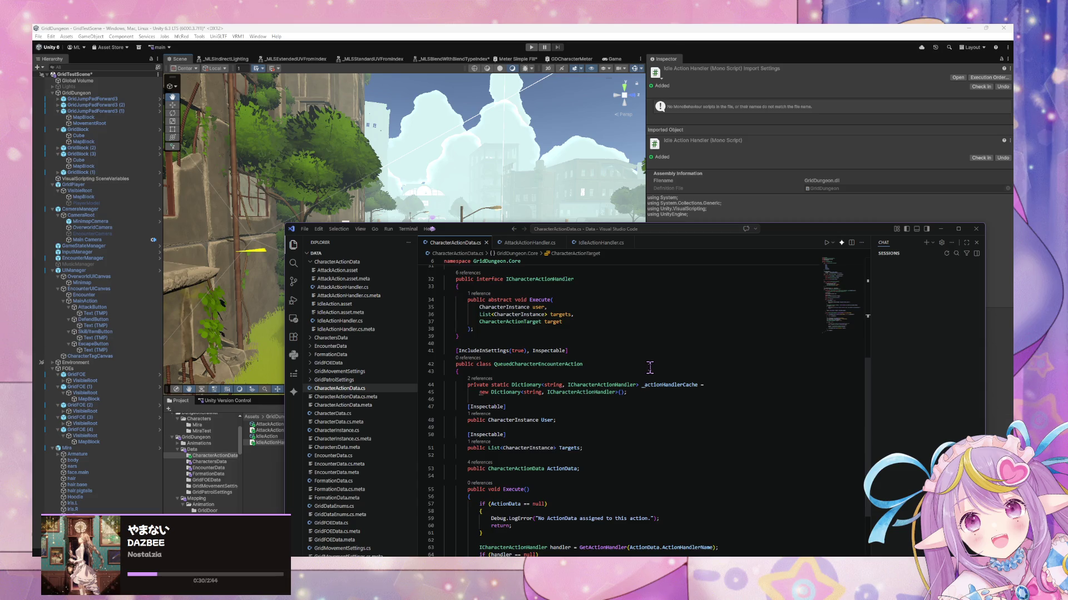
scroll(649, 369, down, 2)
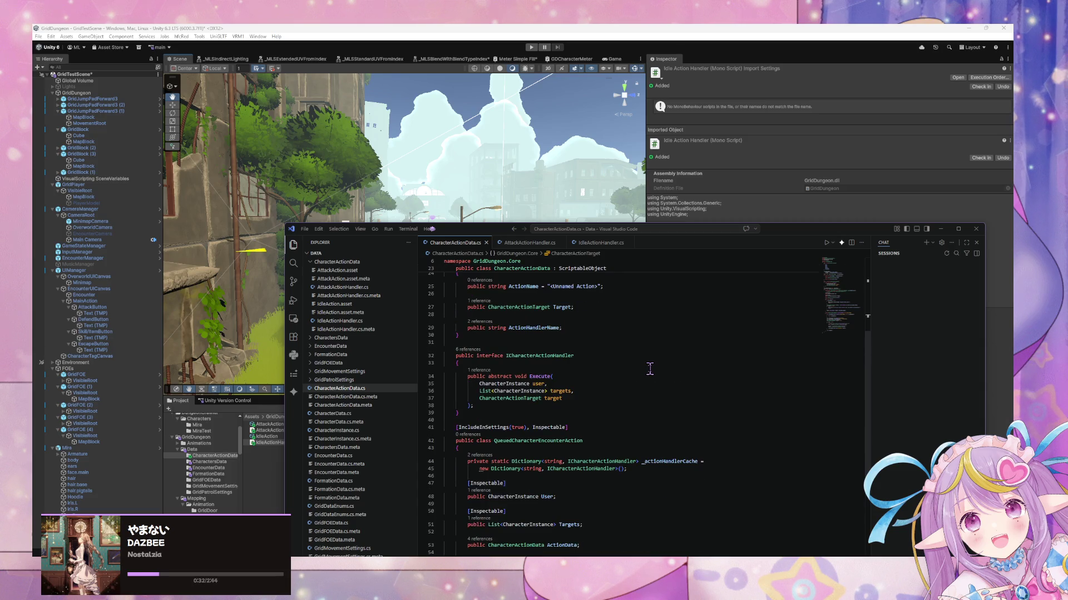
scroll(649, 369, down, 10)
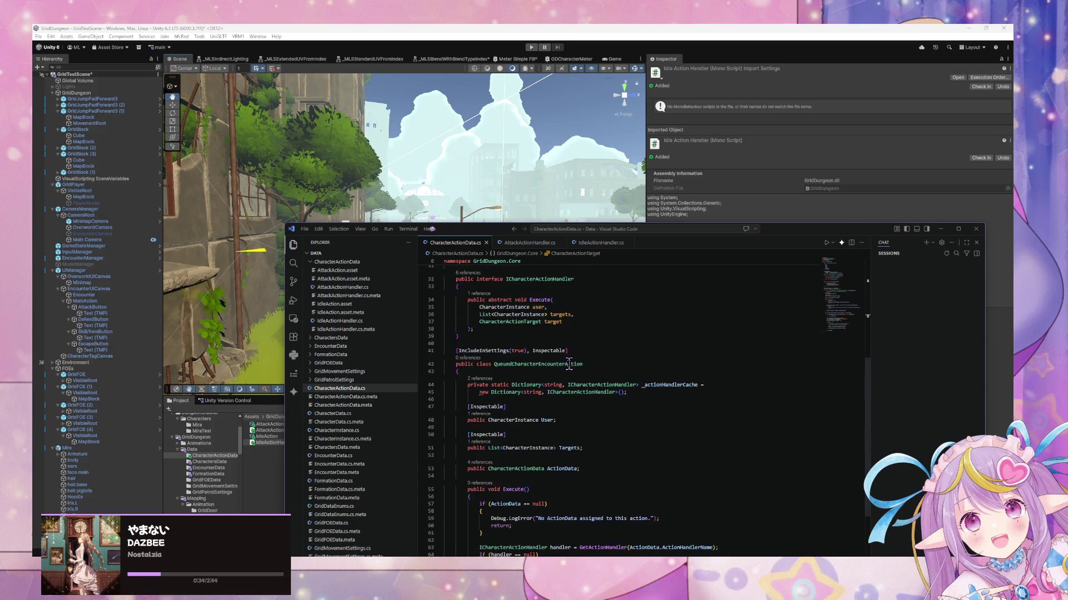
scroll(568, 365, down, 3)
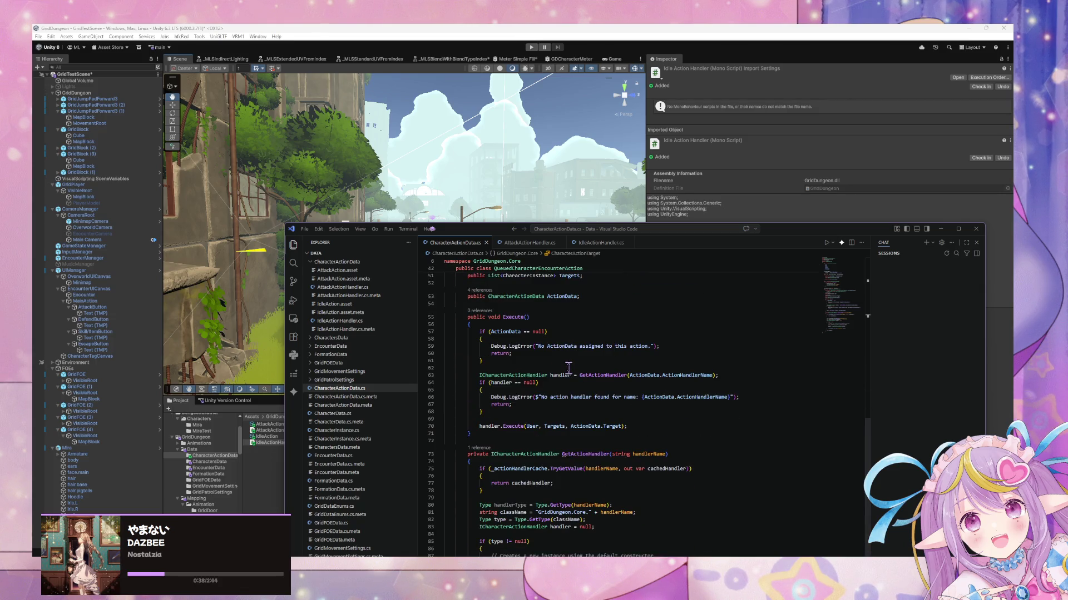
scroll(572, 370, up, 2)
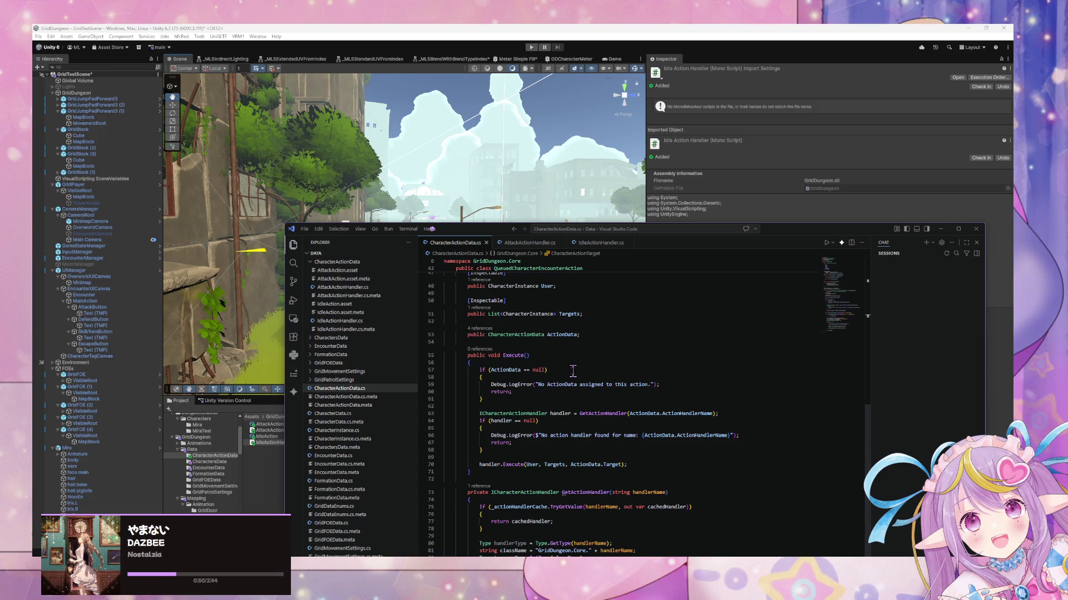
scroll(571, 372, up, 4)
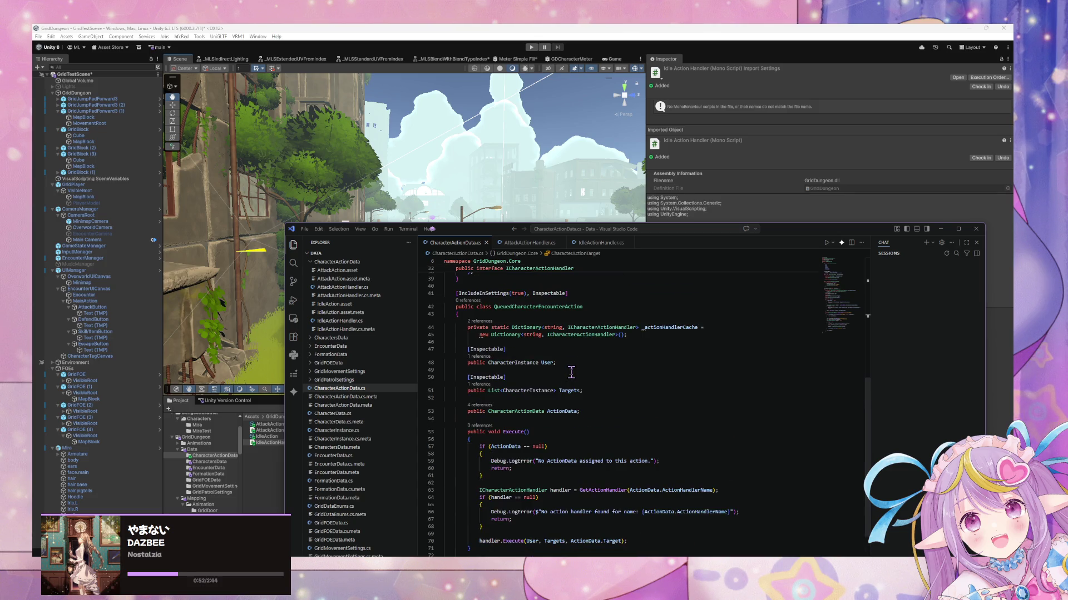
mouse_move(461, 233)
mouse_down()
mouse_move(588, 236)
mouse_move(484, 194)
mouse_move(567, 217)
mouse_up()
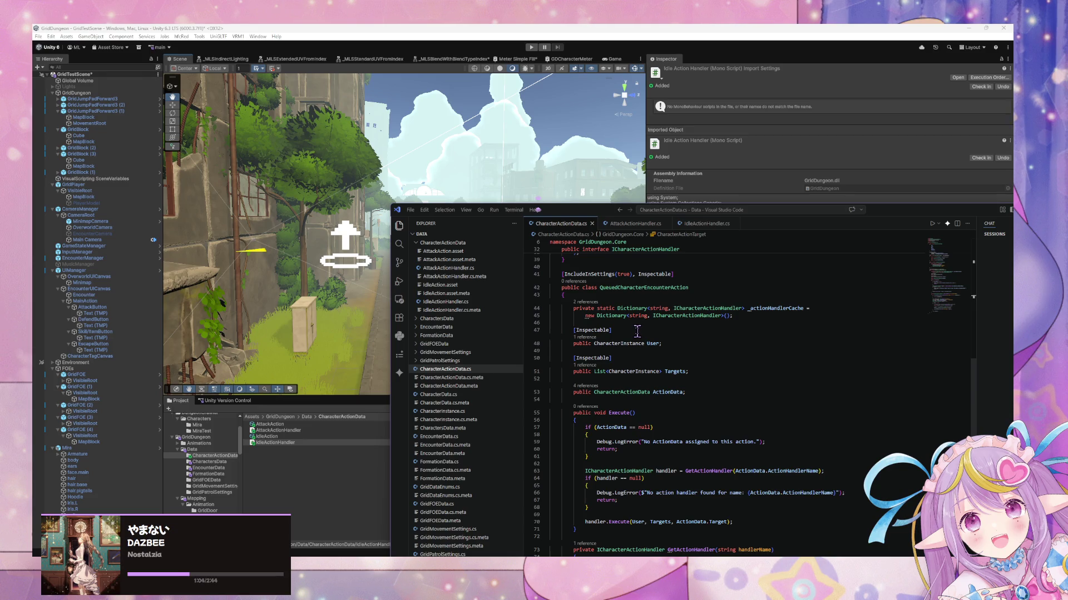
scroll(727, 369, up, 1)
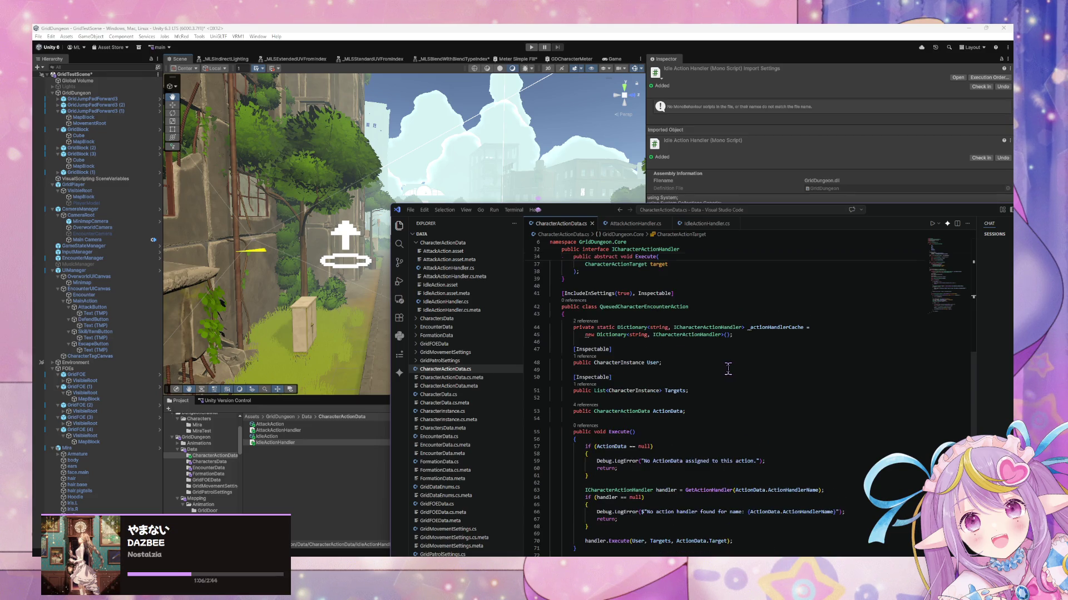
scroll(728, 370, up, 1)
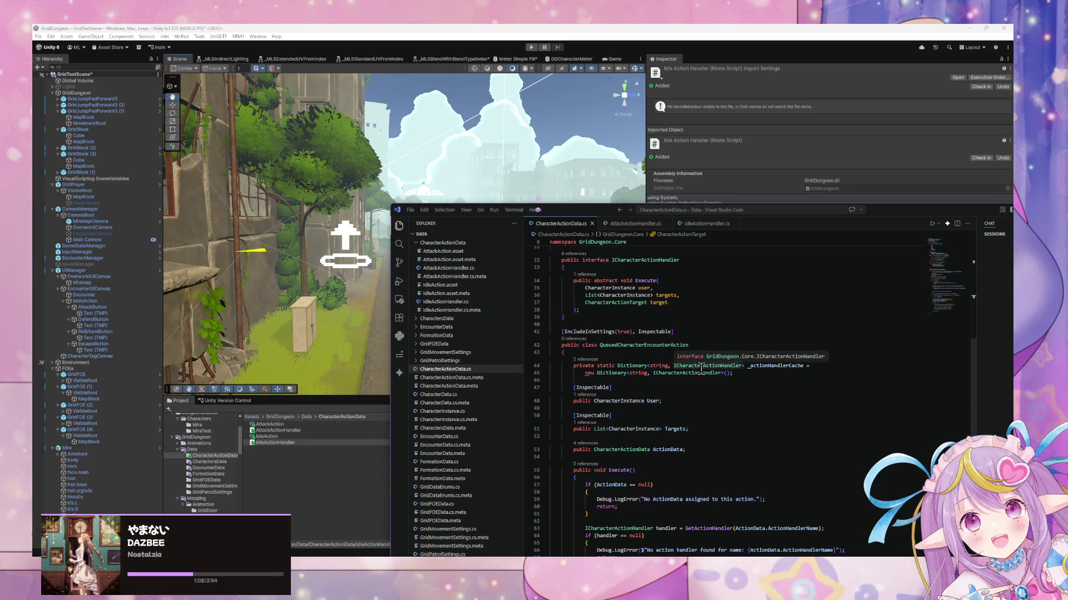
scroll(689, 376, up, 5)
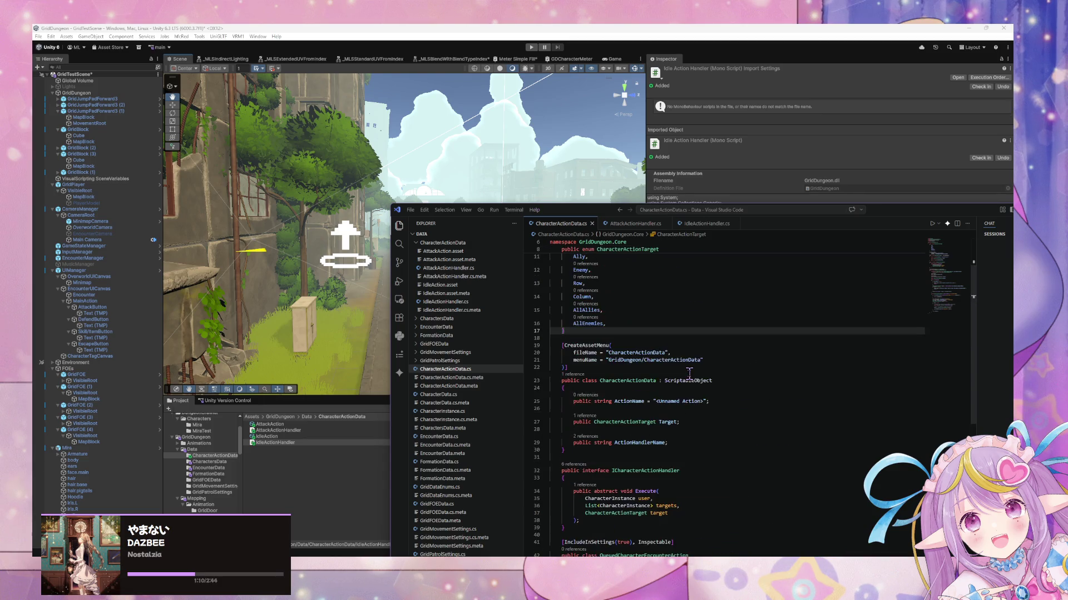
scroll(689, 372, down, 7)
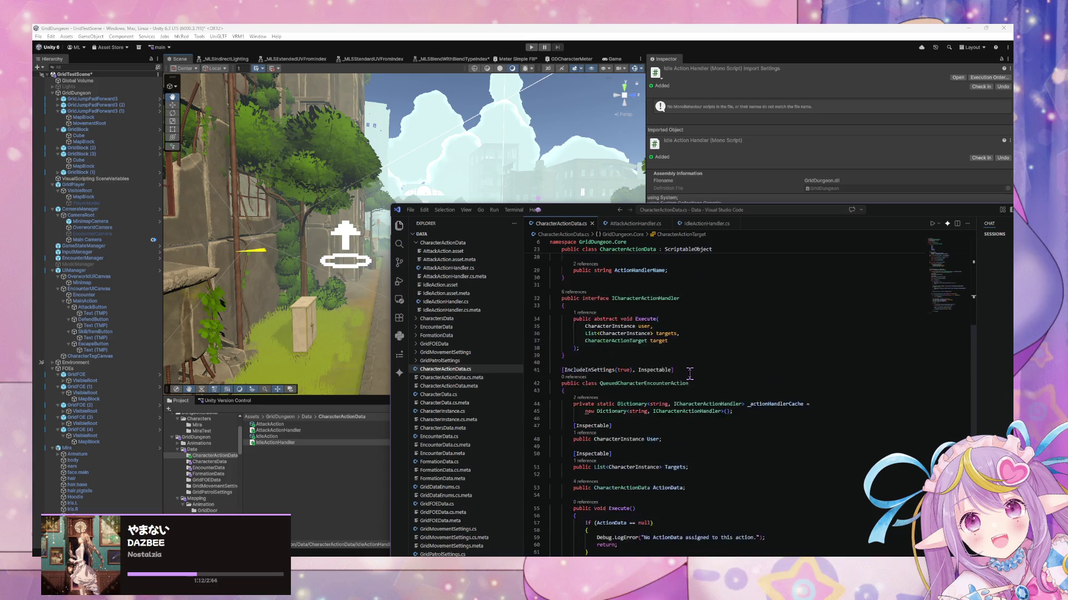
scroll(690, 376, up, 8)
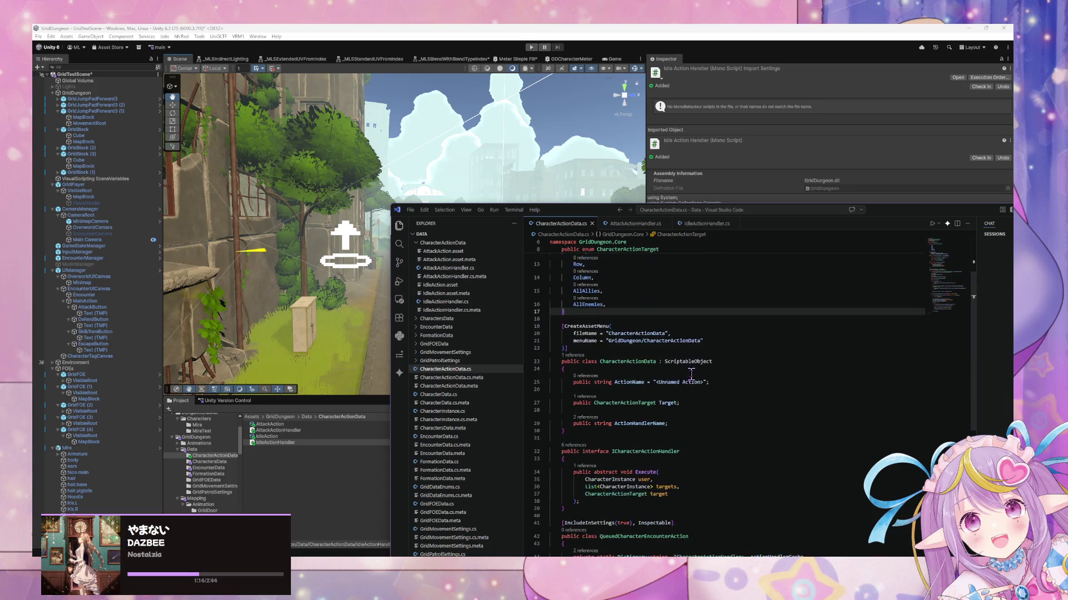
scroll(691, 375, down, 2)
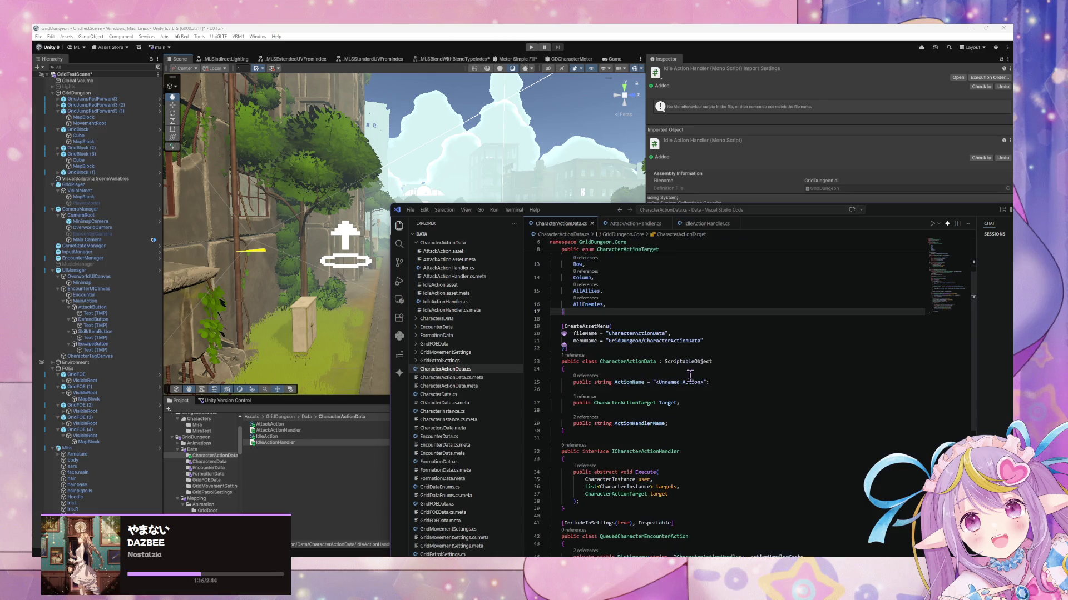
scroll(689, 377, down, 3)
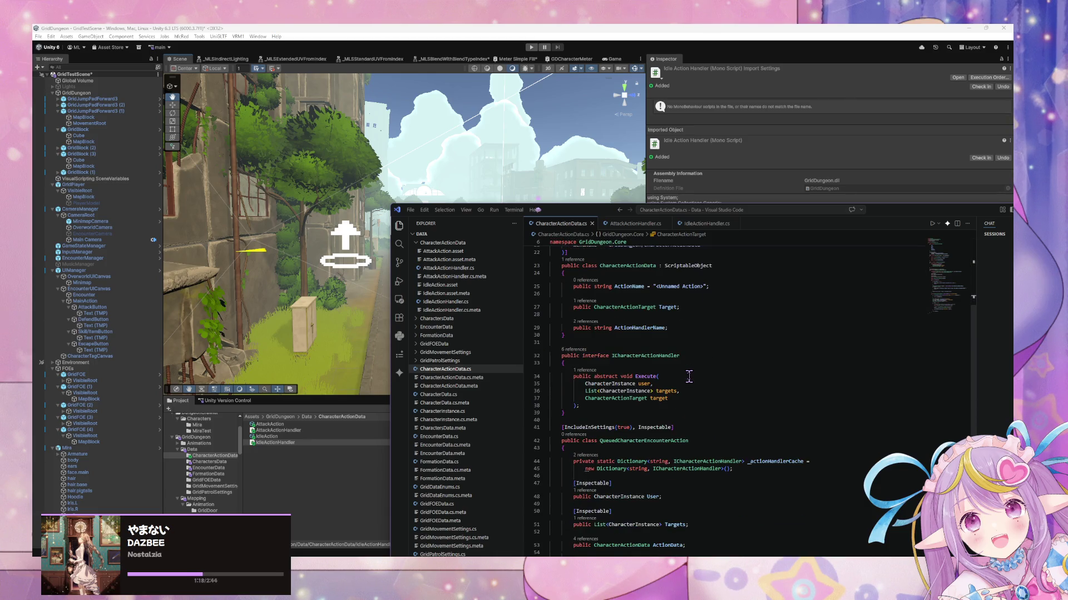
scroll(689, 376, down, 3)
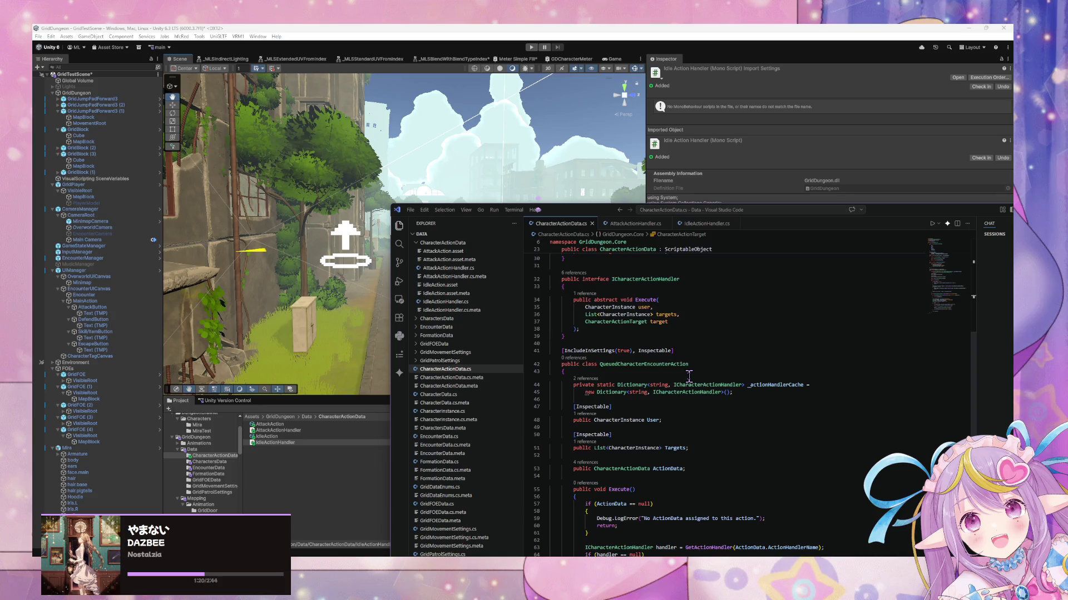
scroll(689, 377, up, 5)
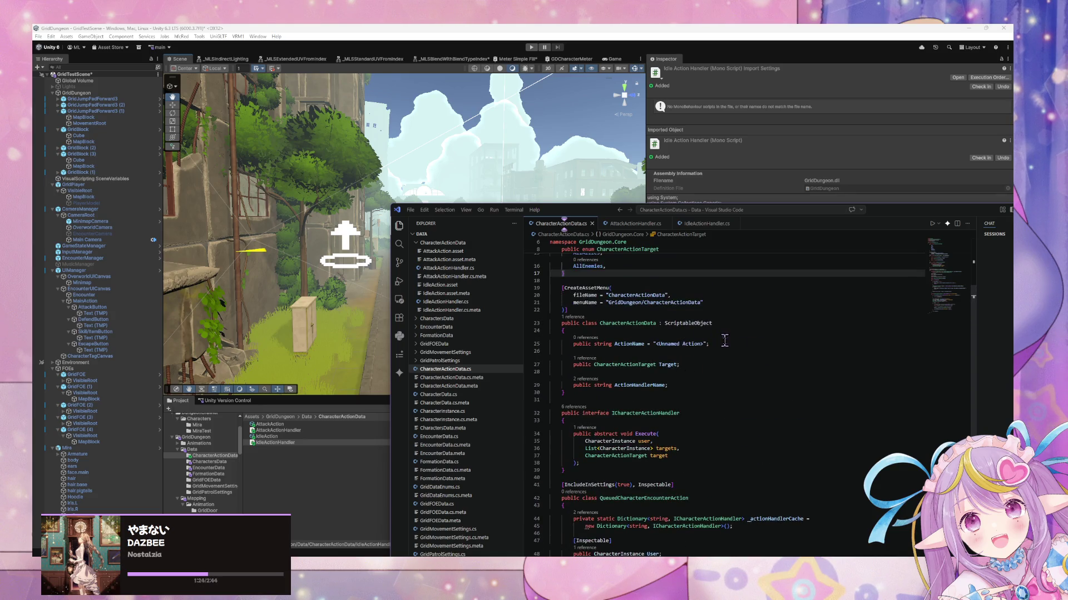
click(674, 385)
Step: Add a public int AttackRange field below Target in CharacterActionData and save the script
click(717, 364)
key(Return)
key(Return)
text(public )
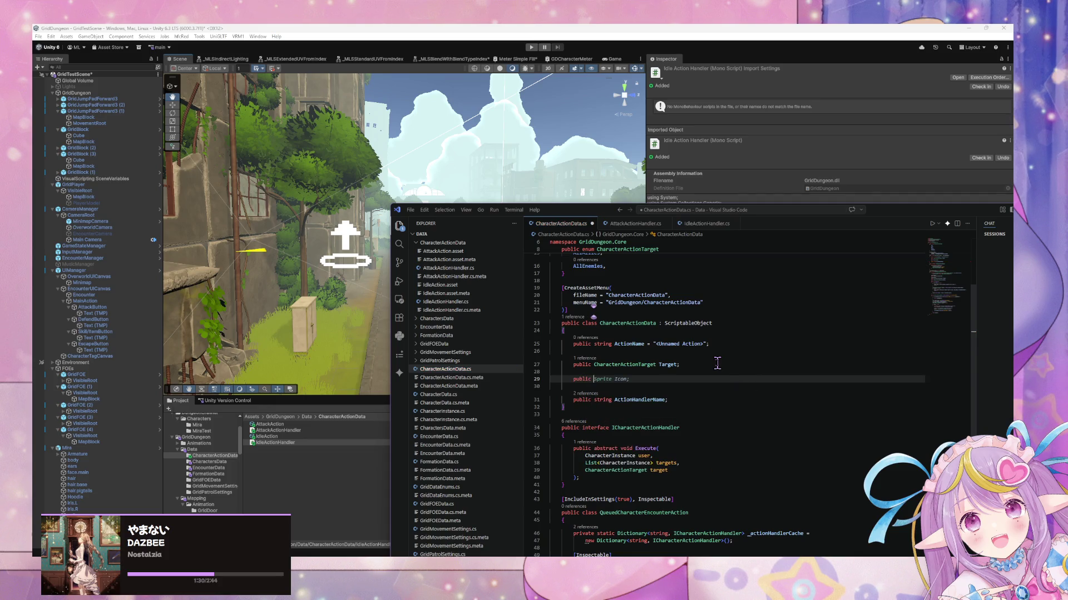
text(int )
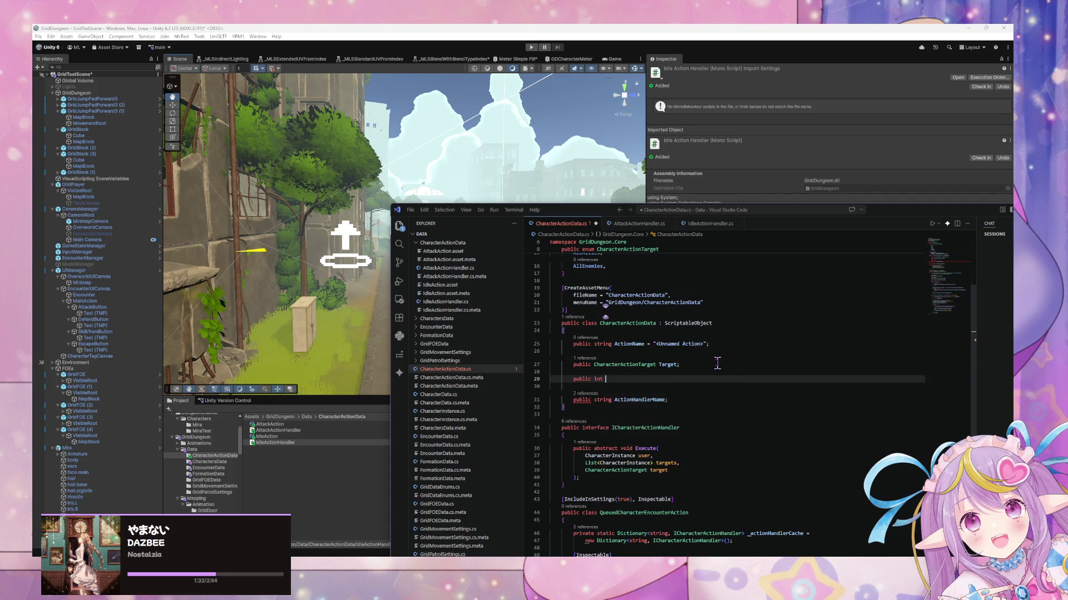
text(Range = )
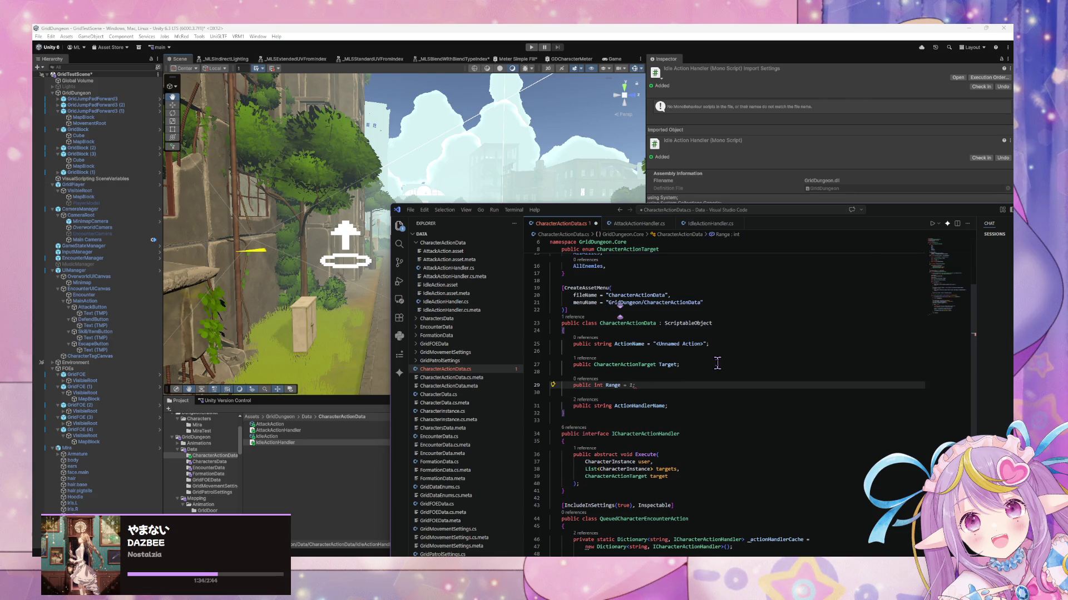
text(6;)
key(ctrl+s)
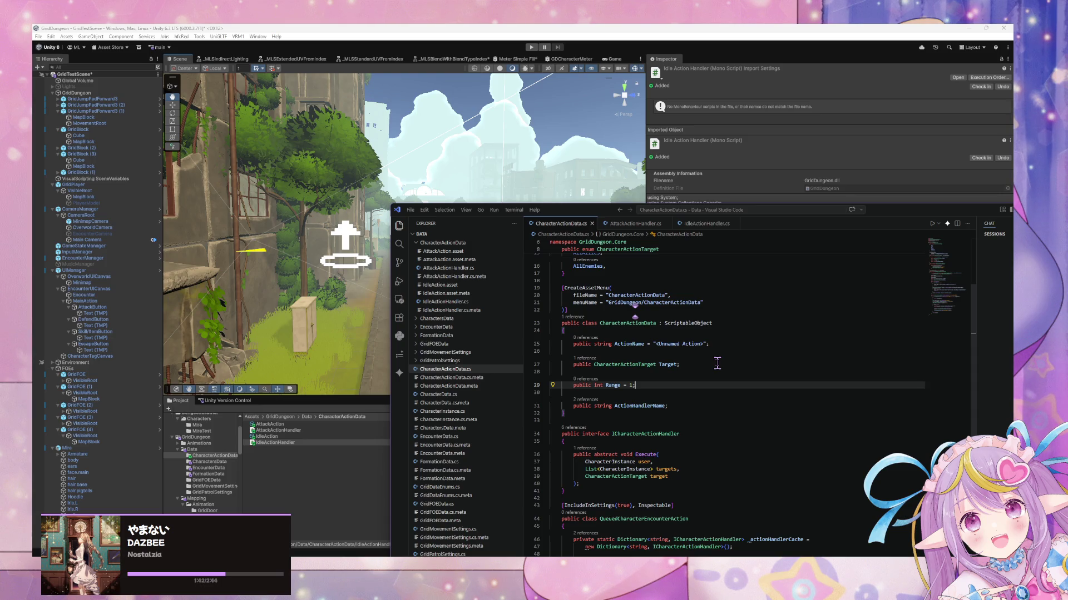
key(ctrl+Left)
key(ctrl+Left)
key(ctrl+Left)
text(Attack)
key(ctrl+s)
click(686, 351)
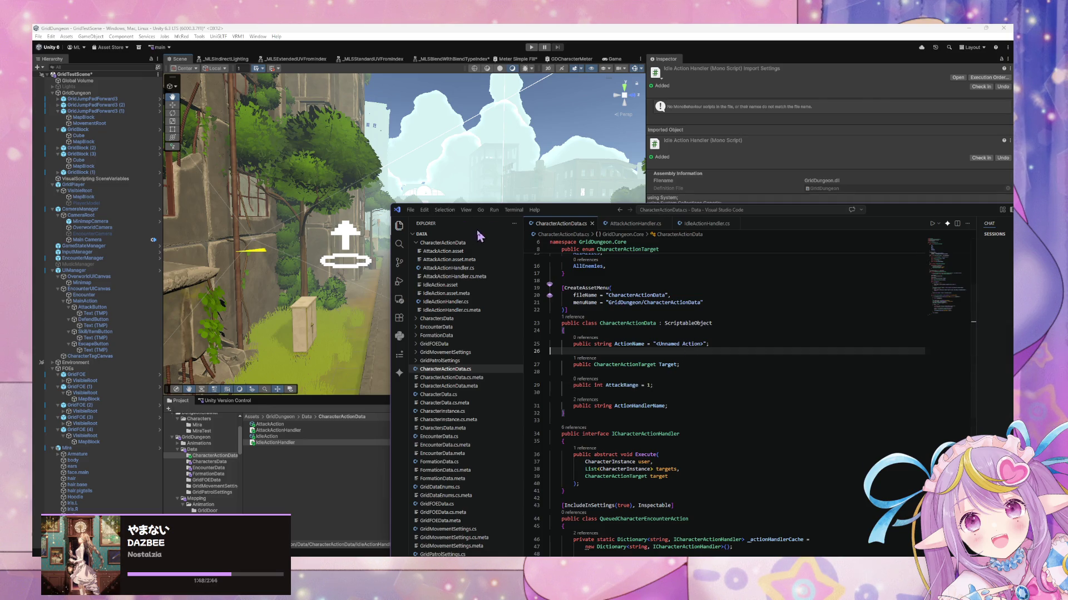
click(561, 126)
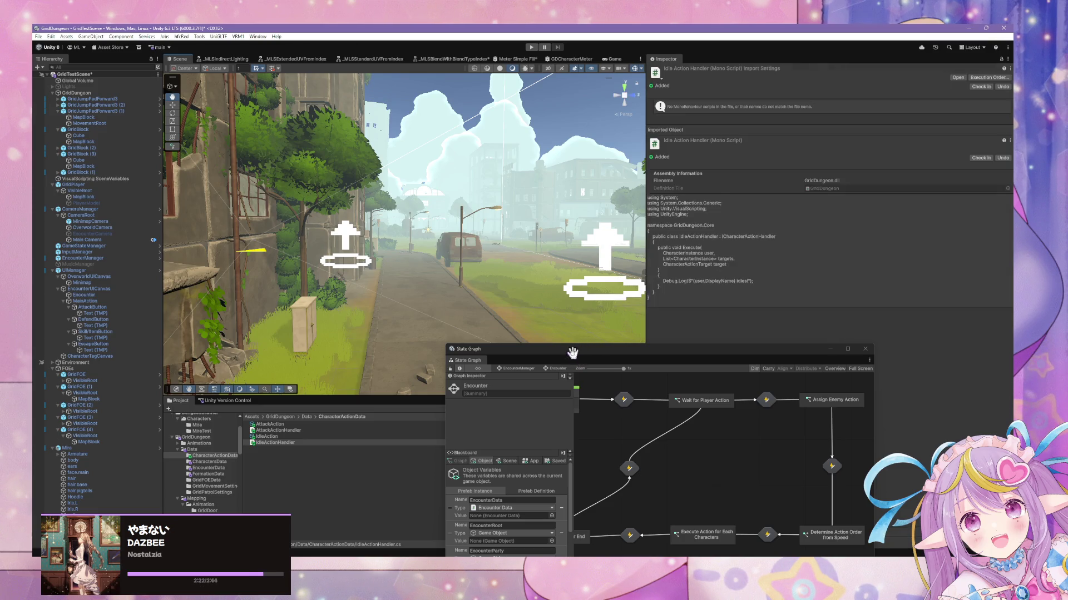
Step: Raise the State Graph window and pan it to show the Wait for Player Action flow
drag(572, 352, 576, 174)
mouse_move(370, 261)
mouse_down()
mouse_move(327, 285)
mouse_move(243, 278)
mouse_move(292, 273)
mouse_move(286, 267)
mouse_move(289, 288)
mouse_move(301, 287)
mouse_up()
drag(729, 278, 725, 323)
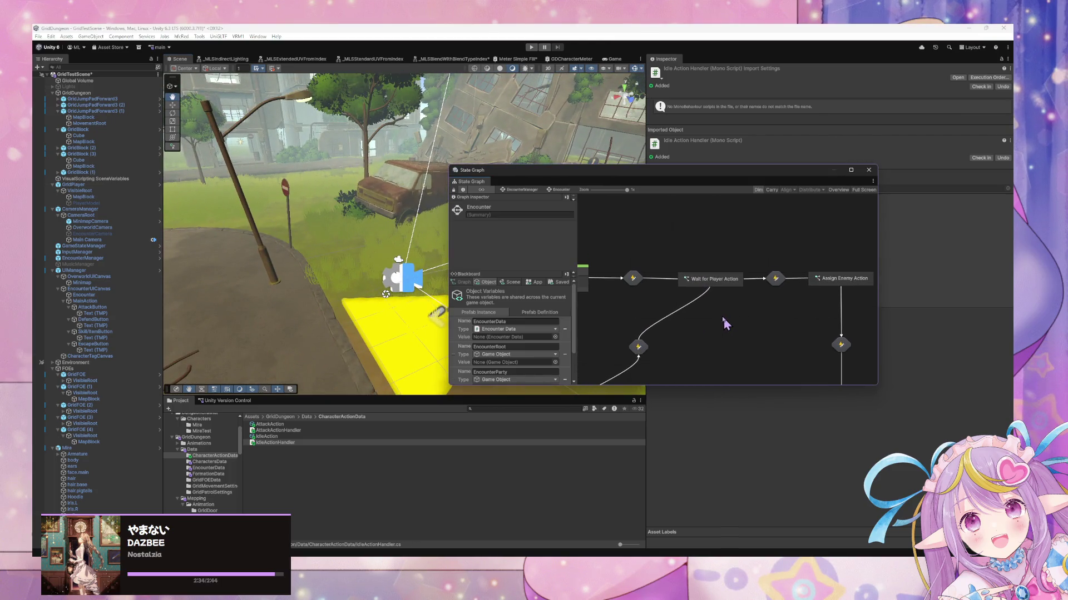
right_click(722, 316)
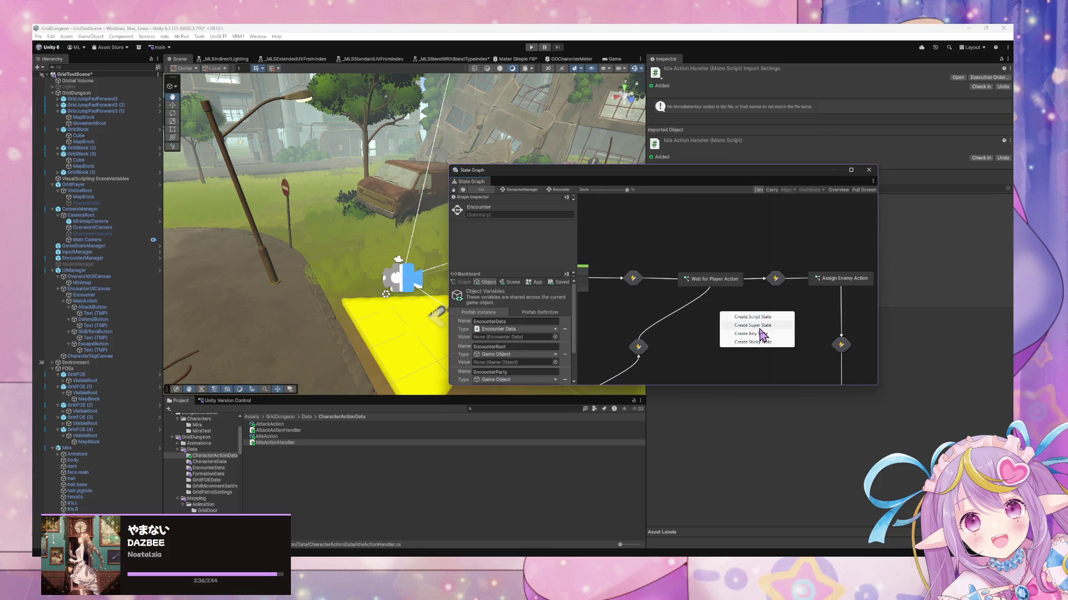
Step: Add an Integer Object variable CurrentPlayerCharacterIndex, value 0, to the Encounter graph's blackboard
click(705, 303)
click(717, 283)
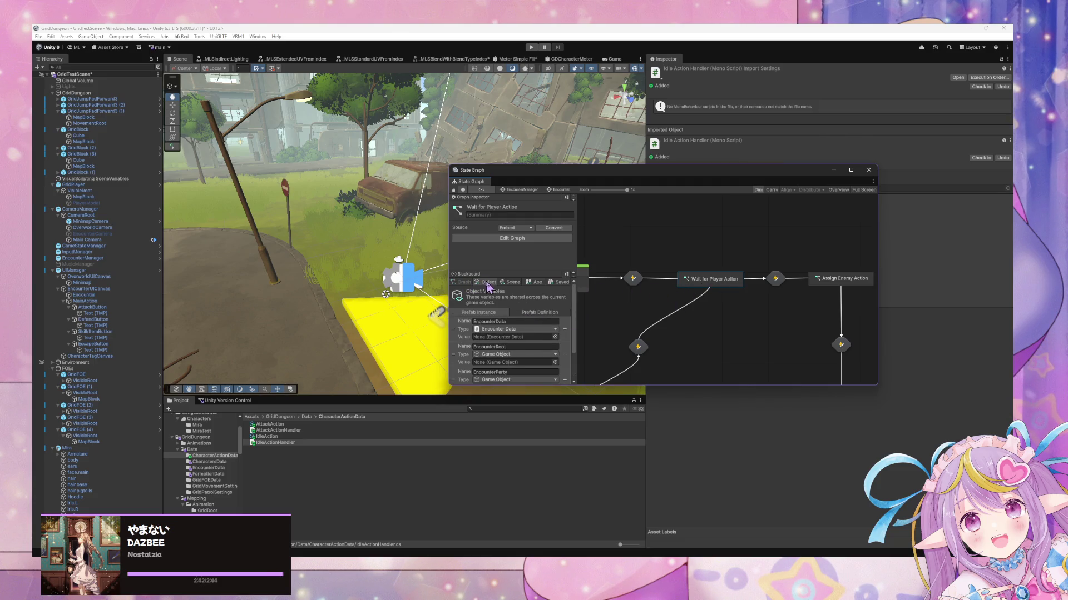
scroll(561, 371, down, 3)
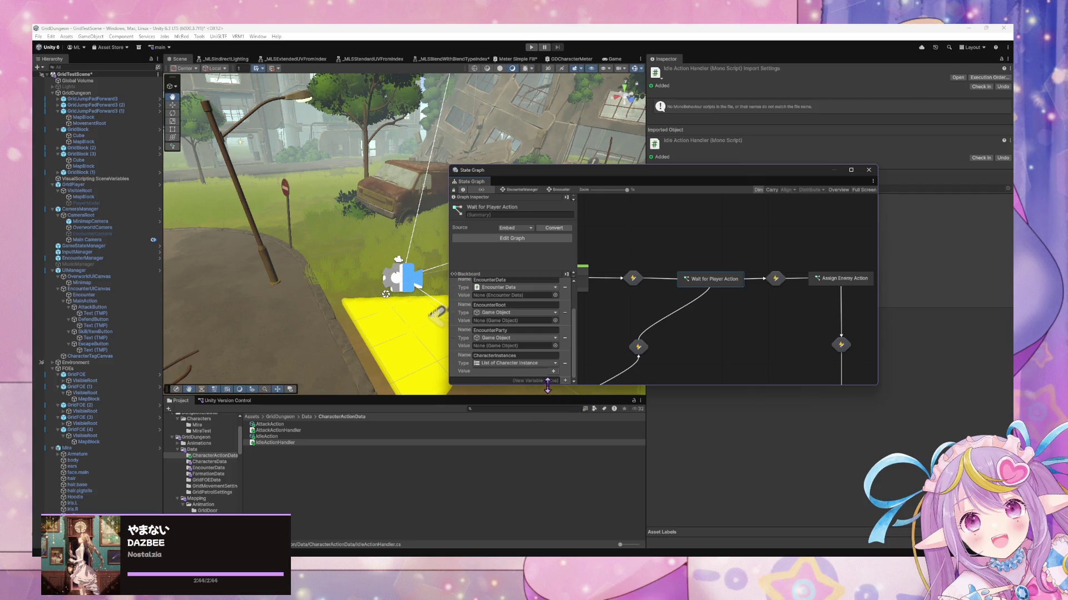
click(556, 381)
text(CurrentPlayer)
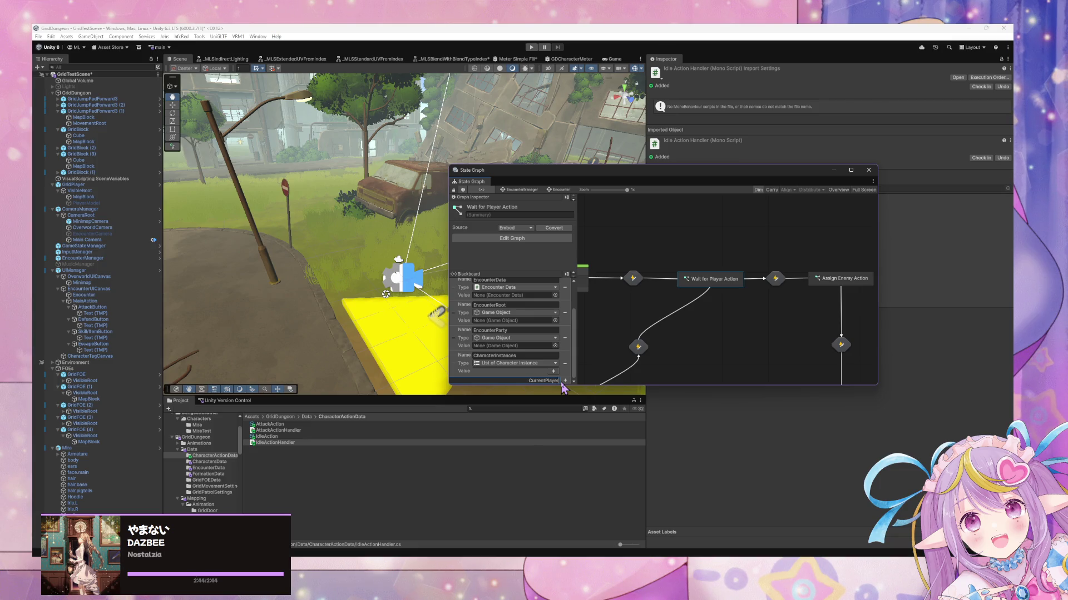
text(A)
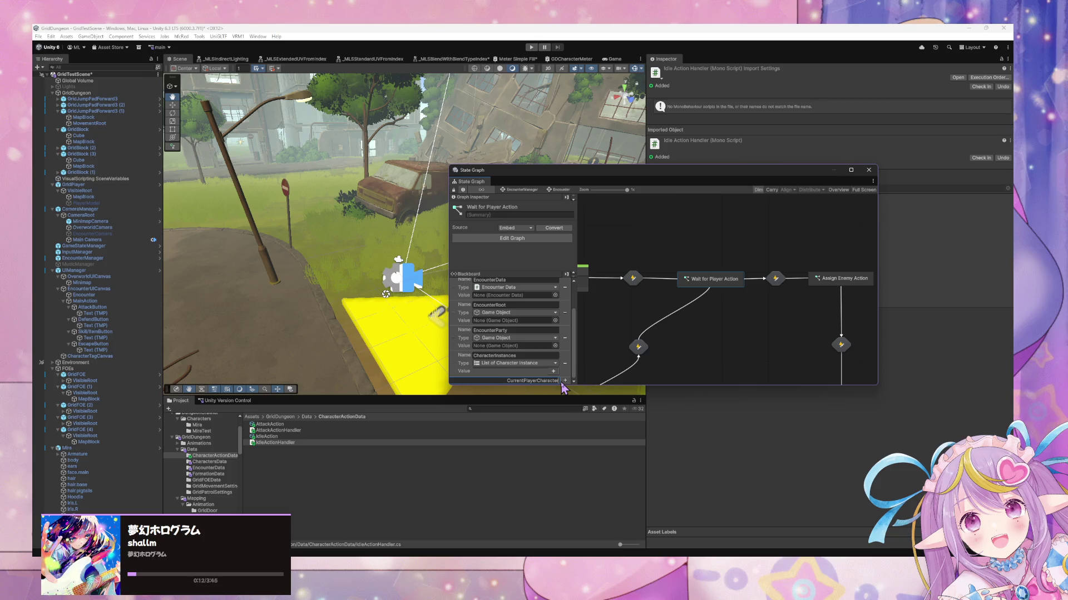
text(In)
click(565, 380)
click(521, 371)
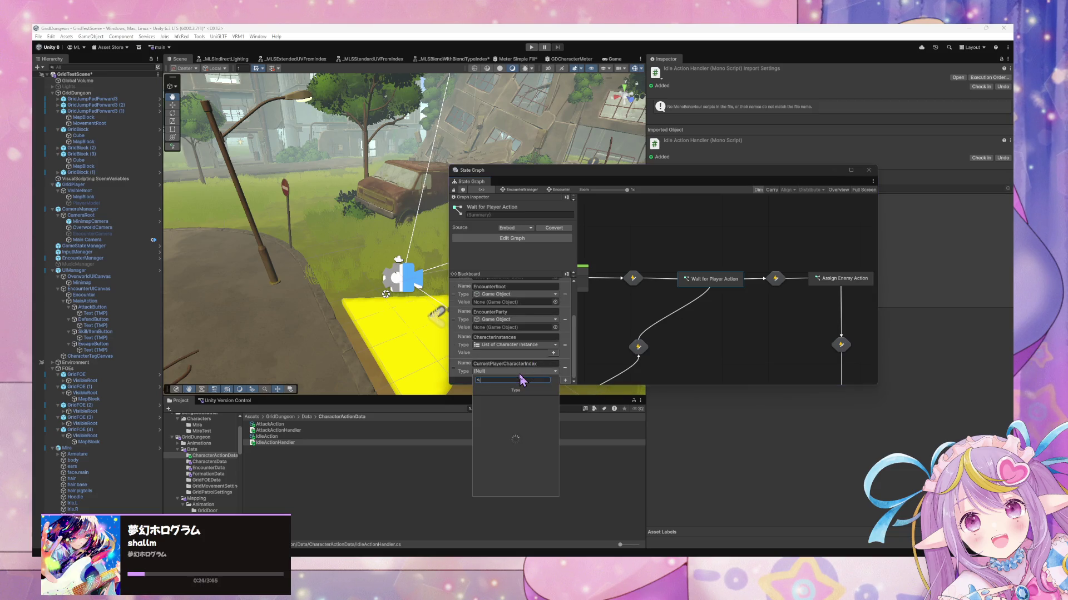
text(Inte)
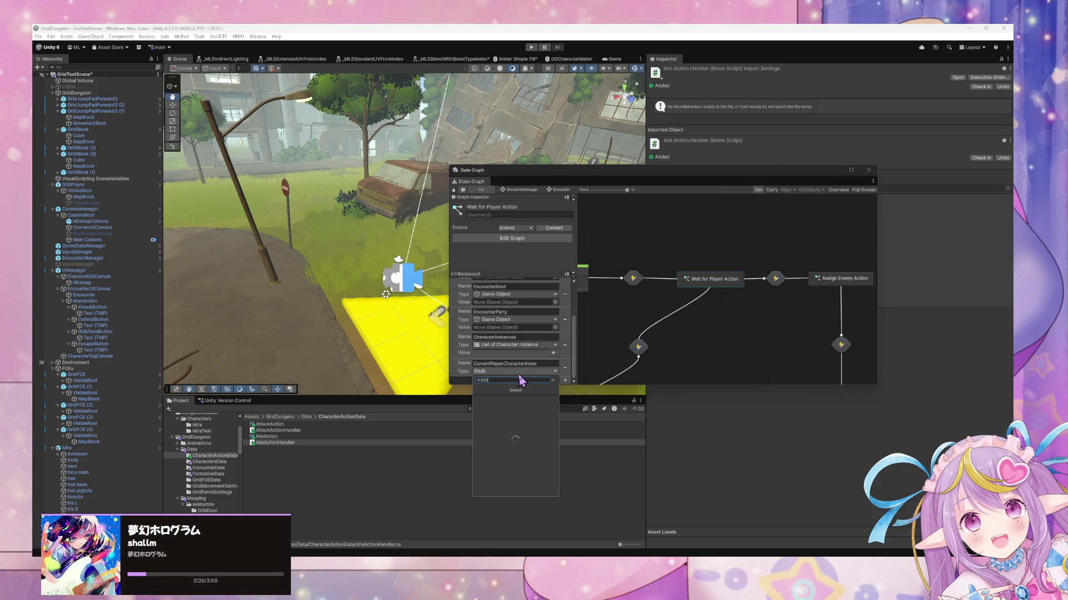
key(Return)
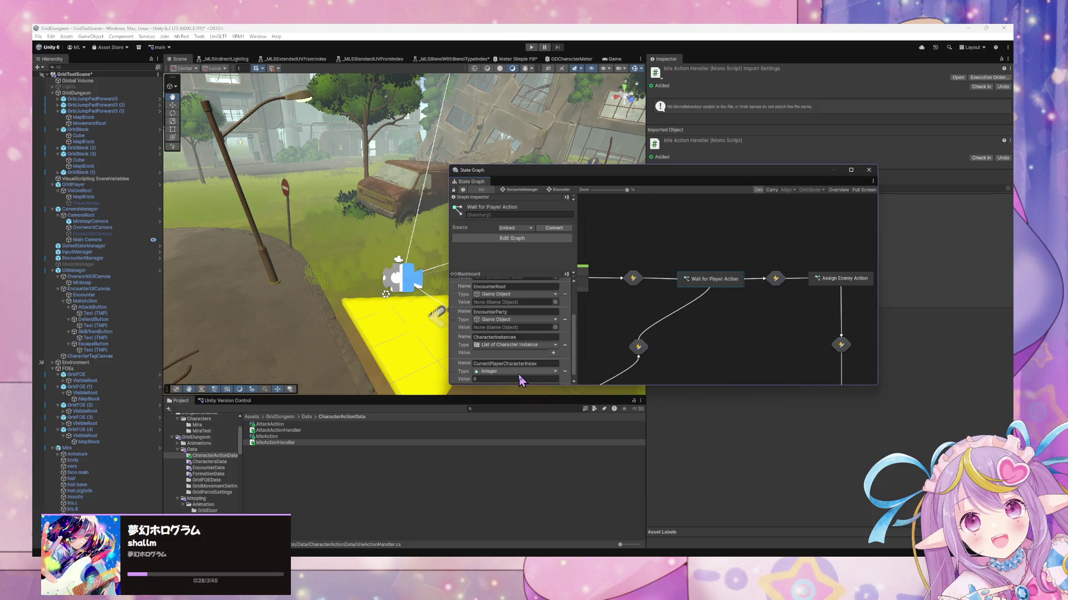
double_click(654, 283)
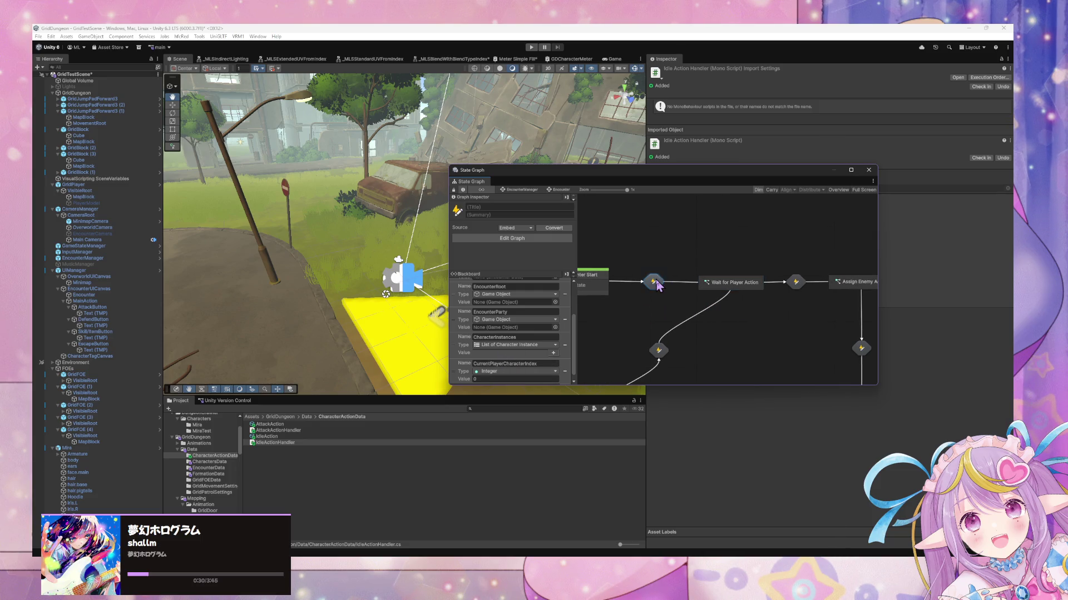
Step: Nudge the Trigger Transition node, then open the Encounter Start state's inner script graph
drag(816, 295, 820, 292)
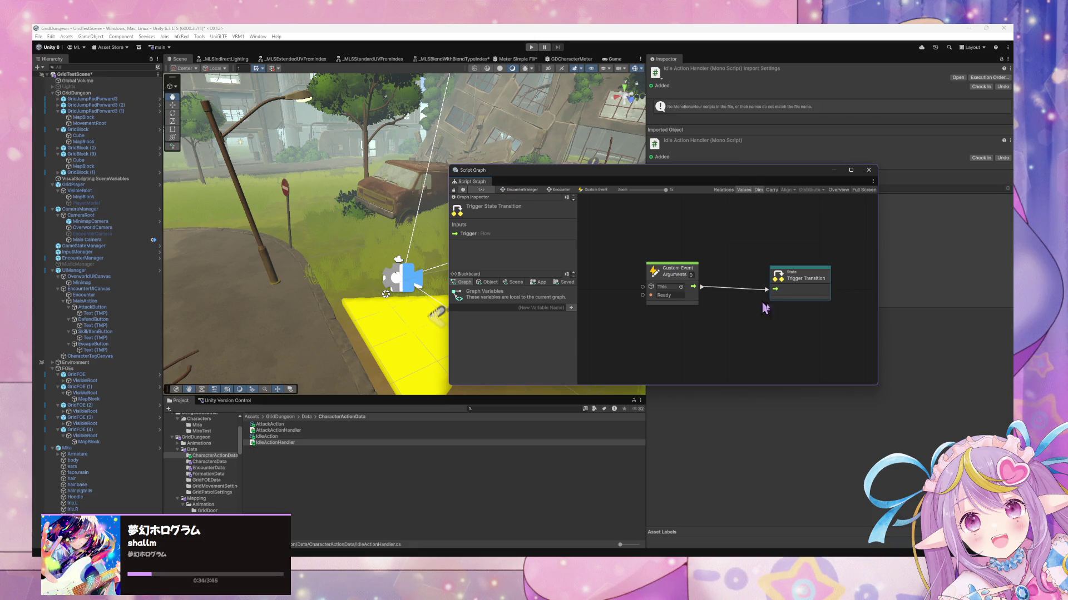
click(524, 191)
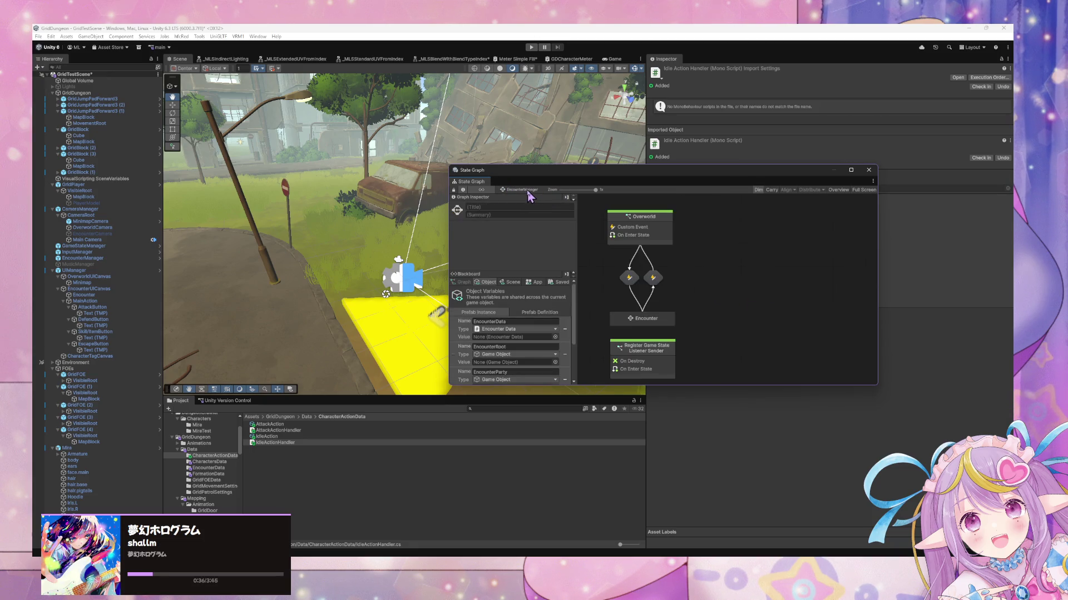
double_click(669, 321)
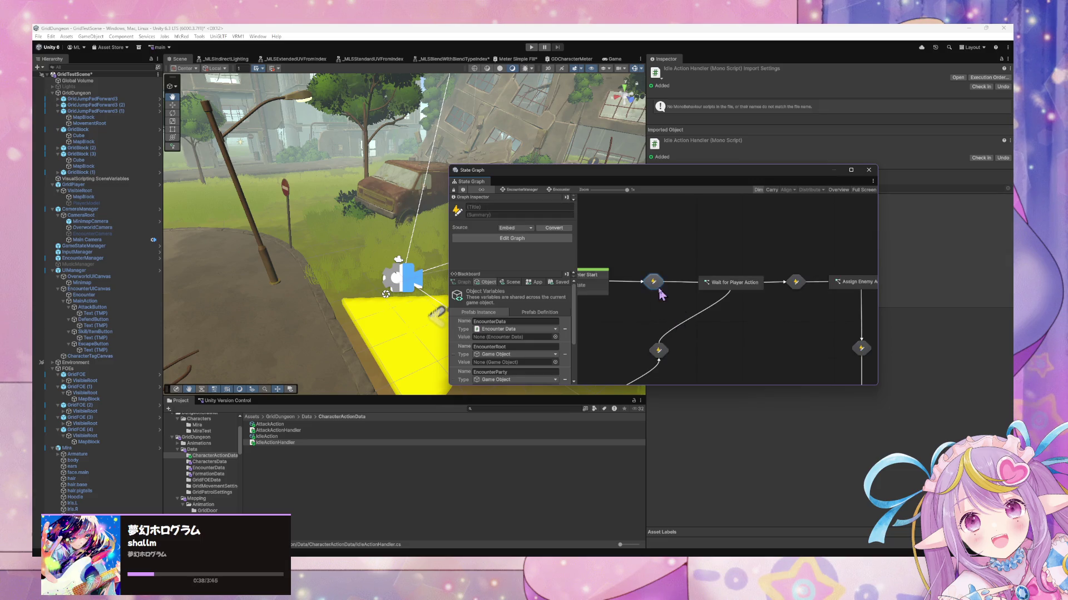
double_click(705, 271)
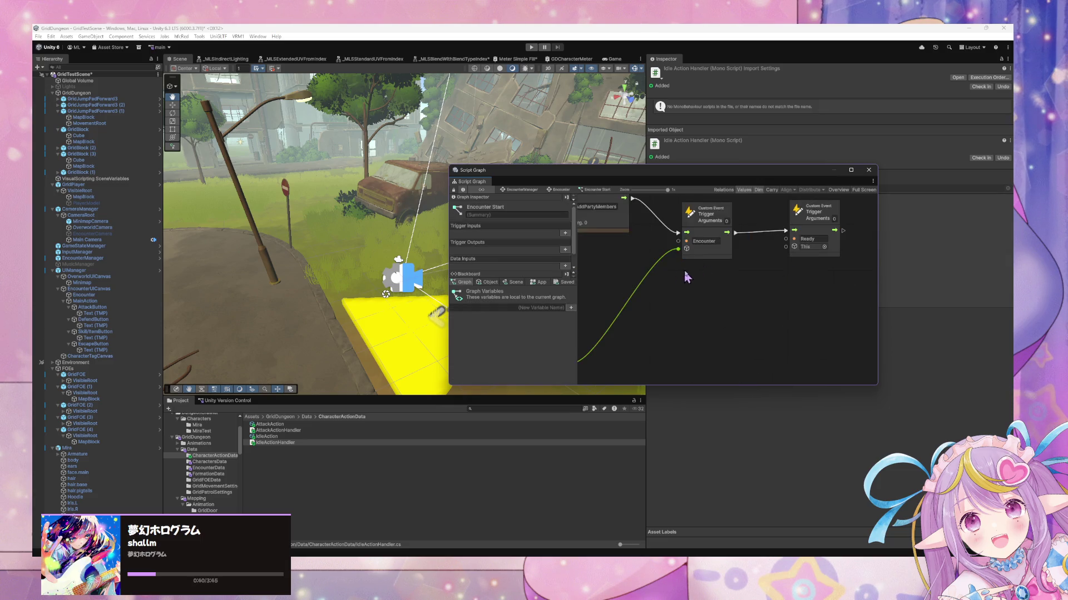
Step: Drag CurrentPlayerCharacterIndex from the object variables, then undo the unwanted Get Variable node
click(488, 282)
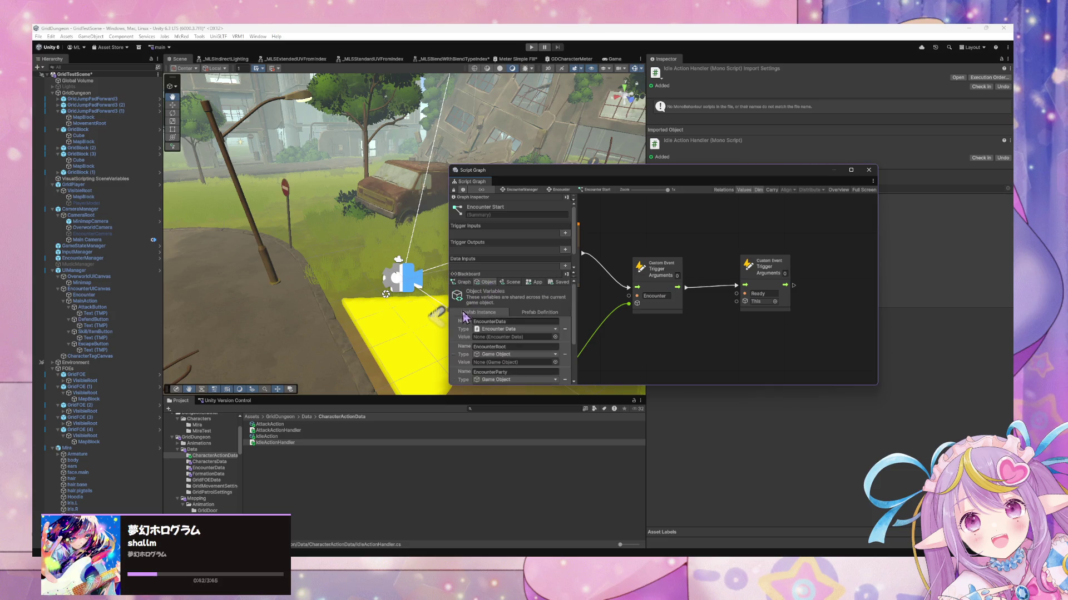
scroll(479, 370, down, 2)
mouse_move(460, 372)
mouse_down()
mouse_move(751, 318)
mouse_move(709, 283)
mouse_up()
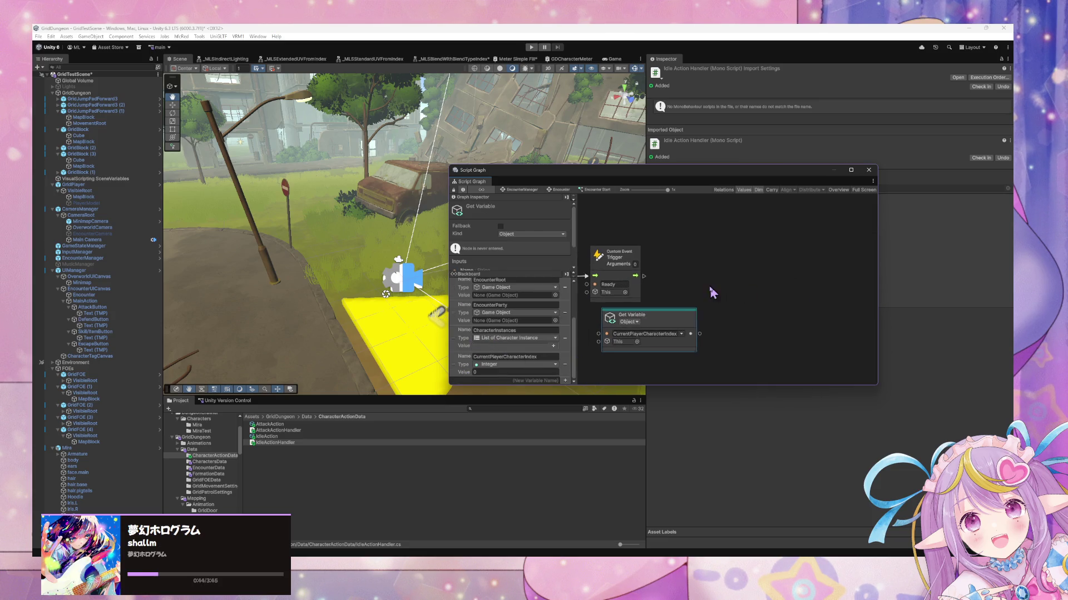
drag(639, 314, 648, 329)
key(ctrl+z)
key(ctrl+z)
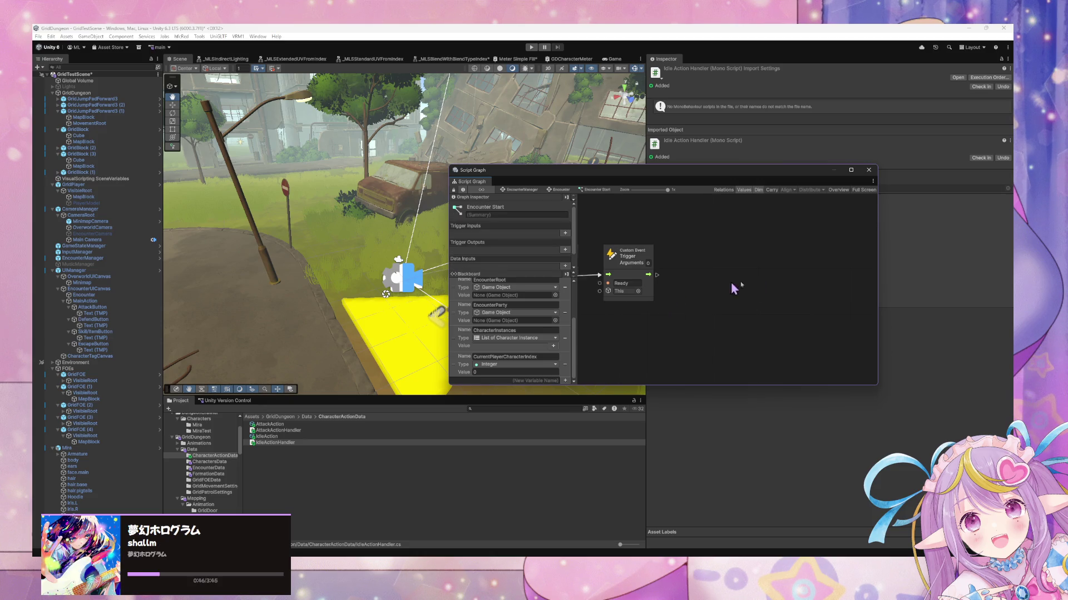
Step: Insert a Set Variable CurrentPlayerCharacterIndex node into the flow between Encounter and Ready
right_click(688, 337)
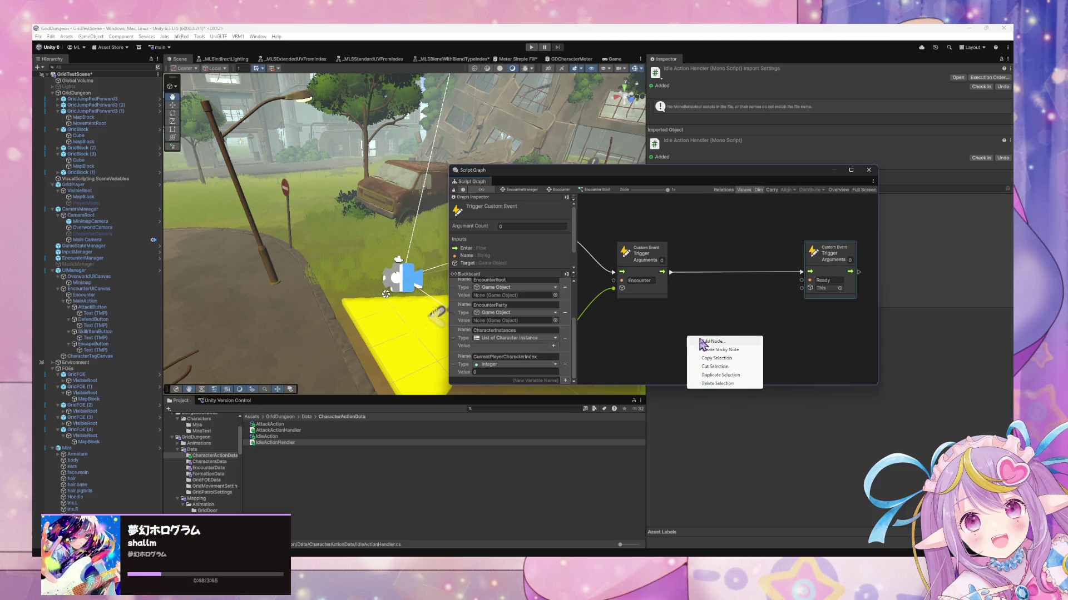
click(730, 346)
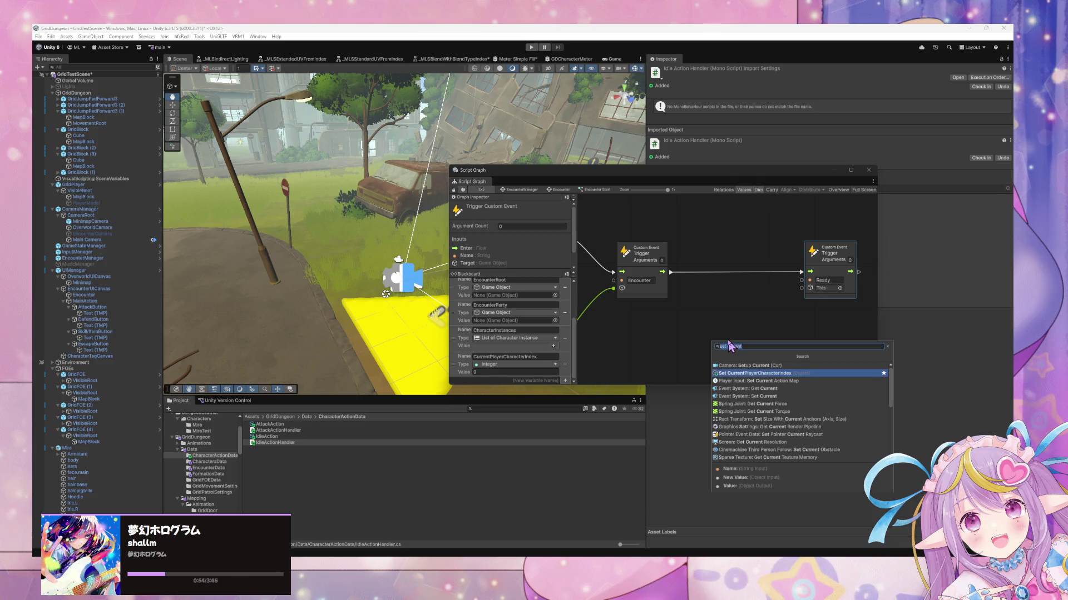
click(748, 373)
drag(723, 340, 723, 245)
drag(672, 278, 695, 266)
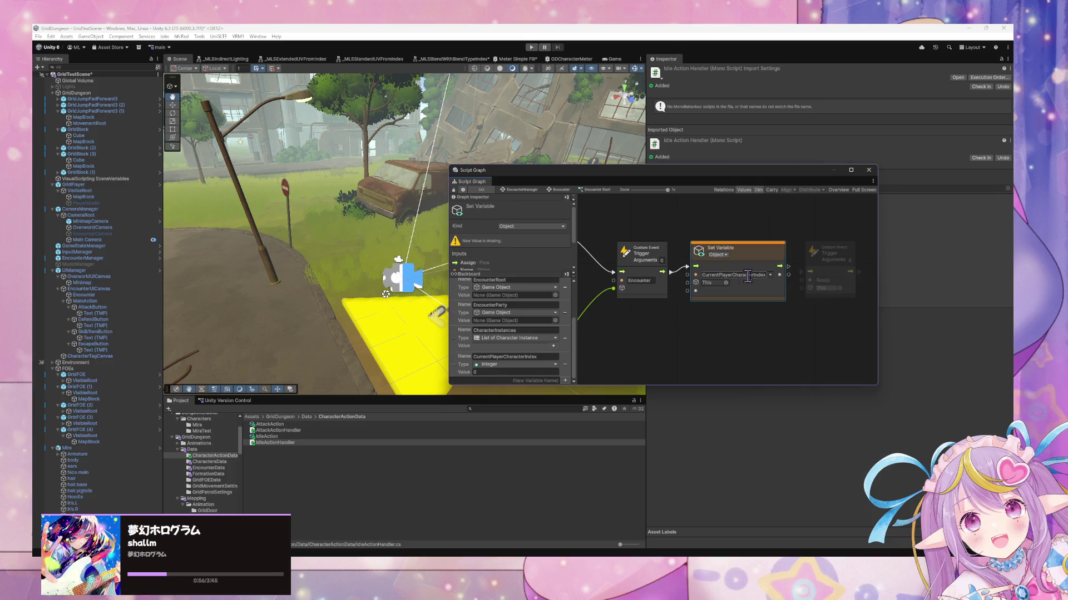
drag(779, 266, 809, 271)
Step: Feed a Float Literal 0 into Set Variable and return to the EncounterManager state graph
right_click(690, 349)
click(692, 350)
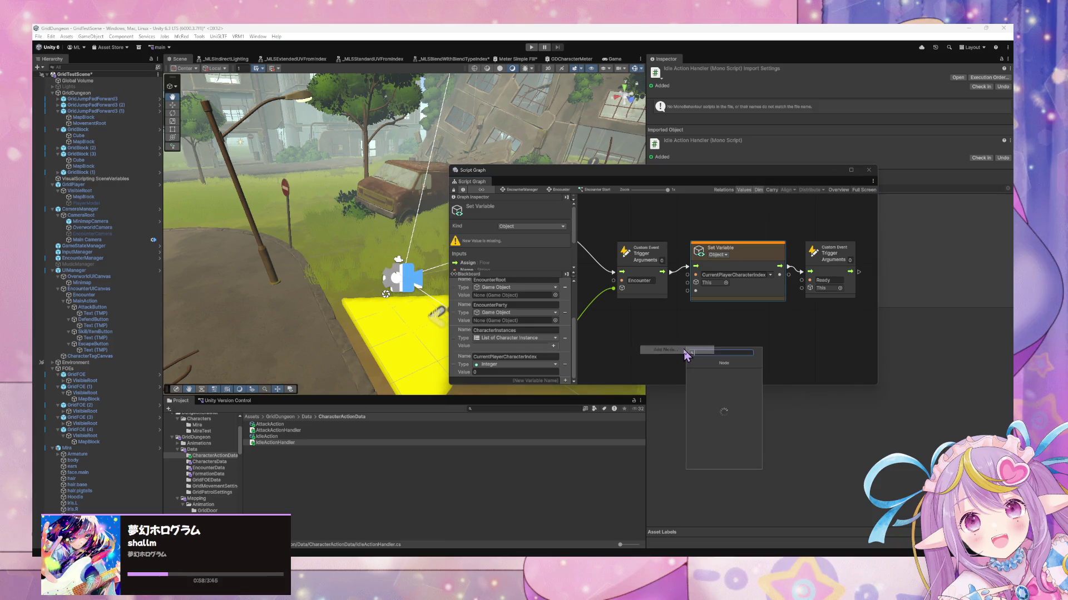
text(float)
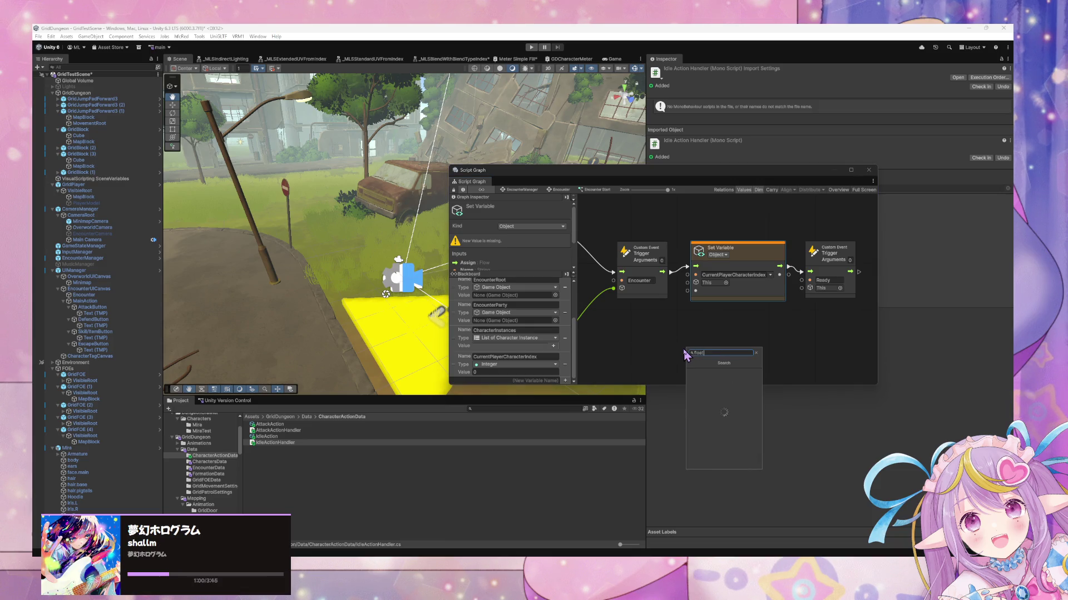
key(Return)
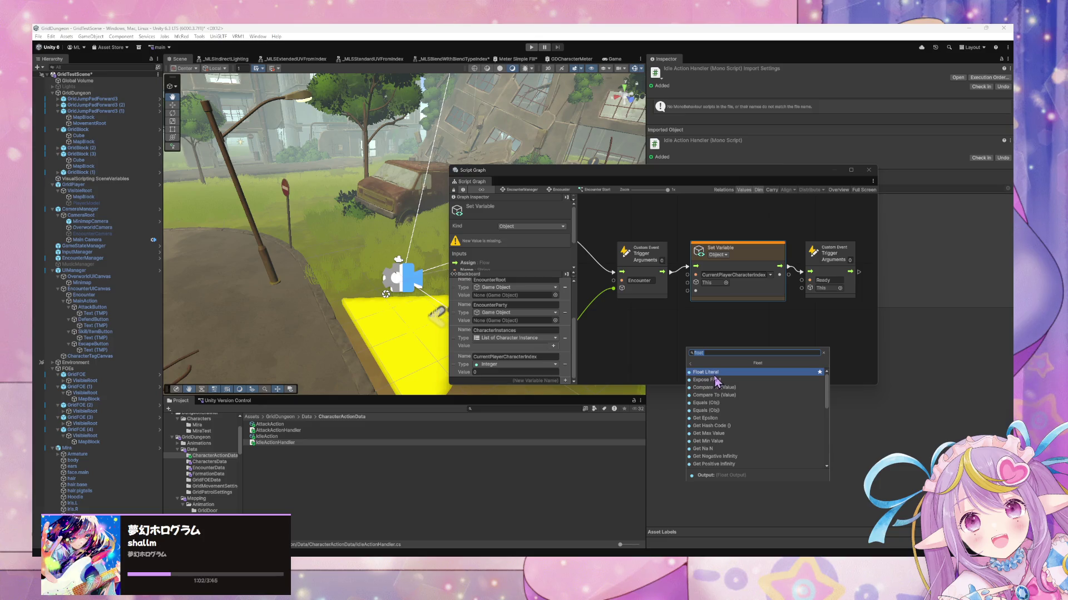
click(714, 373)
mouse_move(667, 370)
mouse_down()
mouse_move(664, 335)
mouse_move(695, 290)
mouse_up()
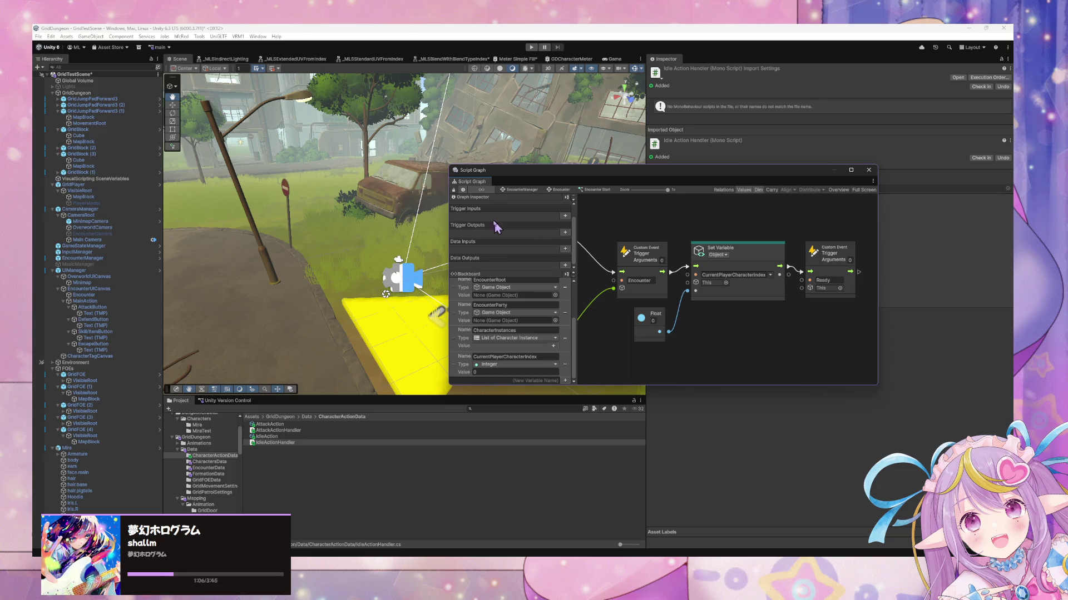
click(526, 191)
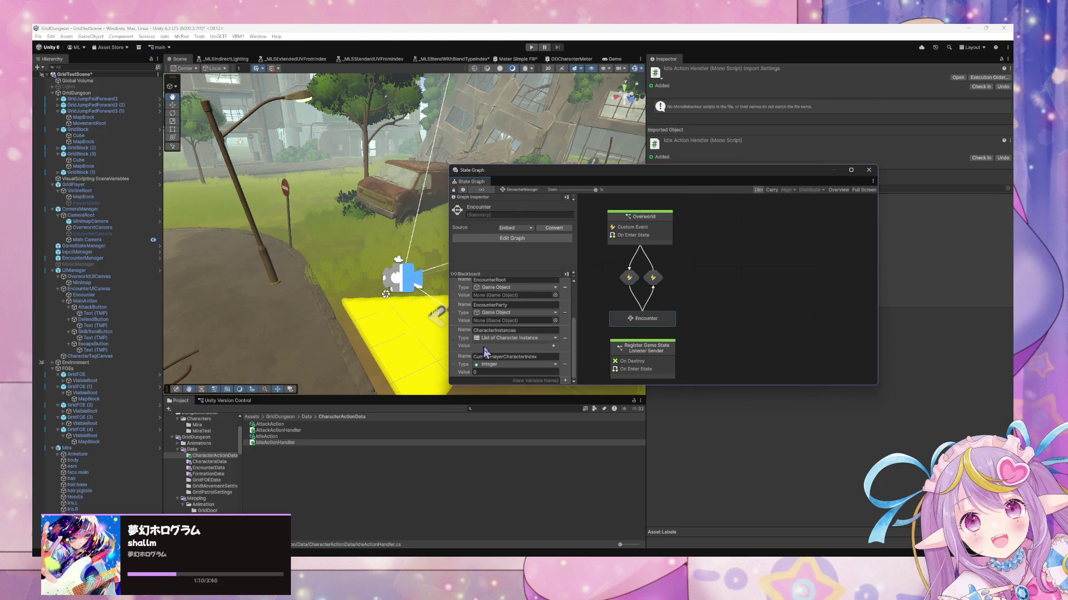
Step: Enter the Encounter state and open the Wait for Player Action state's inner graph
scroll(509, 332, up, 3)
scroll(508, 333, down, 3)
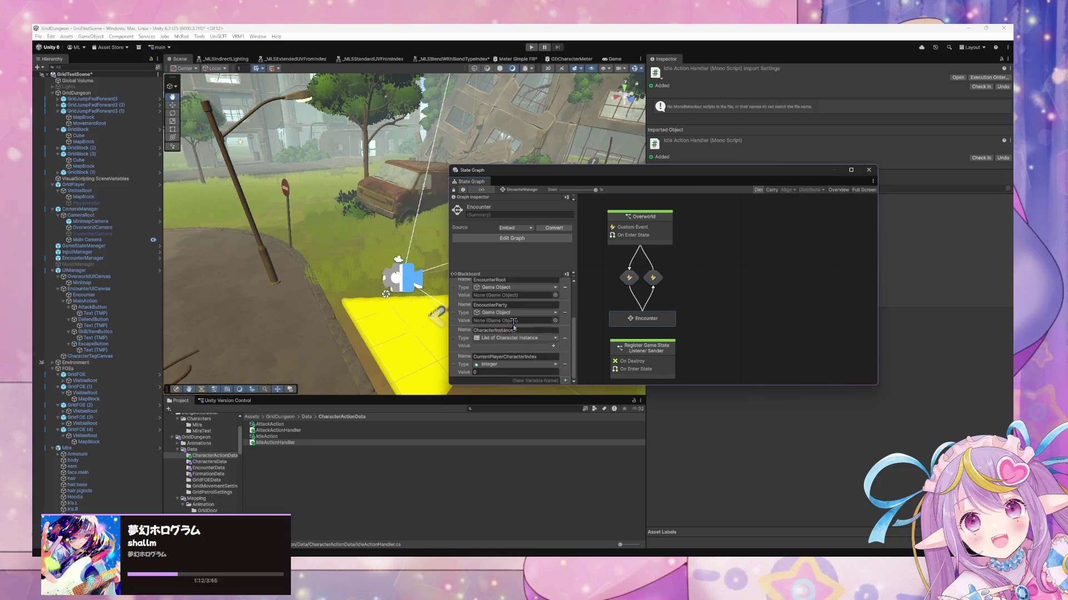
click(662, 289)
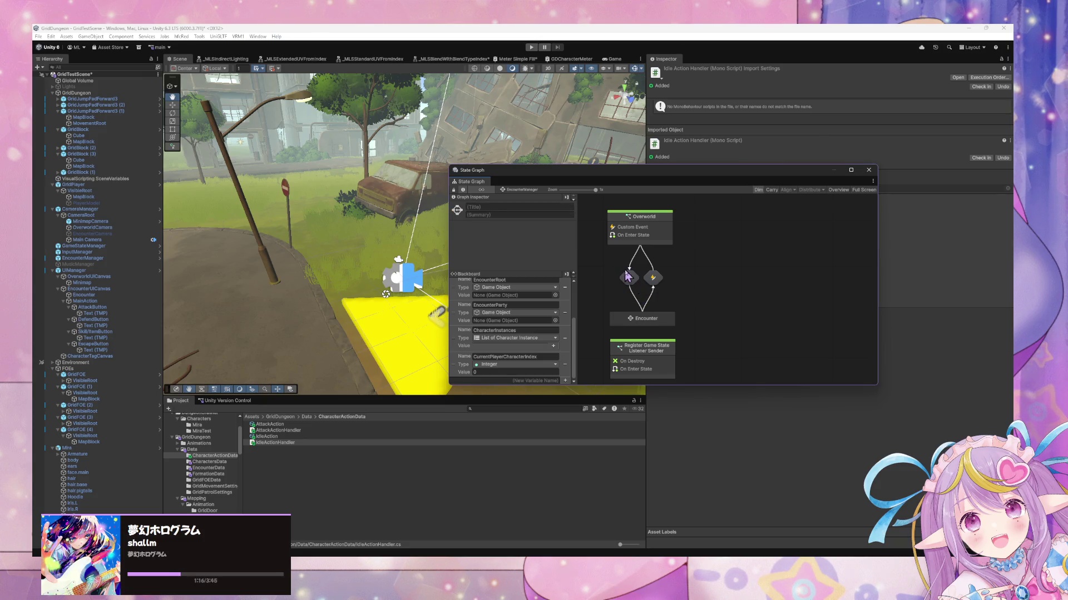
double_click(636, 317)
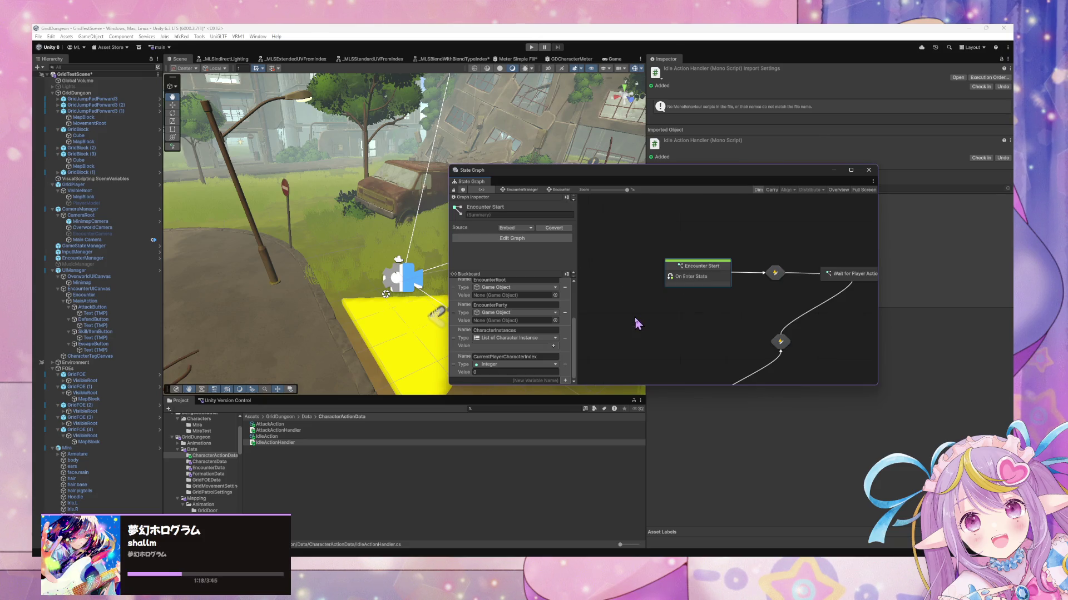
drag(772, 284, 695, 289)
click(702, 277)
mouse_move(779, 308)
mouse_down()
mouse_move(696, 293)
mouse_move(676, 239)
mouse_move(698, 259)
mouse_move(758, 270)
mouse_move(810, 231)
mouse_move(752, 281)
mouse_move(717, 250)
mouse_move(753, 248)
mouse_move(723, 267)
mouse_move(741, 291)
mouse_move(723, 291)
mouse_up()
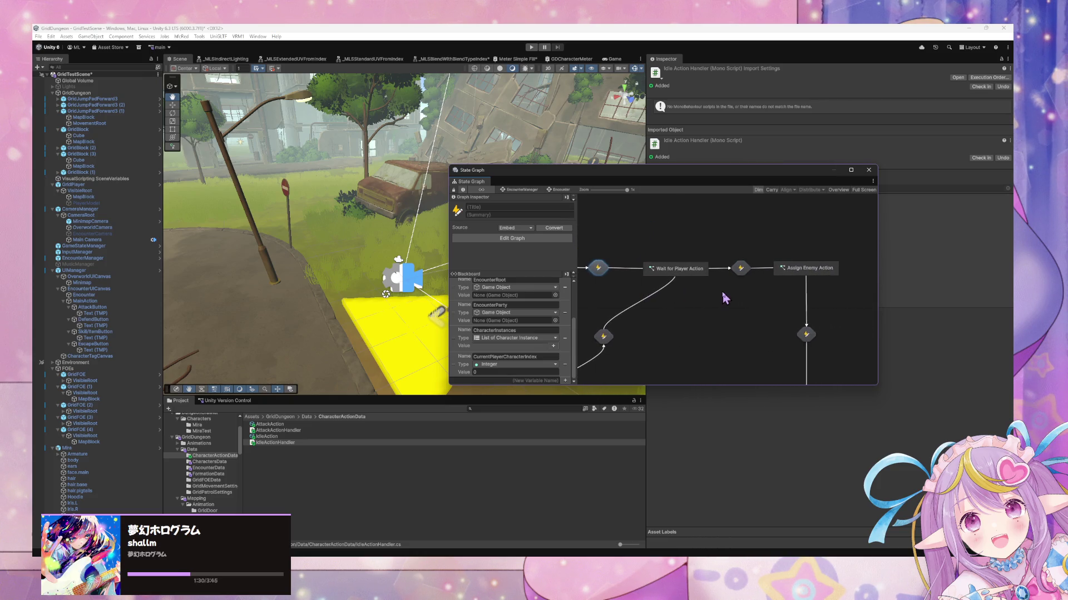
click(700, 269)
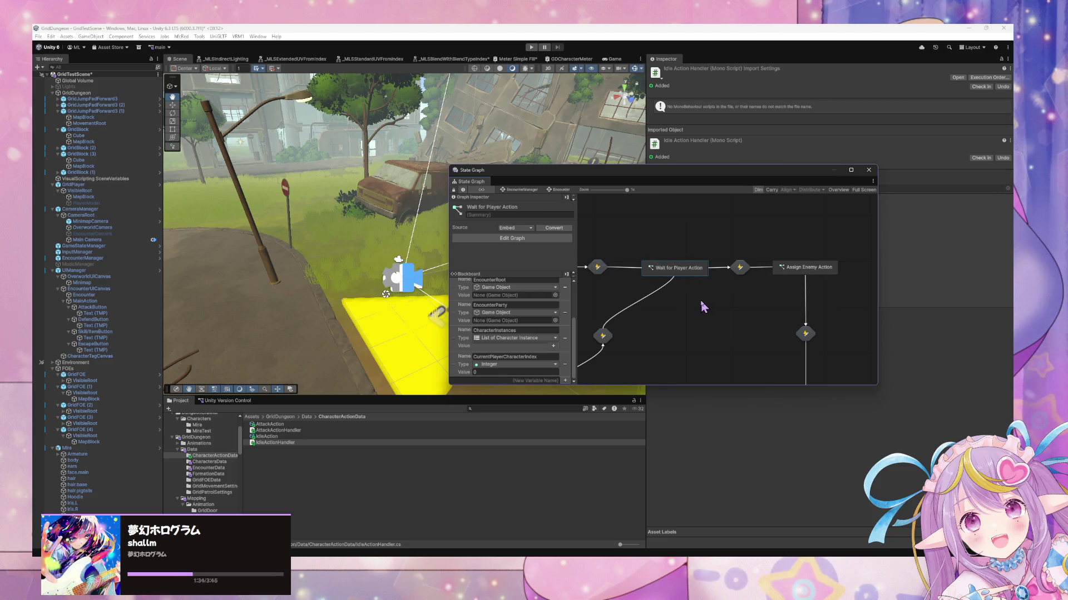
drag(699, 272, 728, 271)
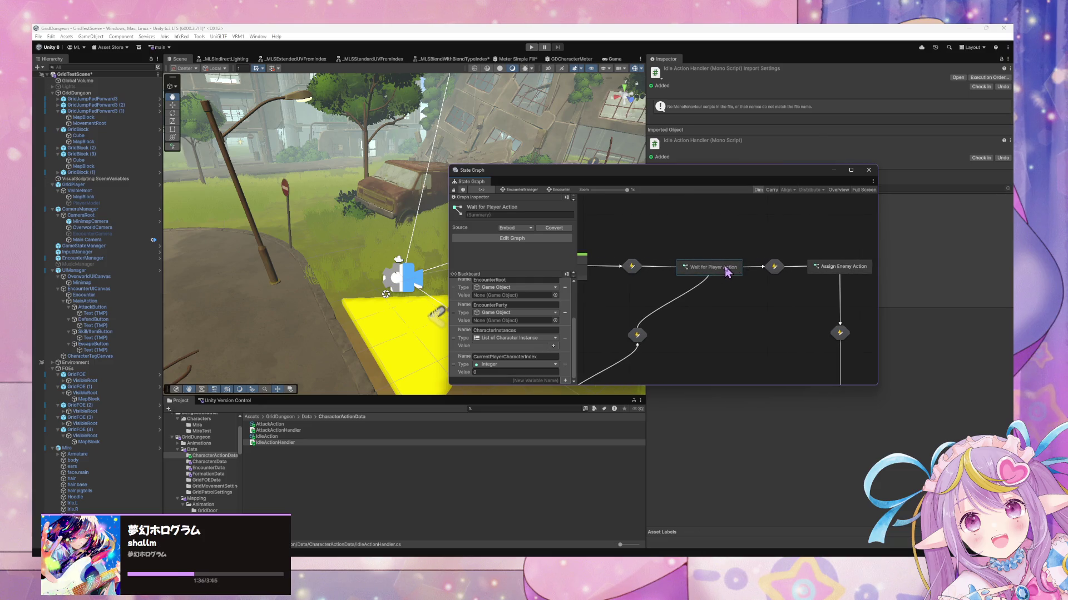
double_click(729, 271)
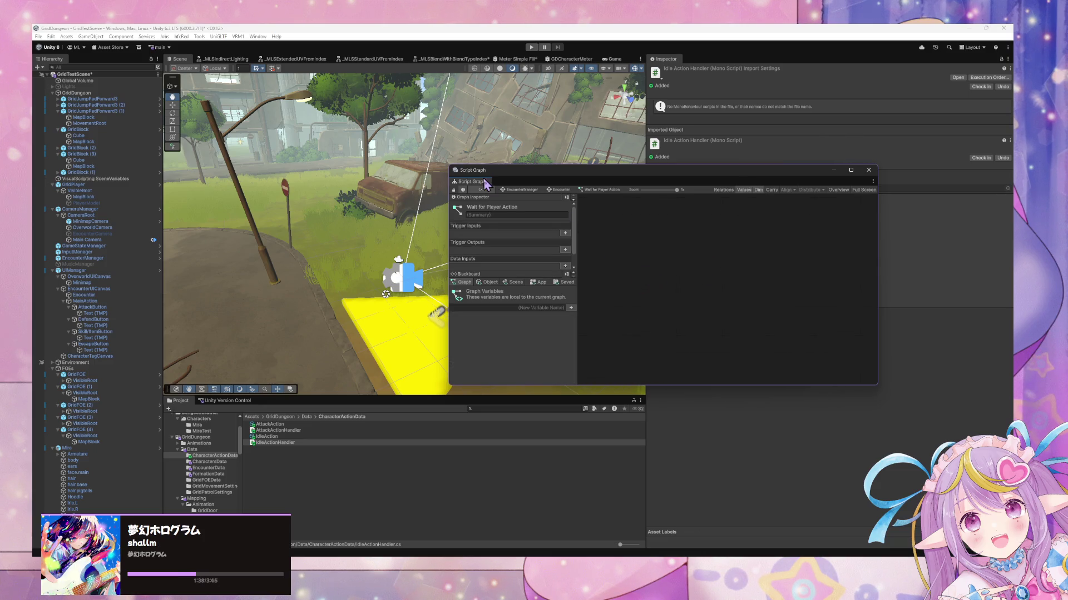
Step: Go back to EncounterManager and reopen Wait for Player Action's empty script graph
click(511, 191)
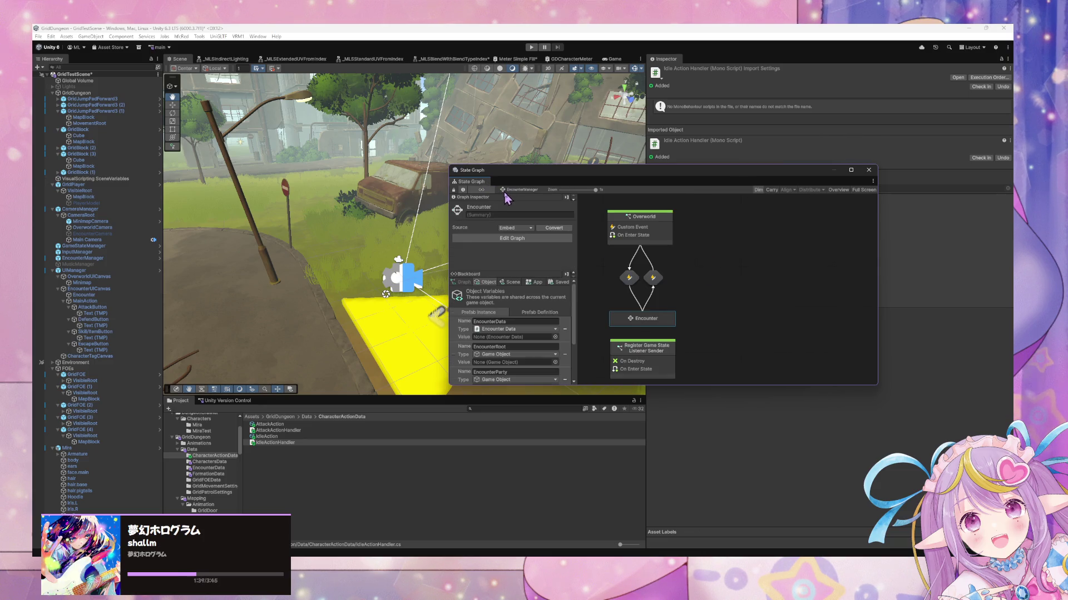
double_click(638, 322)
double_click(719, 271)
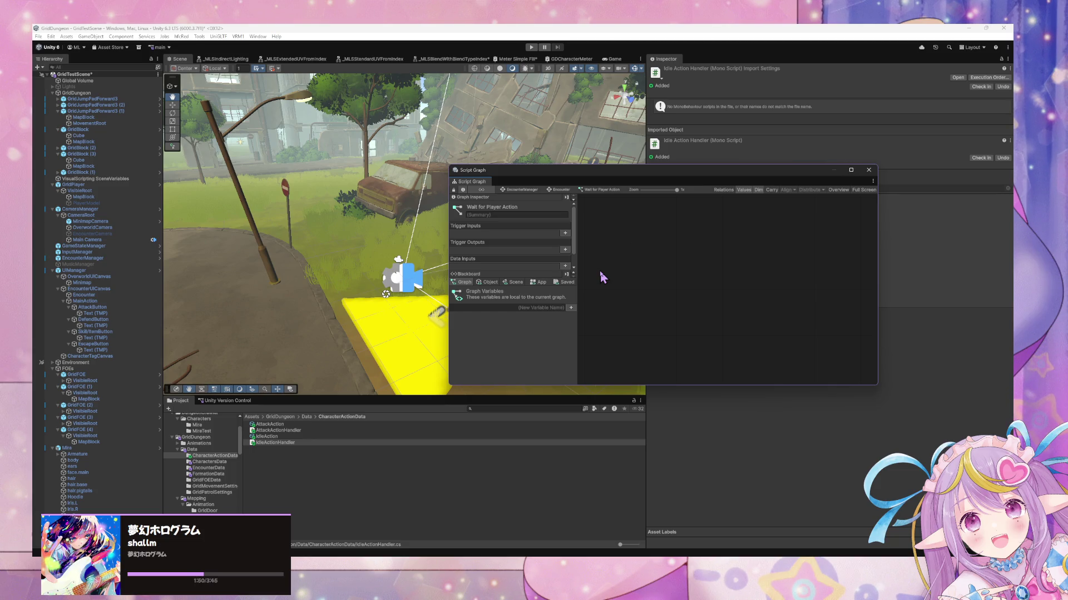
Step: Trigger Regenerate Nodes on the Visual Scripting page of Project Settings
click(51, 37)
mouse_move(136, 214)
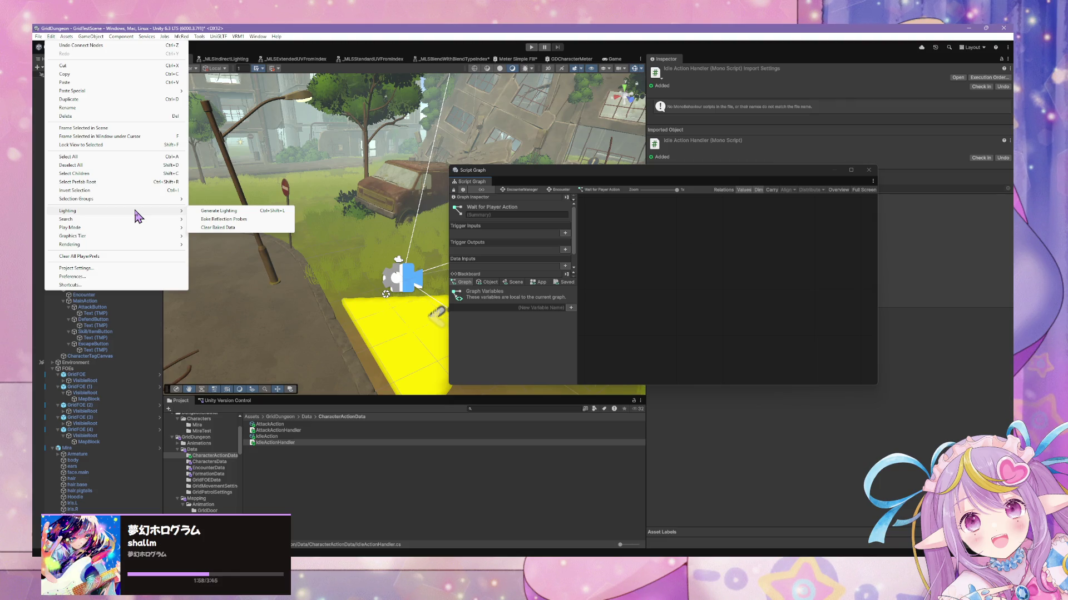
mouse_move(166, 219)
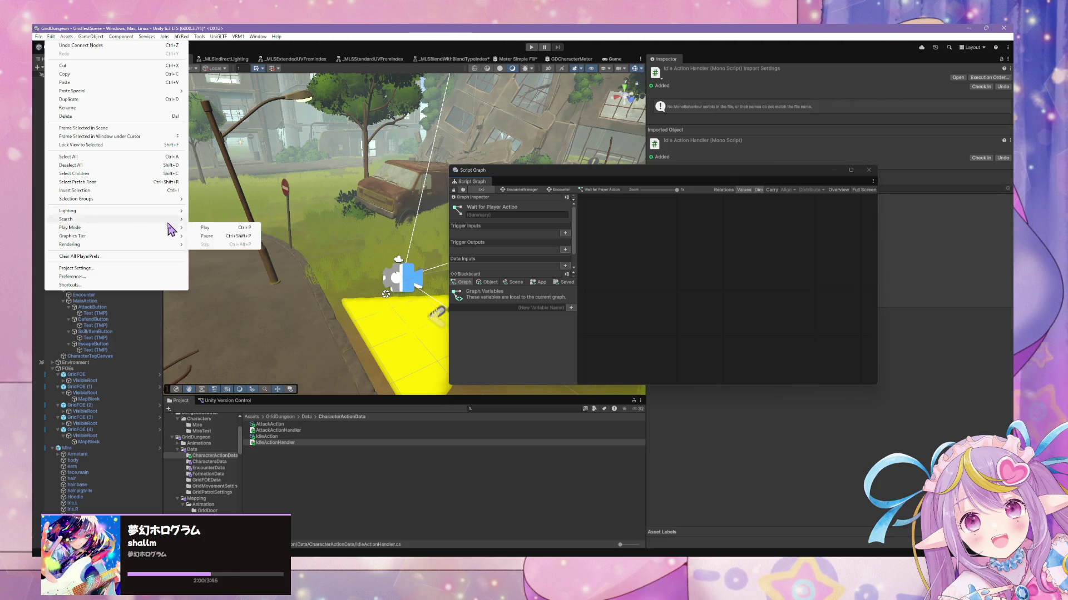
mouse_move(166, 248)
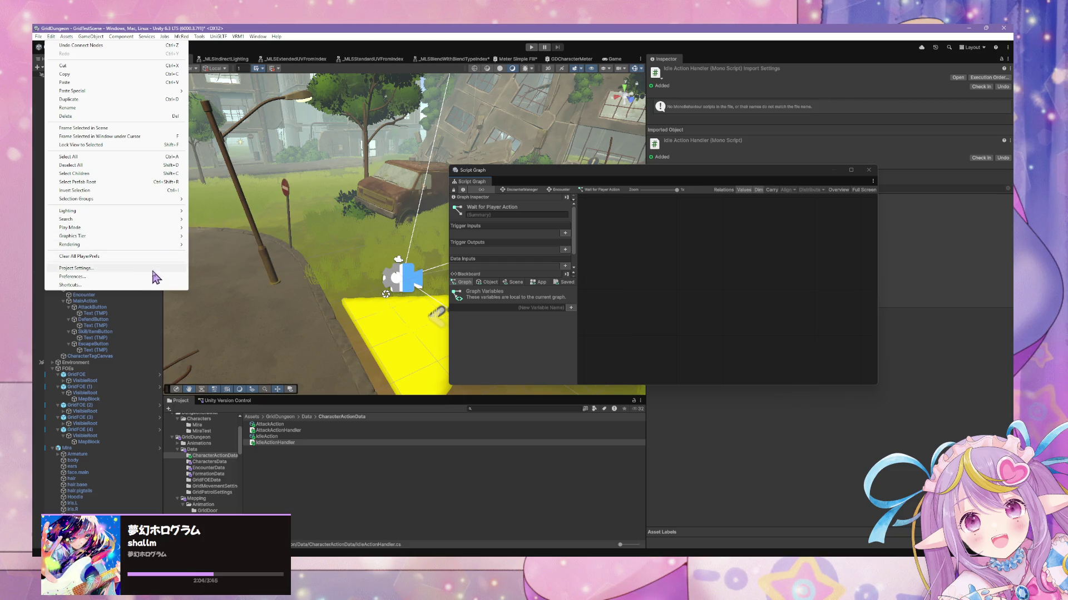
key(Escape)
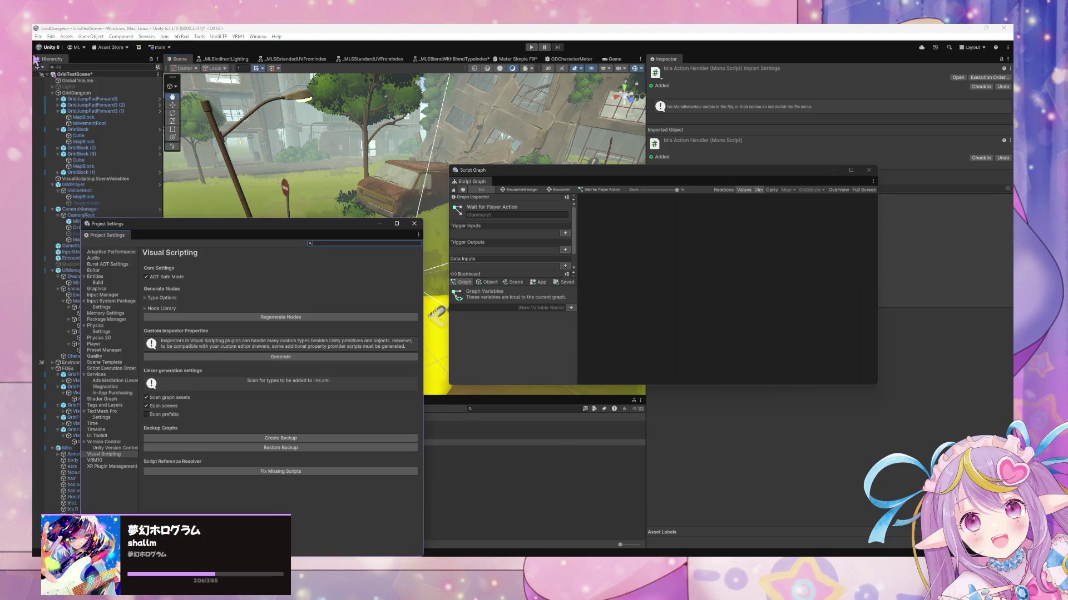
click(313, 317)
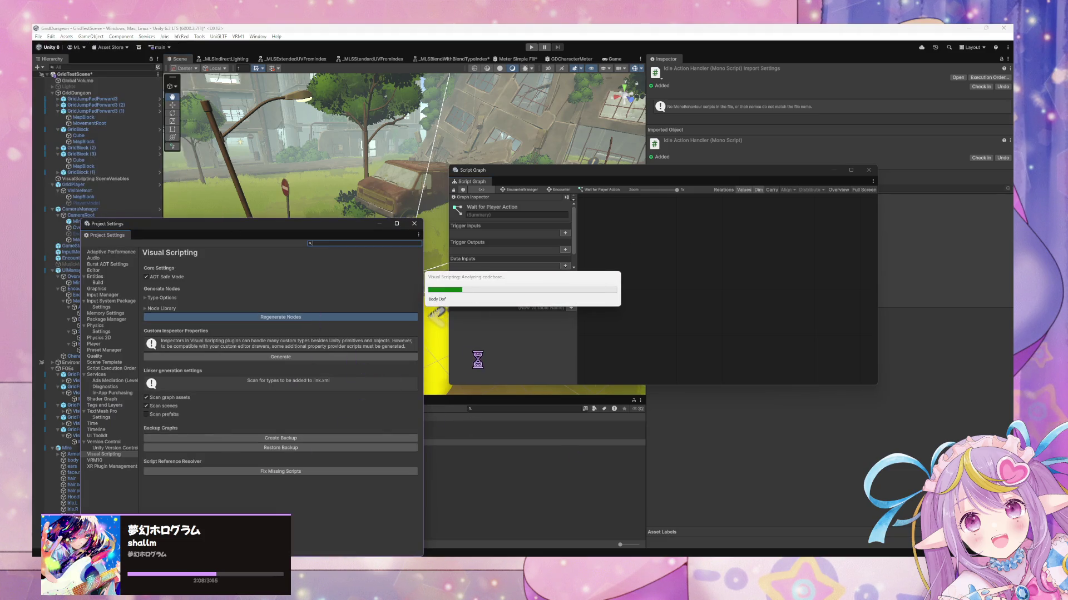
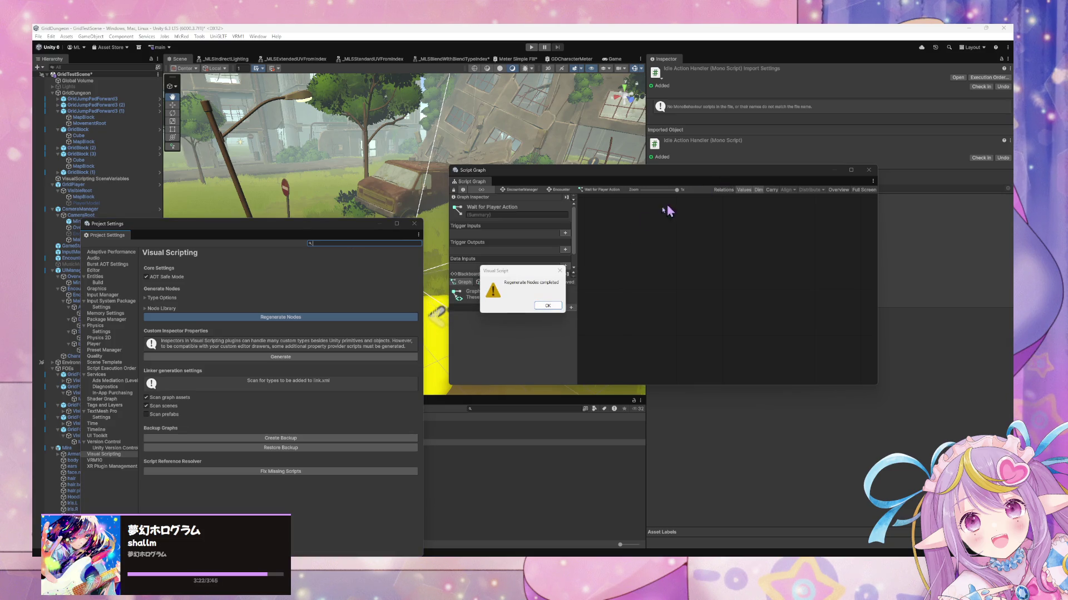
Step: Dismiss the regeneration message and open the Encounter state's inner graph from the EncounterManager root
click(546, 305)
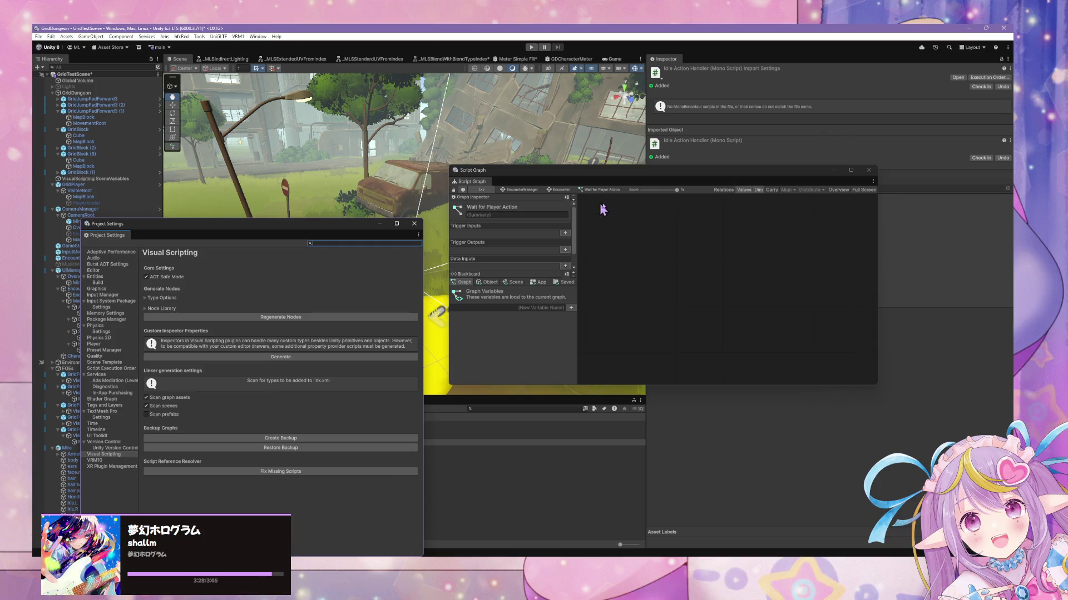
click(673, 194)
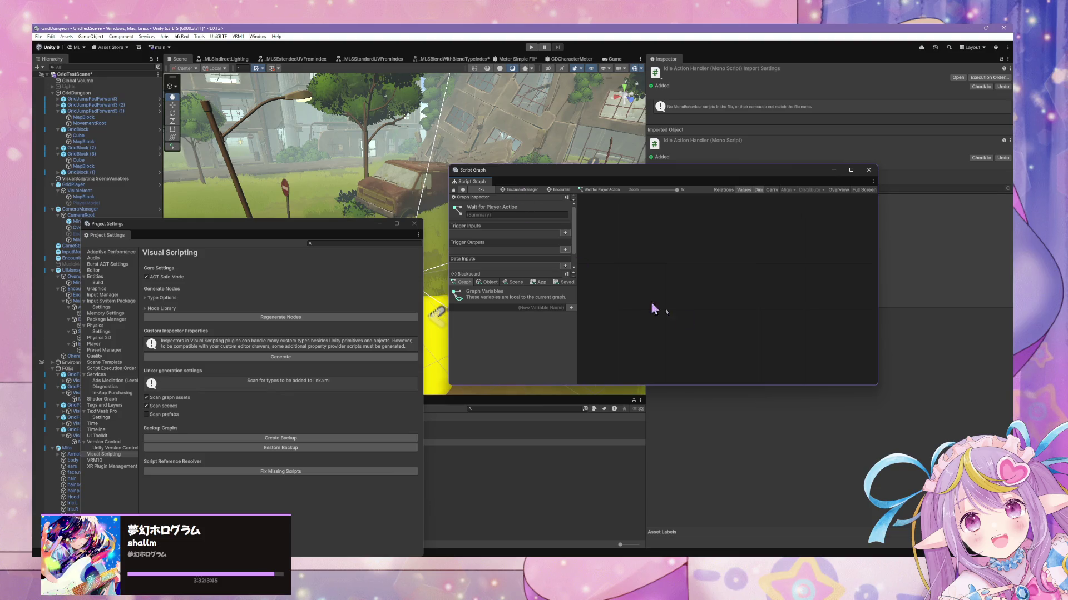
click(523, 190)
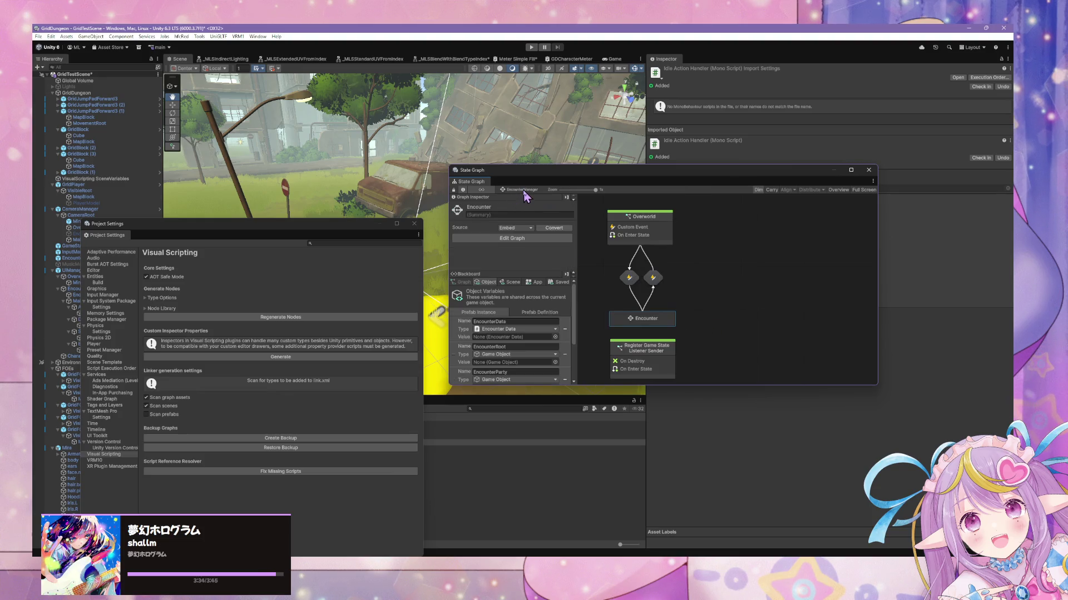
double_click(664, 322)
Step: Make a self transition on Wait for Player Action and open its Trigger Transition graph
right_click(715, 276)
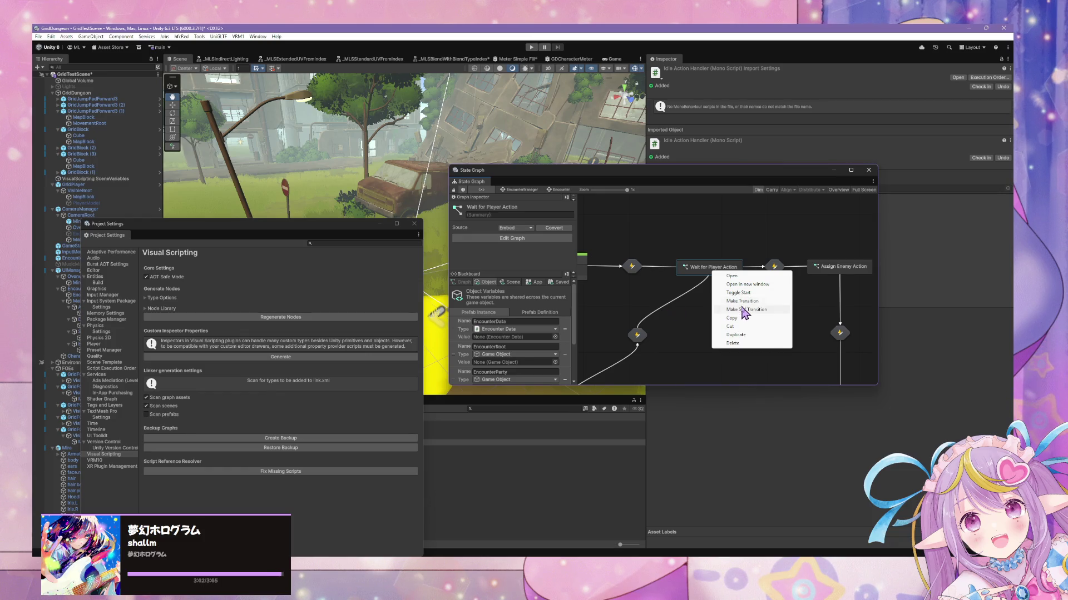
click(745, 310)
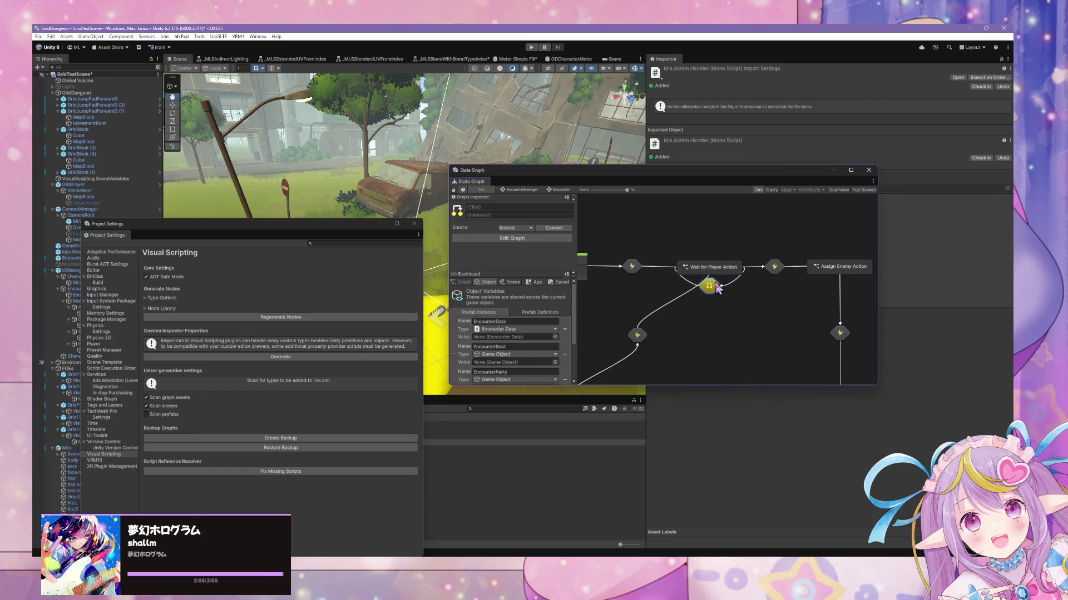
double_click(711, 286)
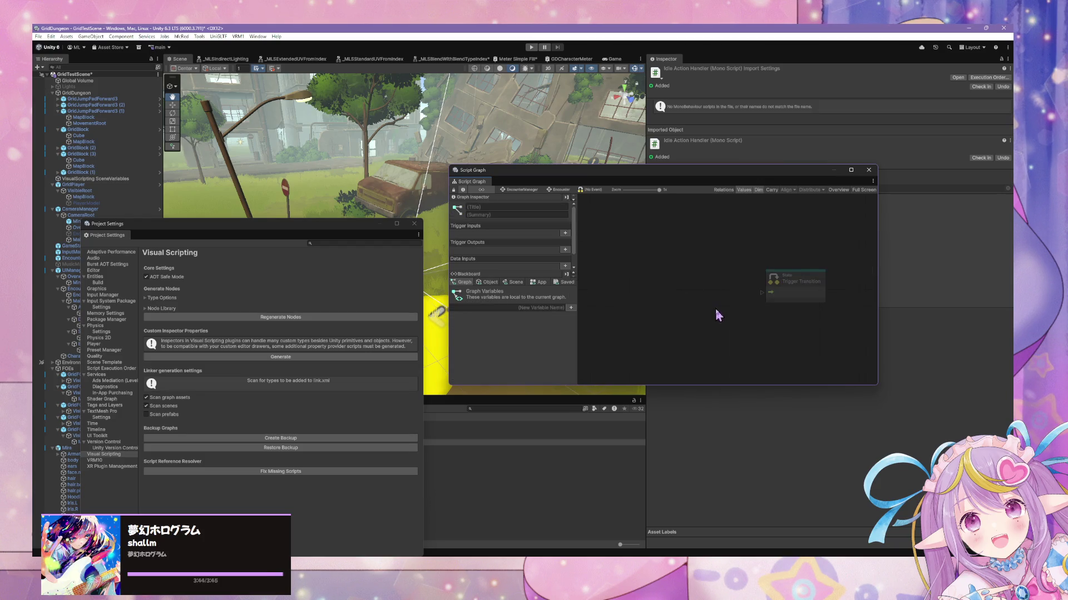
drag(761, 293, 717, 295)
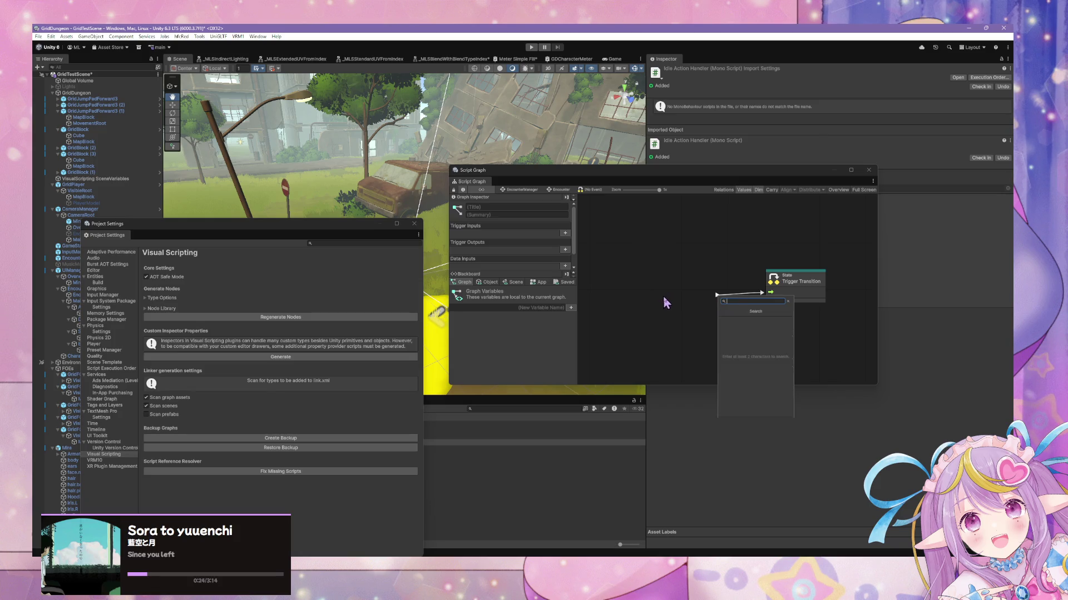
Step: Add a Custom Event node by searching 'custom' in the node finder
key(Escape)
right_click(683, 300)
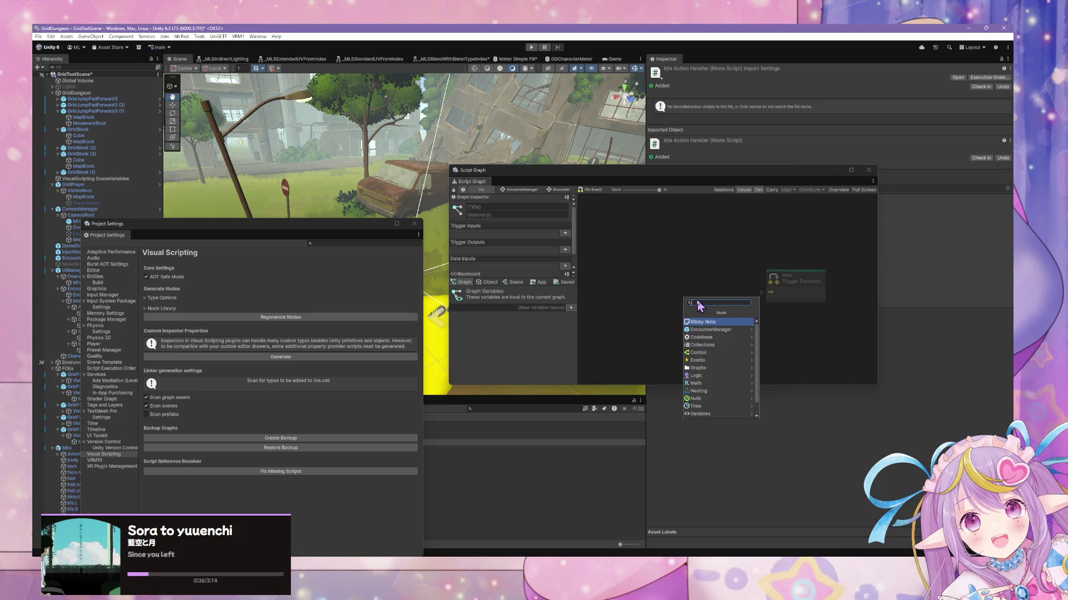
text(cuyst)
key(BackSpace)
key(BackSpace)
key(BackSpace)
text(stom ev)
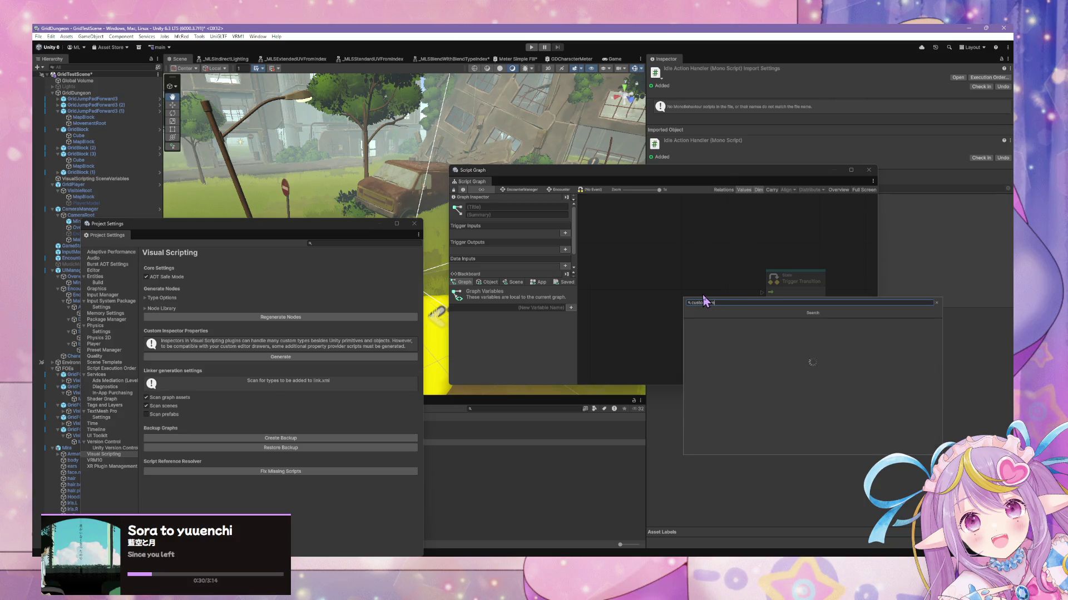
key(Return)
Step: Wire the event into Trigger Transition, name it NextCharacter, and return to the Encounter graph
mouse_move(735, 320)
mouse_down()
mouse_move(761, 293)
mouse_move(703, 314)
mouse_move(700, 300)
mouse_up()
text(NextChara)
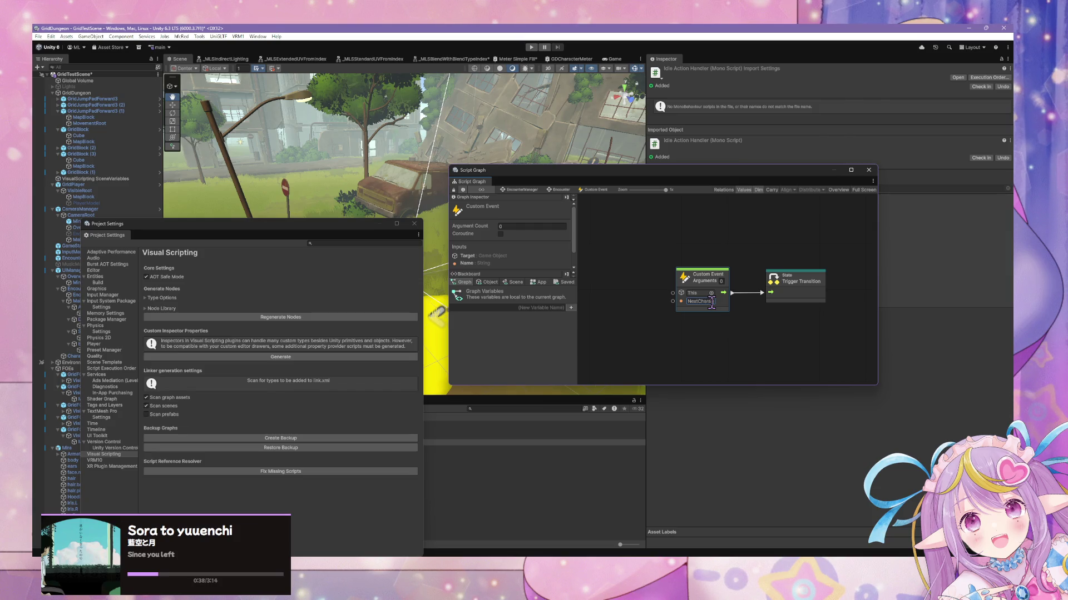
text(cter)
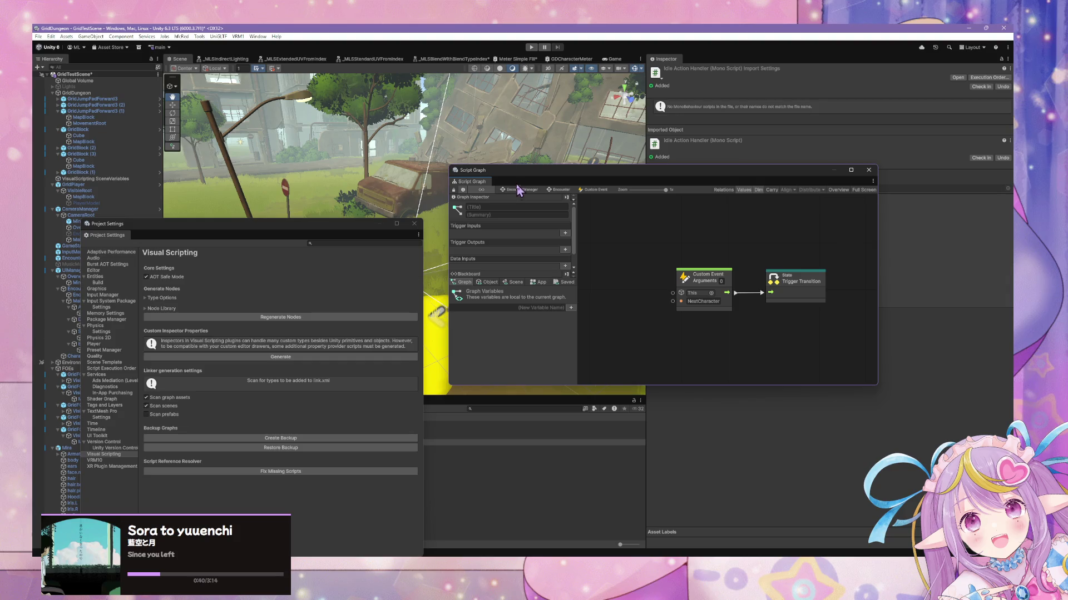
double_click(647, 310)
double_click(665, 319)
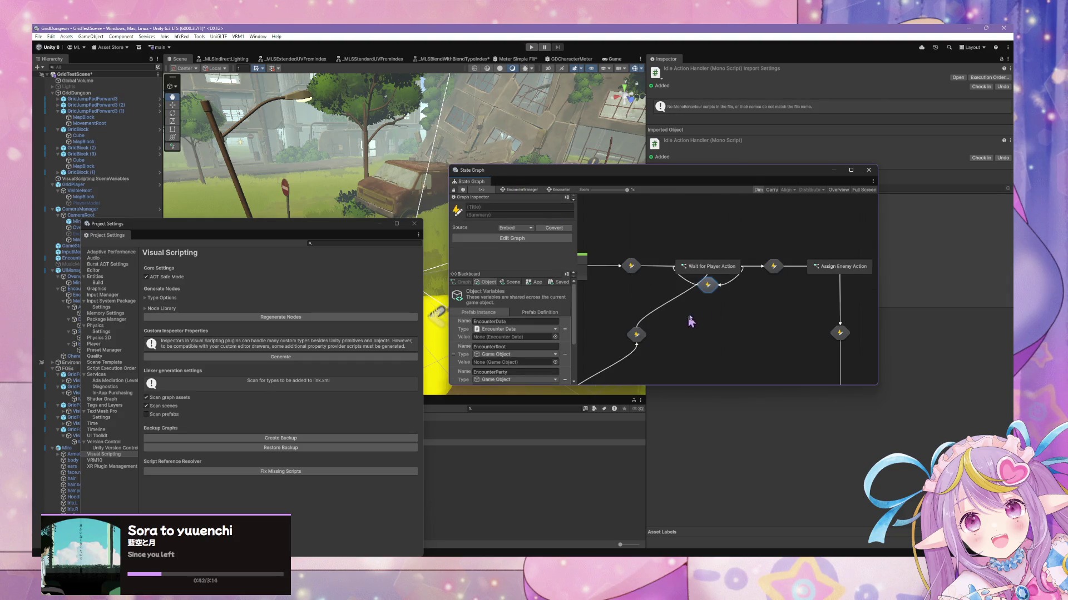
Step: Rearrange the windows and open the Wait for Player Action state's script graph
double_click(716, 275)
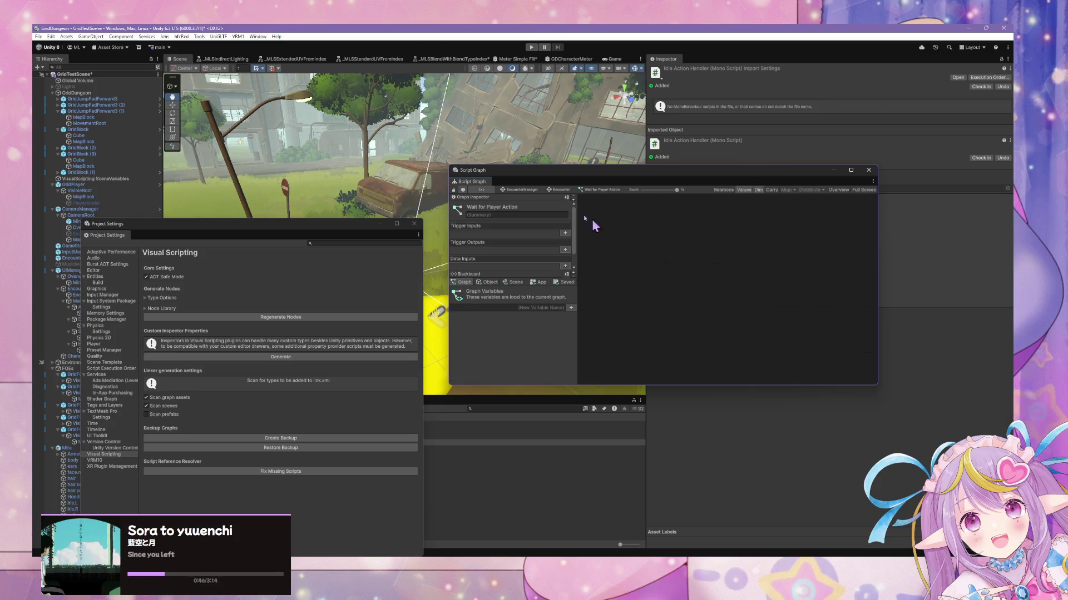
click(520, 190)
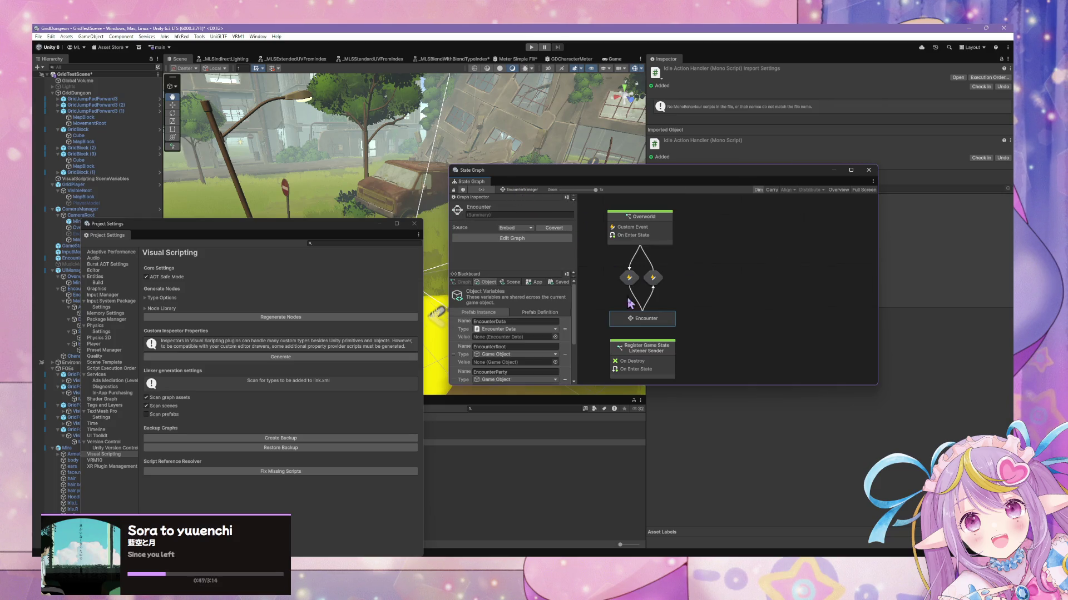
double_click(657, 321)
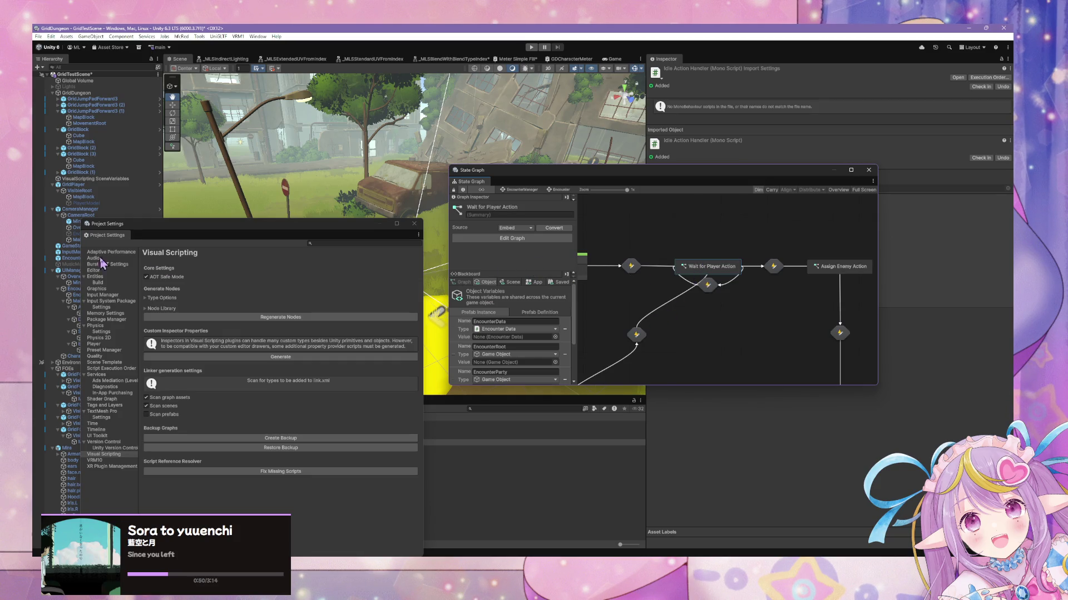
mouse_move(177, 234)
mouse_down()
mouse_move(348, 312)
mouse_move(216, 121)
mouse_move(197, 151)
mouse_move(174, 151)
mouse_up()
drag(593, 177, 673, 172)
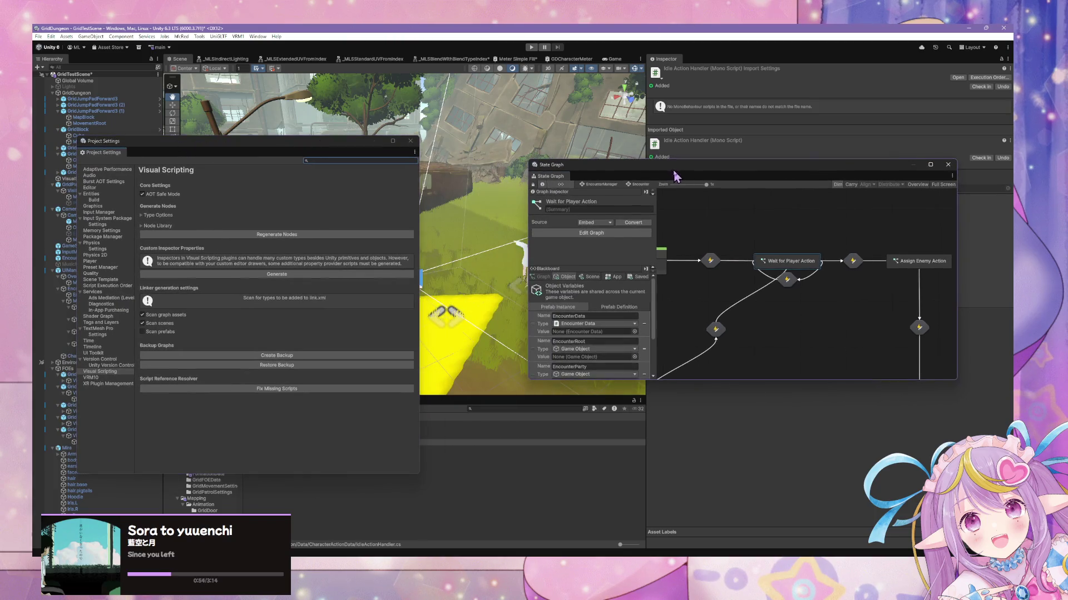
mouse_move(348, 151)
mouse_down()
mouse_move(480, 174)
mouse_move(459, 150)
mouse_up()
click(763, 292)
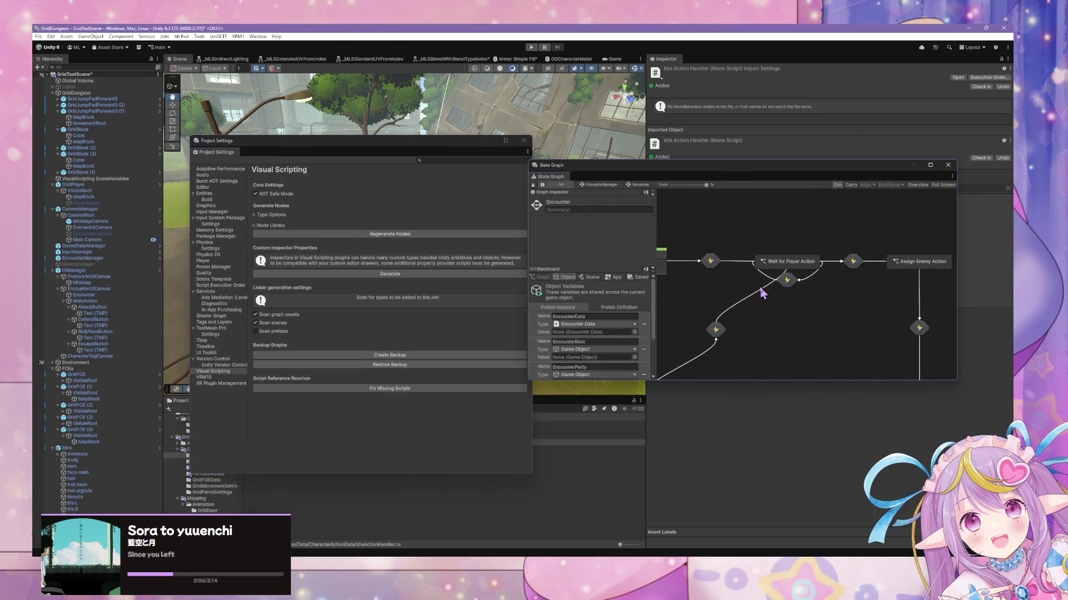
click(786, 279)
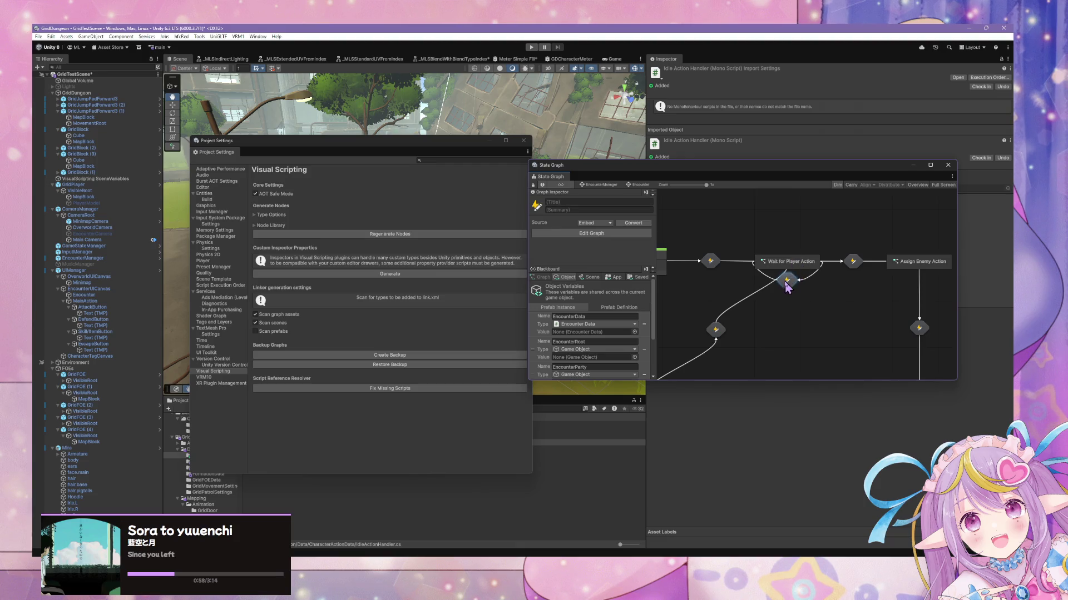
double_click(776, 265)
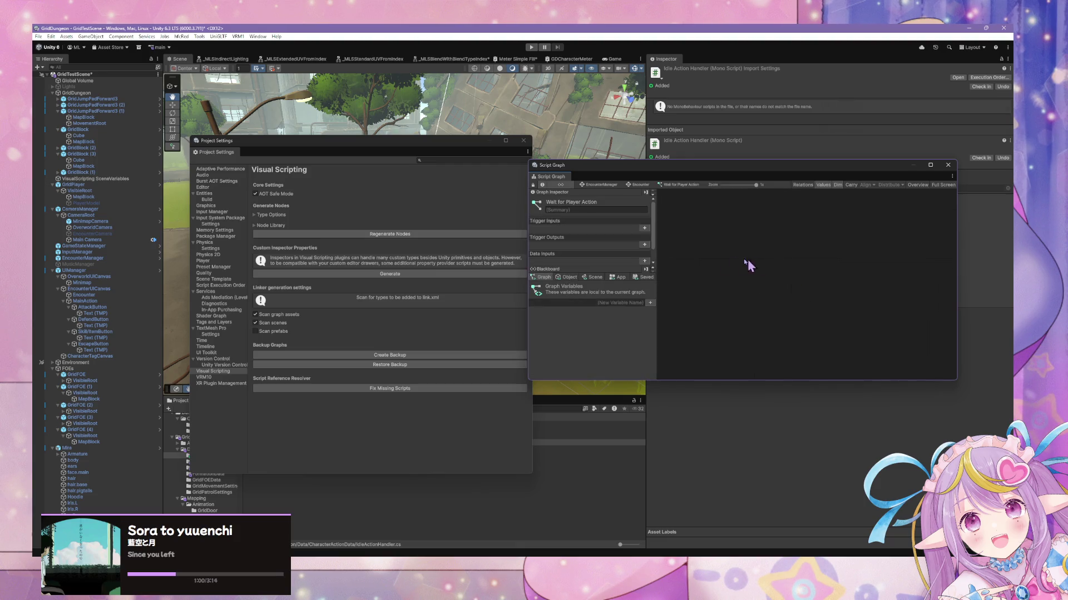
Step: Add a Custom Event node named Attack to the state graph
right_click(719, 261)
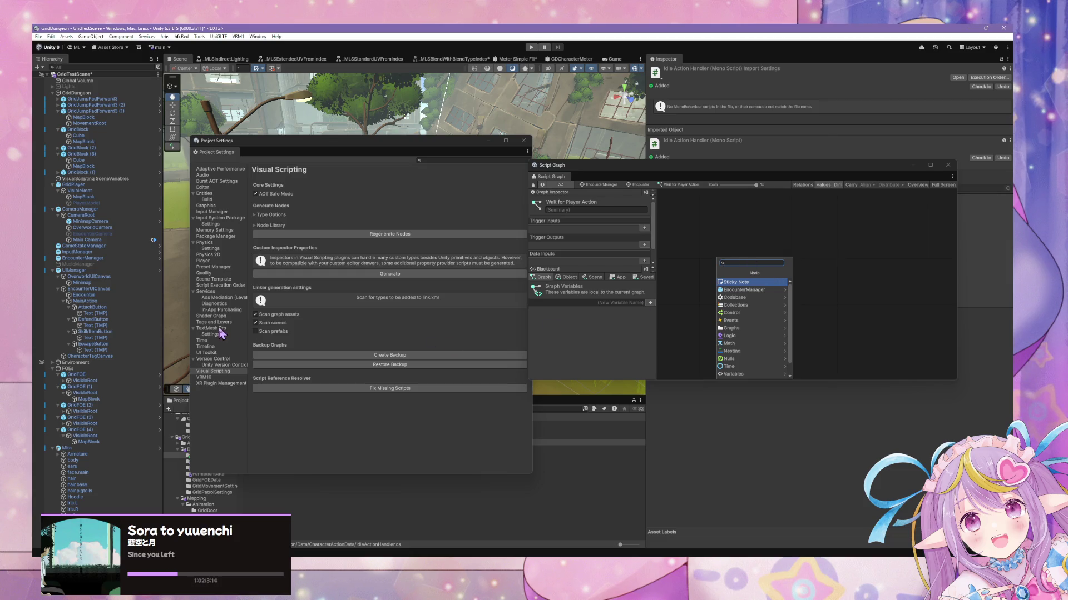
text(custom even)
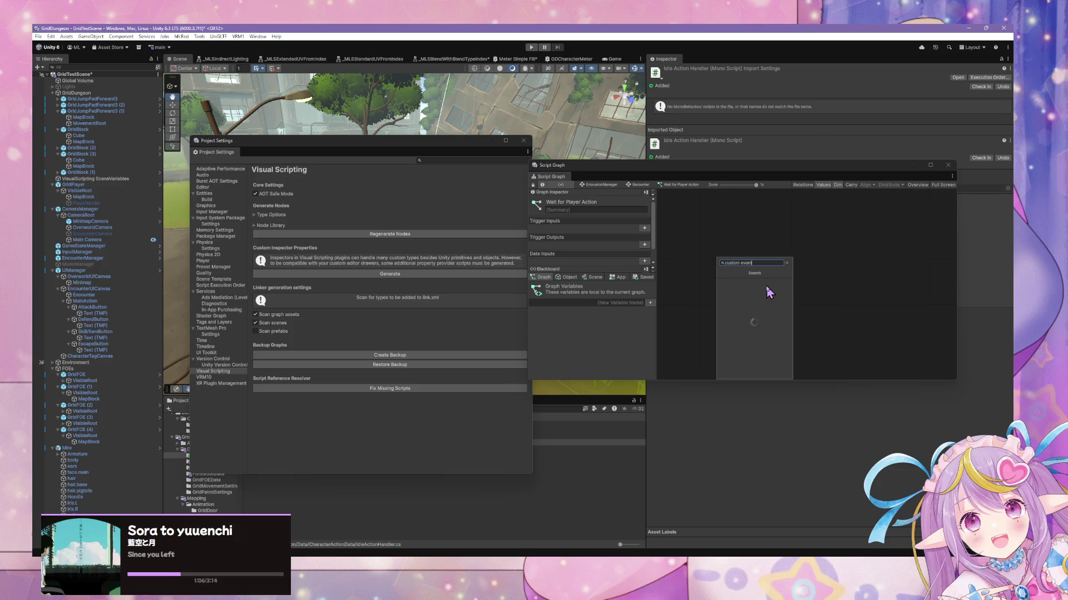
click(766, 285)
drag(757, 264, 749, 242)
click(731, 267)
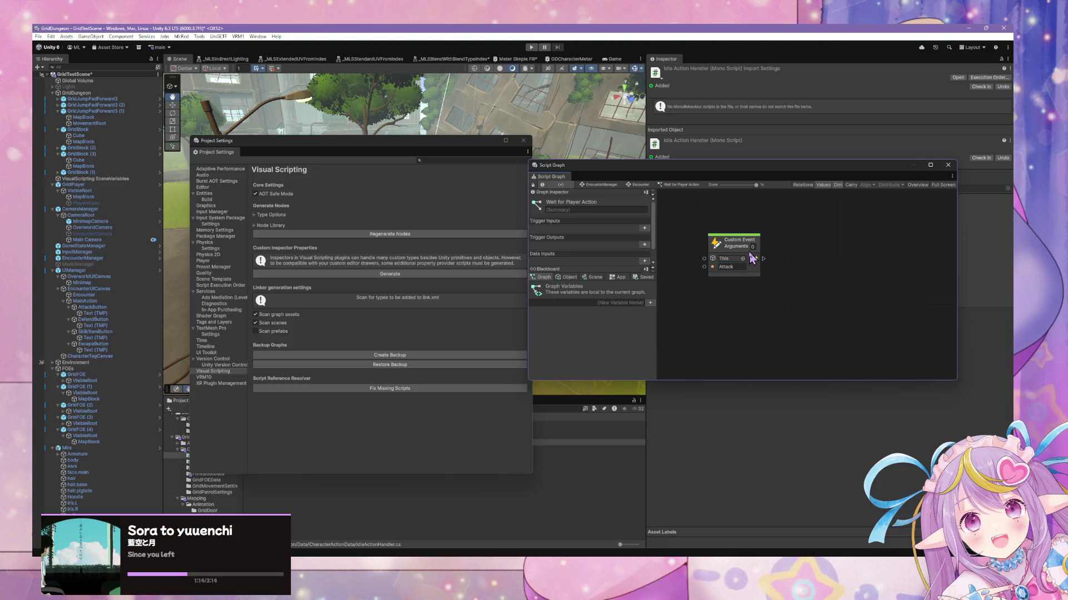
Step: Duplicate the Attack event with Ctrl+D and rename the copy Defend
key(ctrl+d)
drag(794, 266, 728, 305)
click(742, 327)
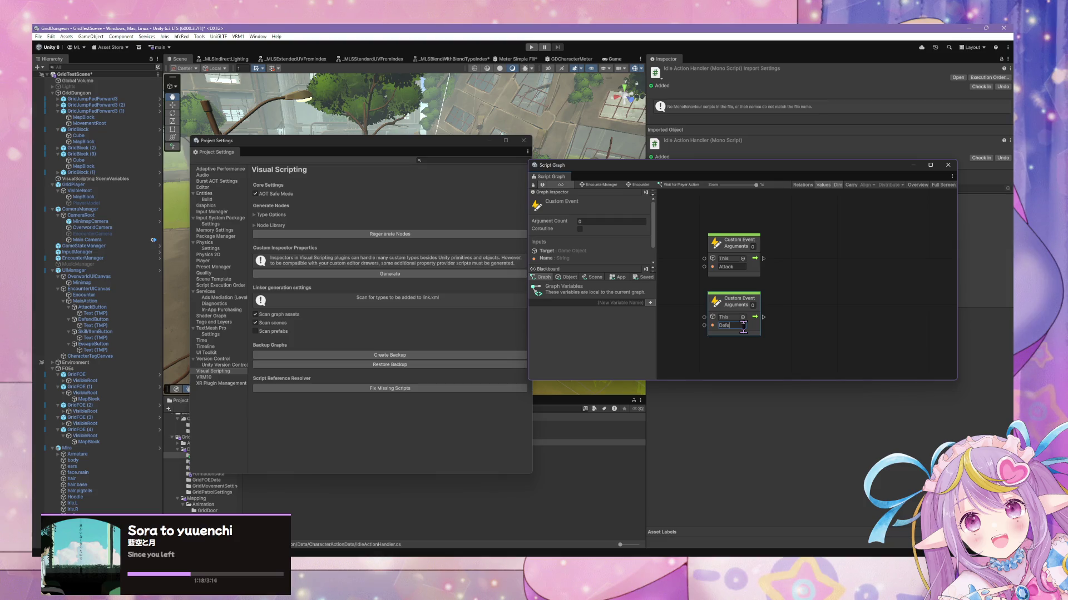
drag(756, 165, 726, 122)
mouse_move(410, 146)
mouse_down()
mouse_move(503, 377)
mouse_move(567, 374)
mouse_up()
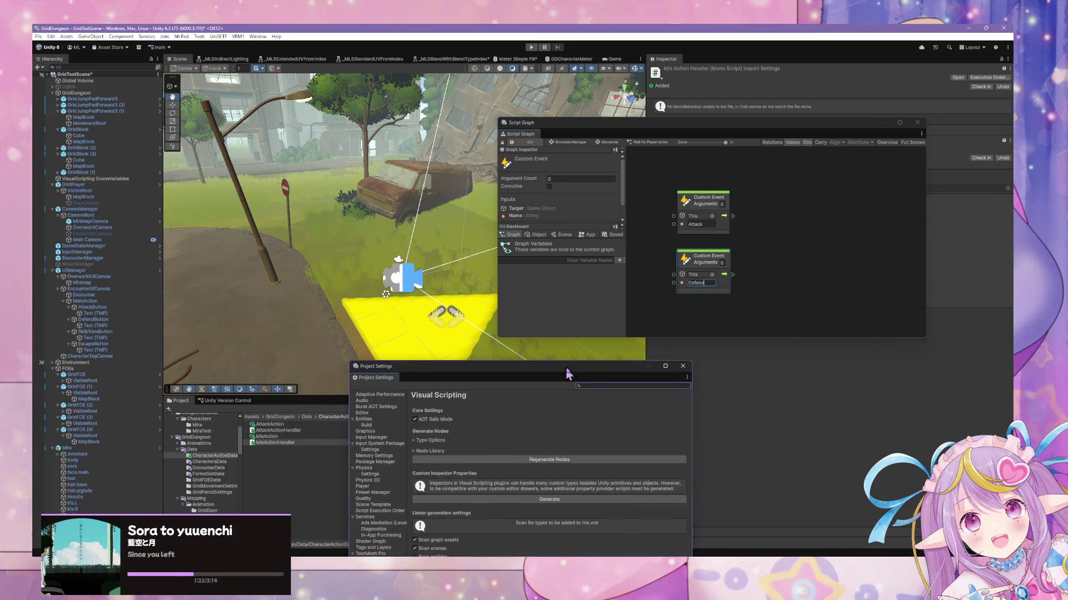
drag(718, 260, 718, 252)
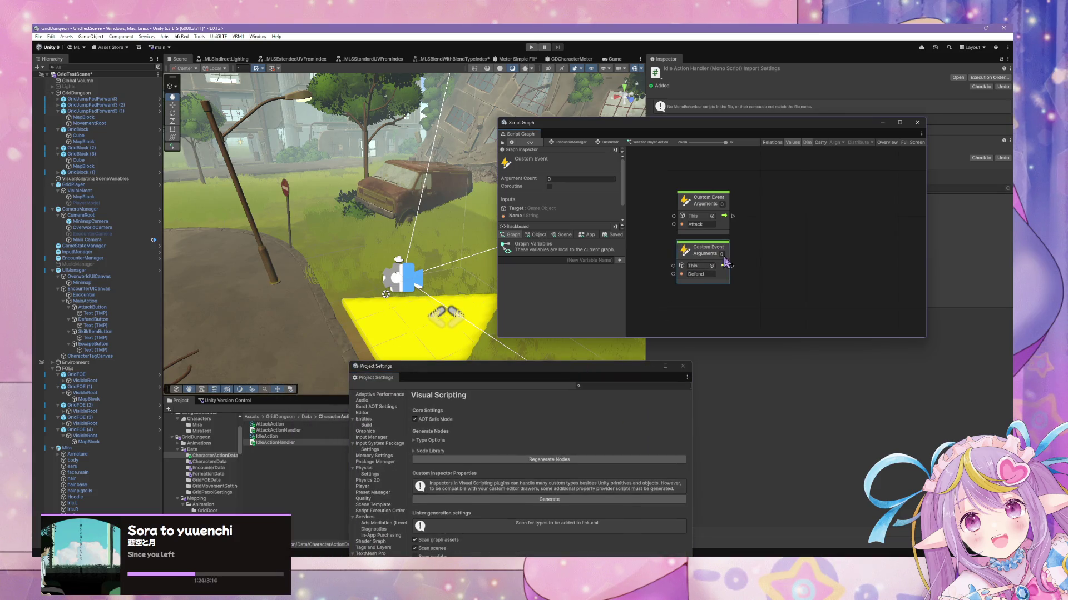
click(751, 306)
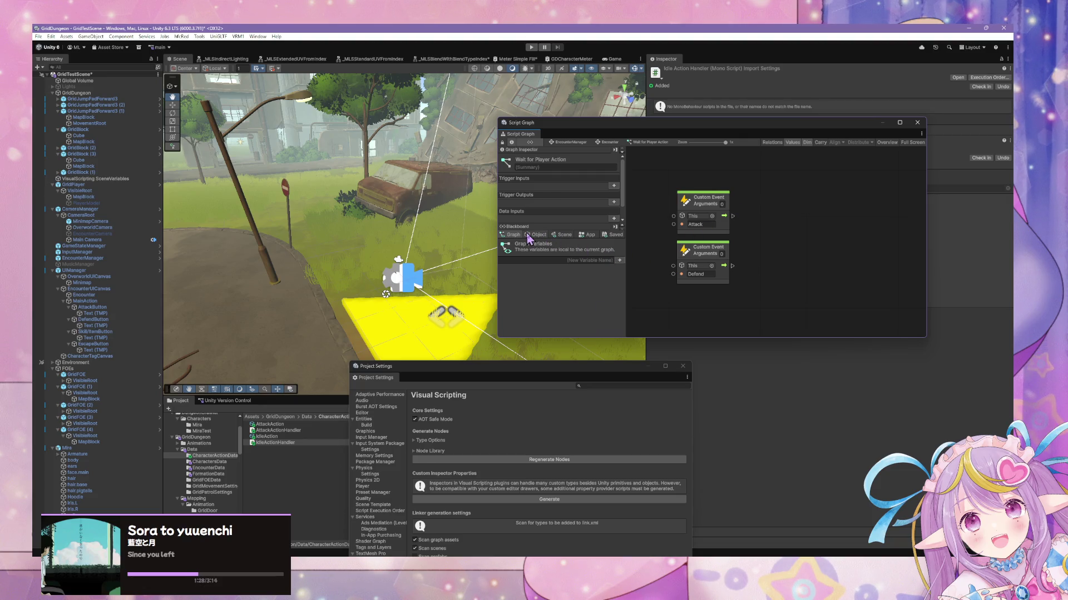
Step: Rearrange the windows, review the object variables, and dismiss the node finder
drag(590, 374, 872, 386)
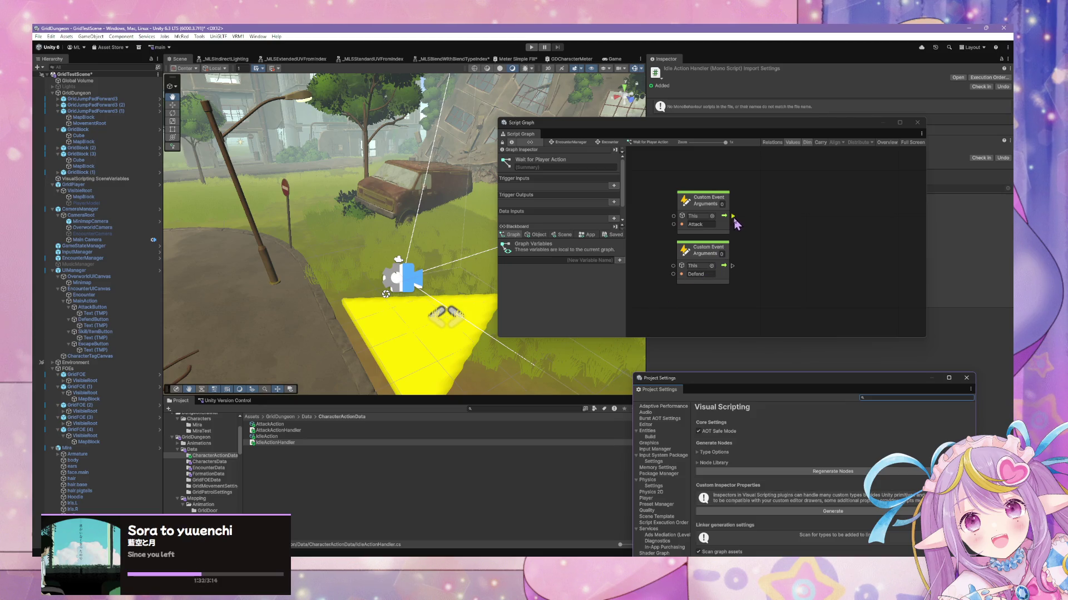
drag(705, 247, 705, 265)
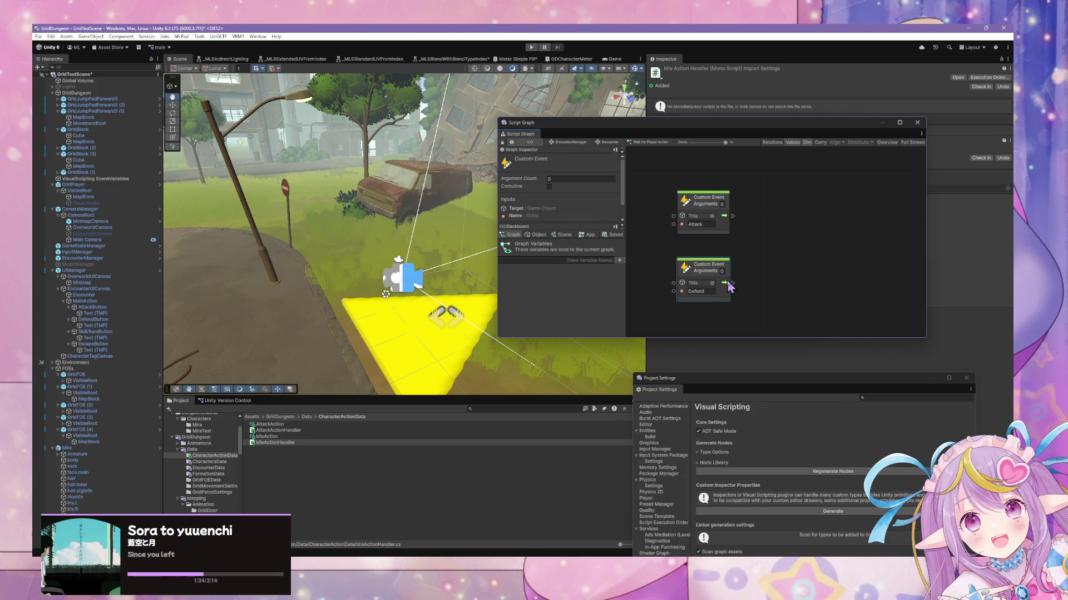
click(535, 235)
scroll(573, 289, down, 2)
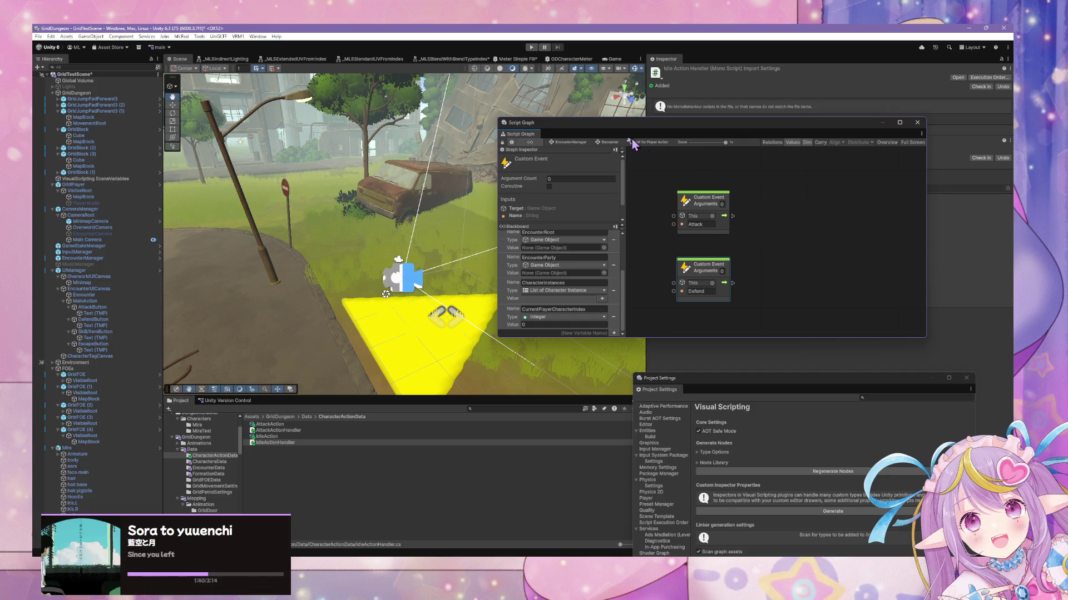
drag(645, 124, 499, 110)
right_click(656, 227)
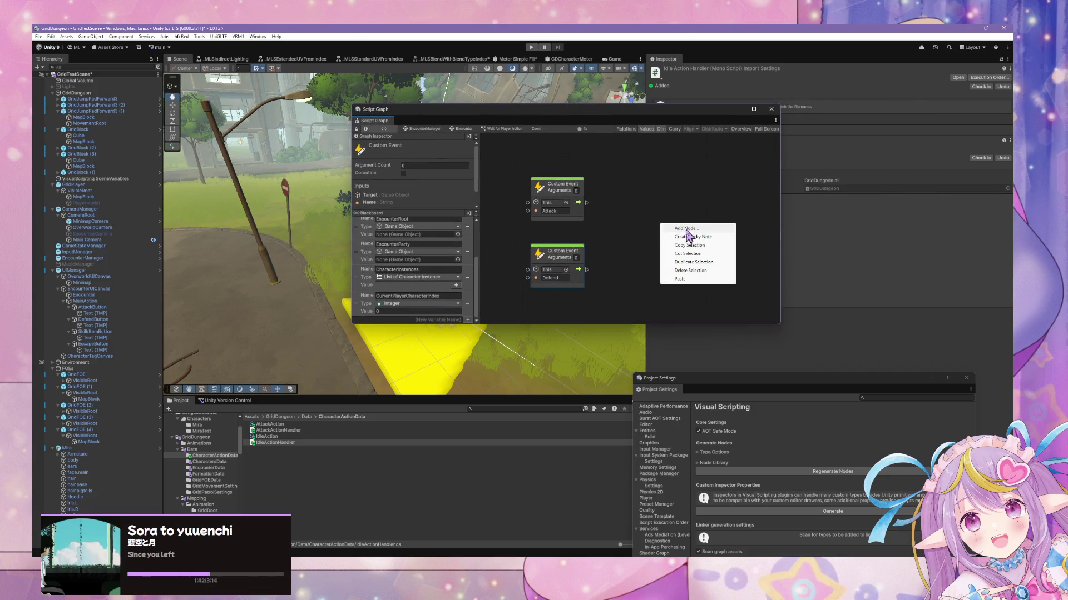
click(687, 229)
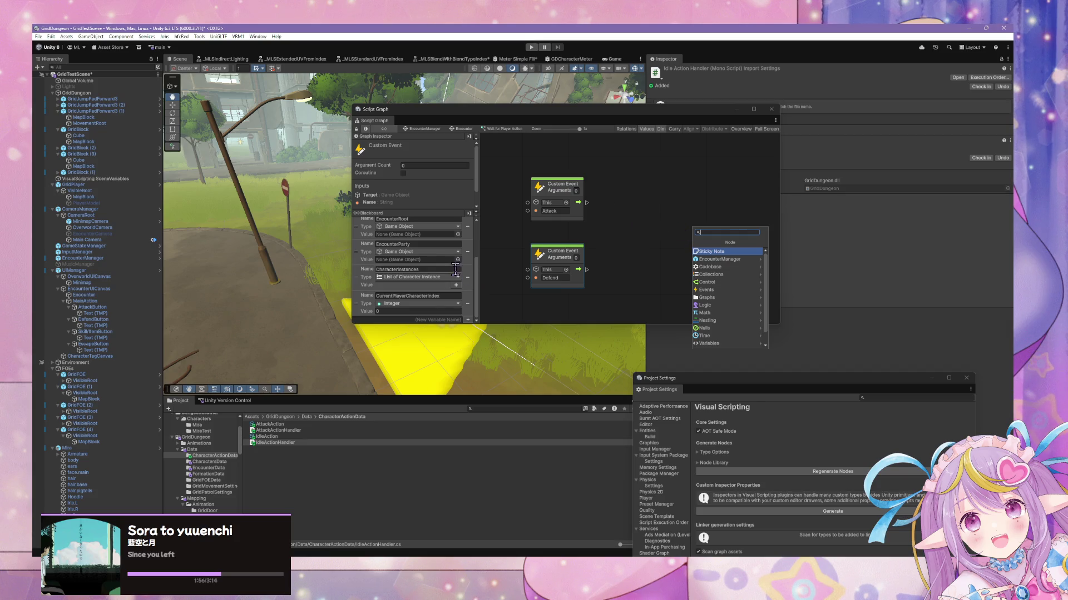
scroll(457, 274, up, 3)
click(448, 266)
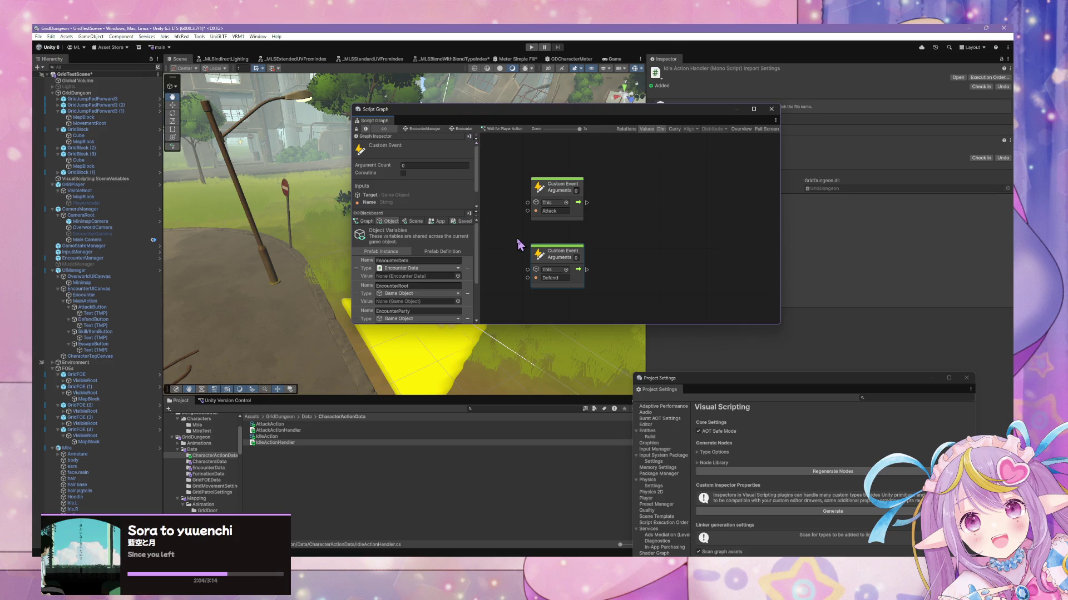
Step: Rename the integer variable CurrentPlayerCharacterIndex to CurrentActionAssignmentIndex
scroll(434, 245, down, 3)
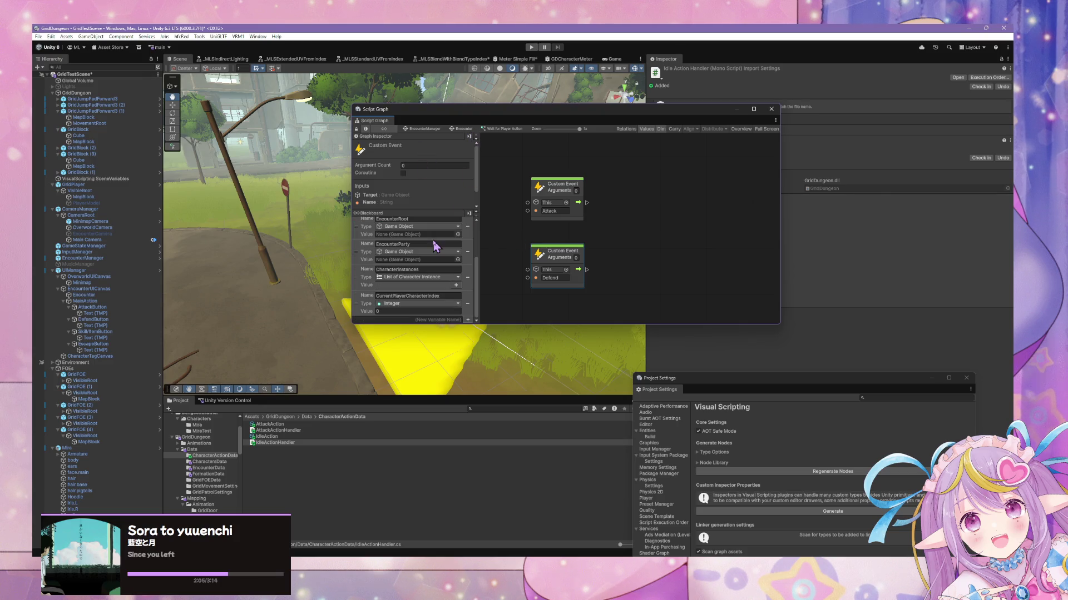
click(427, 296)
text(ActionAssignm)
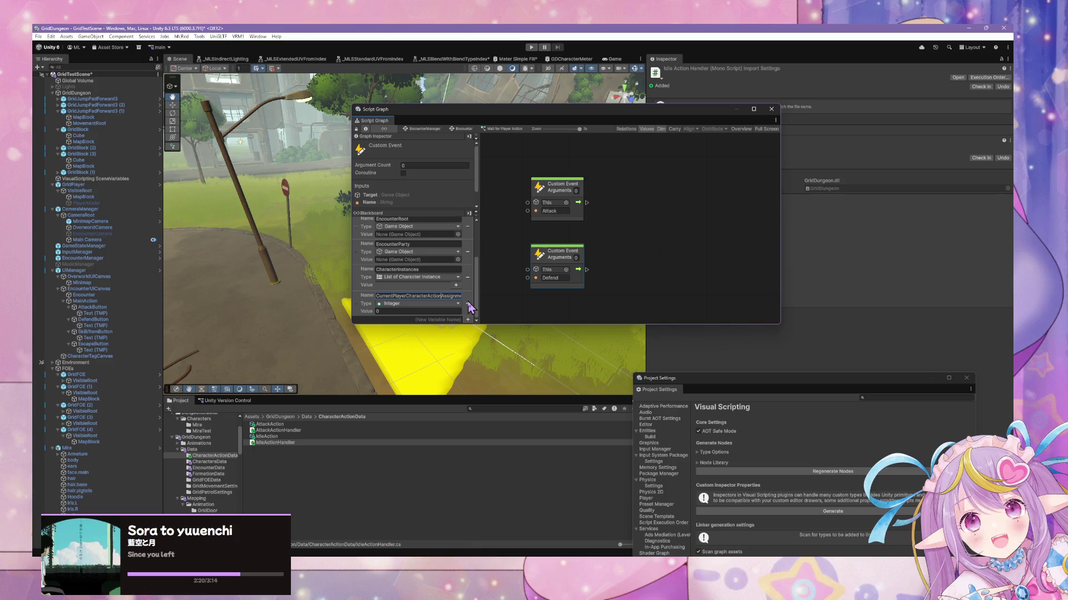
key(ctrl+a)
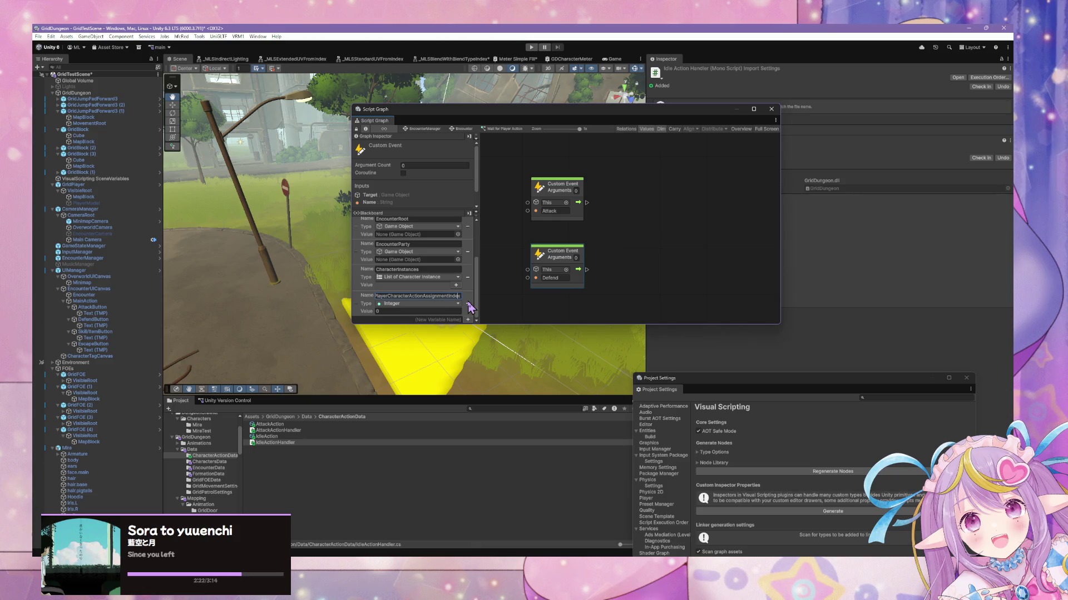
key(Home)
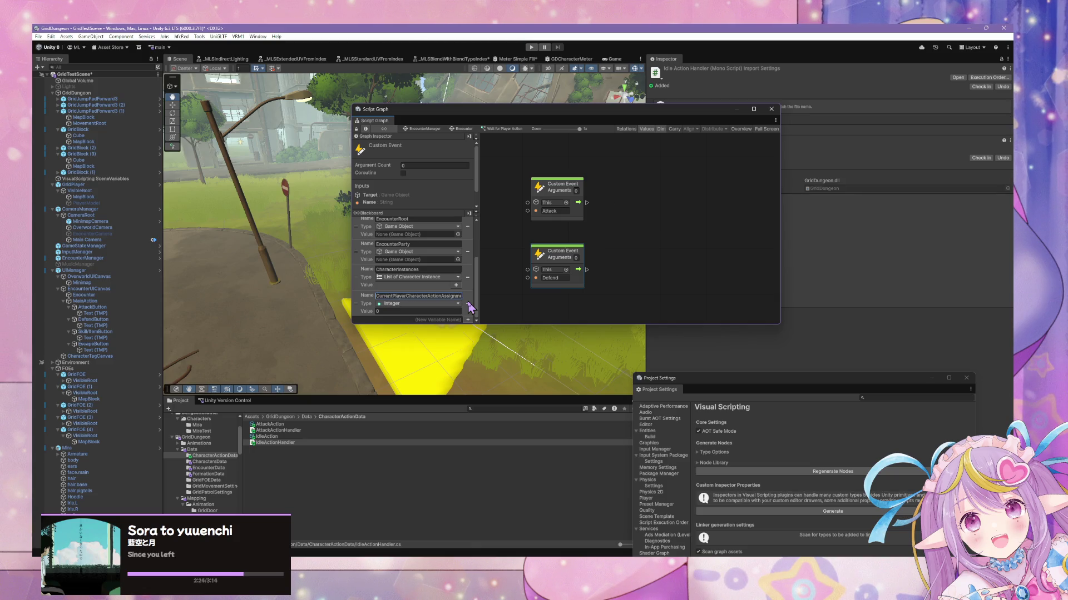
click(684, 290)
text(Index)
double_click(445, 296)
click(455, 298)
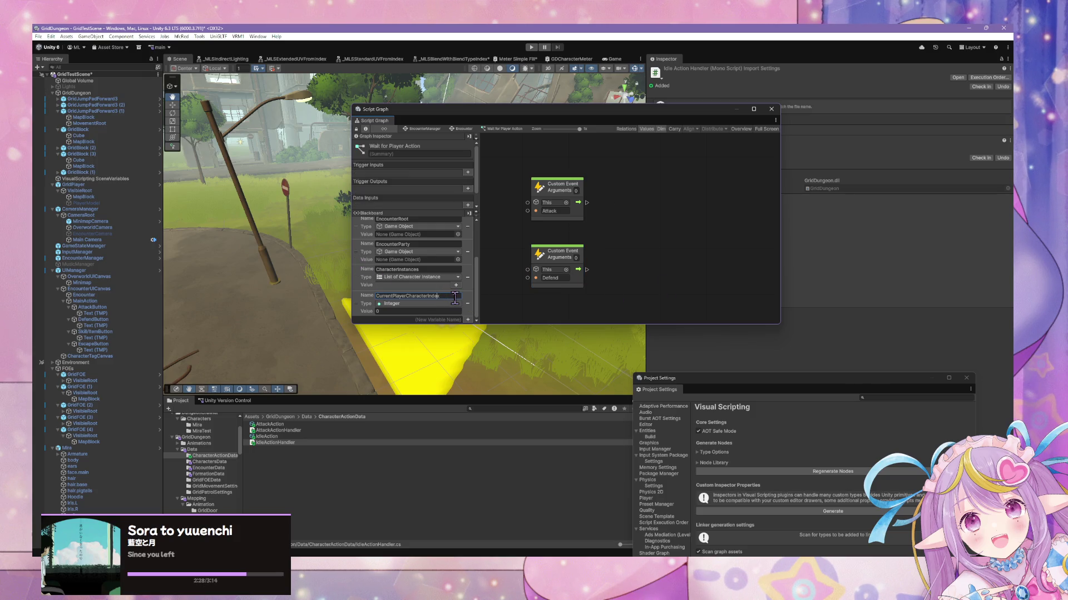
key(BackSpace)
key(BackSpace)
key(BackSpace)
text(ActionAssignment)
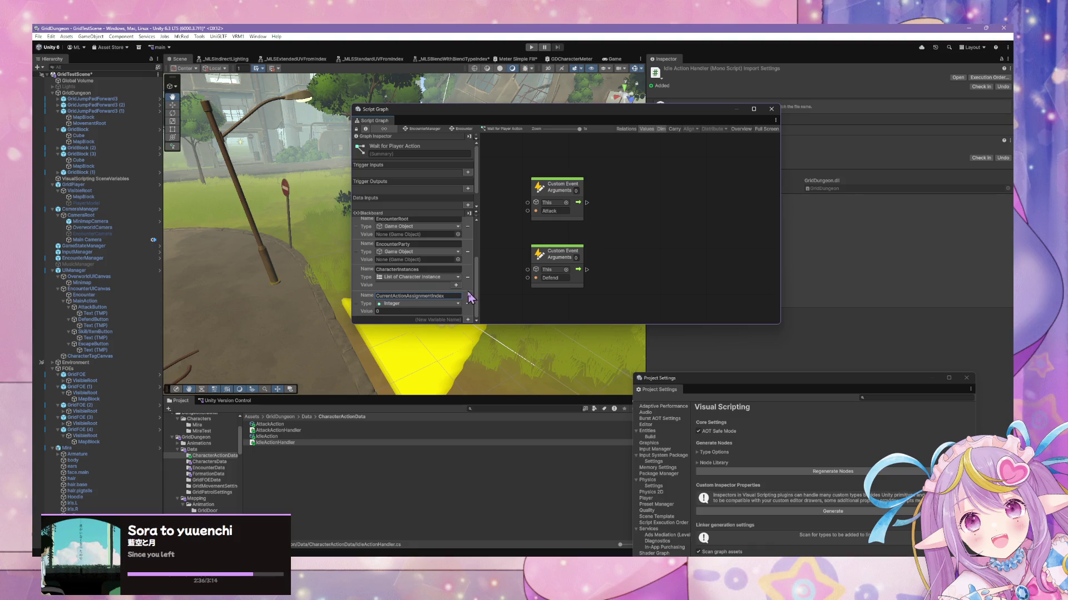
click(617, 244)
Step: Open the node search on the canvas and search for 'lim'
right_click(702, 234)
click(735, 238)
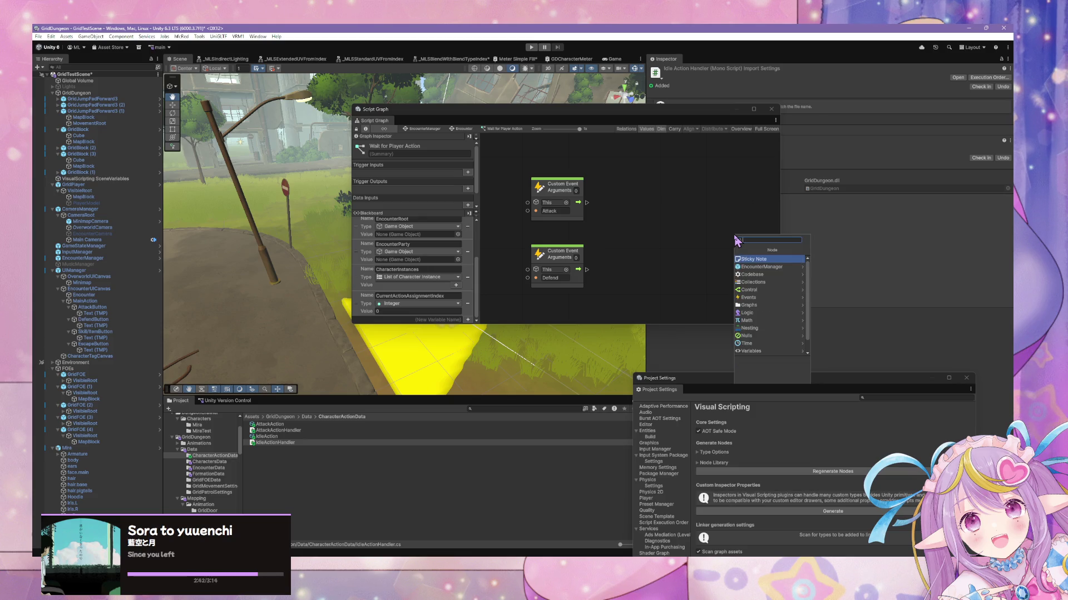
text(cur)
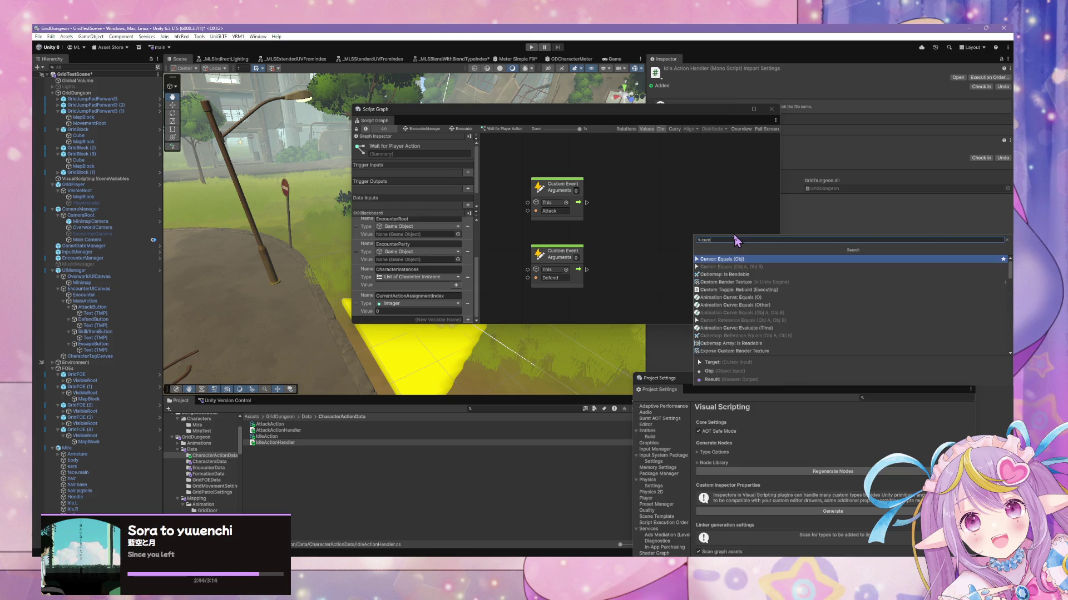
key(BackSpace)
key(BackSpace)
key(BackSpace)
text(li)
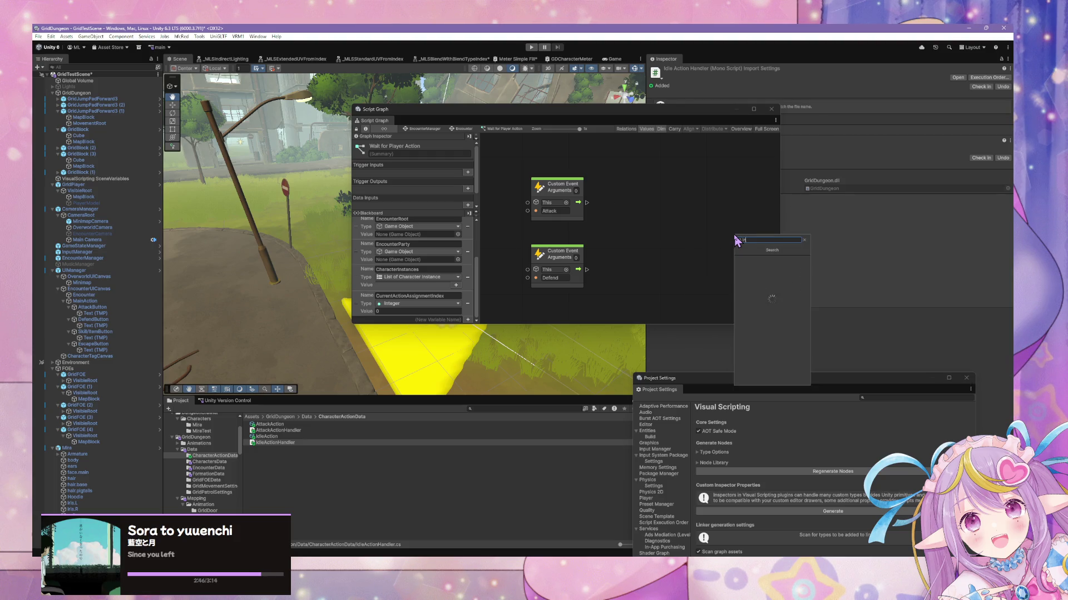
text(ment)
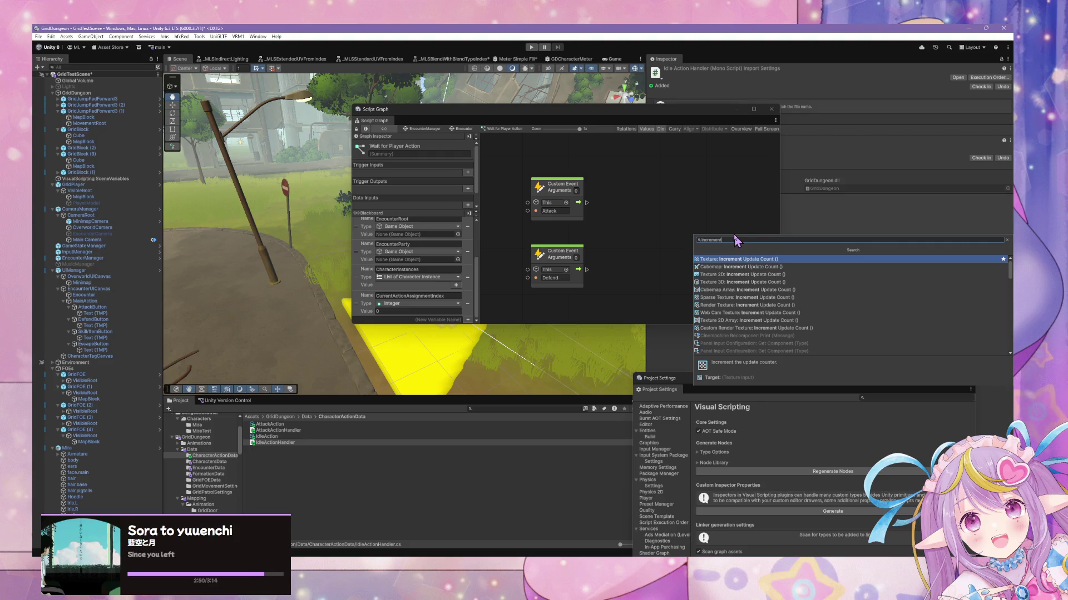
Step: Add an Add node with a CurrentActionAssignmentIndex getter wired into input A
key(ctrl+a)
key(BackSpace)
text(add)
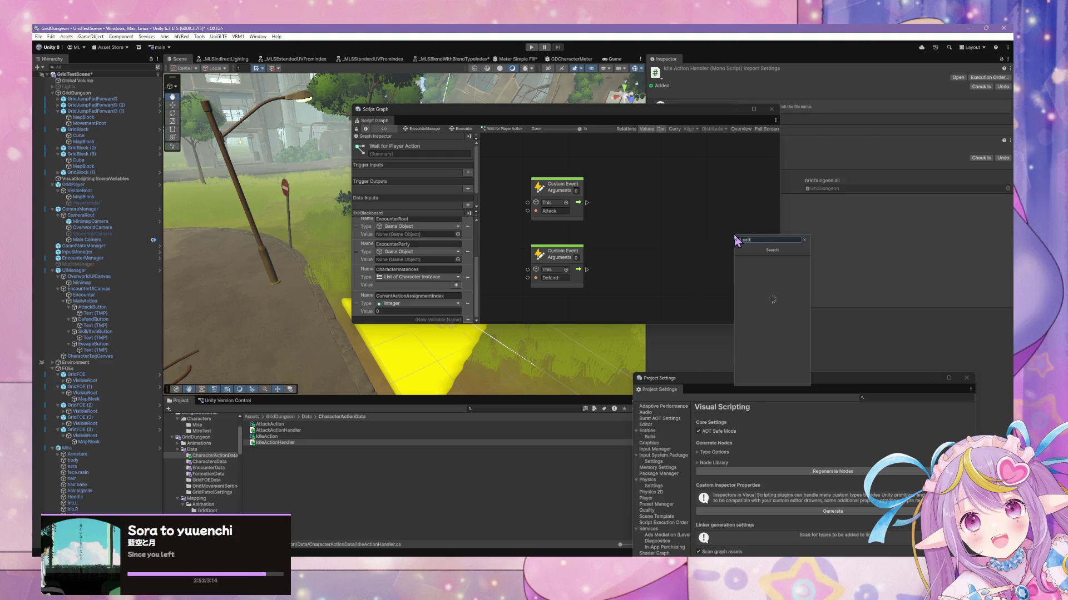
key(Return)
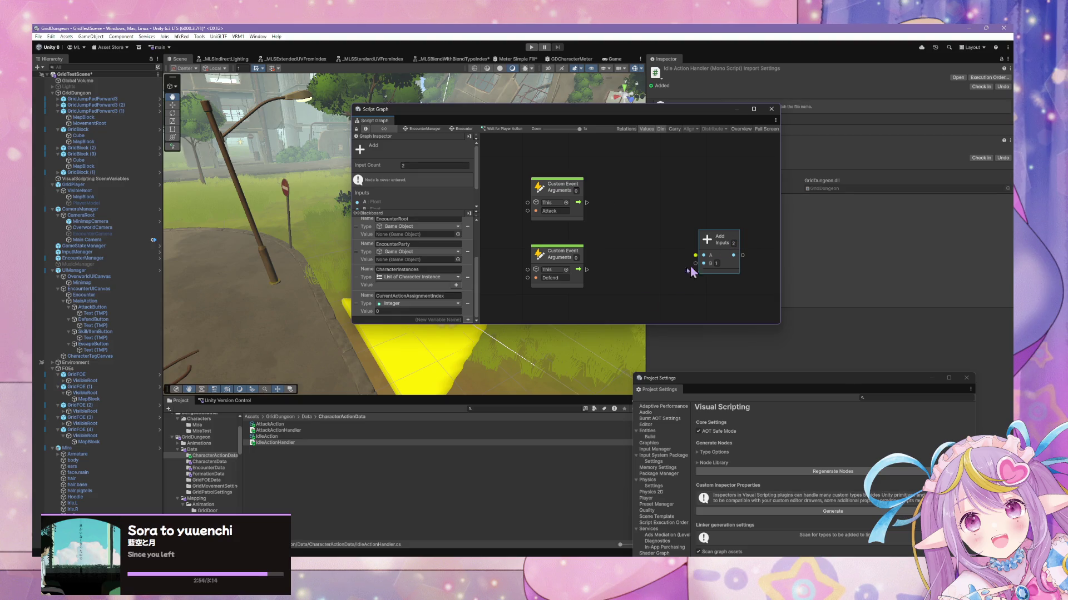
mouse_move(358, 306)
mouse_down()
mouse_move(657, 289)
mouse_move(704, 255)
mouse_up()
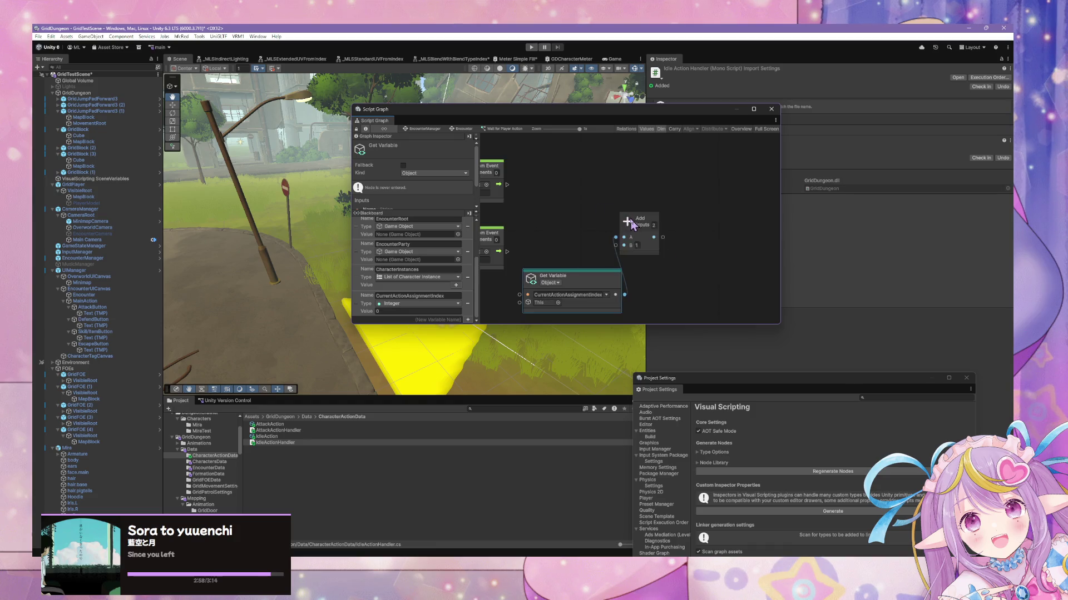
drag(633, 225, 676, 234)
drag(608, 215, 655, 232)
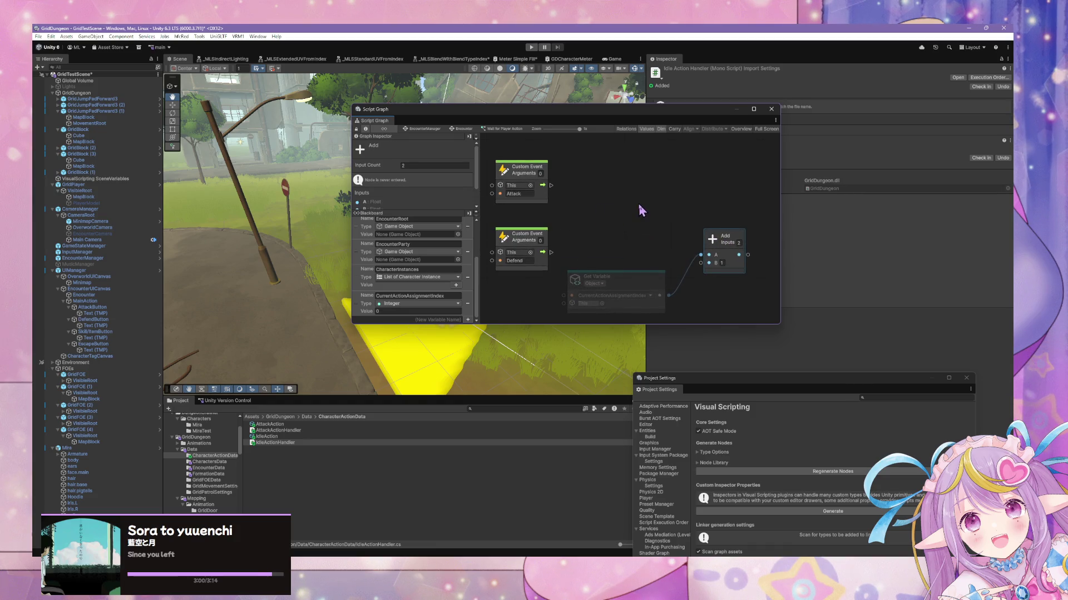
scroll(645, 228, down, 2)
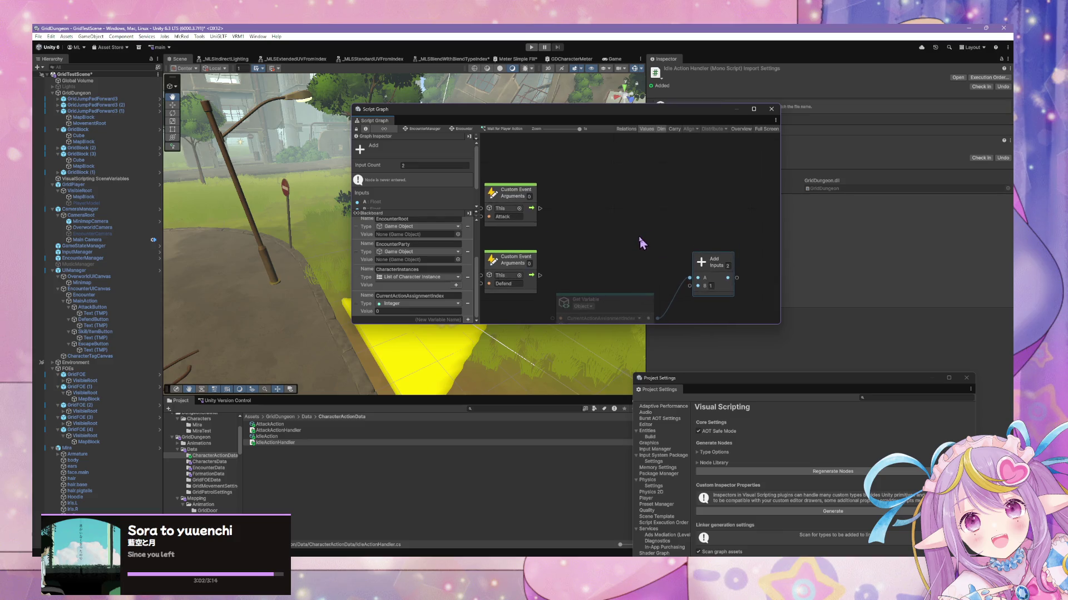
drag(645, 290, 594, 300)
drag(709, 236, 696, 243)
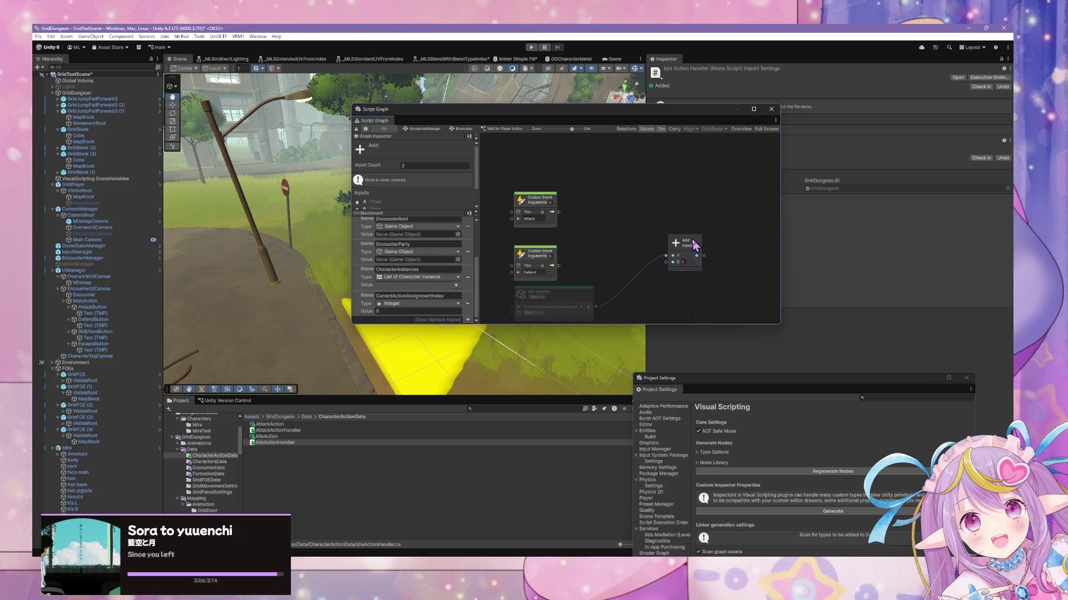
click(661, 276)
Step: Add a Set Variable node for CurrentActionAssignmentIndex fed by the Add result
right_click(711, 202)
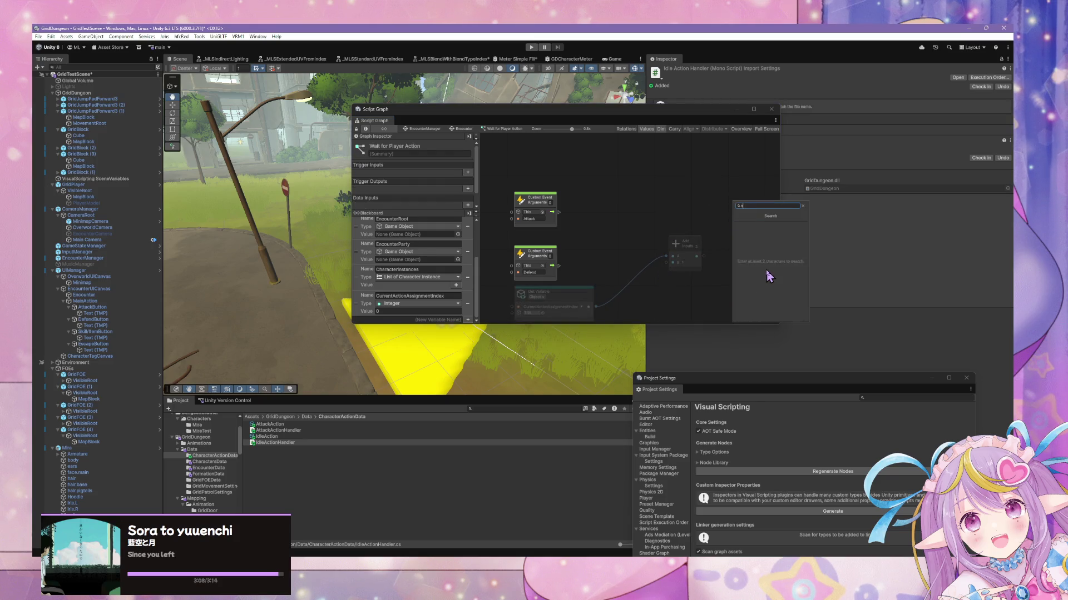
text(set c)
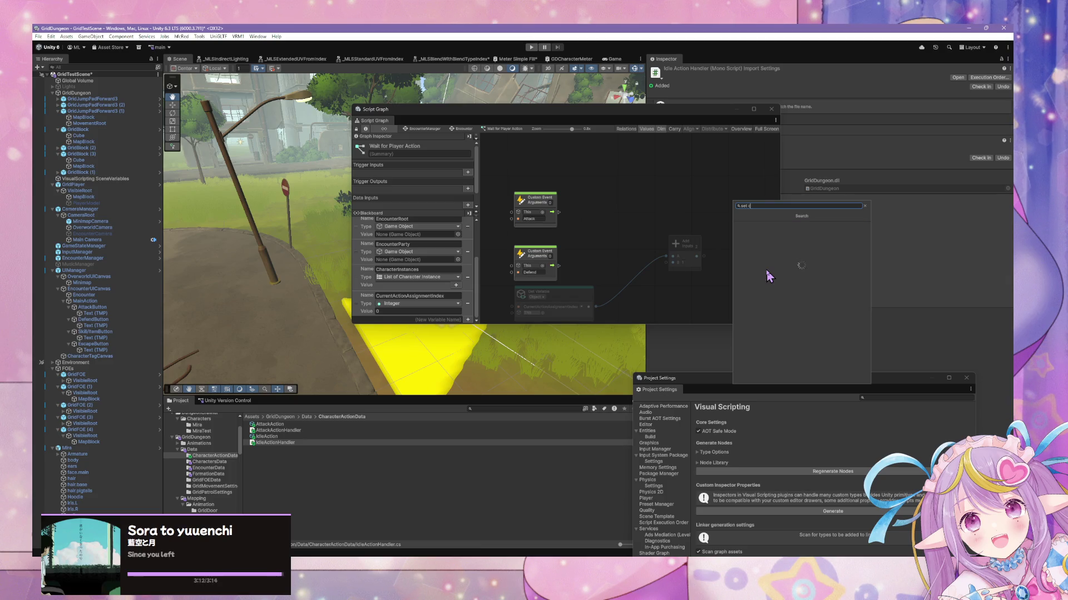
text(urrent)
key(Down)
key(Return)
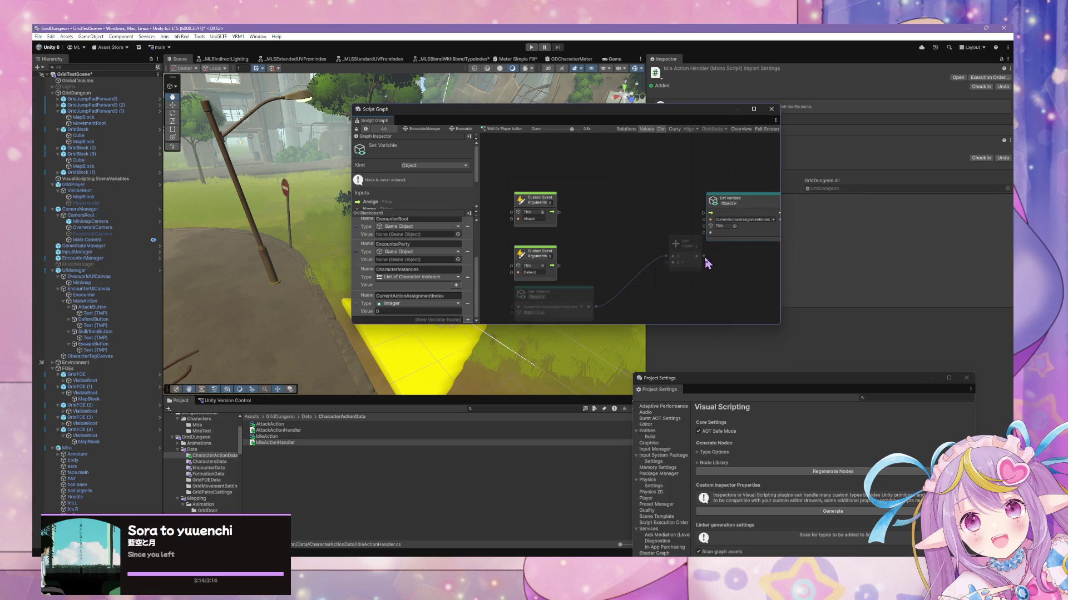
mouse_move(710, 232)
mouse_down()
mouse_move(689, 244)
mouse_move(663, 293)
mouse_up()
mouse_move(760, 201)
mouse_down()
mouse_move(734, 223)
mouse_move(624, 222)
mouse_move(638, 224)
mouse_up()
Step: Add an Equal node with the Set Variable output feeding input A
right_click(702, 221)
click(704, 221)
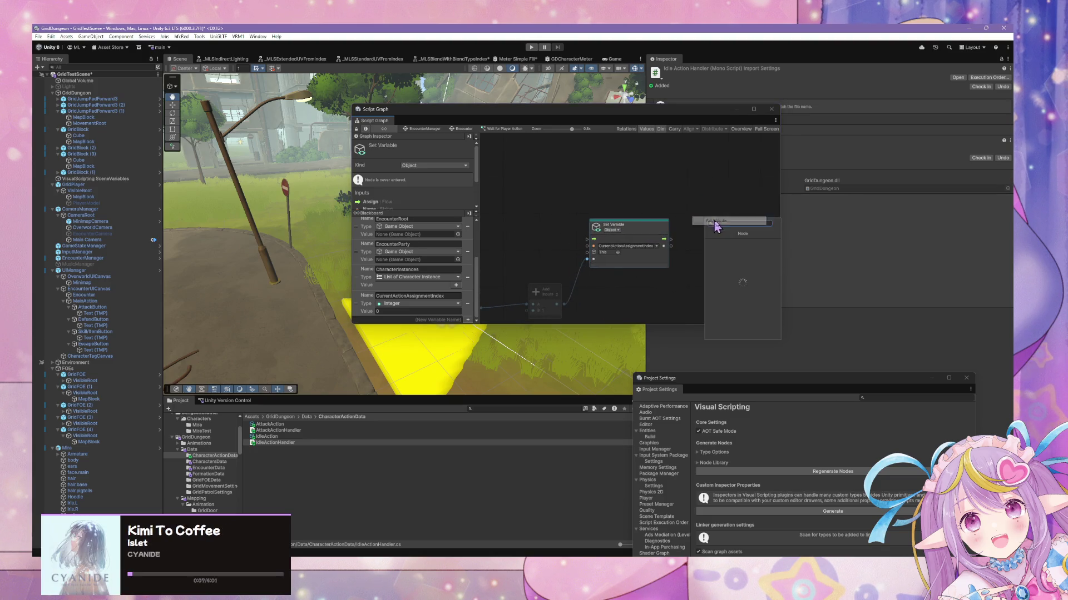
text(g)
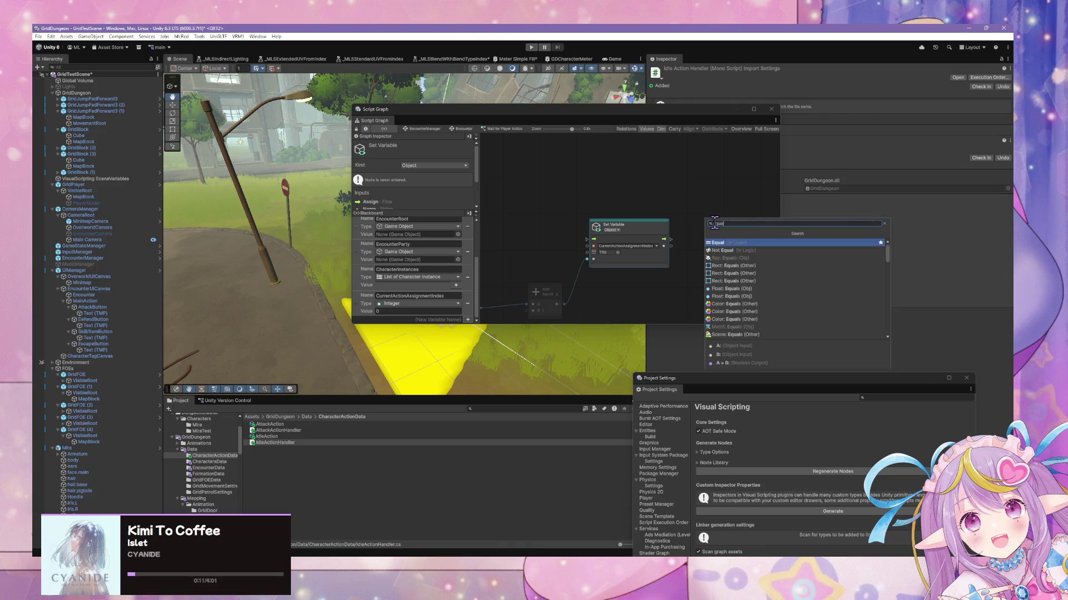
key(Return)
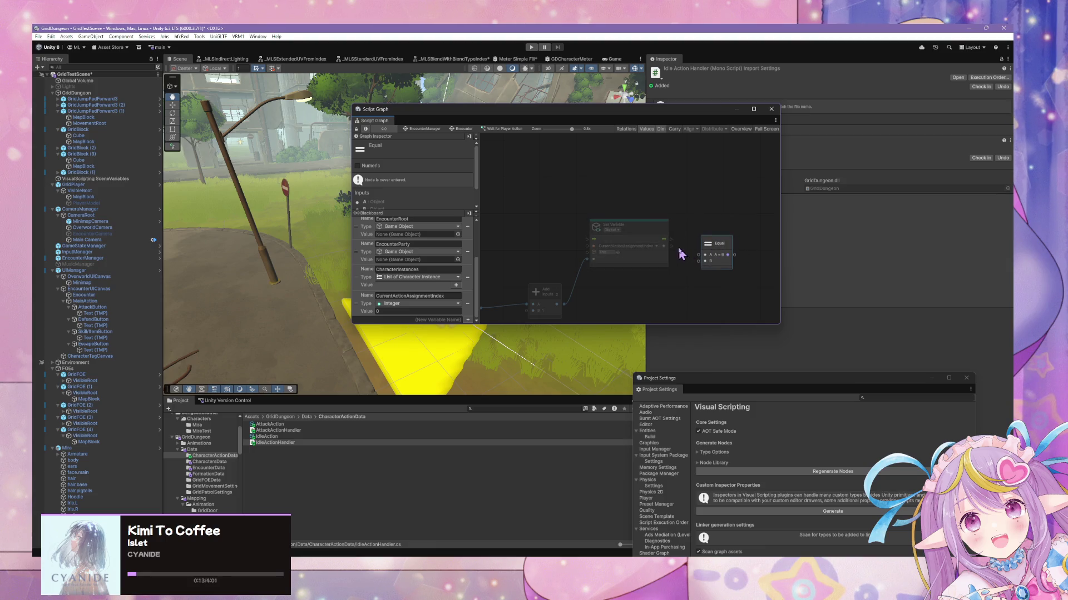
drag(671, 247, 698, 254)
Step: Drag the application variable PlayerCharacterInstances onto the graph as a getter
scroll(404, 249, up, 3)
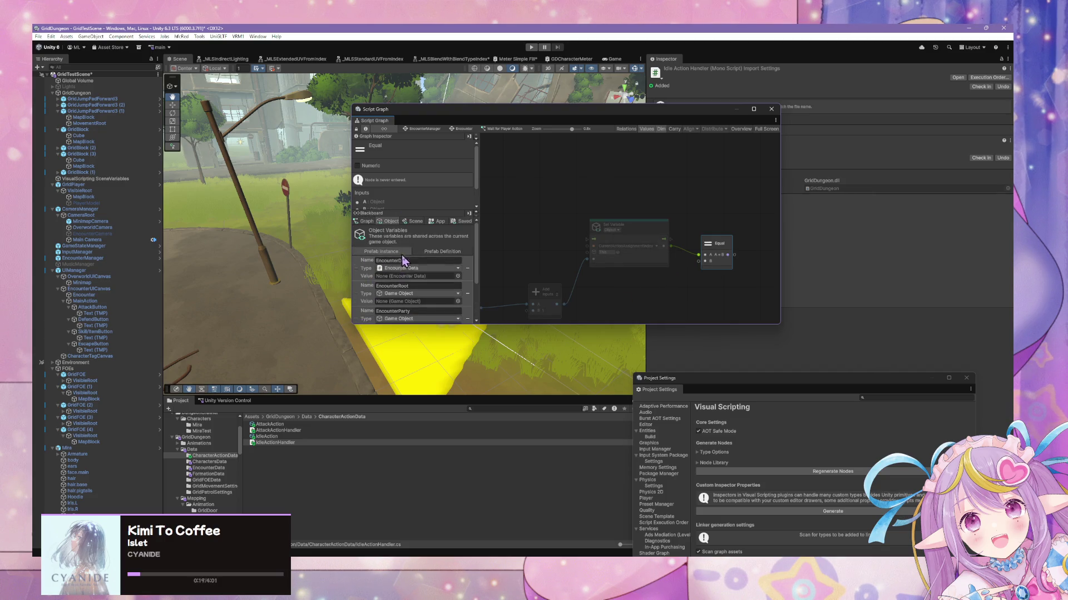
click(416, 221)
click(440, 221)
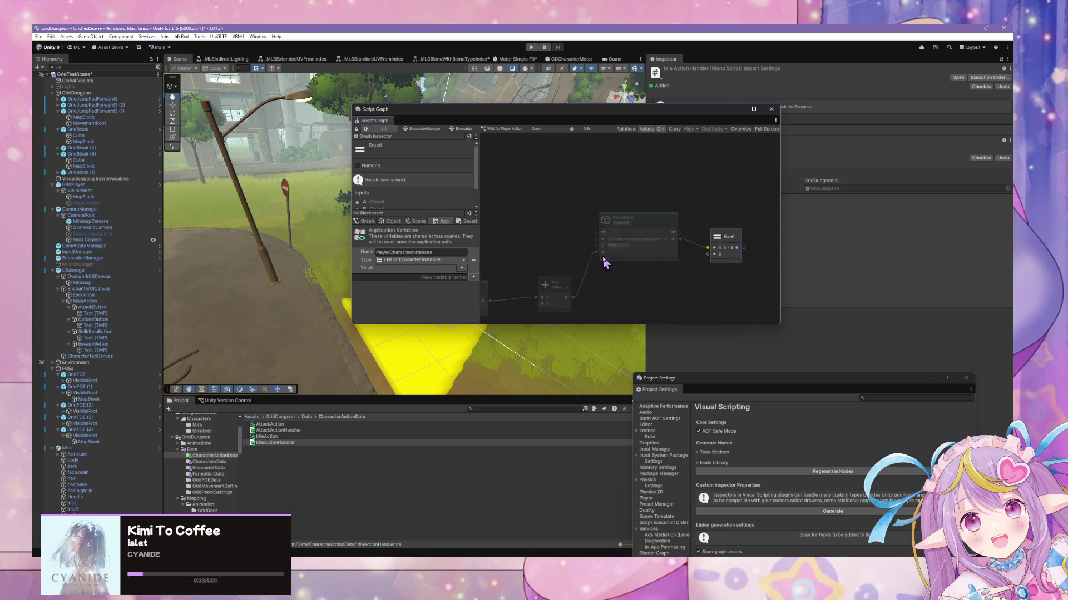
drag(357, 260, 603, 281)
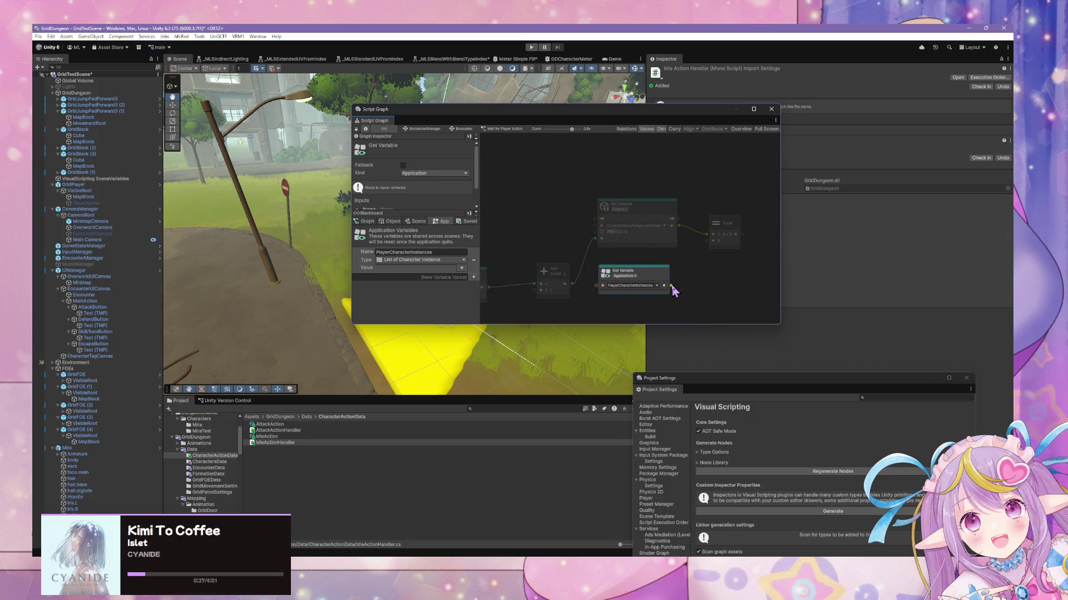
Step: Create a Get List Item node from the PlayerCharacterInstances list output and position it
drag(672, 287, 690, 286)
text(get lis)
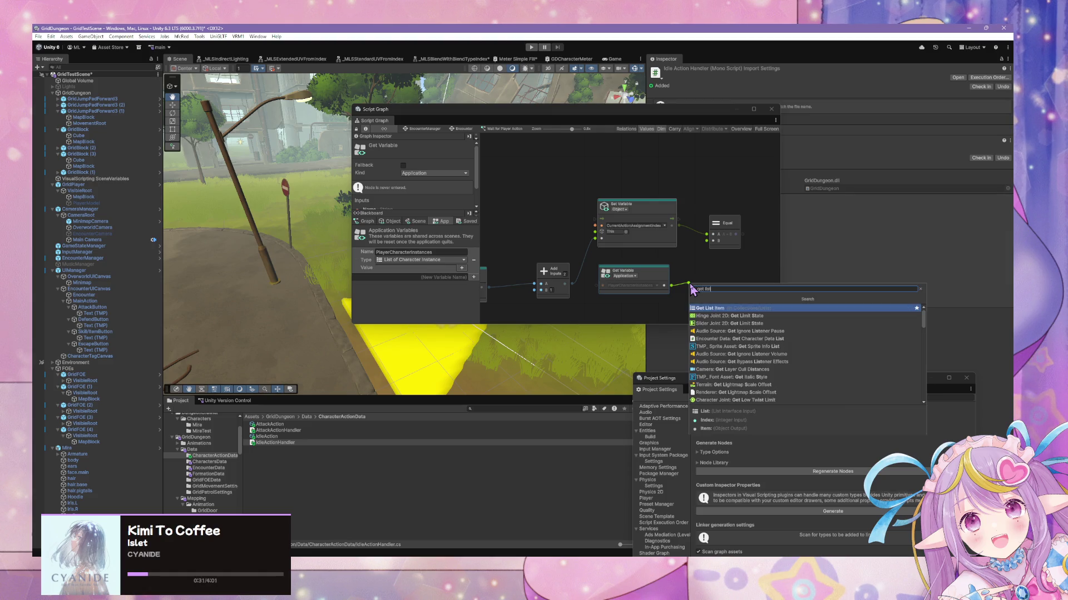
key(Return)
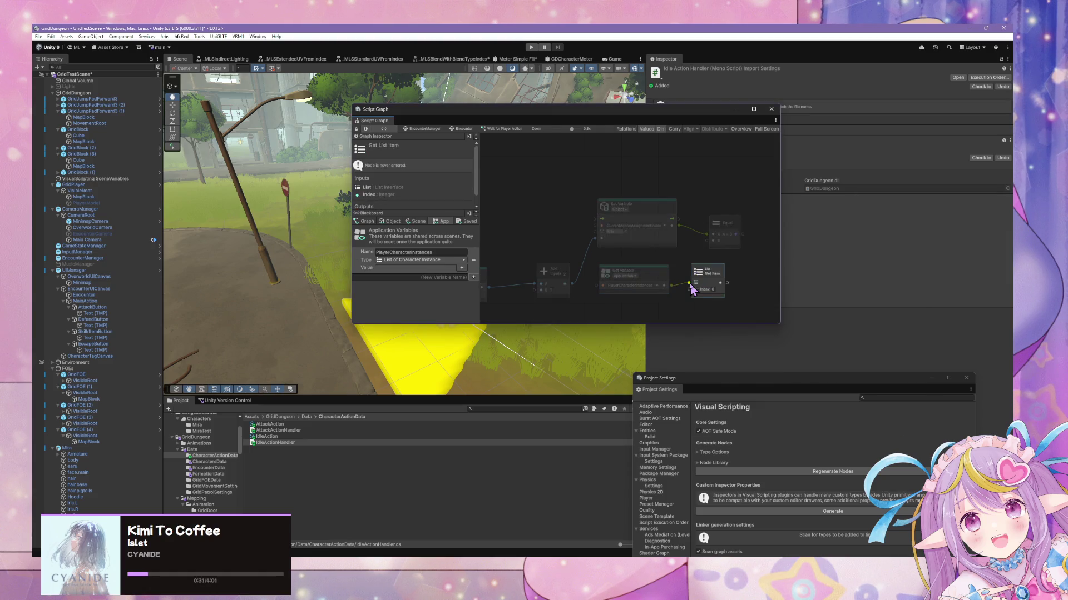
drag(715, 272, 699, 279)
mouse_move(625, 276)
mouse_down()
mouse_move(578, 317)
mouse_move(561, 316)
mouse_up()
drag(702, 282, 681, 286)
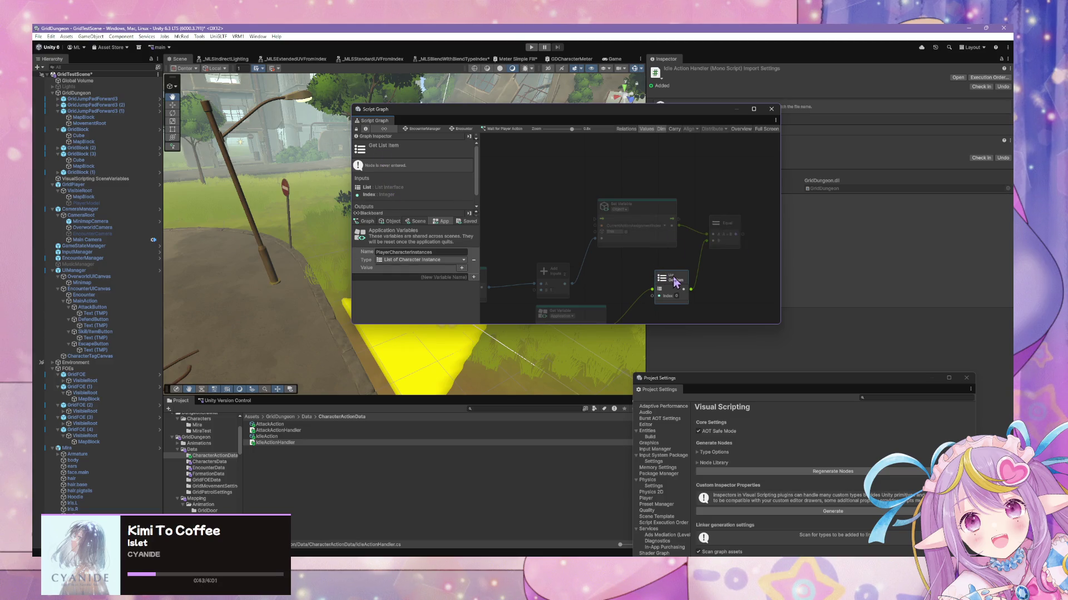
scroll(695, 216, down, 2)
scroll(695, 218, up, 1)
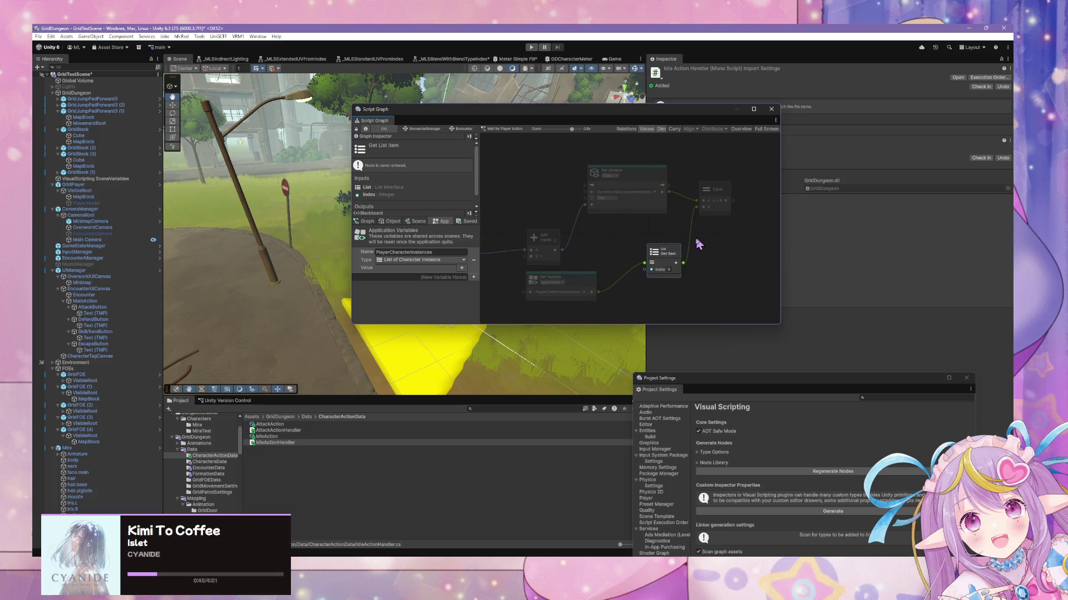
drag(670, 254, 671, 283)
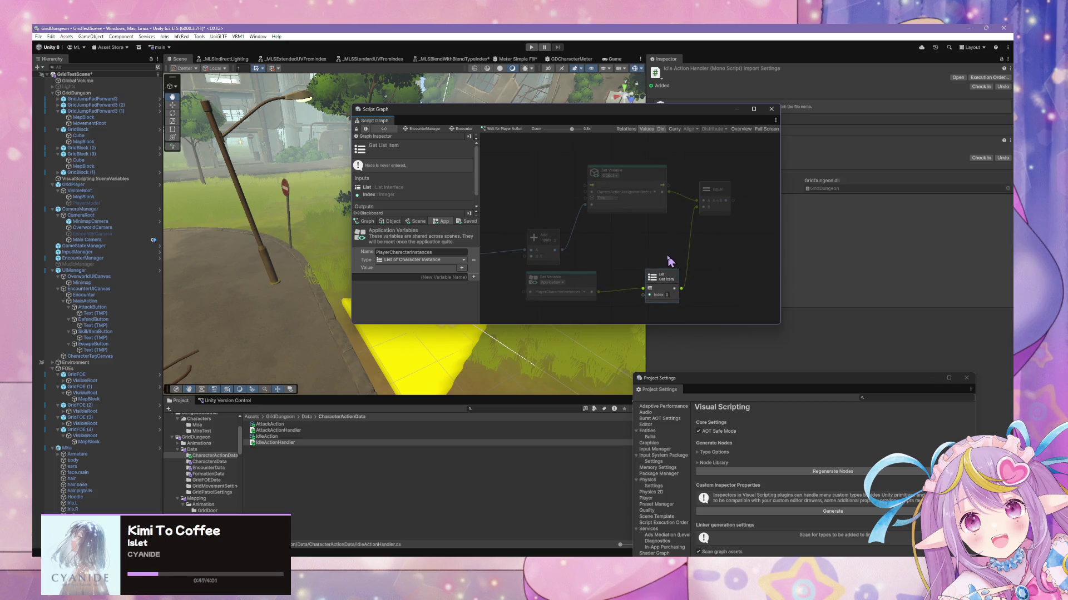
Step: Add a Count Items node through the node search
right_click(635, 260)
click(648, 265)
text(li)
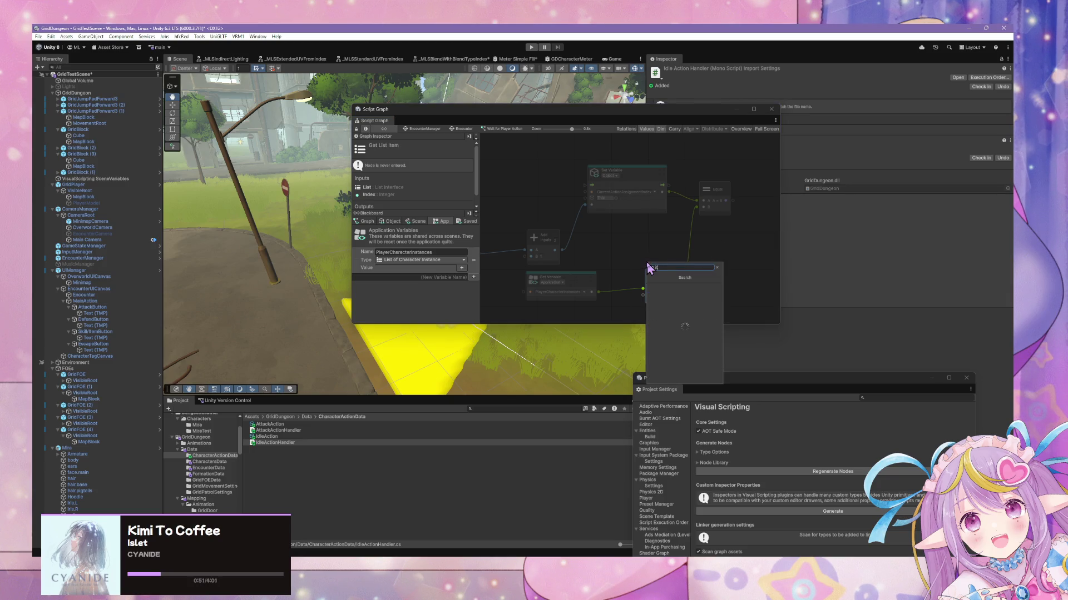
text(m)
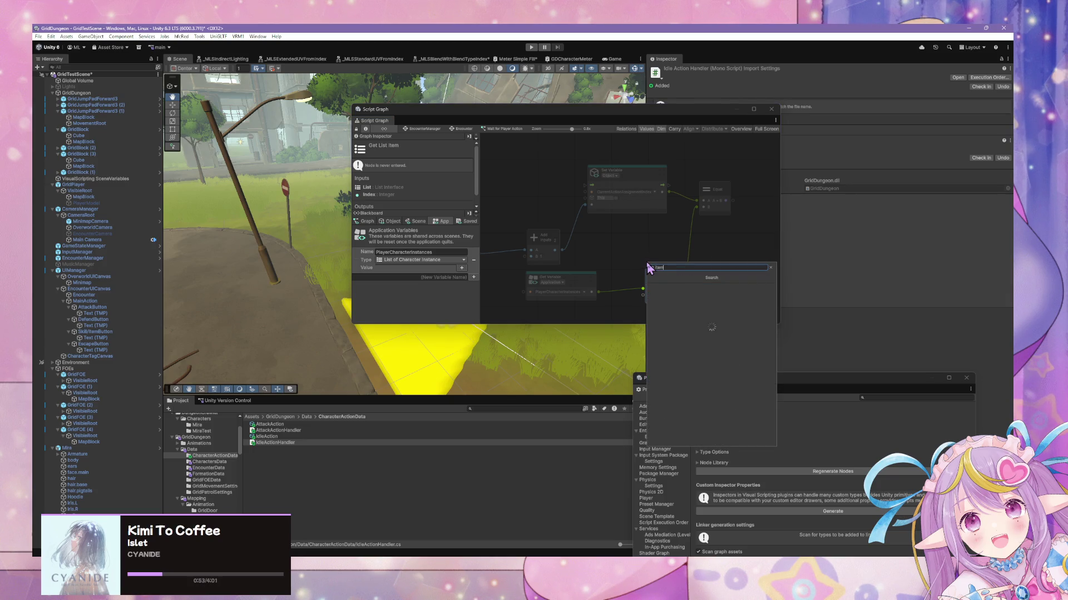
key(ctrl+a)
key(BackSpace)
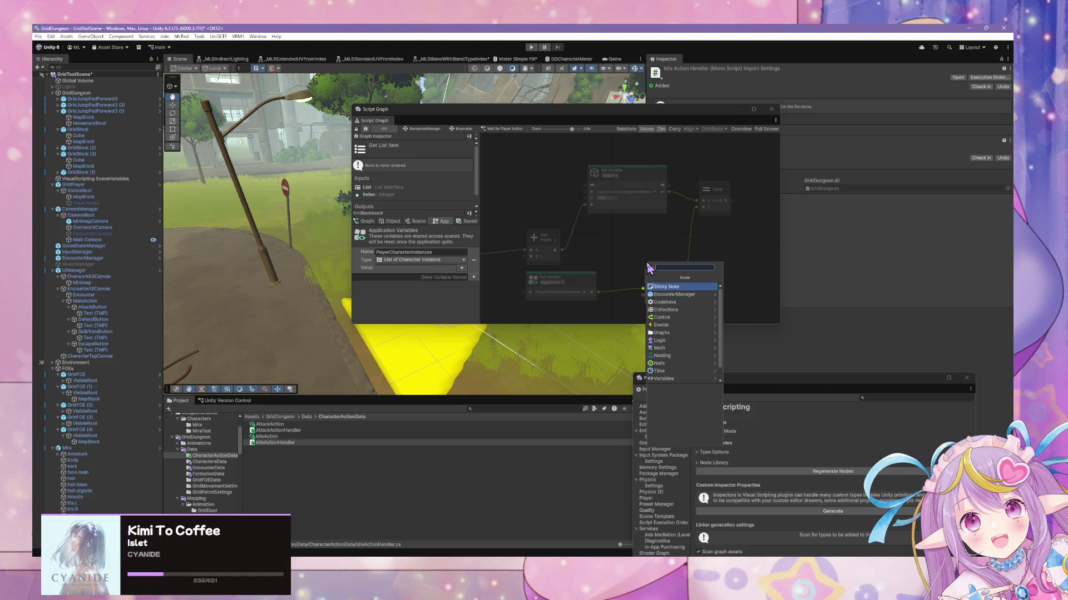
text(list count item)
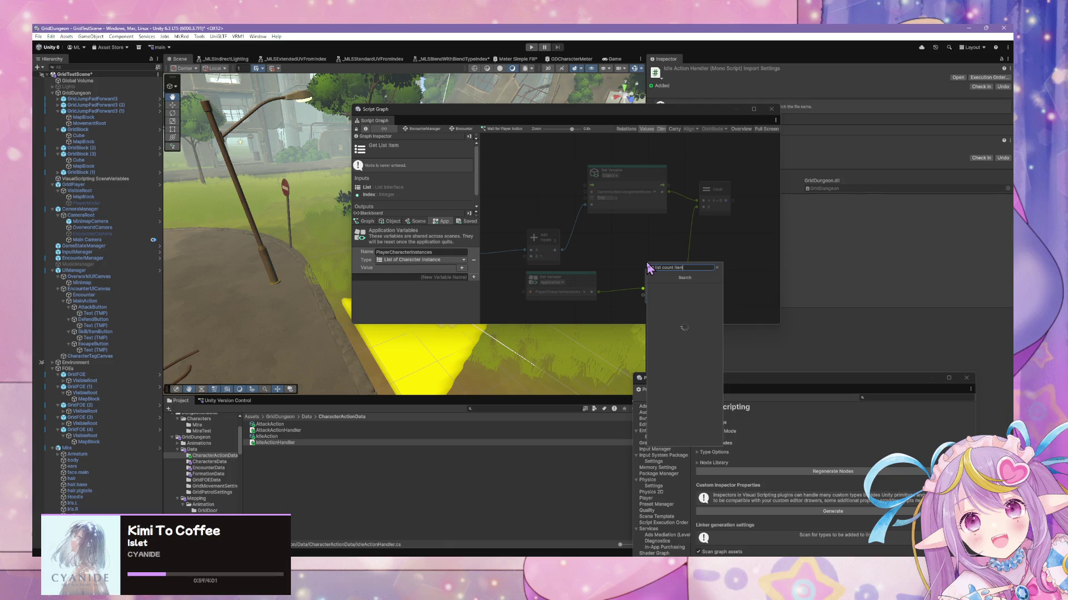
key(ctrl+a)
text(co)
key(Return)
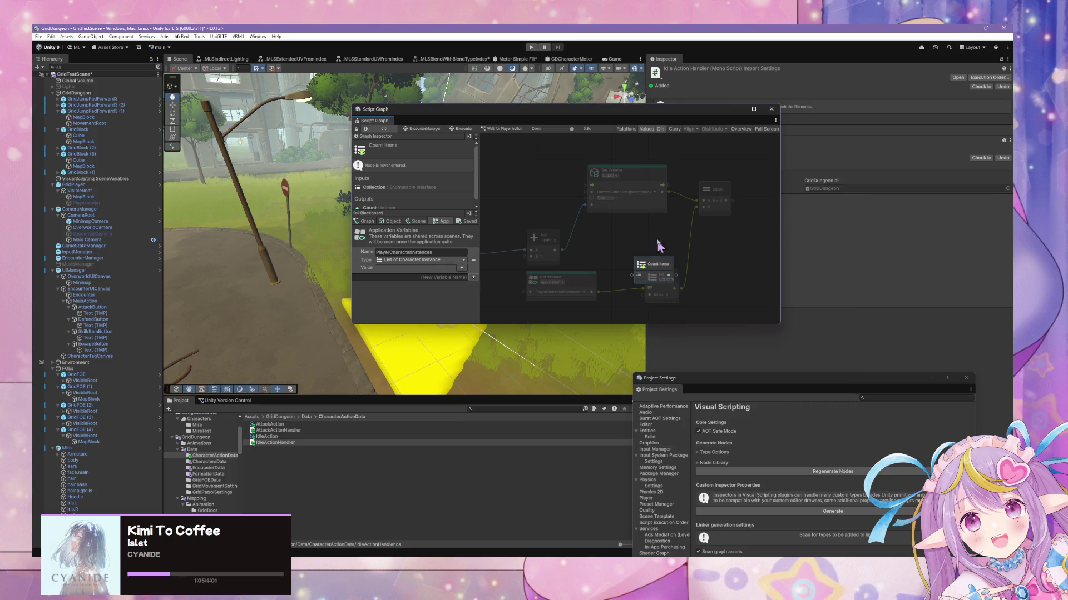
Step: Wire the PlayerCharacterInstances list into Count Items and its Count into Equal's B input
drag(655, 268, 661, 248)
drag(599, 292, 639, 249)
drag(573, 278, 589, 287)
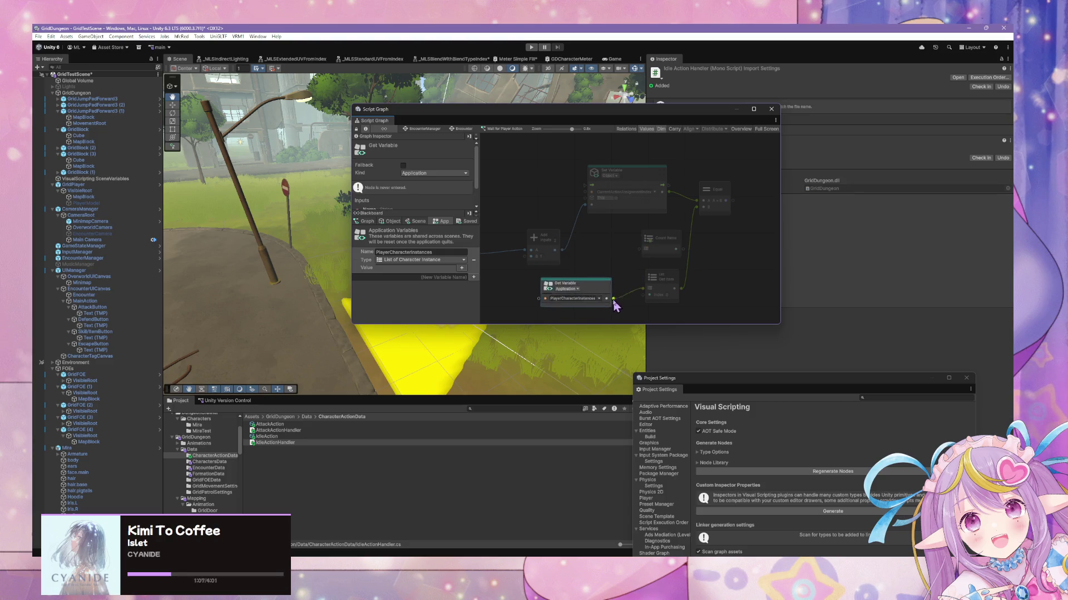
click(662, 238)
mouse_move(662, 238)
mouse_down()
mouse_move(646, 243)
mouse_move(701, 214)
mouse_up()
click(669, 281)
Step: Rearrange the Get Variable and Count Items nodes to tidy the wiring
mouse_move(646, 245)
mouse_down()
mouse_move(617, 191)
mouse_move(599, 175)
mouse_move(596, 185)
mouse_up()
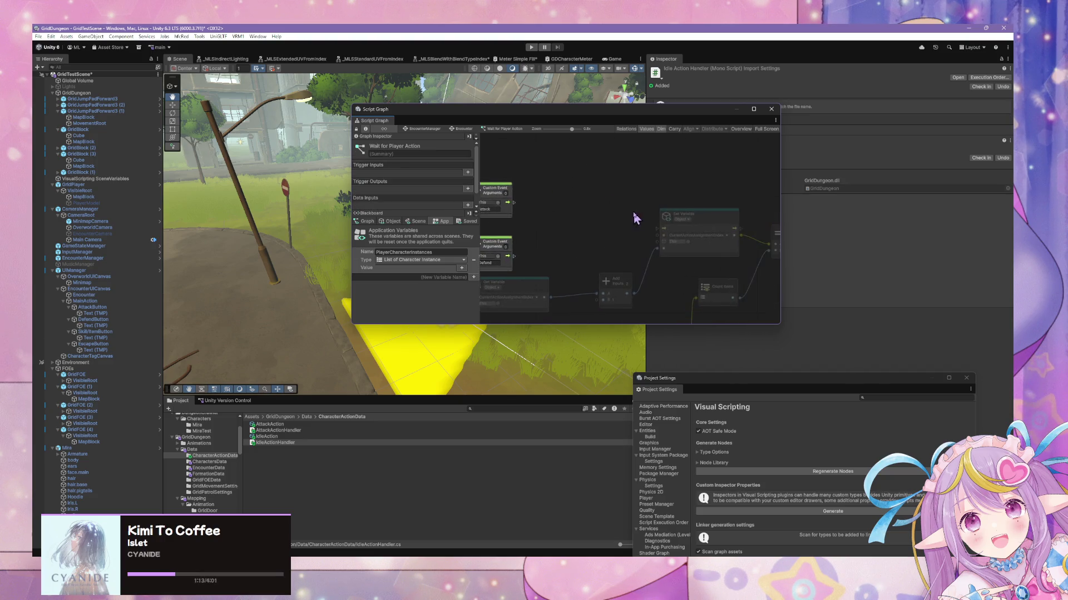
drag(562, 226, 598, 216)
drag(581, 307, 566, 297)
drag(629, 266, 629, 279)
drag(577, 219, 664, 235)
Step: Review the object variables list and select the Set Variable node
click(395, 221)
scroll(440, 282, down, 5)
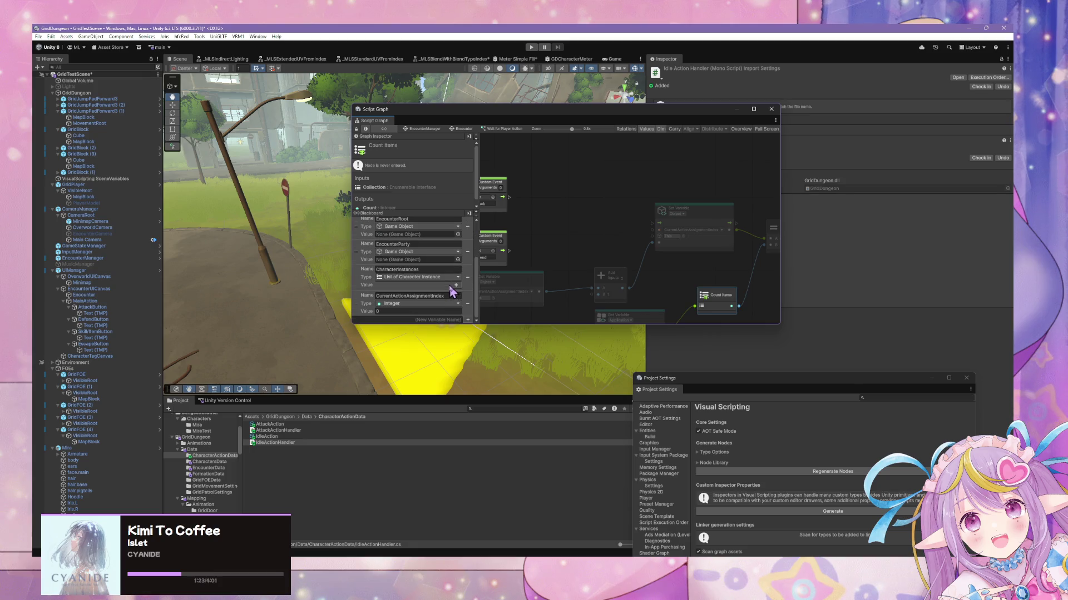
scroll(469, 303, up, 5)
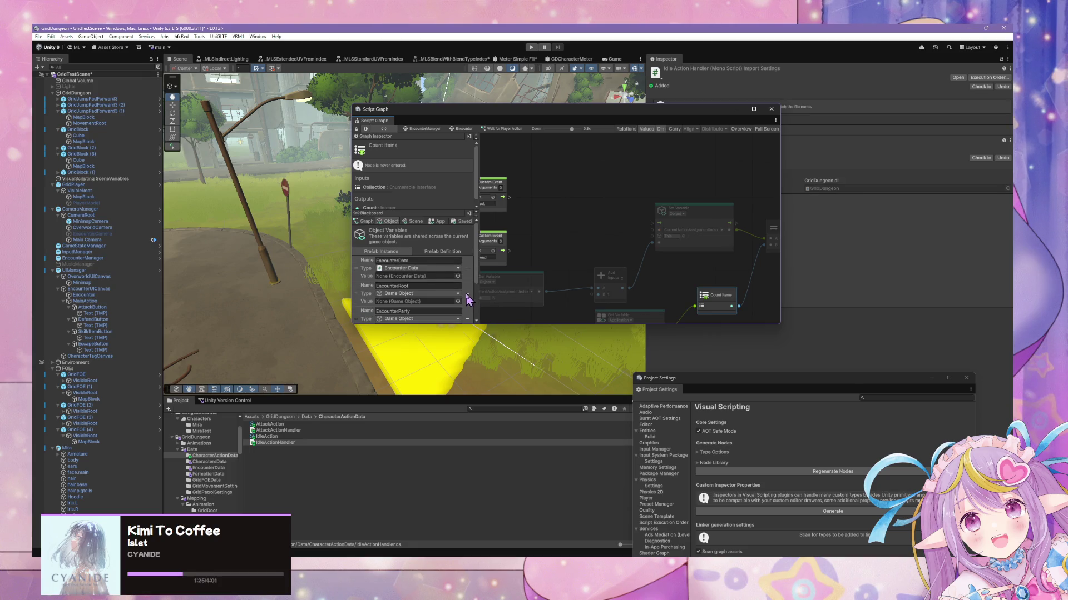
scroll(469, 297, down, 3)
scroll(468, 287, up, 3)
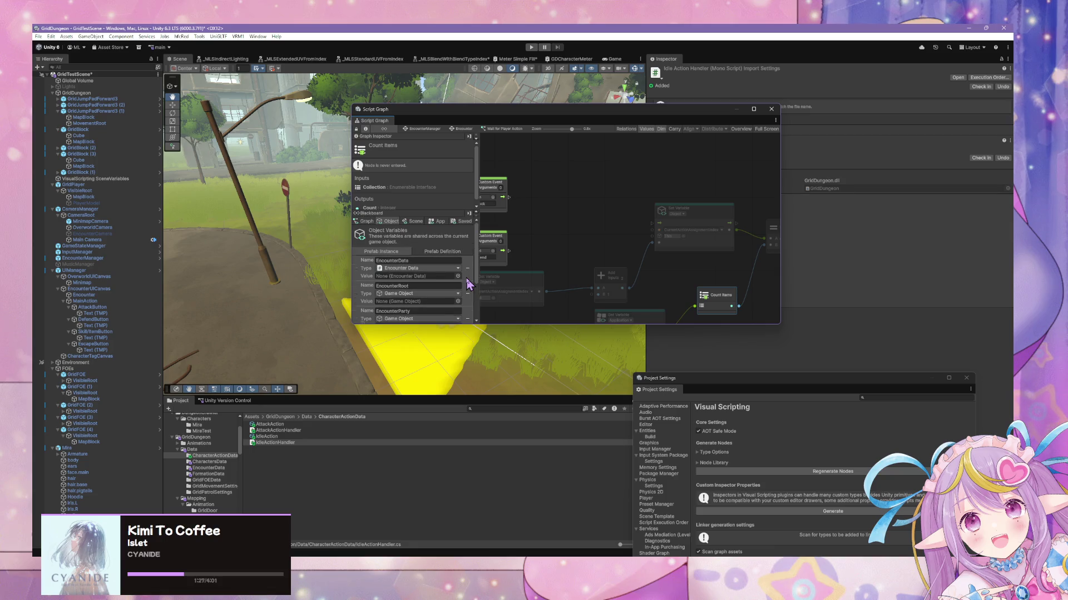
scroll(466, 282, down, 5)
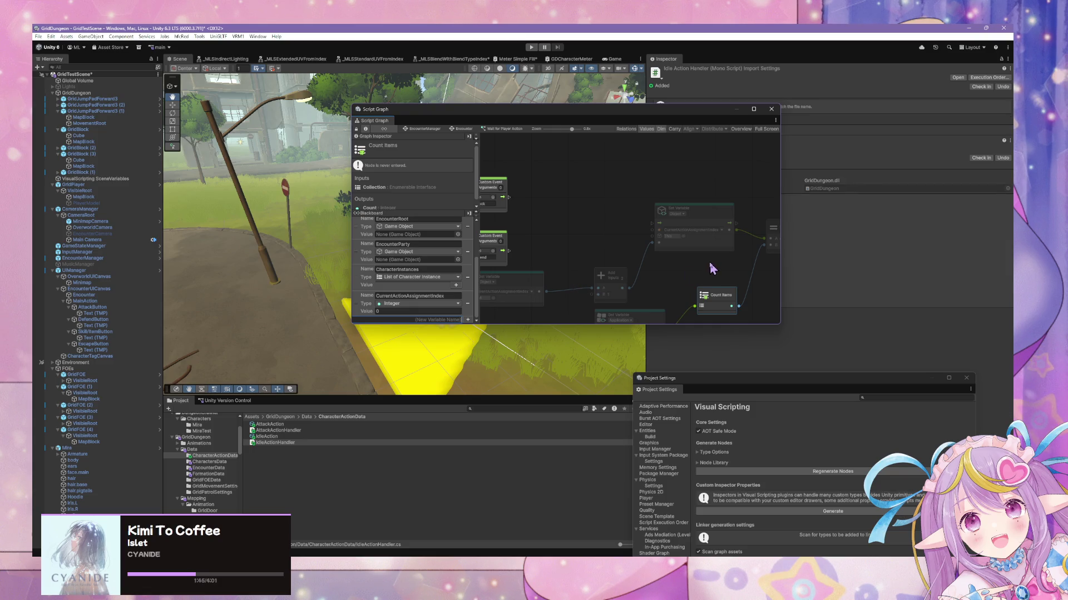
drag(715, 269, 680, 267)
drag(570, 286, 546, 283)
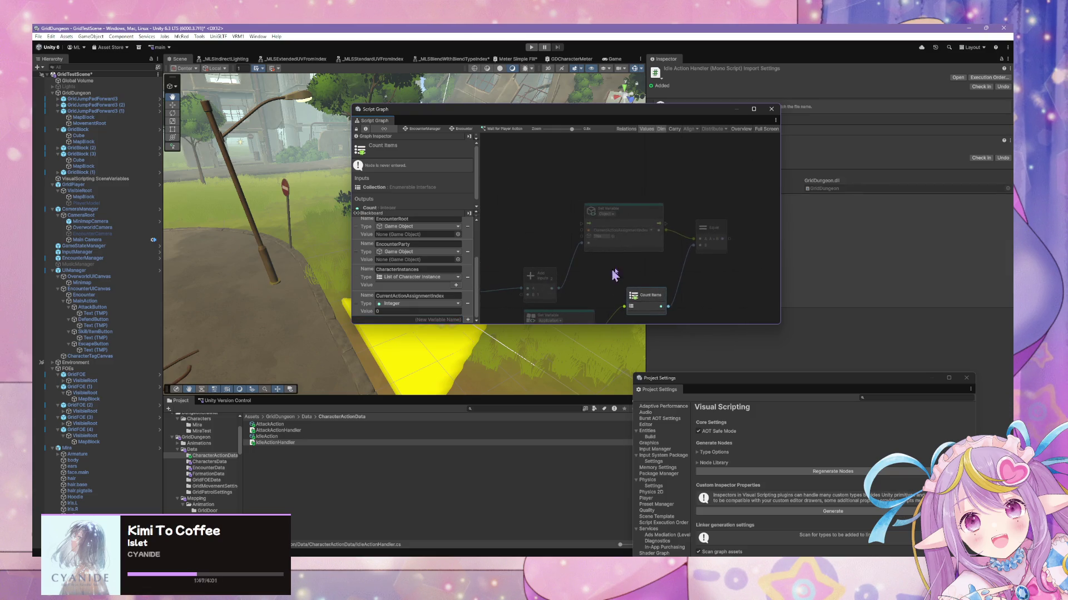
click(660, 211)
Step: Add an If node beside the Equal comparison and feed Set Variable's flow into it
right_click(732, 256)
click(767, 264)
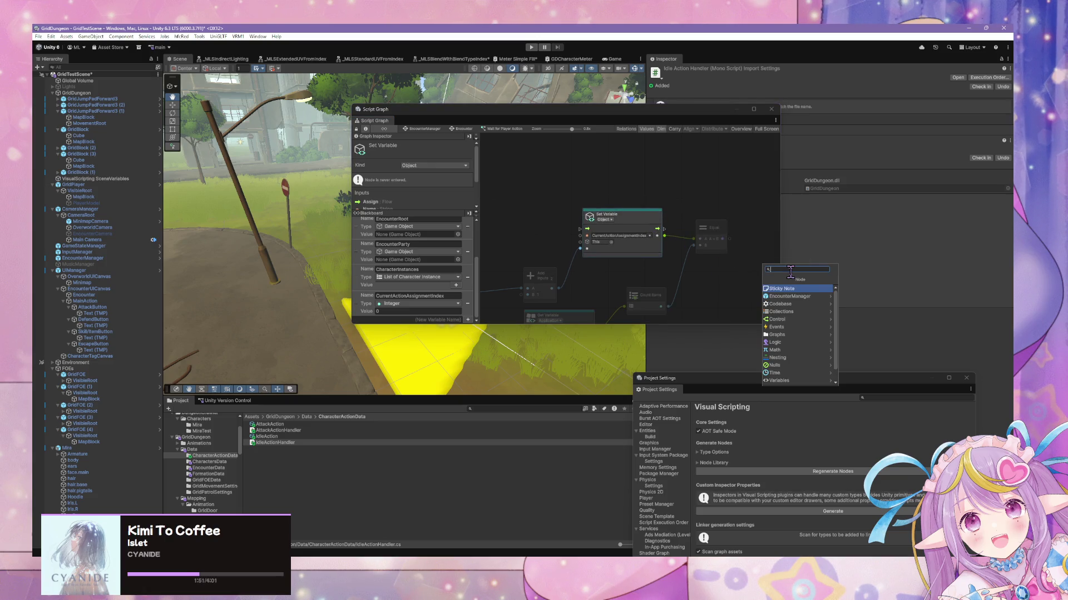
text(if)
key(Return)
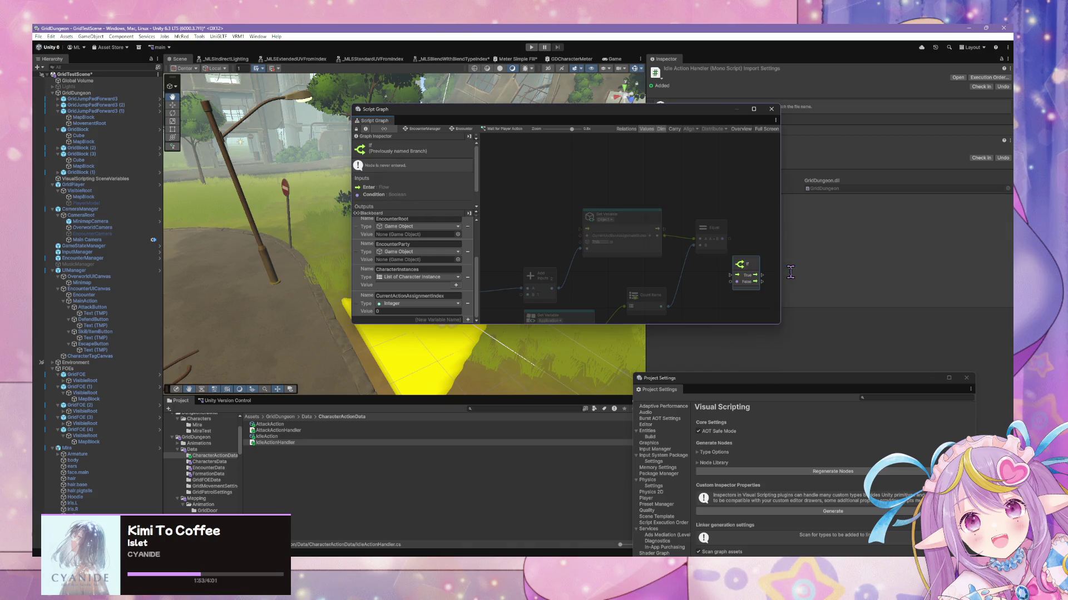
drag(756, 277, 766, 209)
drag(728, 239, 716, 277)
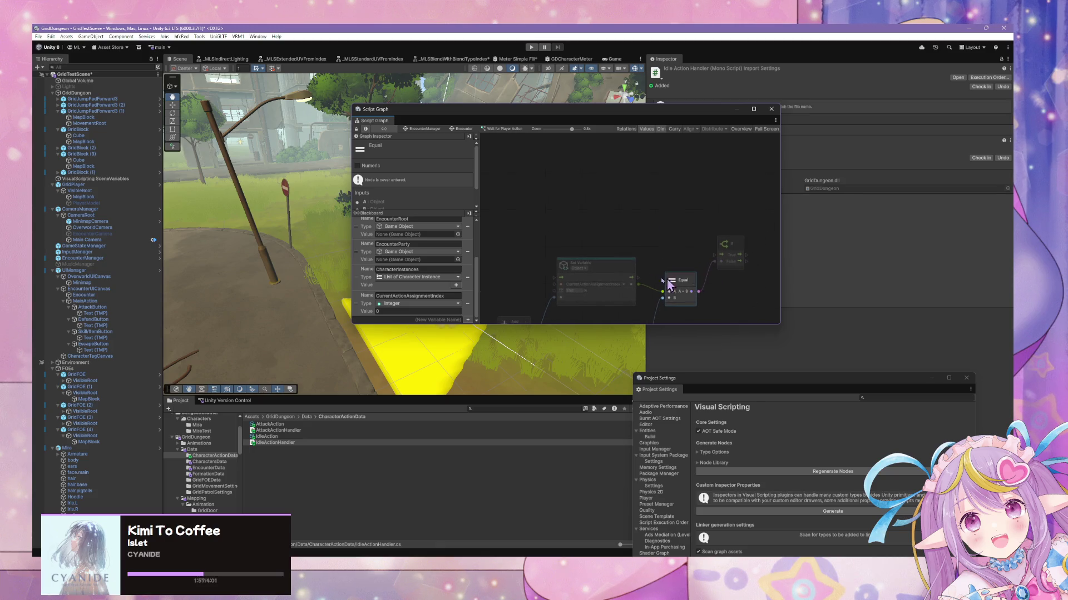
mouse_move(632, 276)
mouse_down()
mouse_move(718, 254)
mouse_move(706, 258)
mouse_up()
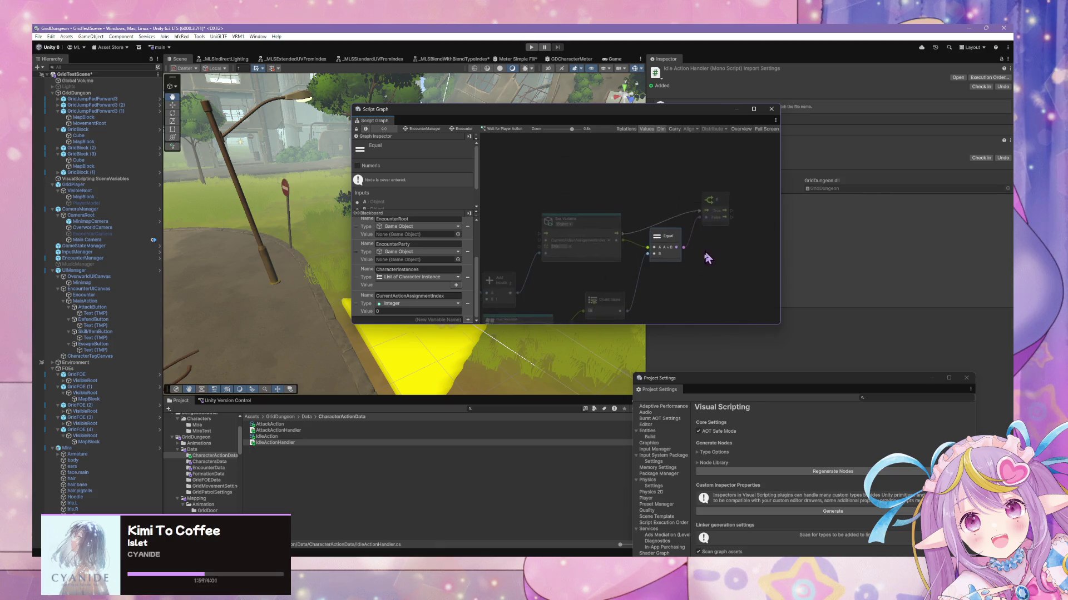
right_click(724, 276)
click(743, 281)
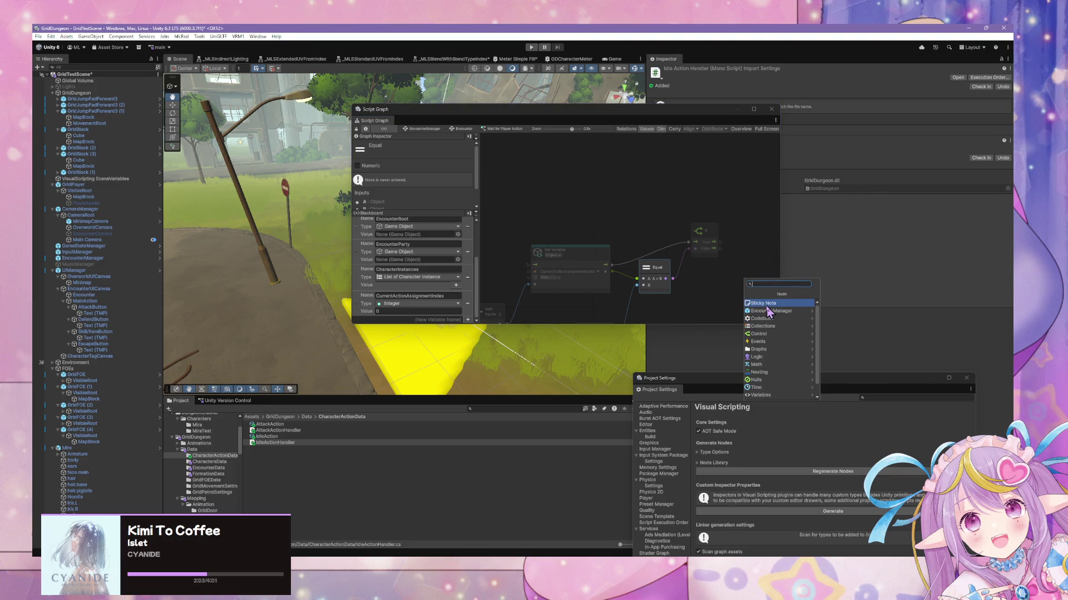
click(694, 310)
Step: Add a Trigger Custom Event node and duplicate it, placing the copy above the original
right_click(722, 260)
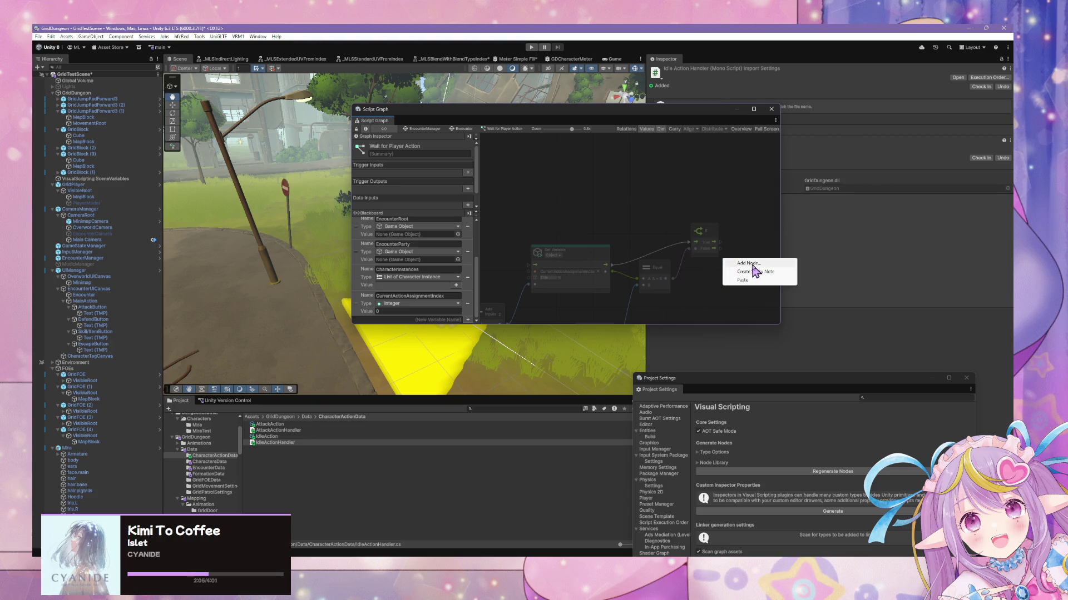
click(751, 265)
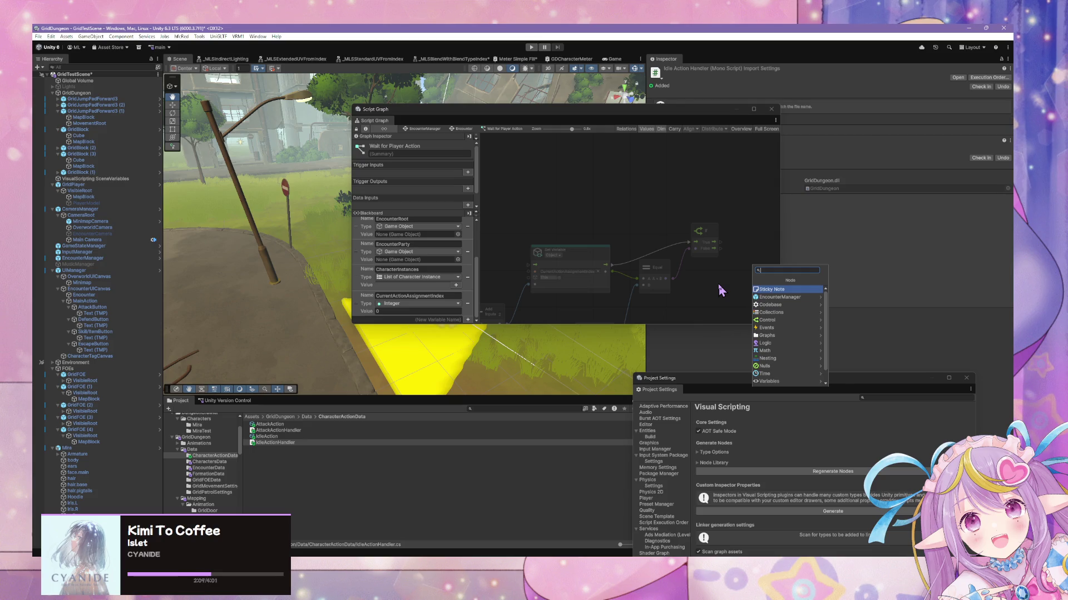
text(trigger ou)
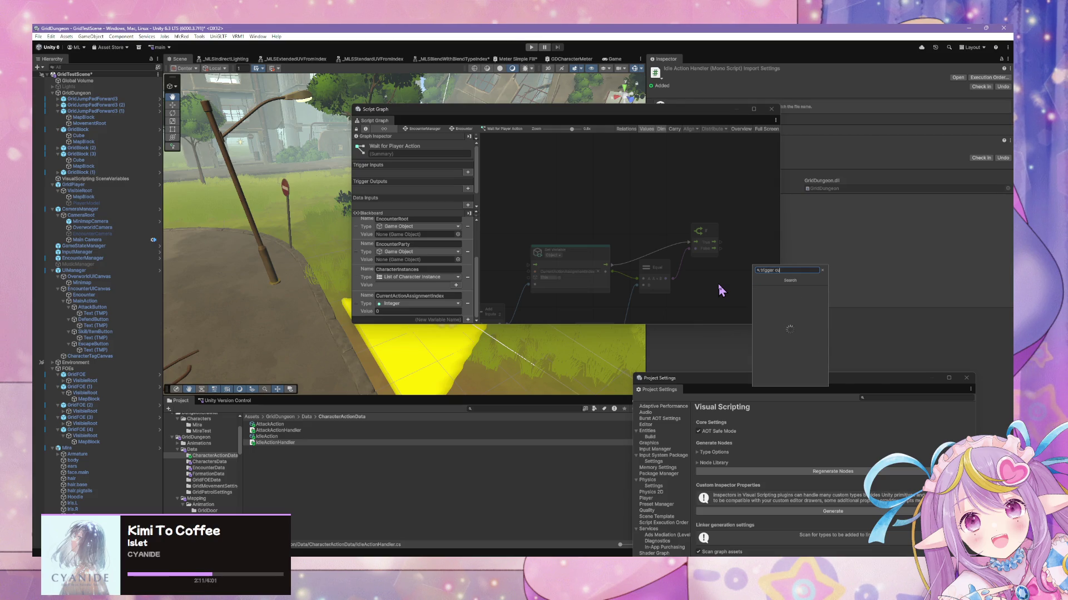
key(Return)
drag(733, 289, 750, 277)
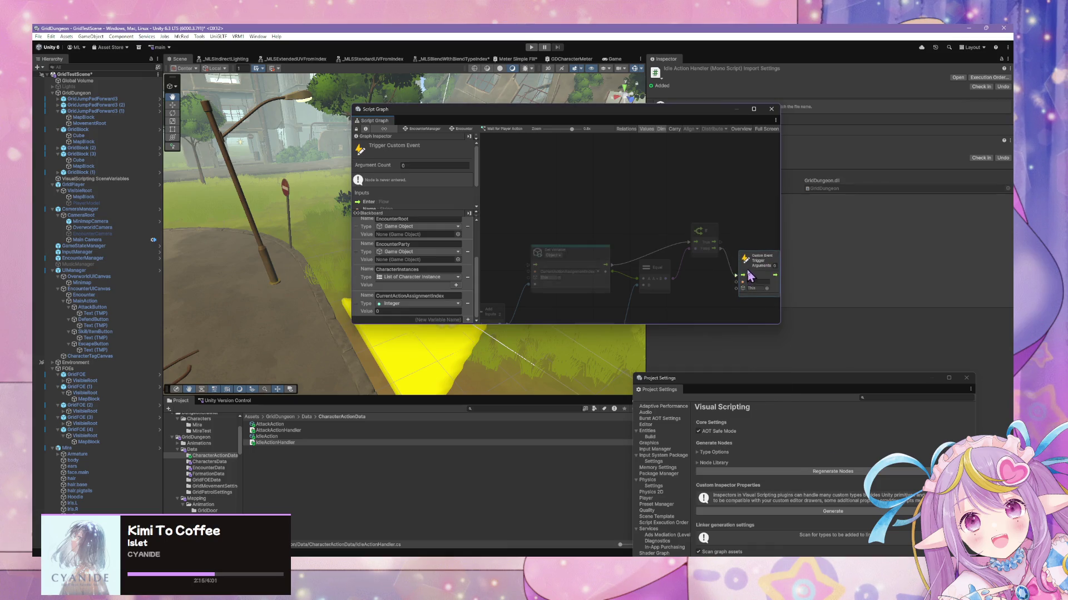
key(ctrl+d)
drag(626, 220, 716, 209)
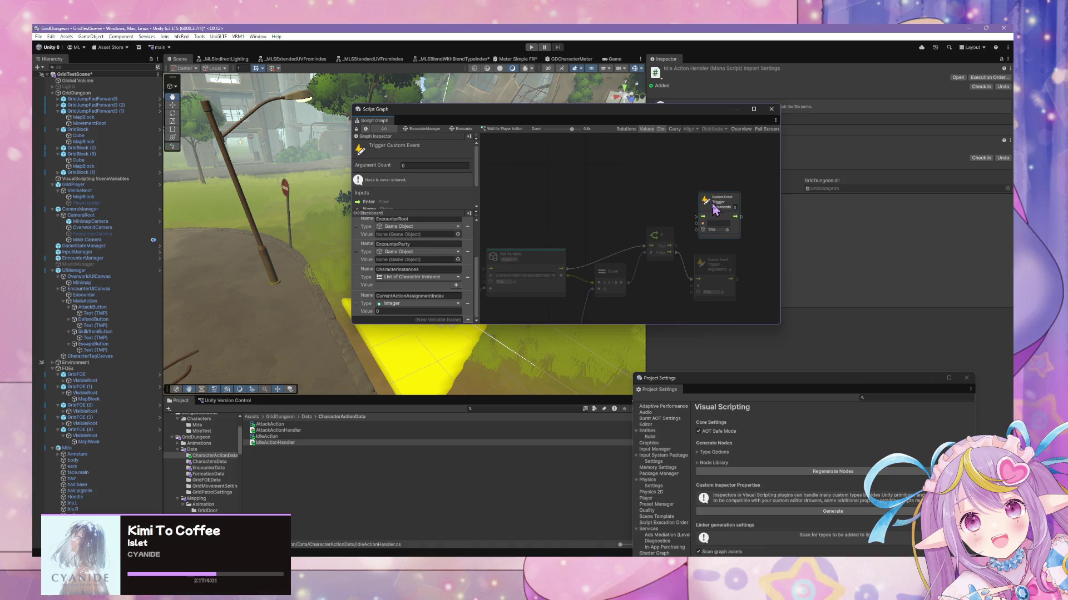
Step: Wire If True to the top trigger, name it NextCharacter, then open the NextPhase transition graph
drag(669, 245, 695, 217)
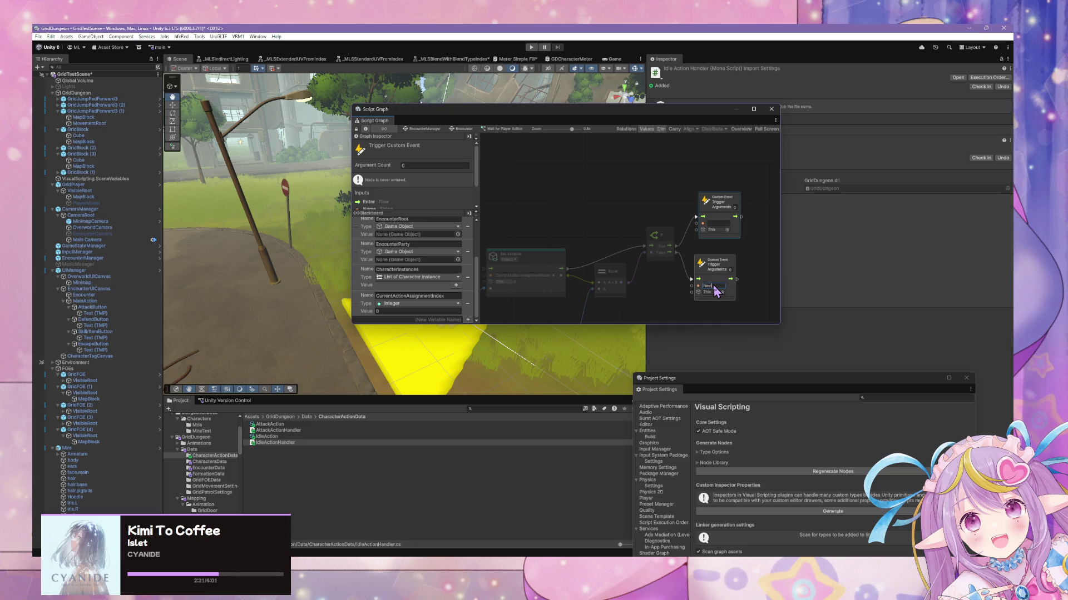
text(Character)
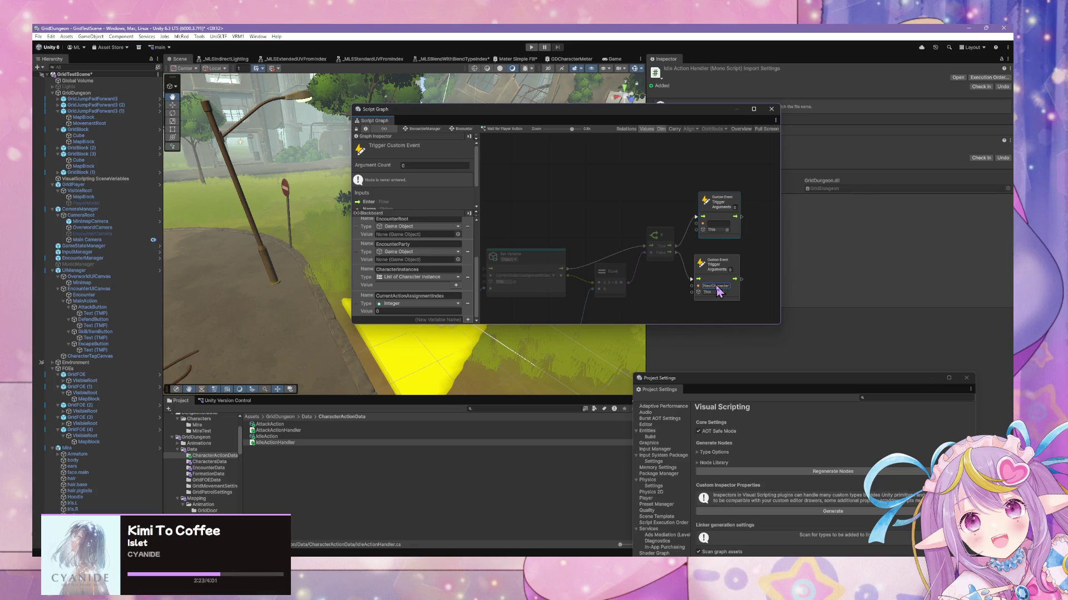
click(720, 277)
click(676, 281)
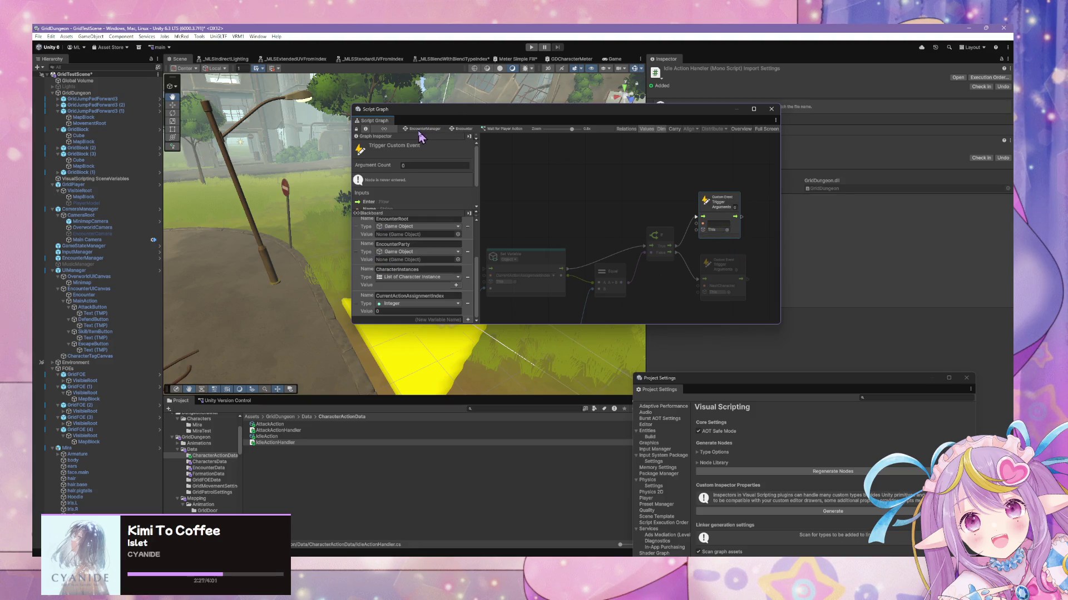
click(462, 129)
double_click(679, 209)
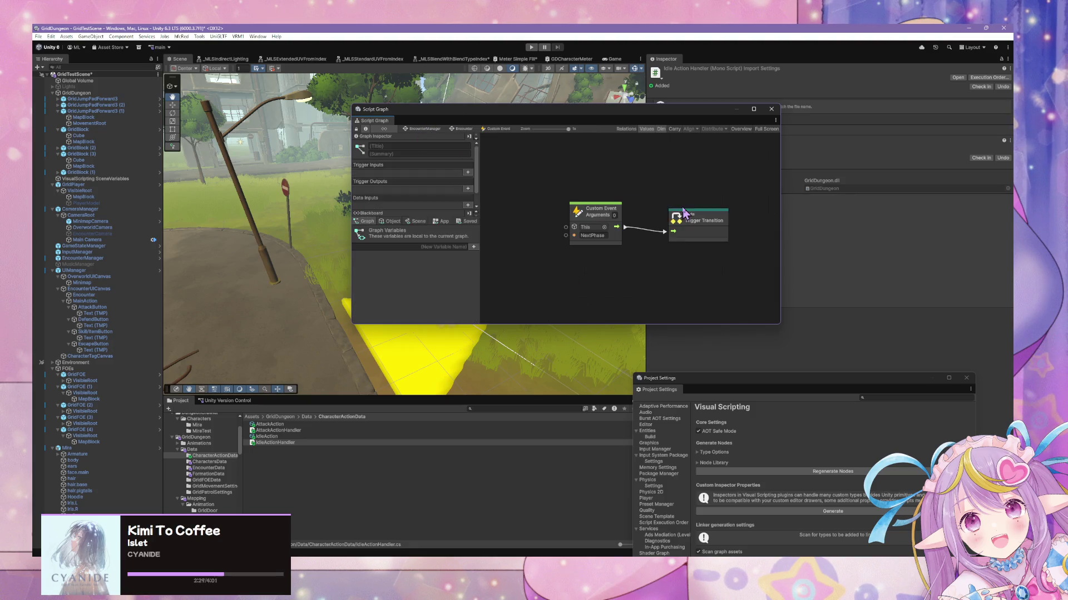
Step: Go back into Encounter's Wait for Player Action graph, then switch to CharacterActionData.cs in VS Code
click(418, 129)
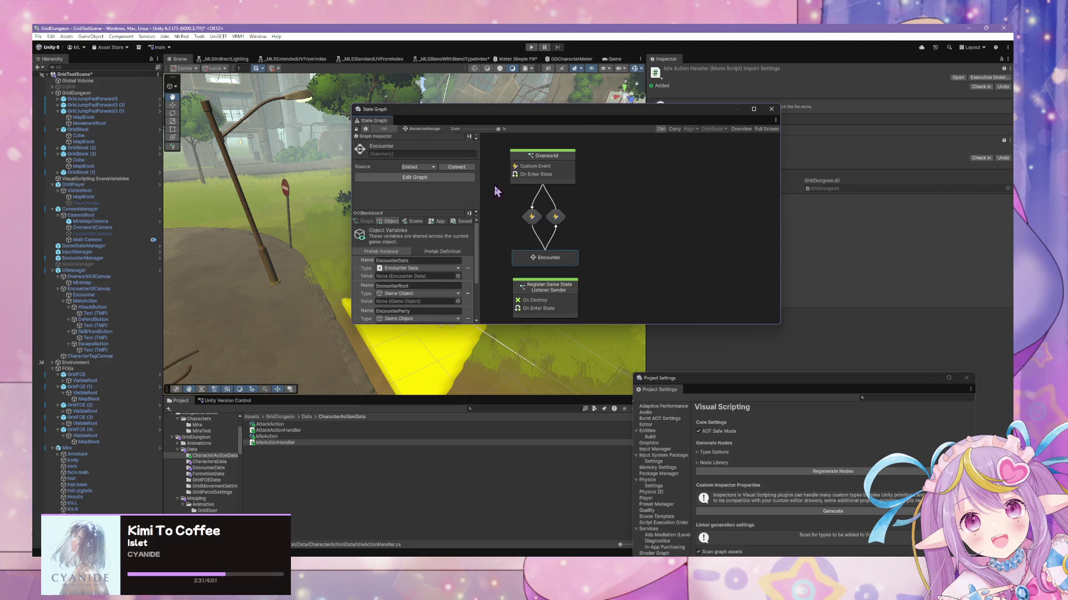
double_click(549, 259)
click(617, 220)
double_click(617, 217)
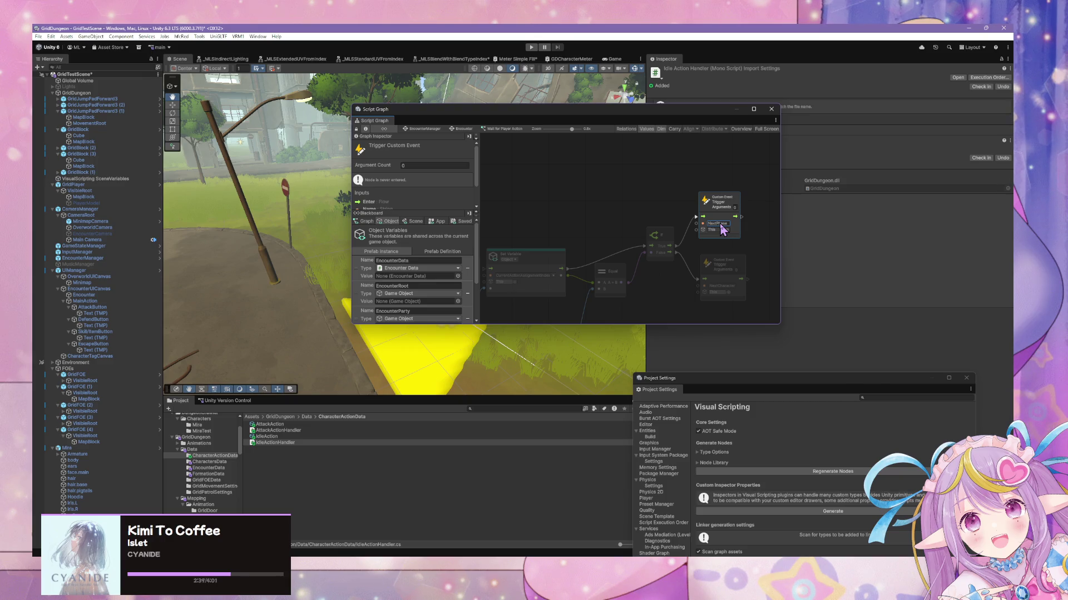
click(608, 281)
scroll(667, 290, left, 5)
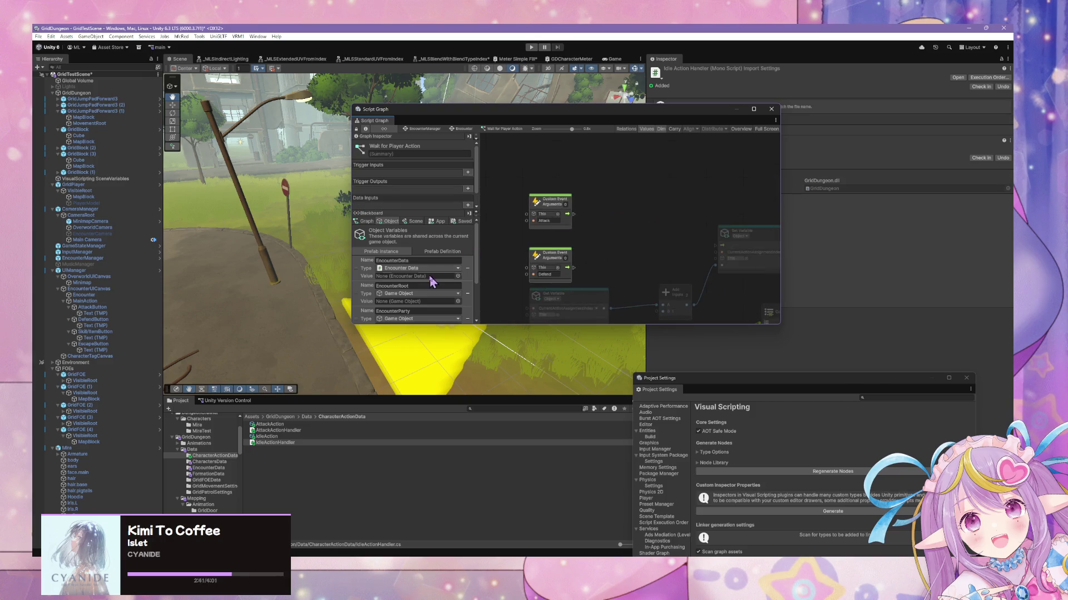
scroll(434, 282, down, 3)
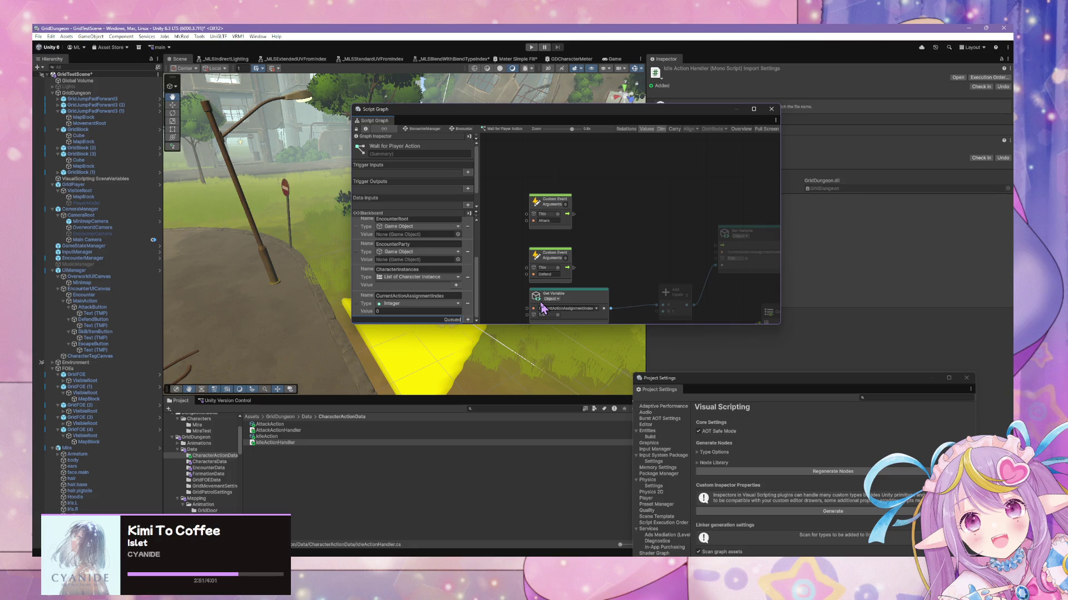
key(alt+Tab)
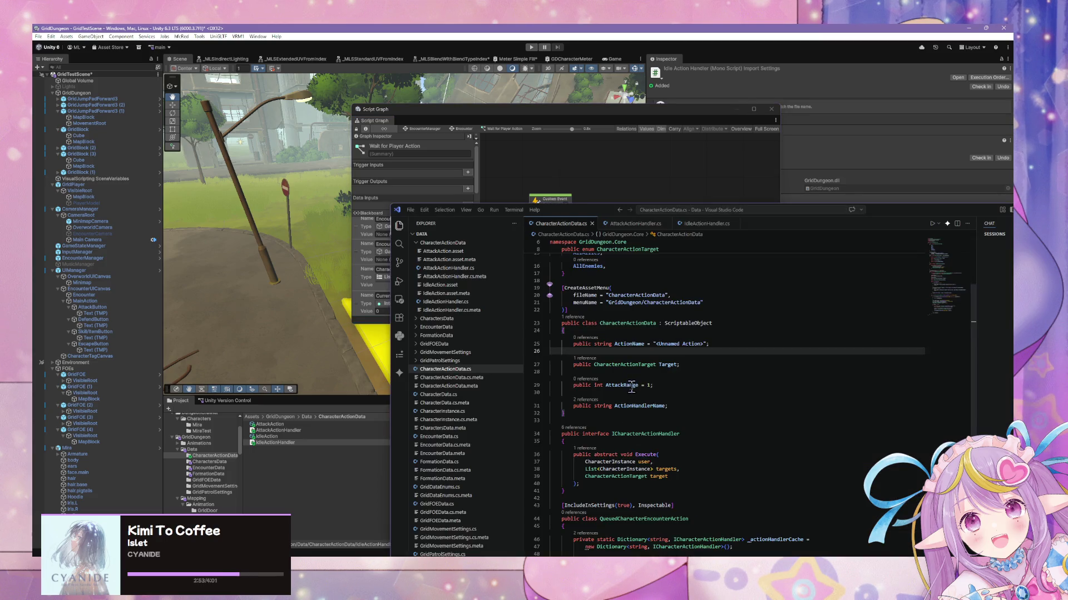
Step: Copy the QueuedCharacterEncounterAction class name and create a QueuedCharacterEncounterActions blackboard variable from it
scroll(631, 387, down, 1)
scroll(656, 384, down, 4)
double_click(676, 404)
key(ctrl+c)
key(alt+Tab)
key(ctrl+v)
text(s)
key(Return)
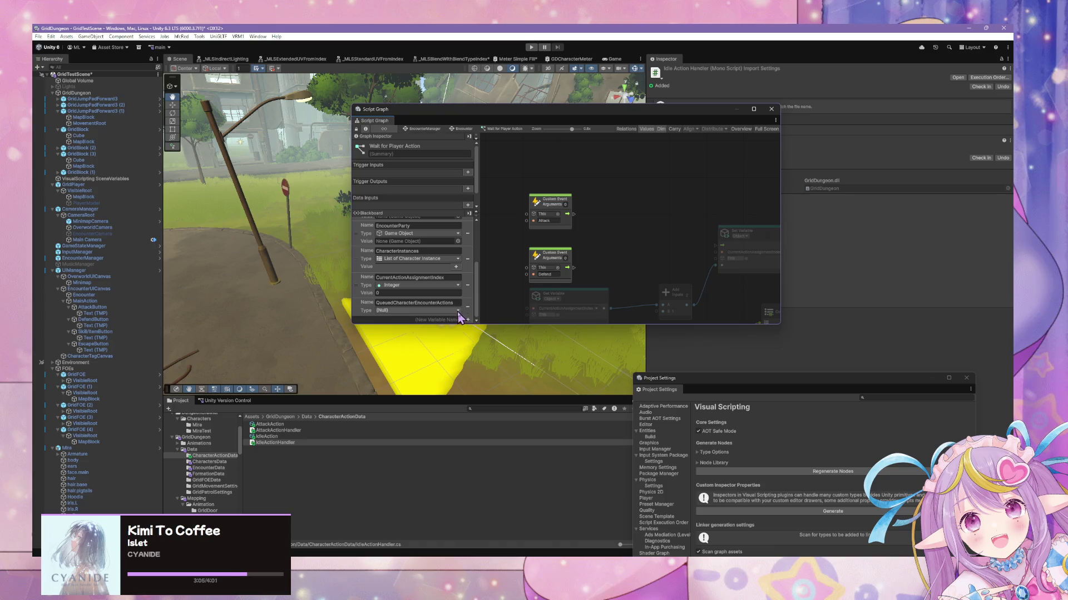
Step: Set QueuedCharacterEncounterActions' type to List of Queued Character Encounter Action
click(457, 310)
text(list of )
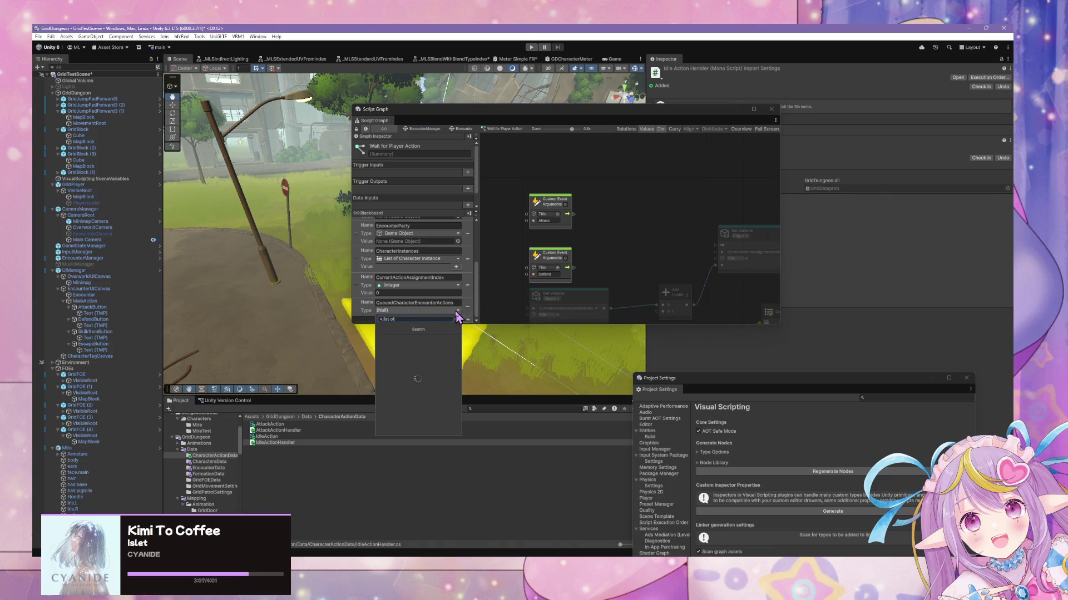
text(queue)
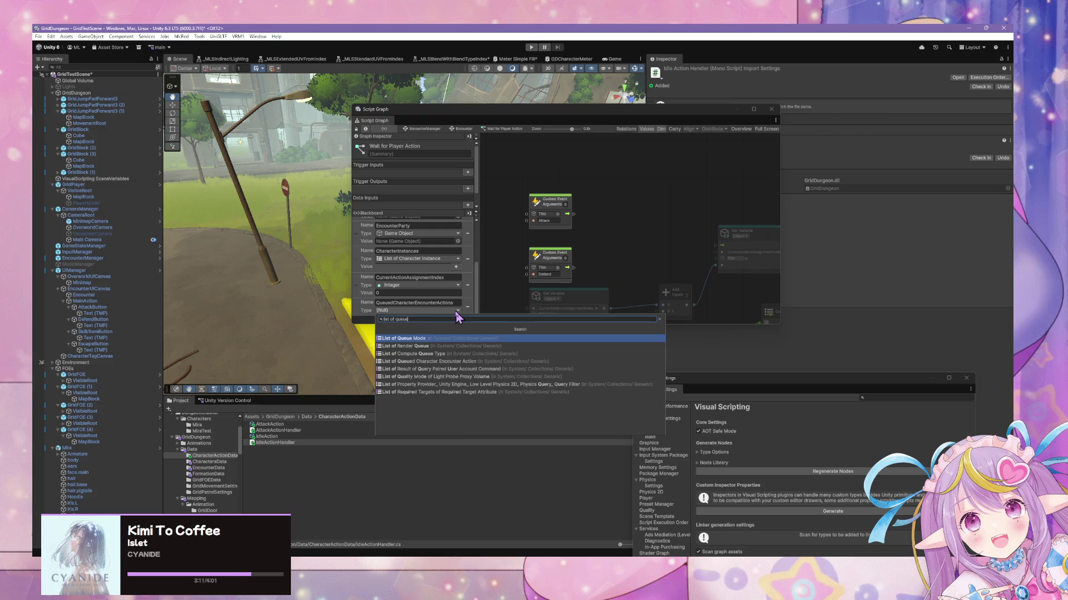
text(d)
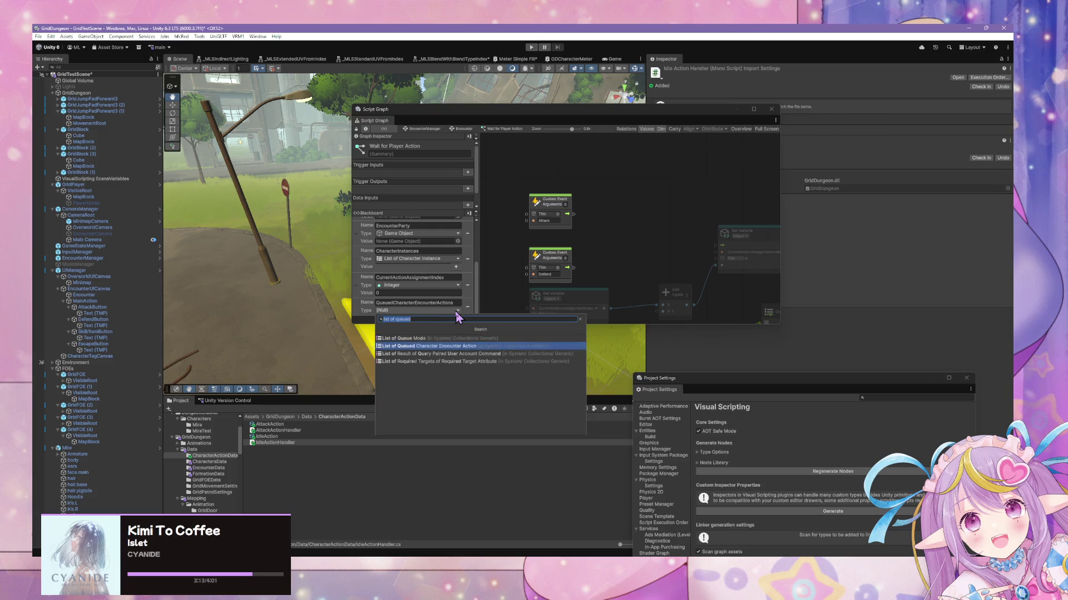
click(444, 346)
Step: Open the graph's node search, then switch over to Visual Studio Code
drag(716, 227, 684, 226)
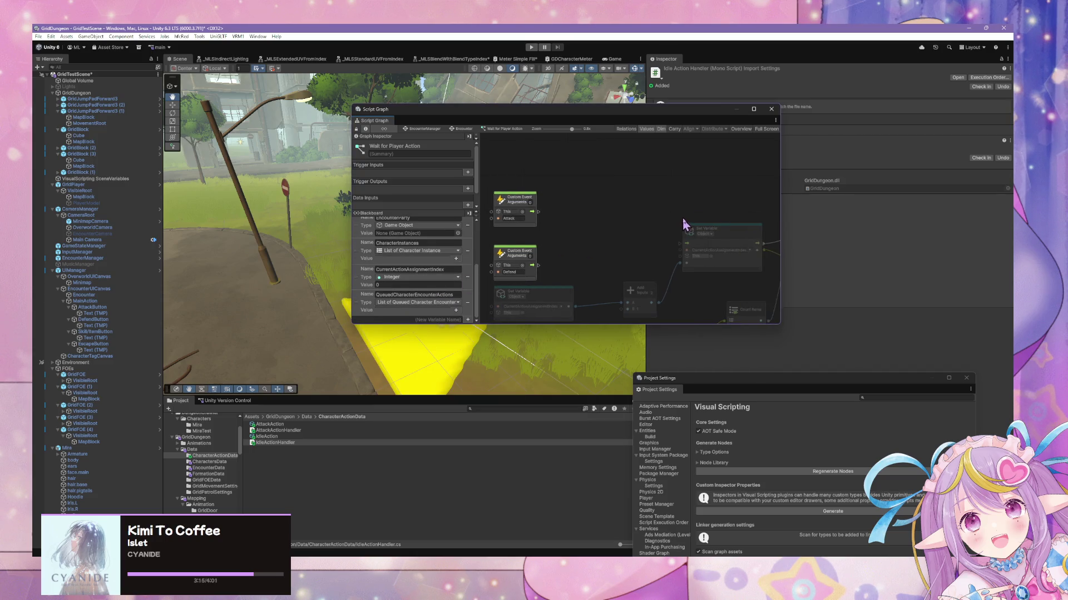
right_click(663, 204)
key(Escape)
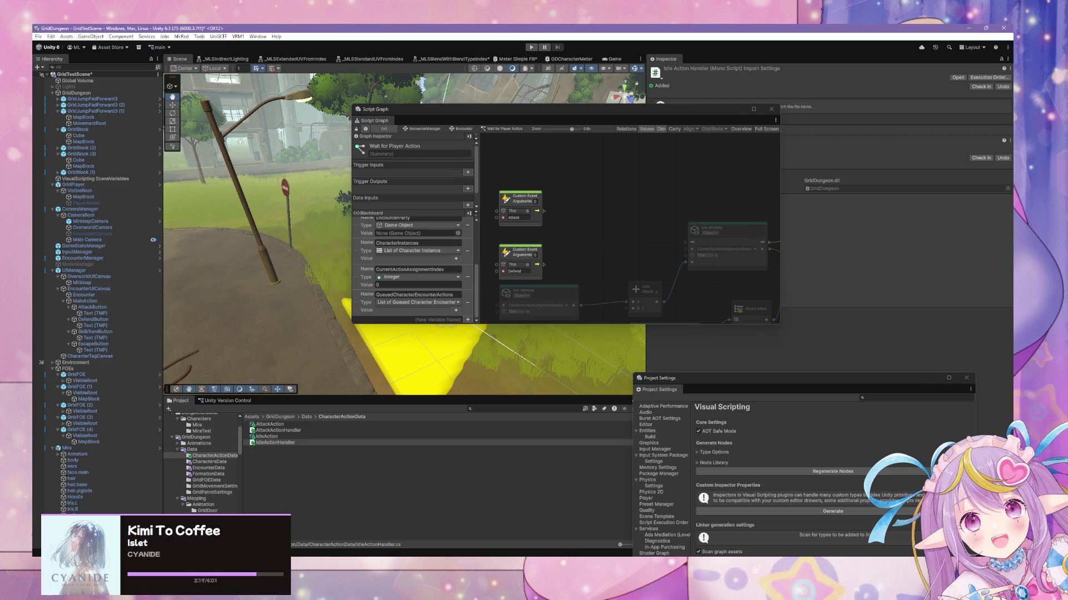
right_click(572, 206)
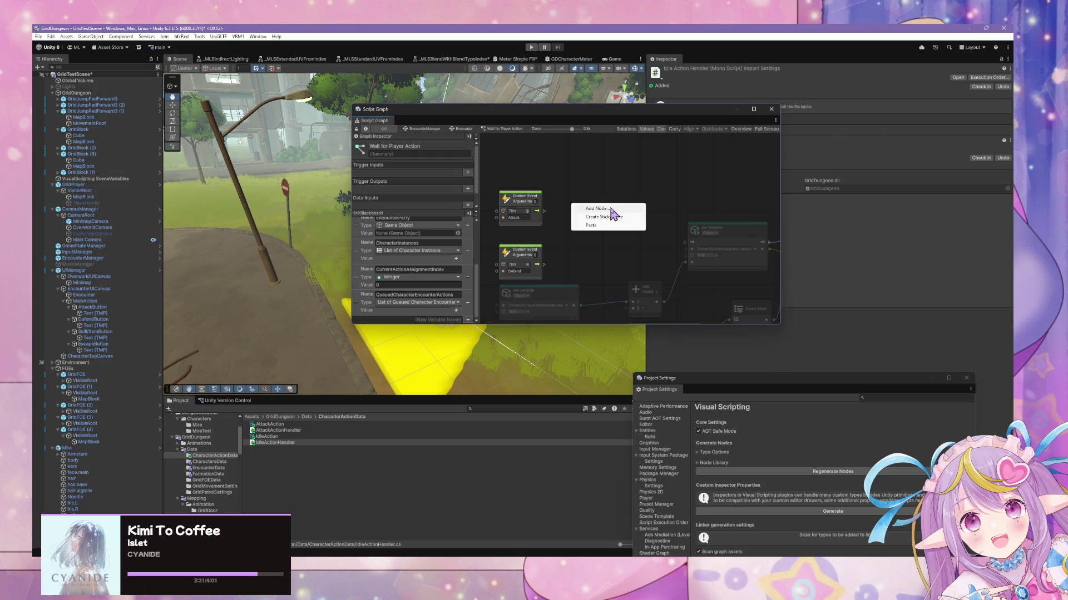
click(613, 210)
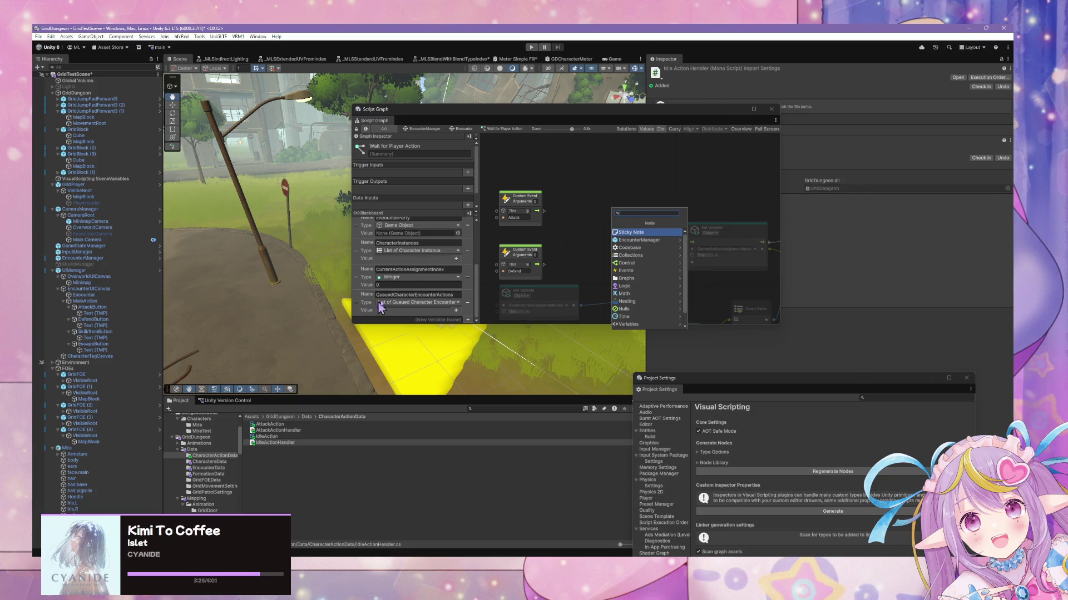
key(alt+Tab)
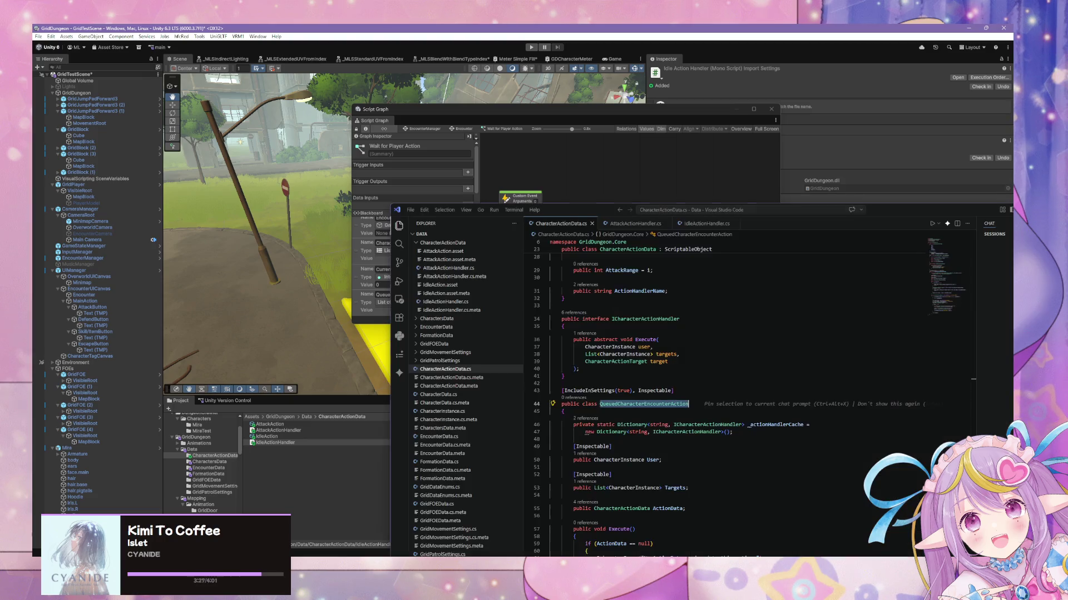
Step: Read through the QueuedCharacterEncounterAction class and its Execute method, then return to Unity
scroll(565, 368, down, 1)
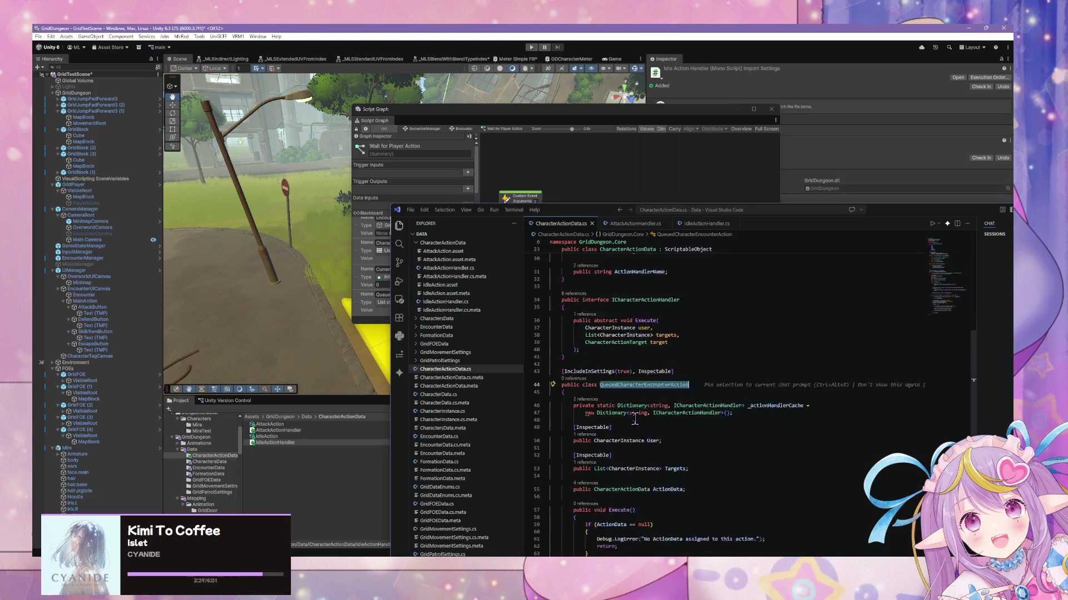
drag(592, 117, 487, 103)
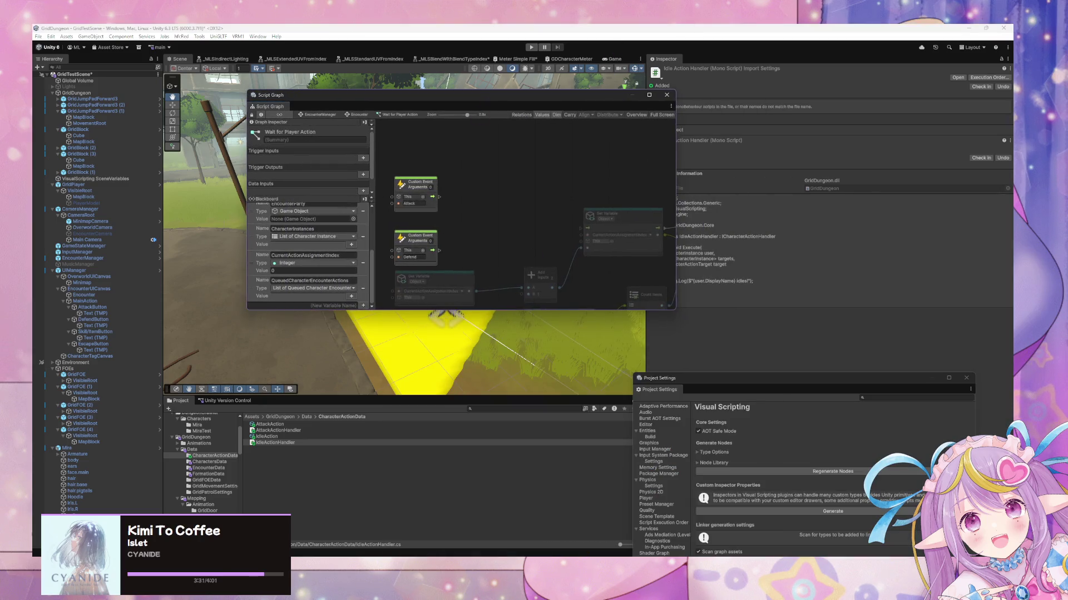
key(alt+Tab)
scroll(684, 406, down, 3)
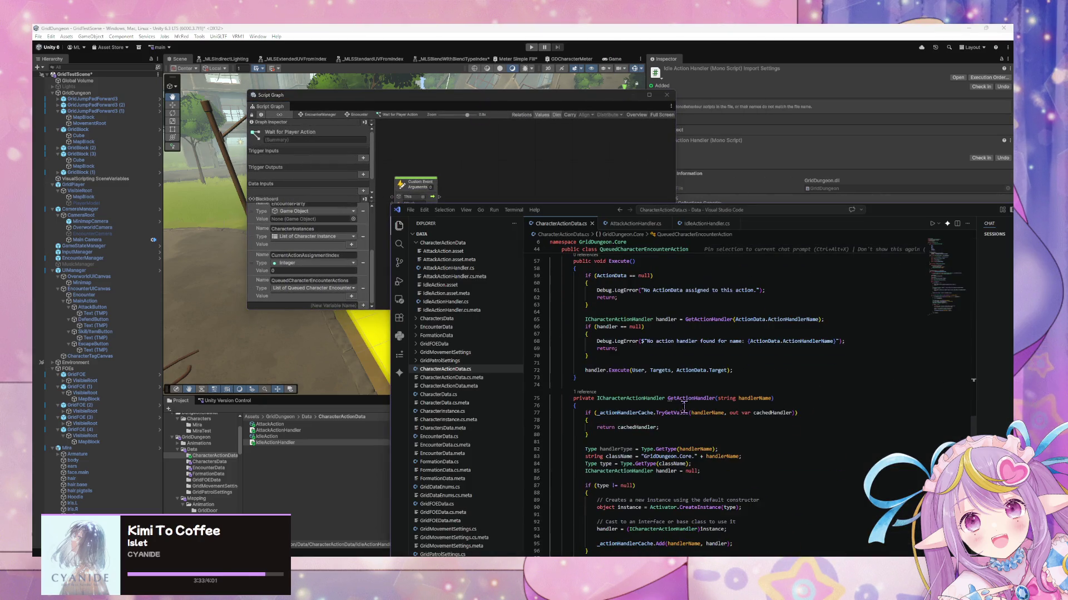
scroll(722, 422, up, 3)
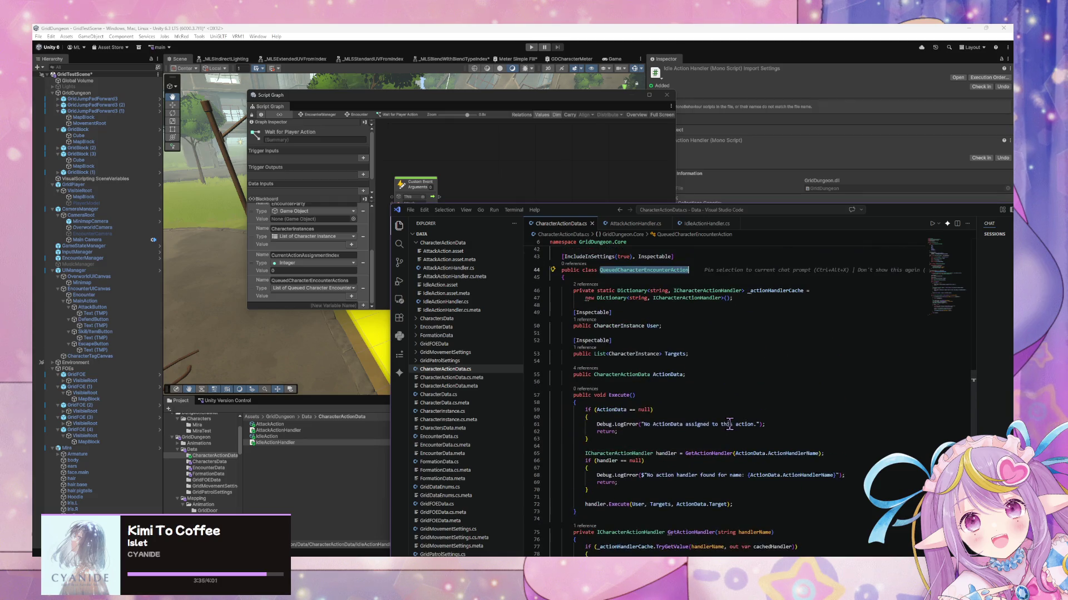
scroll(654, 429, up, 2)
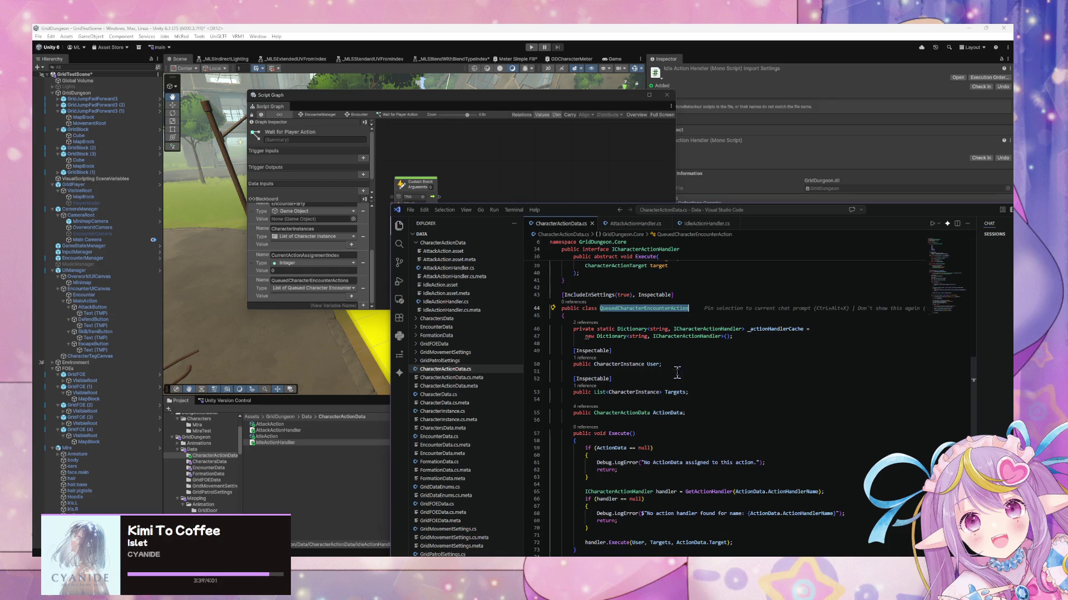
scroll(700, 355, down, 4)
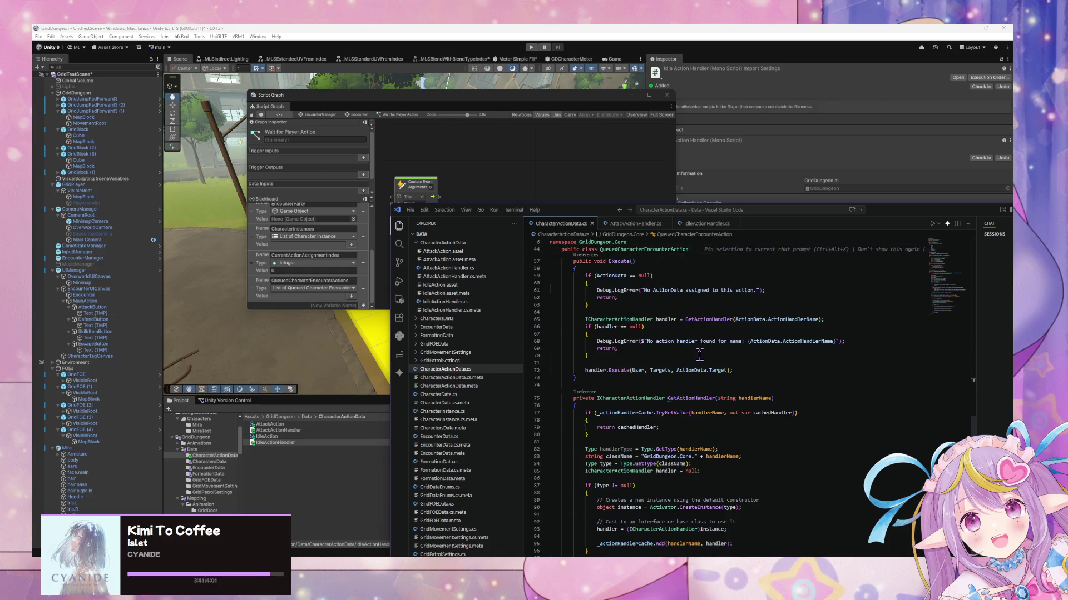
scroll(699, 355, down, 3)
mouse_move(612, 211)
mouse_down()
mouse_move(552, 190)
mouse_move(509, 126)
mouse_up()
scroll(563, 304, up, 8)
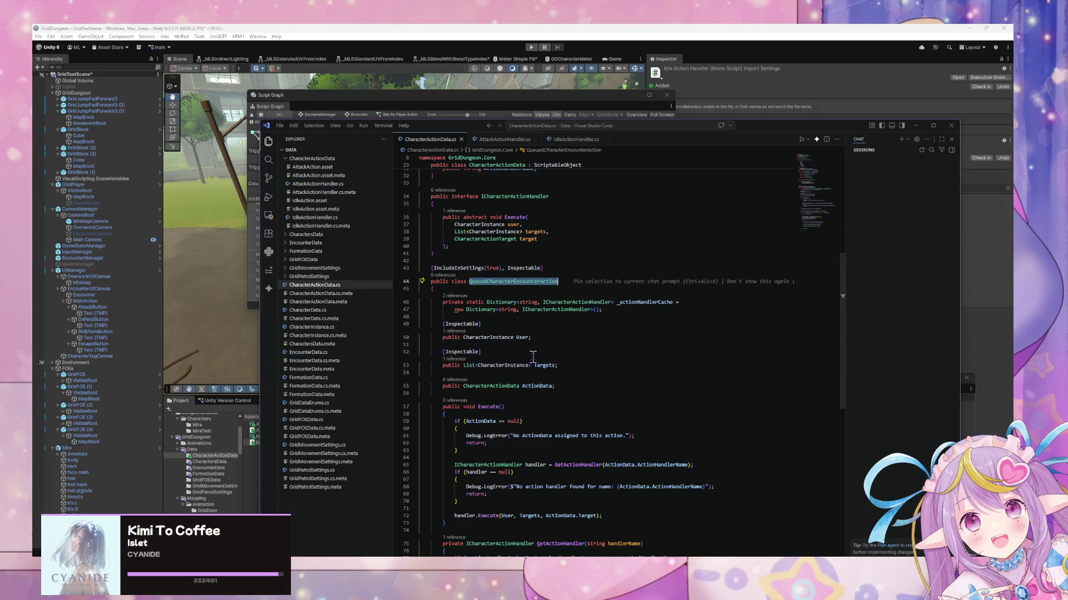
click(367, 106)
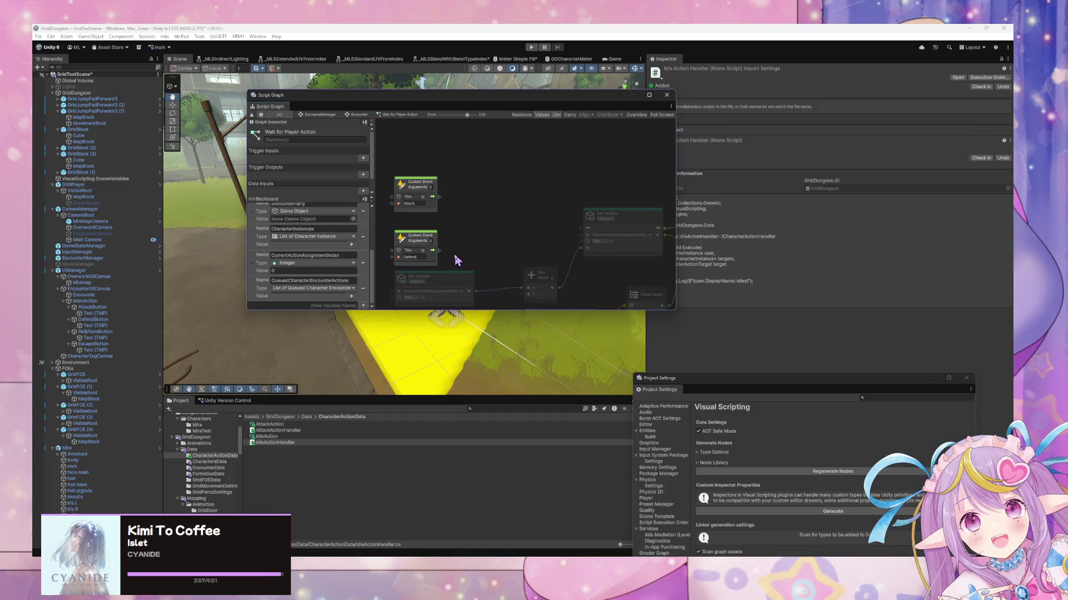
Step: Move the Get Variable and Add nodes lower to make room
scroll(483, 209, down, 2)
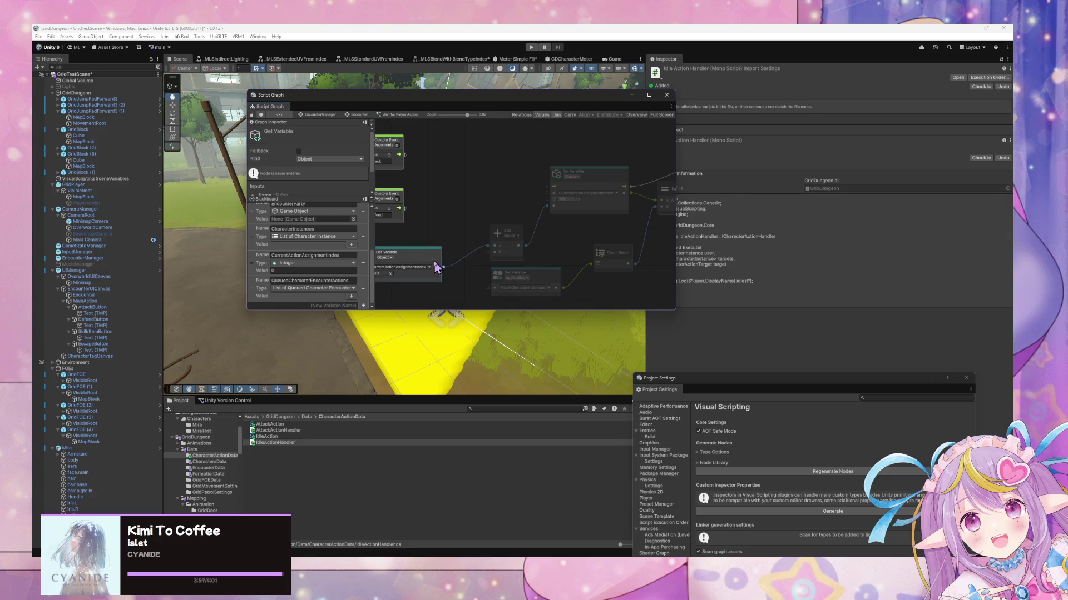
drag(534, 274, 546, 297)
drag(512, 236, 516, 255)
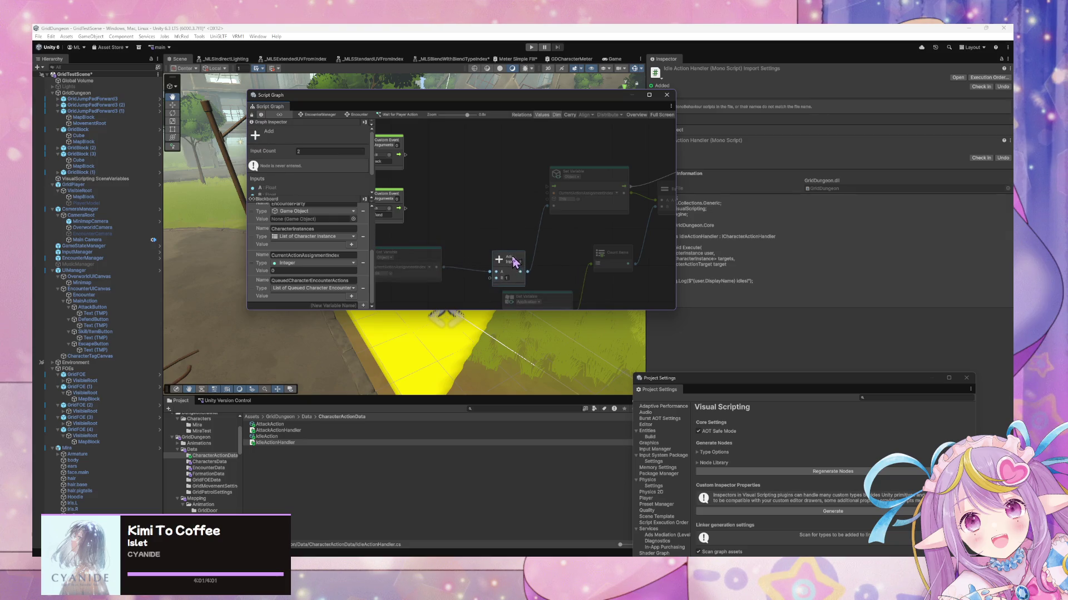
scroll(468, 206, up, 2)
Step: Add a Create Queued Character Encounter Action () node from Codebase > Grid Dungeon > Core
right_click(469, 182)
click(494, 188)
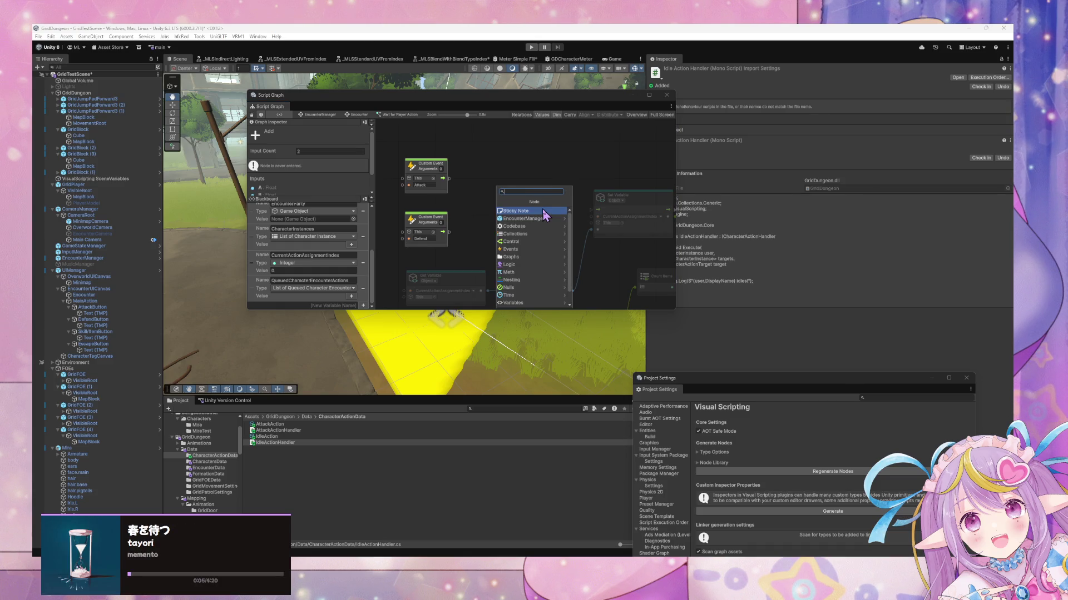
key(Down)
key(Down)
key(Right)
key(Down)
key(Down)
key(Down)
key(Up)
key(Up)
key(Right)
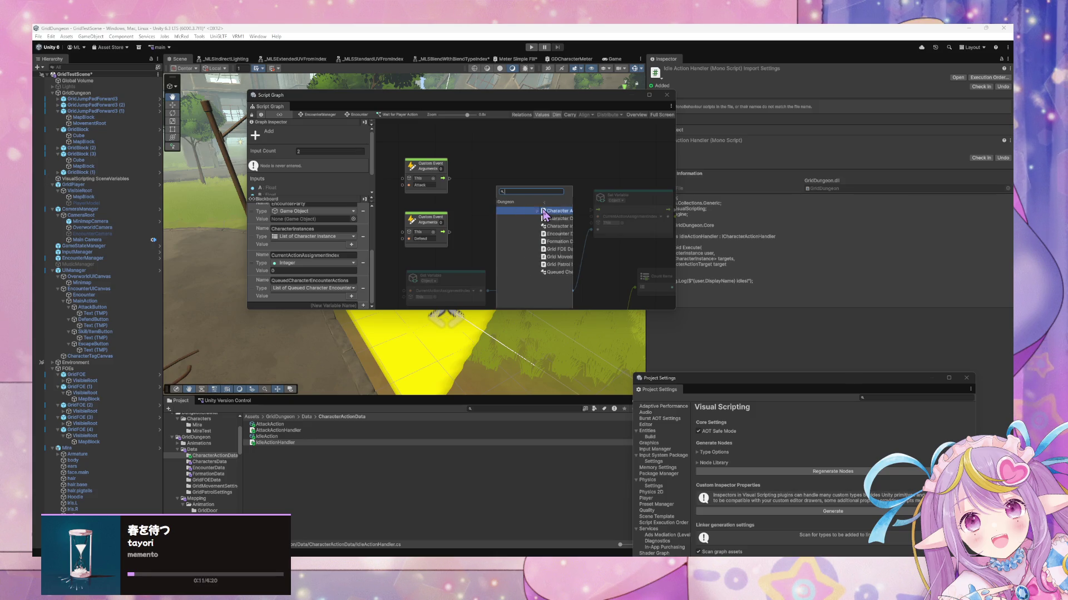
key(Right)
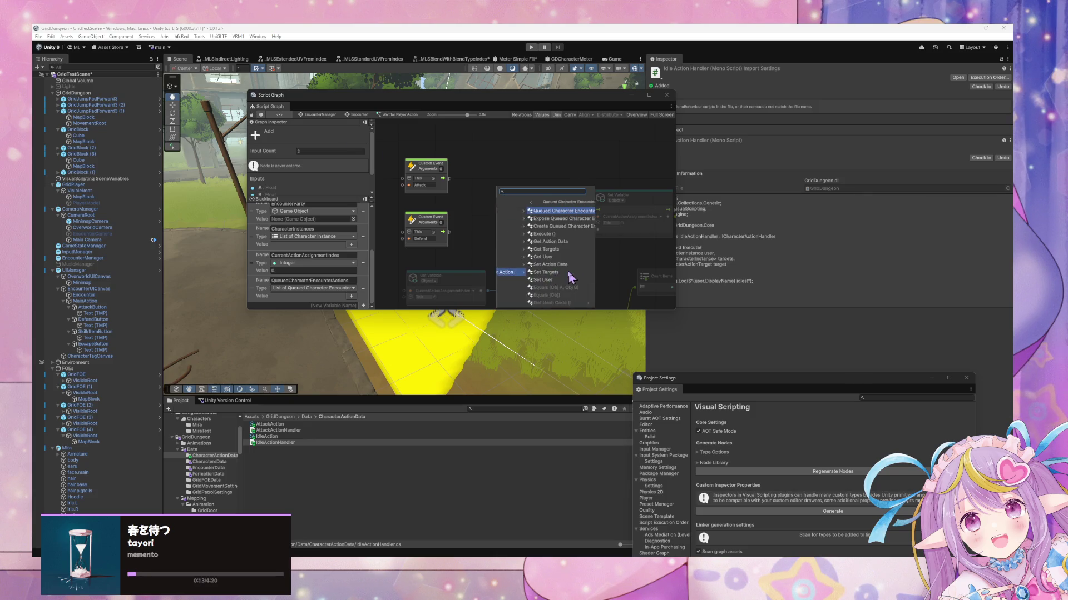
click(567, 272)
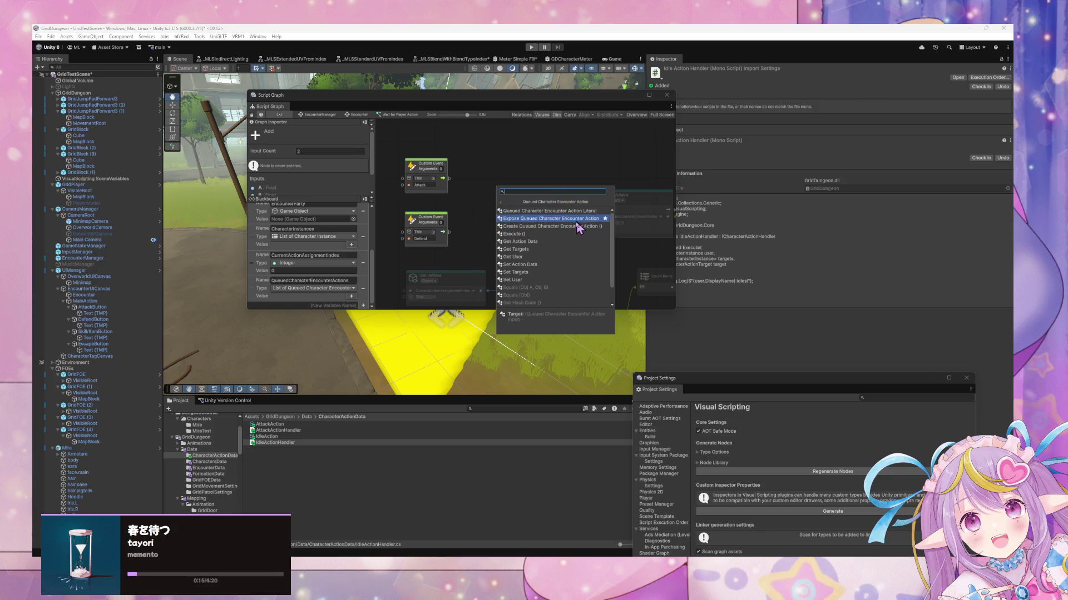
click(584, 226)
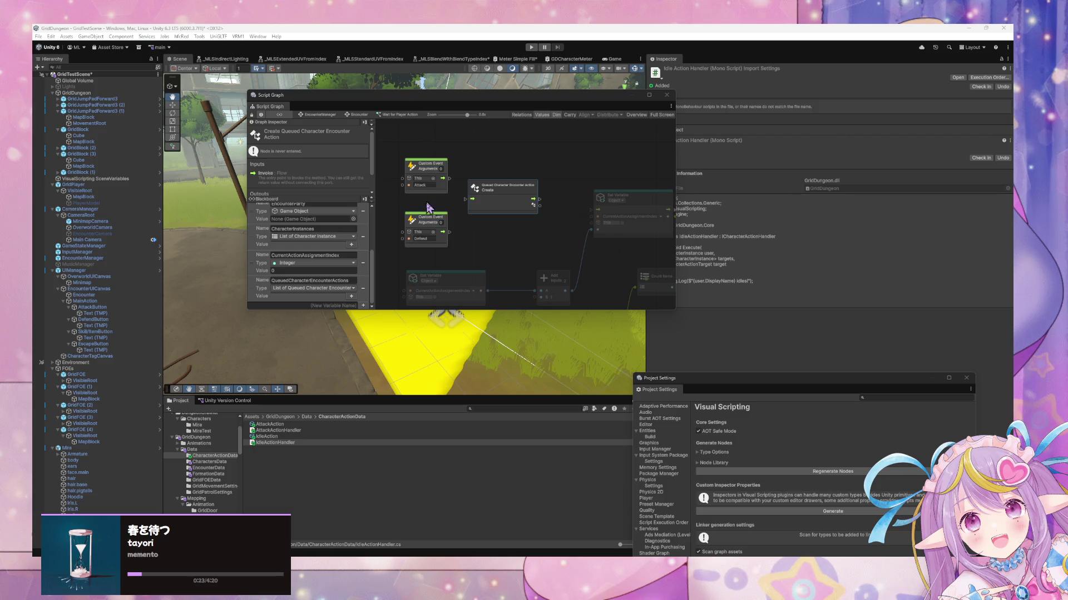
Step: Link Attack's flow into the Create node and duplicate it beside the Defend event
mouse_move(423, 165)
mouse_down()
mouse_move(472, 172)
mouse_move(379, 172)
mouse_up()
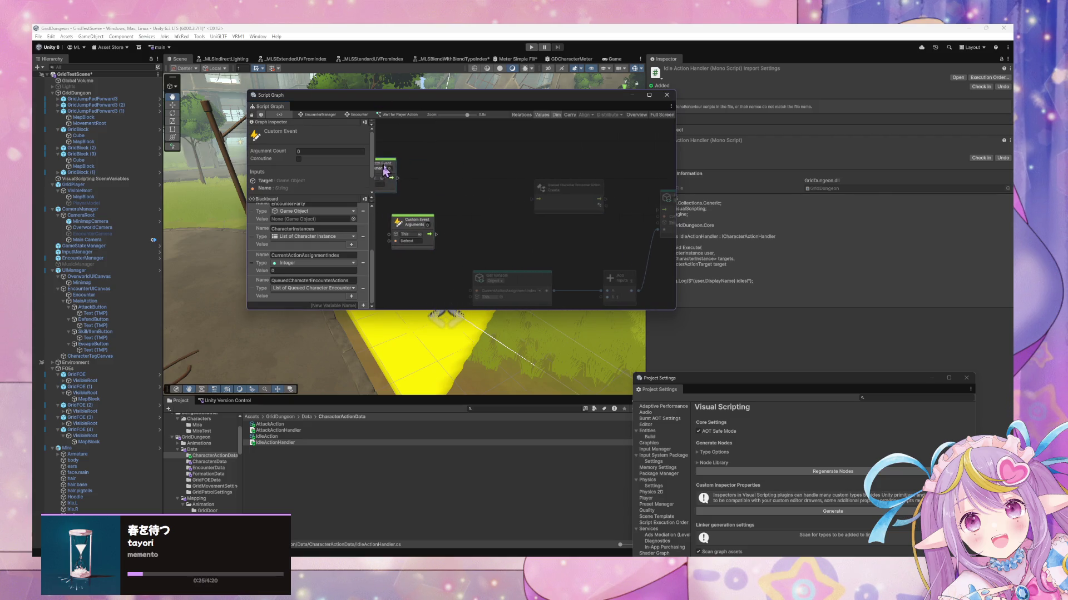
drag(571, 191, 555, 186)
drag(385, 228, 401, 231)
mouse_move(498, 181)
mouse_down()
mouse_move(430, 165)
mouse_move(422, 183)
mouse_up()
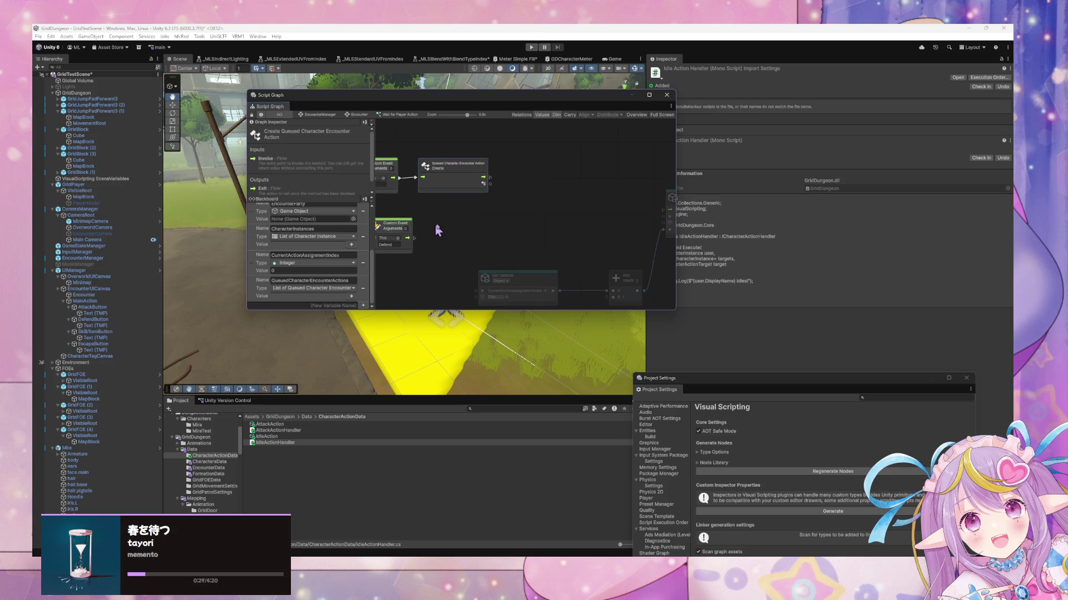
key(ctrl+d)
drag(520, 210, 439, 239)
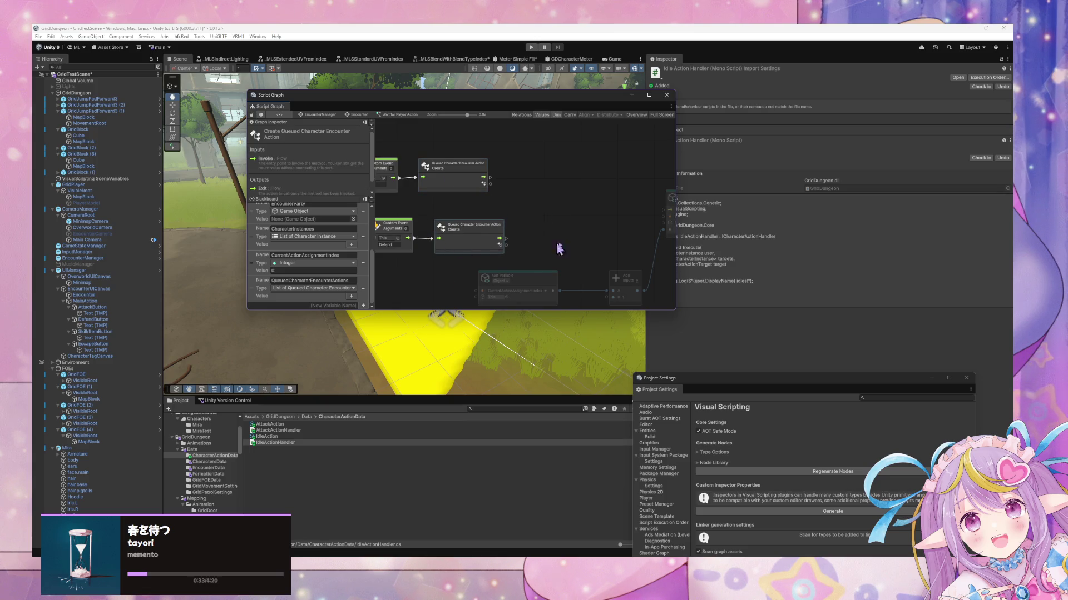
Step: Add a Set Action Data node fed by each Create node
drag(454, 199, 480, 200)
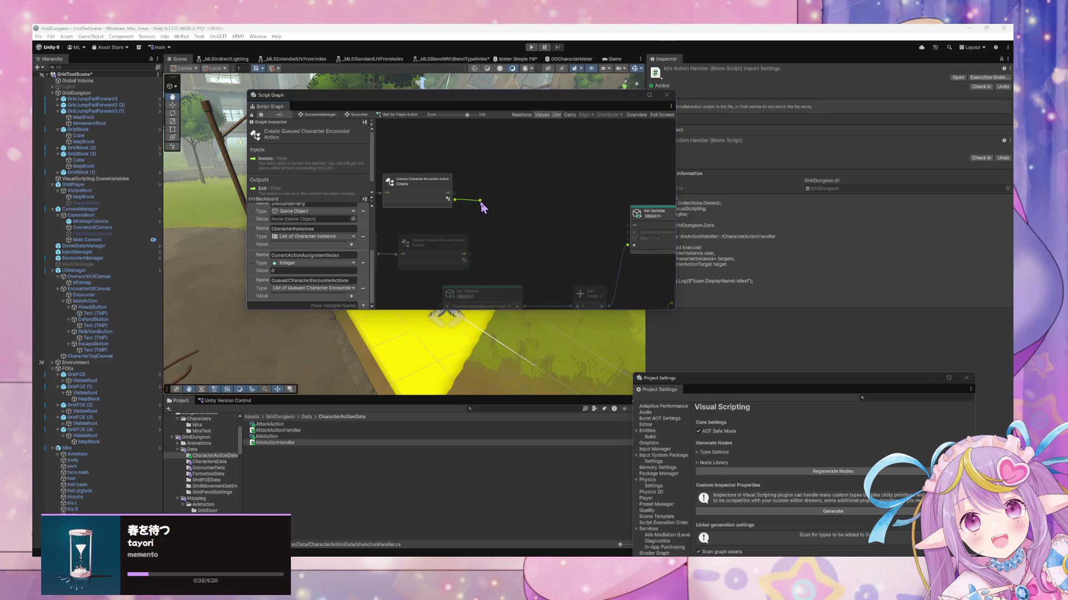
text(sw)
key(BackSpace)
key(BackSpace)
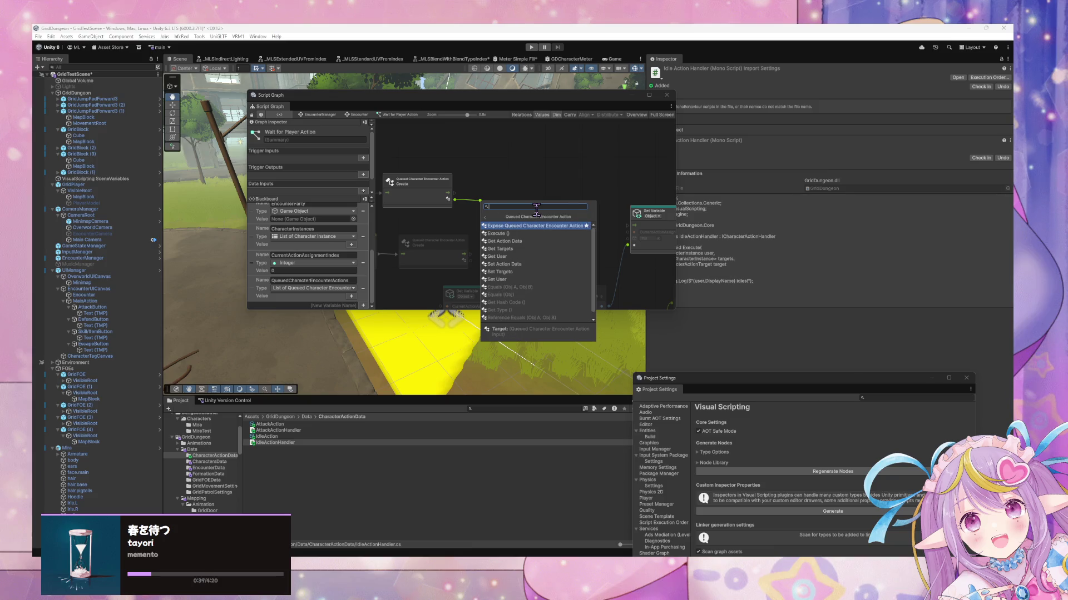
key(Down)
key(Down)
key(Down)
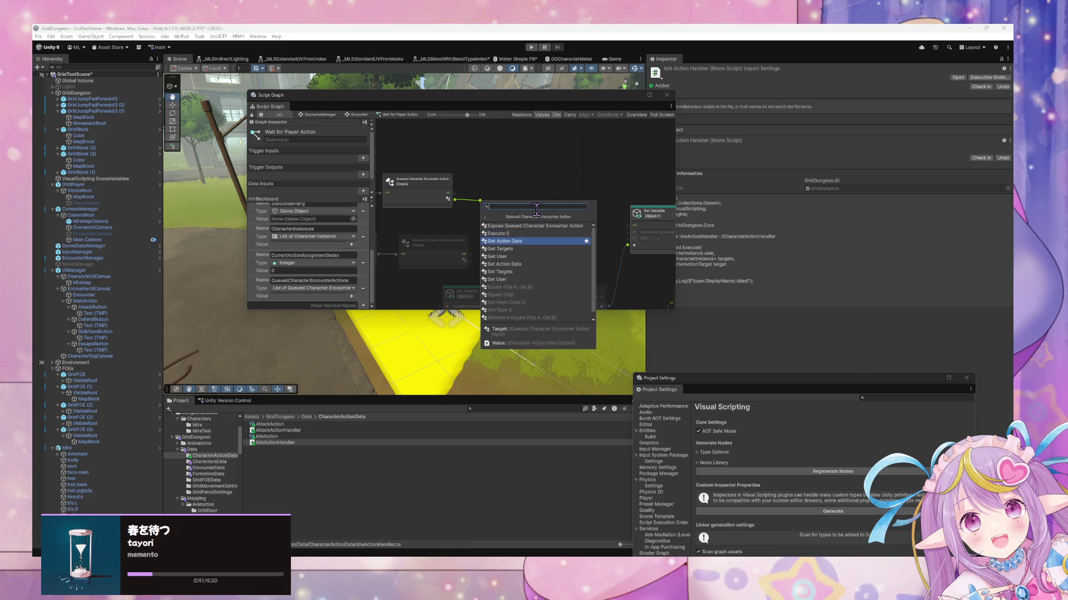
key(Down)
key(Down)
key(Down)
key(Up)
key(Up)
key(Up)
key(Down)
key(Down)
key(Down)
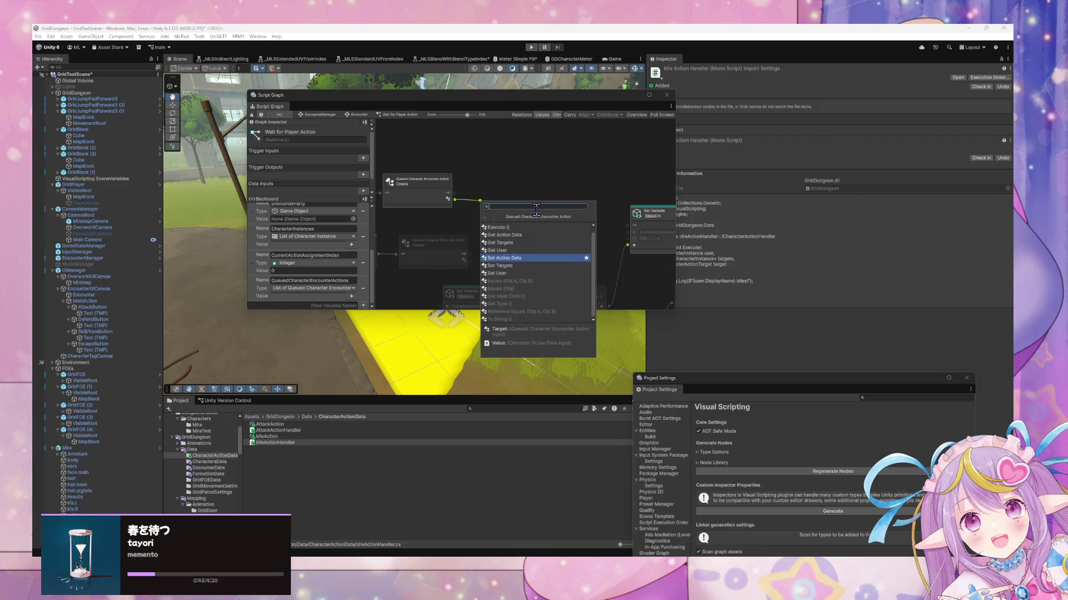
key(Return)
drag(469, 200, 487, 199)
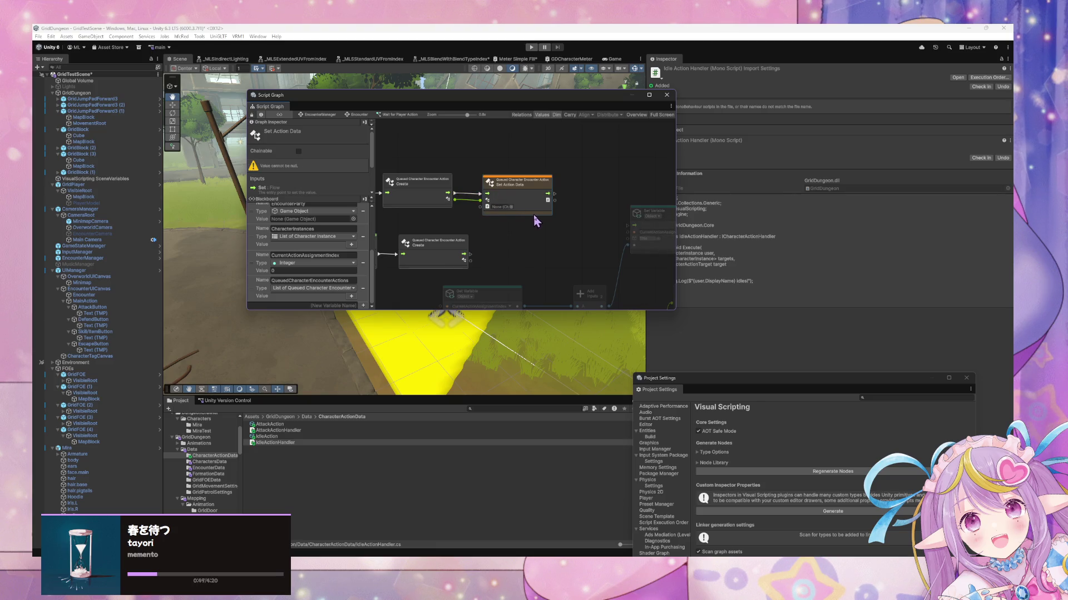
key(ctrl+d)
drag(470, 255, 504, 261)
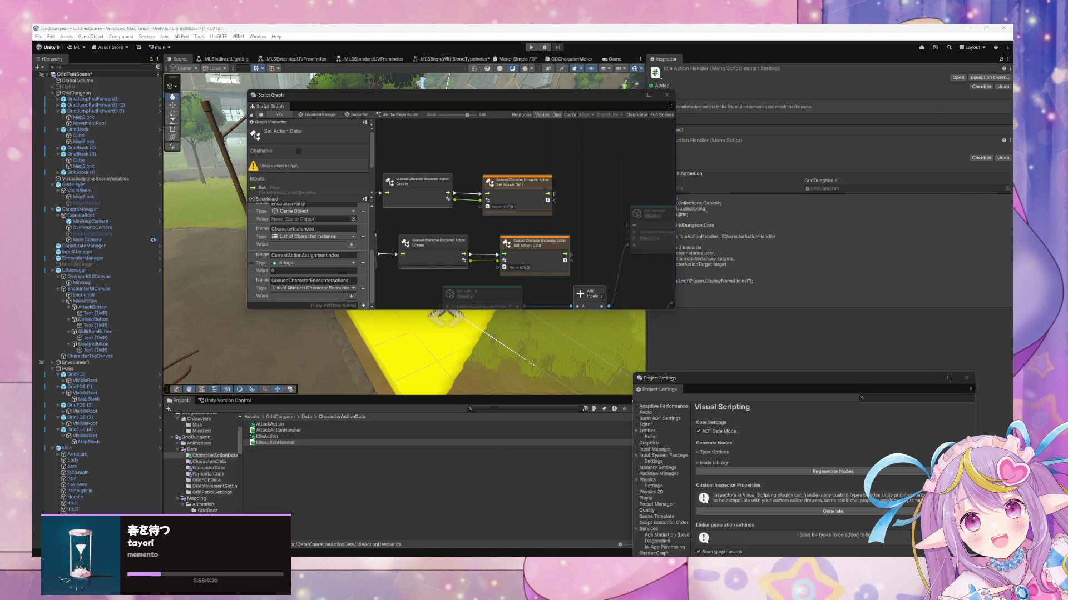
Step: Switch to Visual Studio Code at the GetActionHandler method in CharacterActionData.cs
key(alt+Tab)
scroll(586, 356, down, 2)
mouse_move(584, 354)
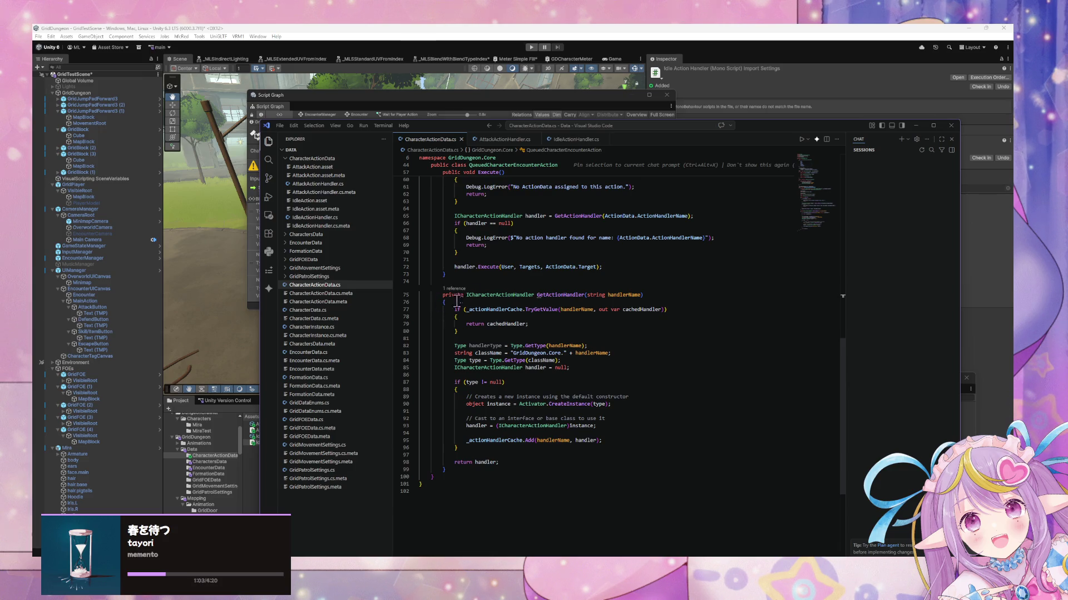
Step: Remove '.Target' so handler.Execute receives ActionData whole
scroll(492, 281, up, 2)
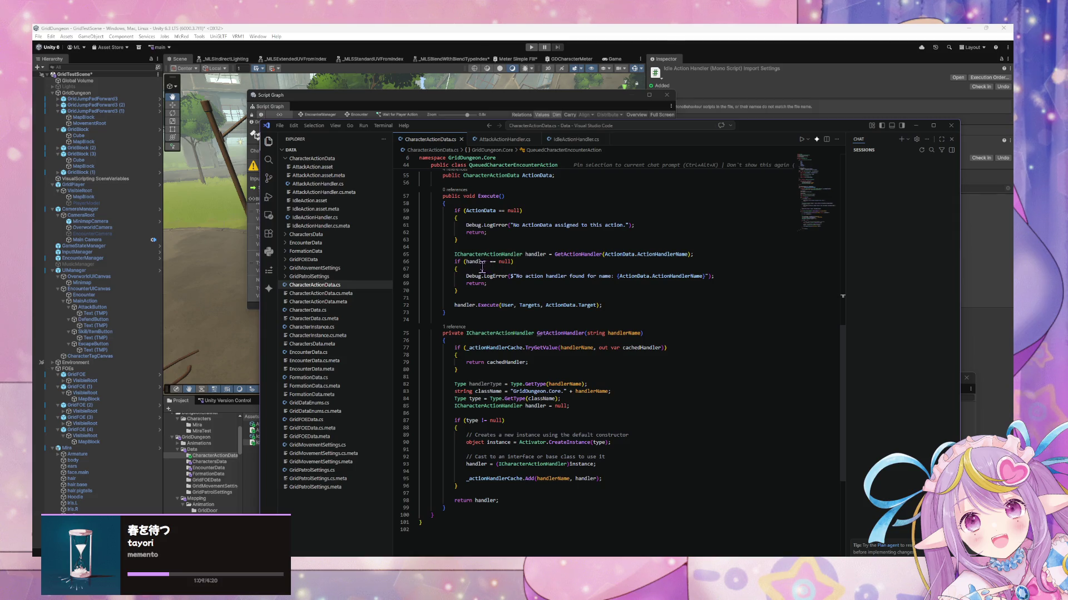
scroll(480, 269, up, 3)
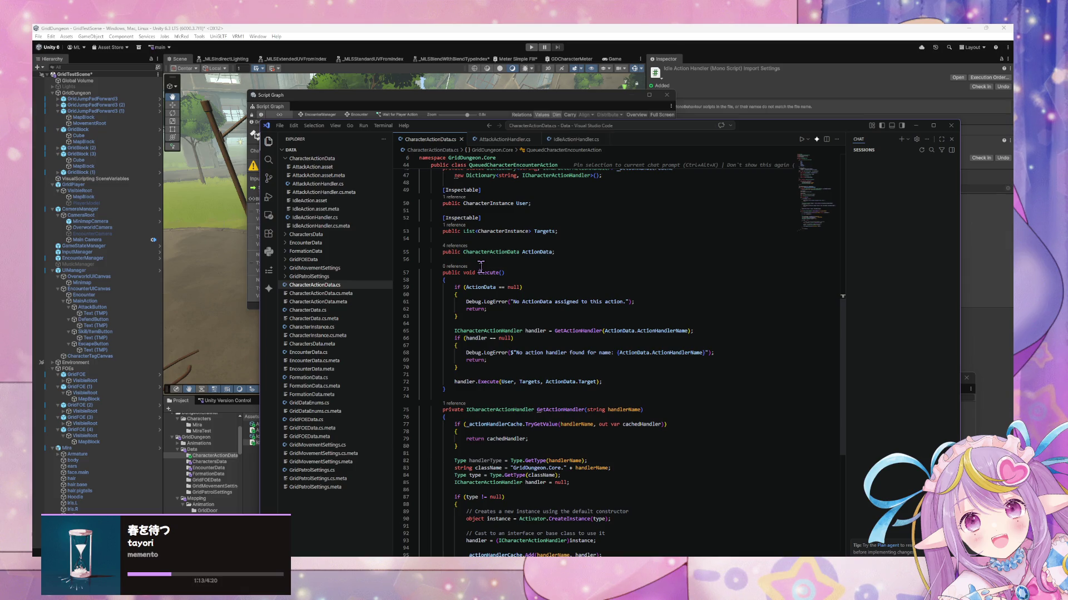
scroll(481, 268, down, 3)
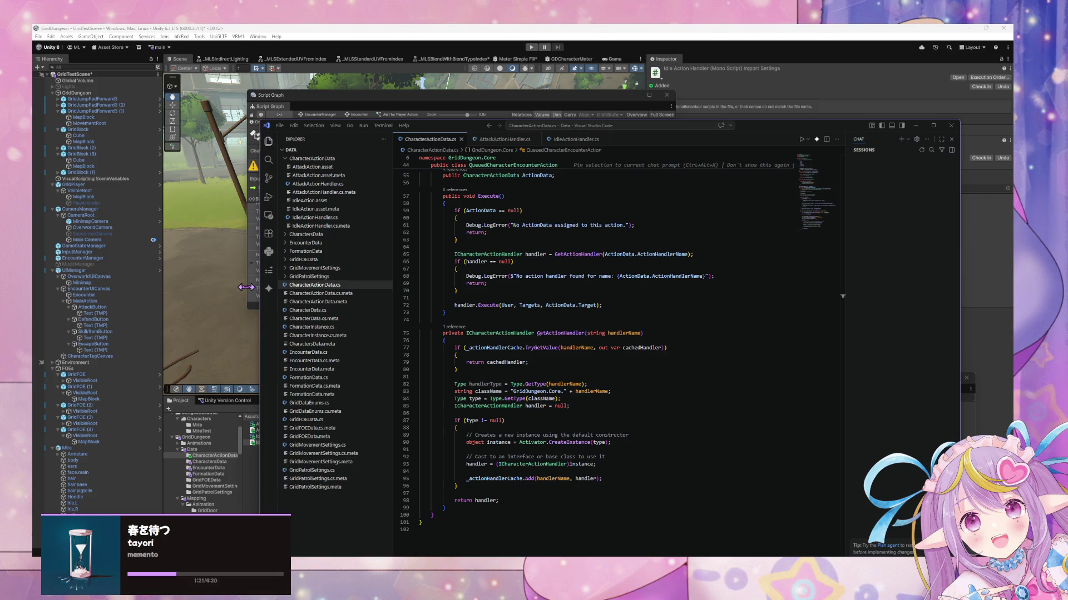
scroll(609, 343, up, 3)
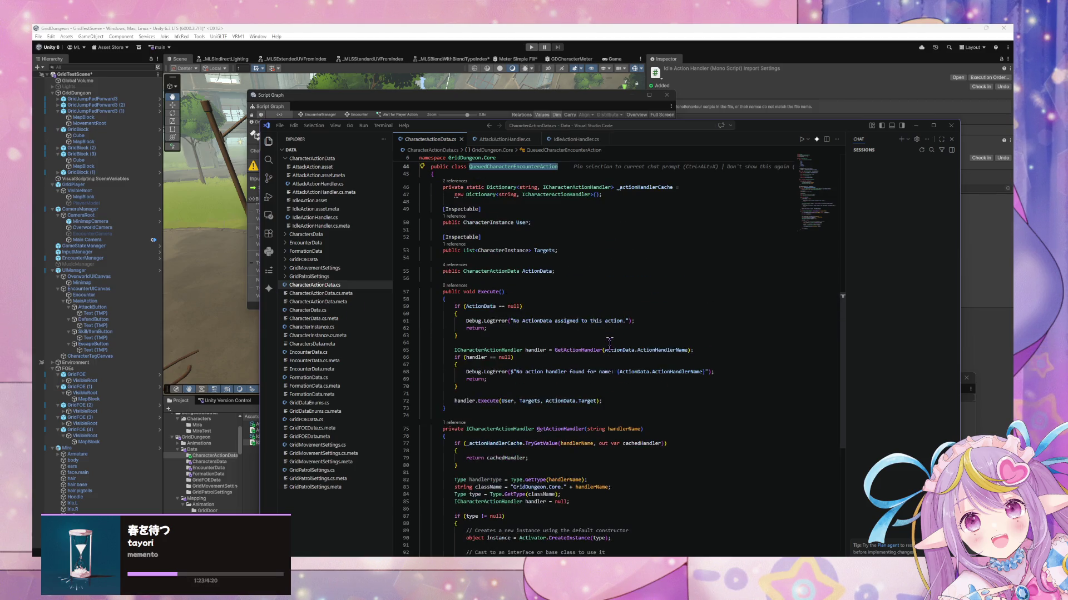
scroll(610, 343, up, 3)
scroll(609, 342, down, 4)
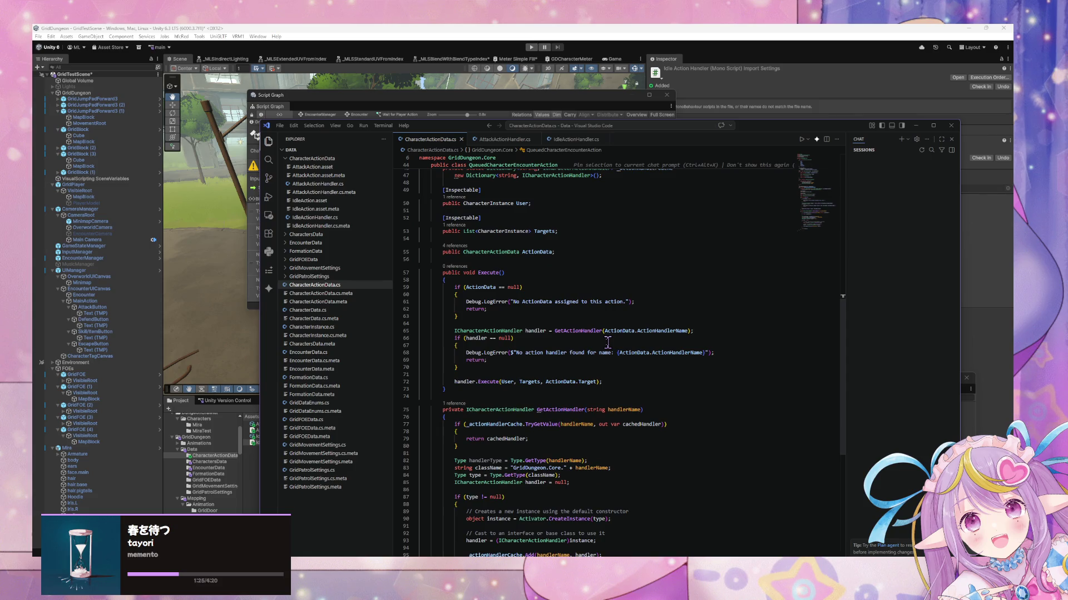
scroll(607, 342, up, 2)
scroll(601, 362, down, 2)
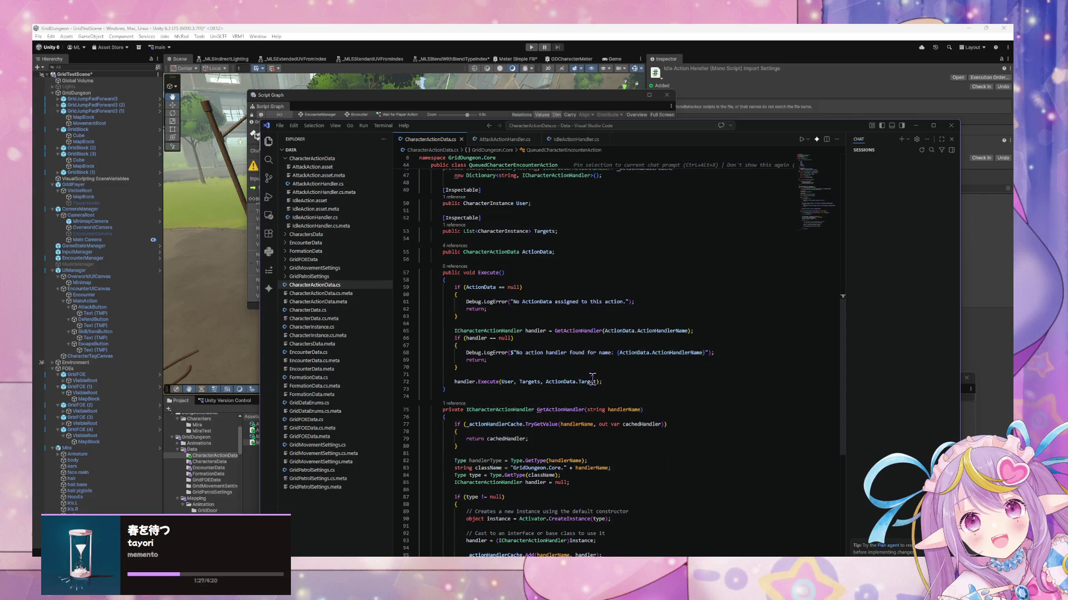
drag(596, 383, 582, 383)
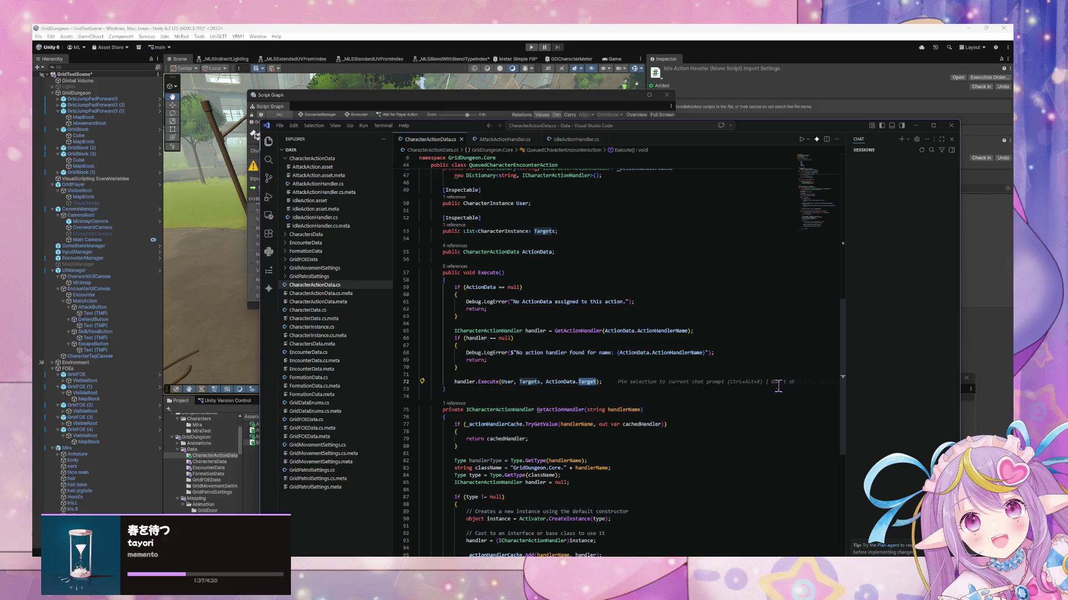
key(BackSpace)
key(BackSpace)
click(603, 331)
Step: Select the old CharacterActionTarget target parameter in the Execute signature
scroll(603, 331, down, 3)
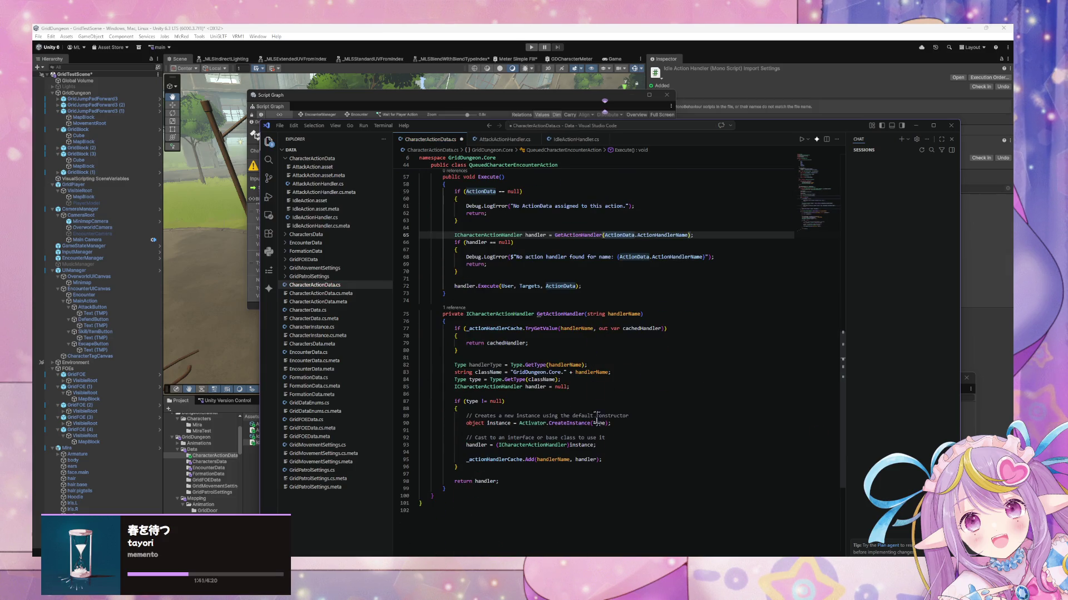
scroll(629, 265, up, 10)
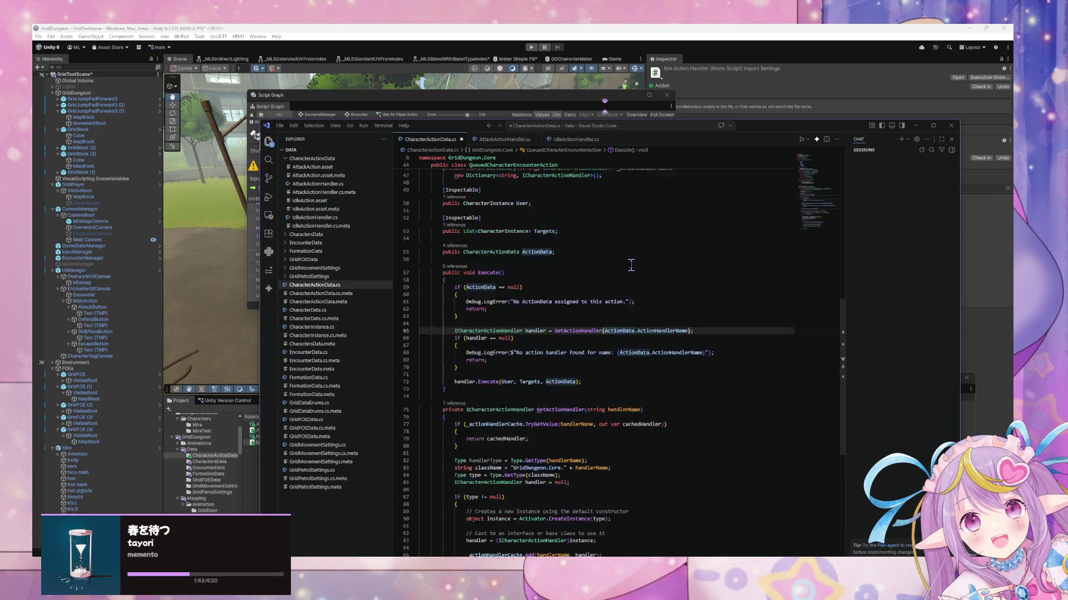
drag(537, 297, 454, 296)
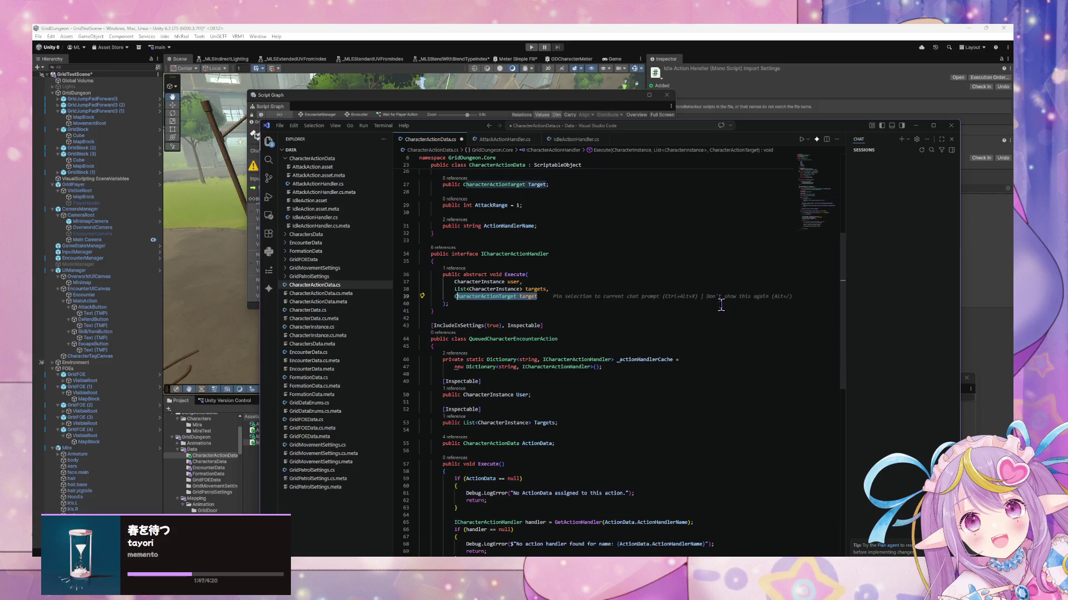
Step: Replace that parameter with CharacterActionData characterActionData in ICharacterActionHandler and save
key(BackSpace)
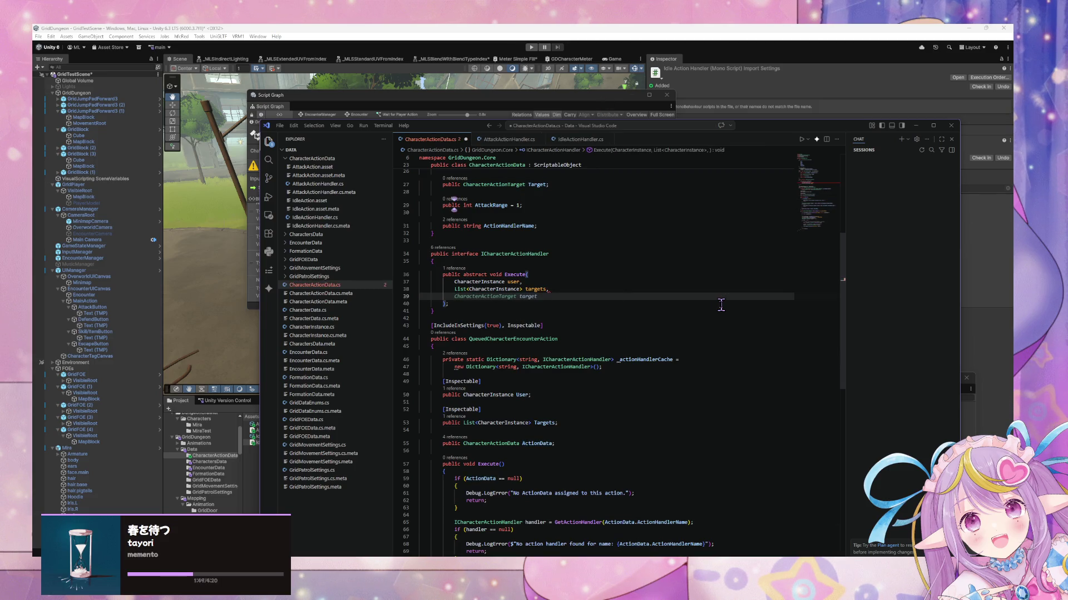
text(Character)
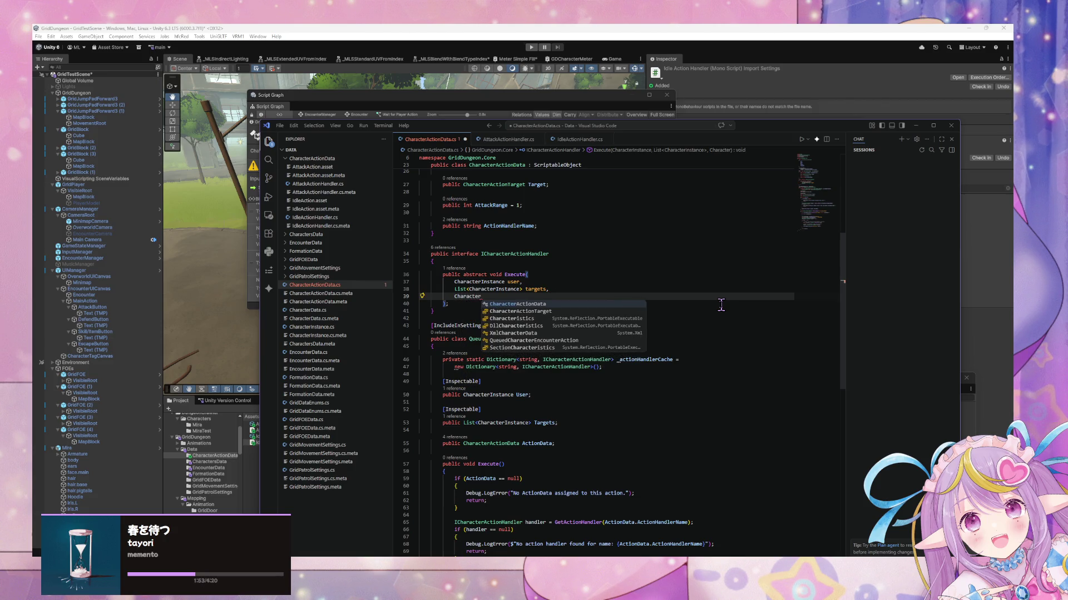
text(ActionData)
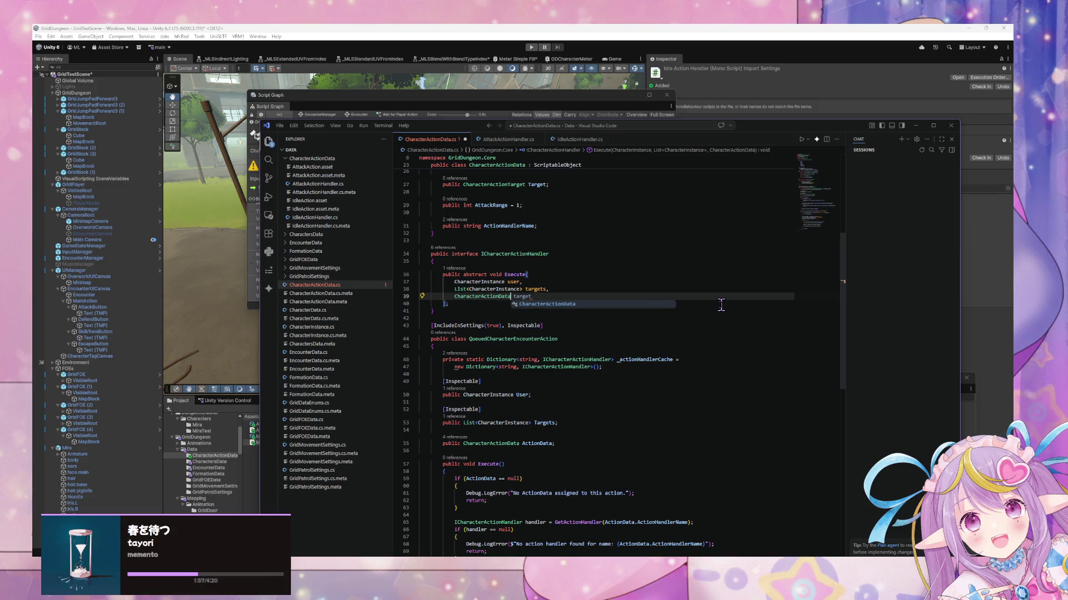
text( c)
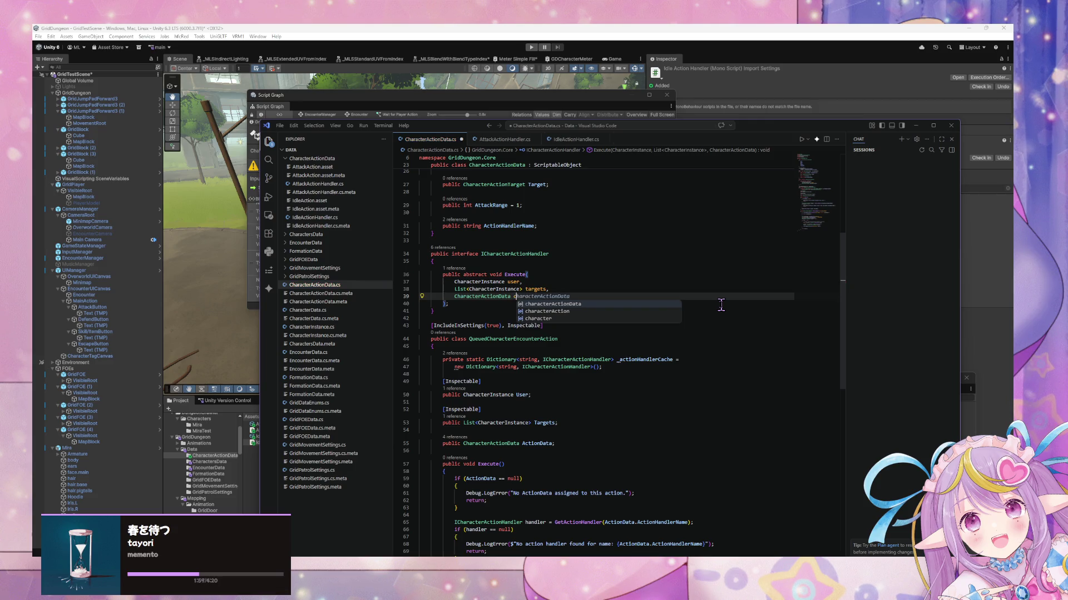
key(Tab)
scroll(636, 333, down, 5)
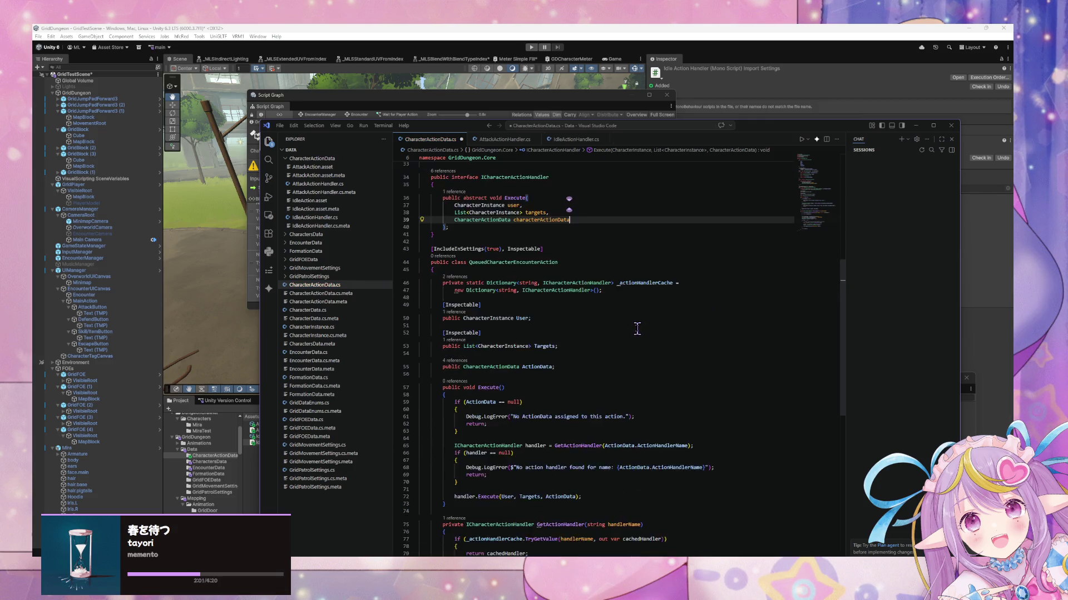
key(ctrl+s)
click(573, 140)
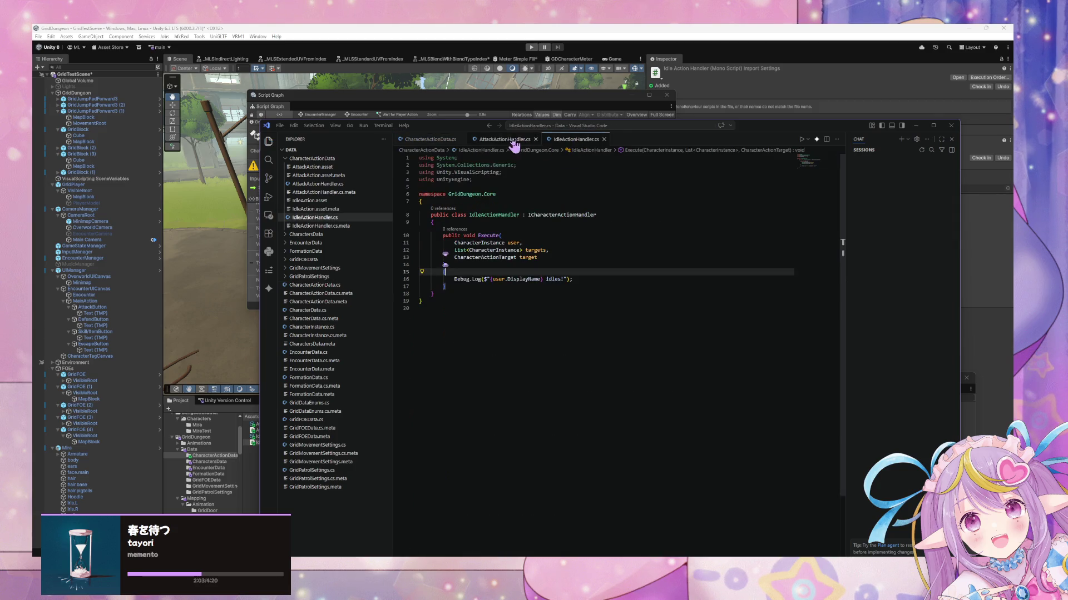
Step: Replace IdleActionHandler's CharacterActionTarget target parameter with CharacterActionData
click(537, 257)
drag(537, 257, 457, 258)
text(Ch)
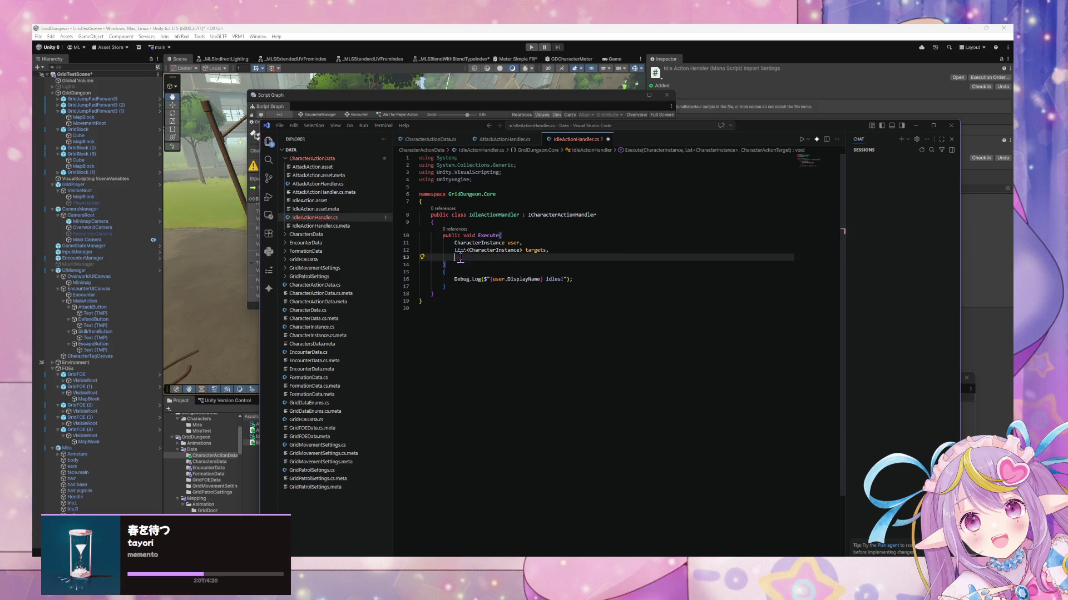
key(ctrl+z)
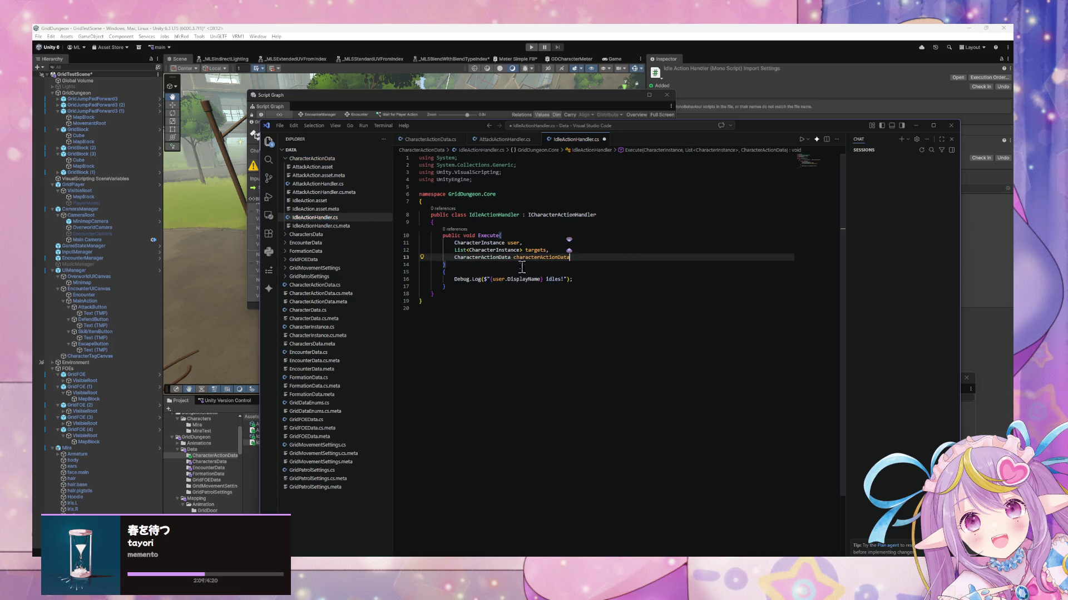
Step: Change AttackActionHandler's Execute parameter to CharacterActionData characterActionData and save it
click(504, 139)
drag(537, 257, 454, 259)
text(Character)
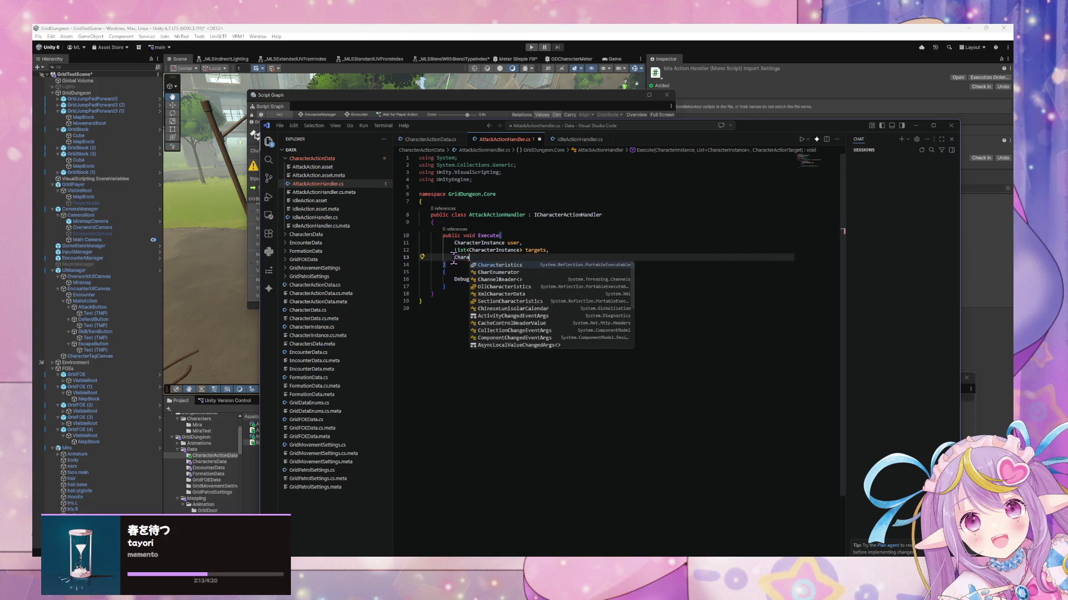
key(Tab)
key(ctrl+s)
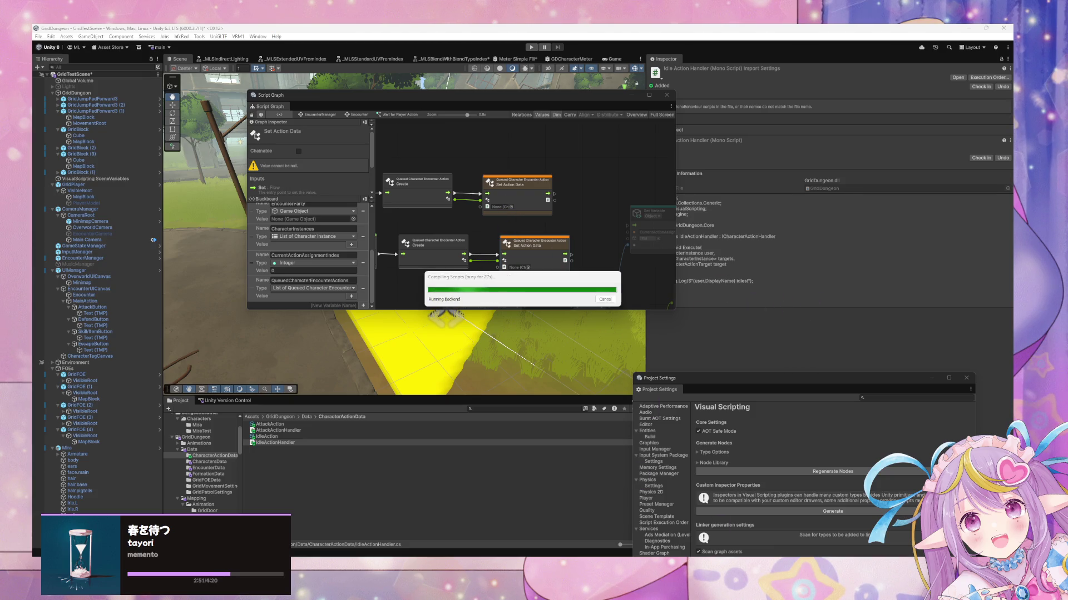
key(alt+Tab)
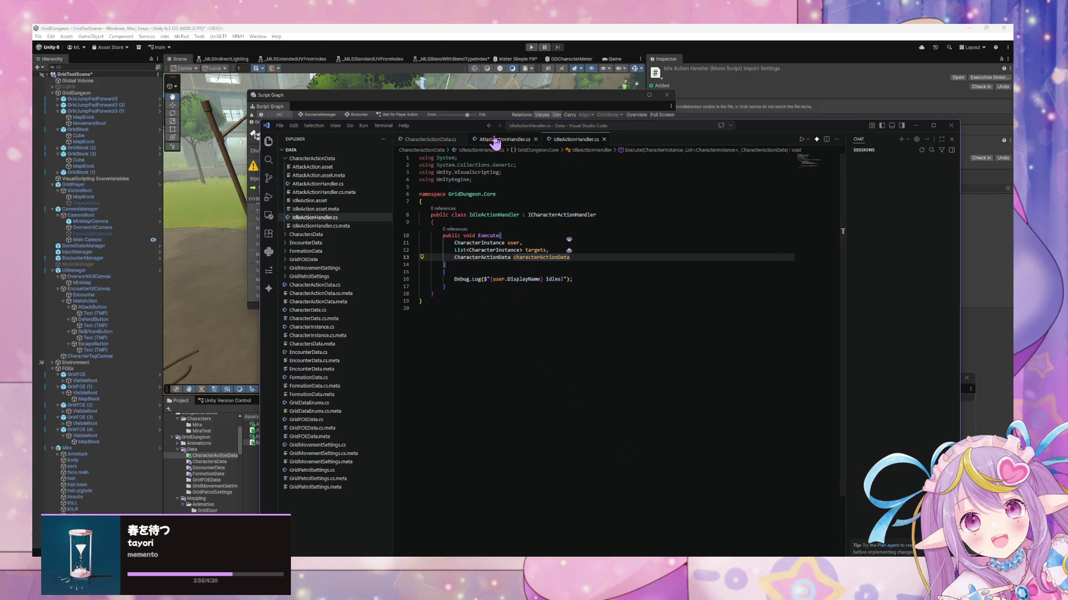
click(442, 143)
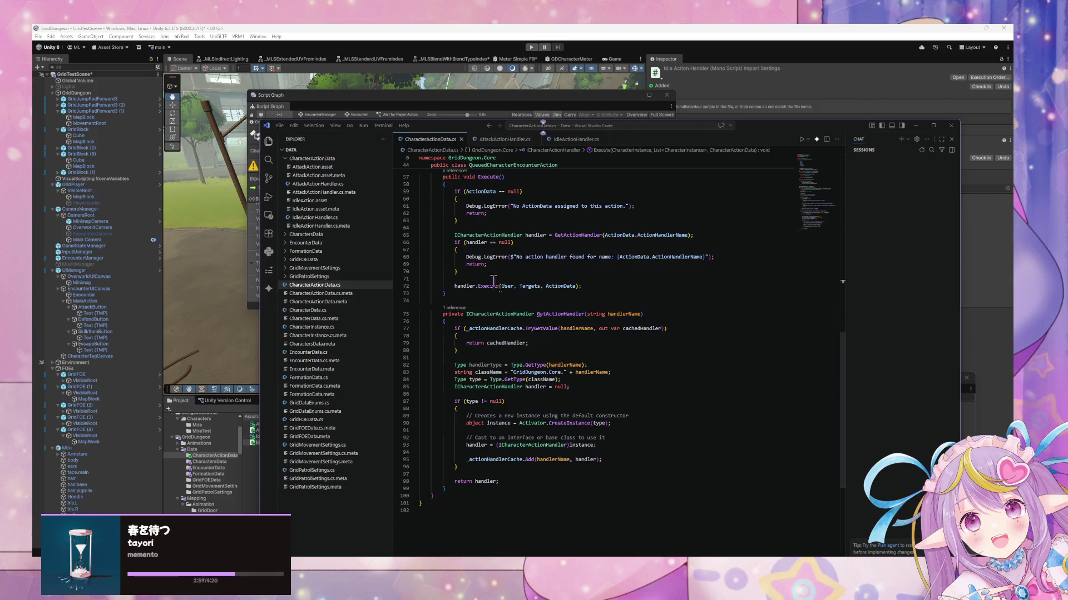
Step: Initialise Targets to new List<CharacterInstance>() in CharacterActionData.cs, save, and return to Unity
scroll(586, 311, up, 10)
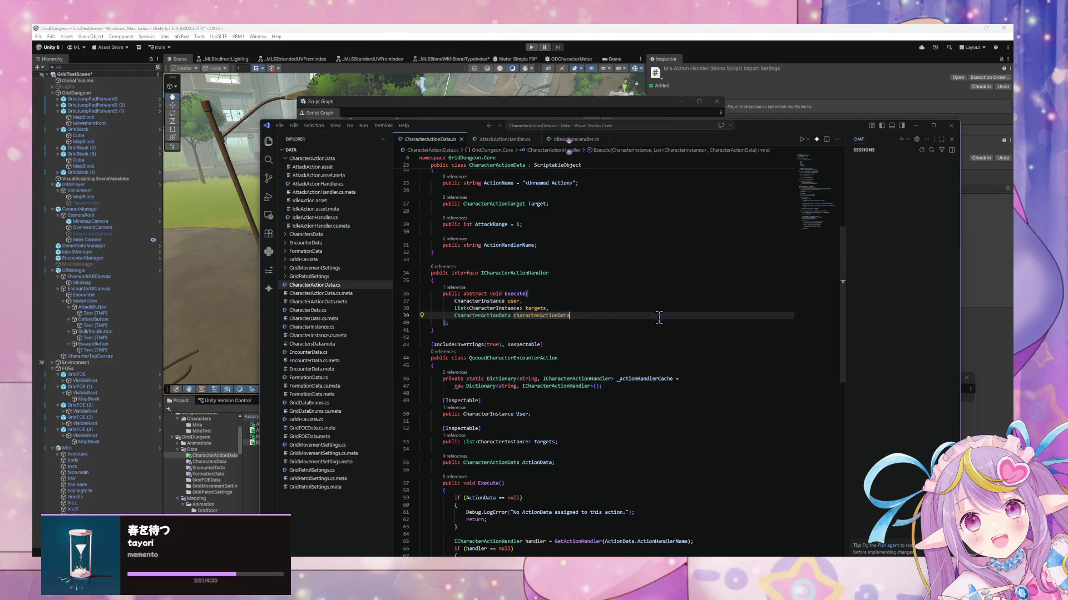
scroll(547, 312, up, 4)
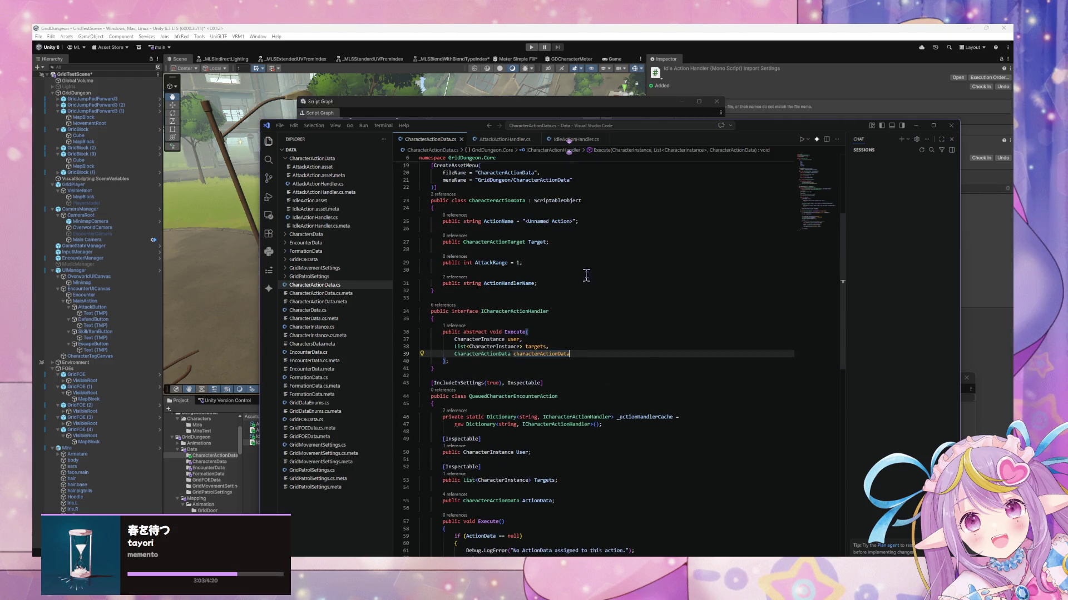
scroll(572, 281, down, 3)
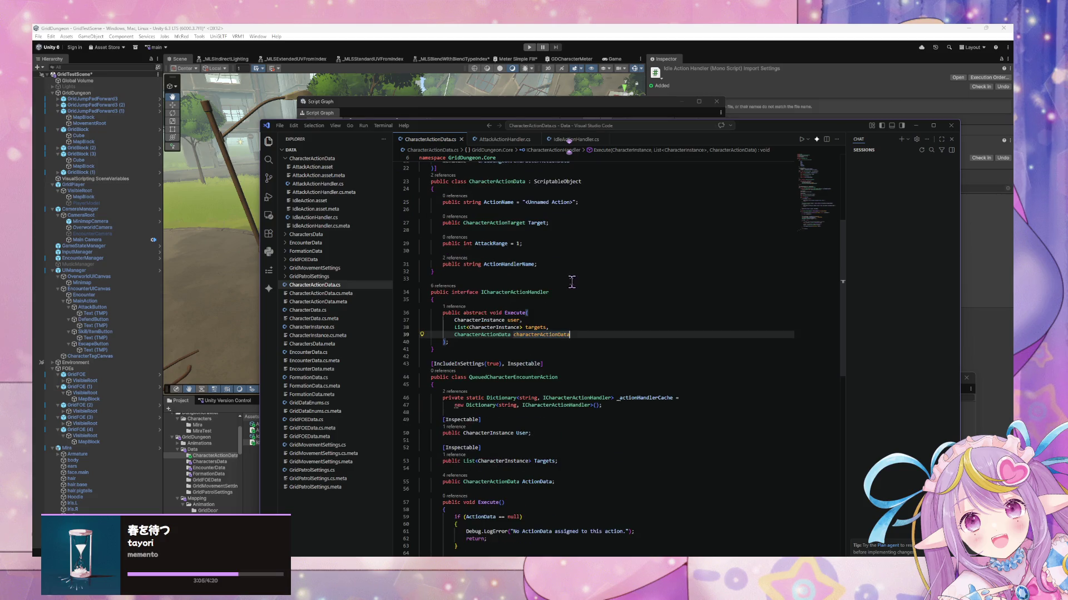
scroll(615, 346, down, 1)
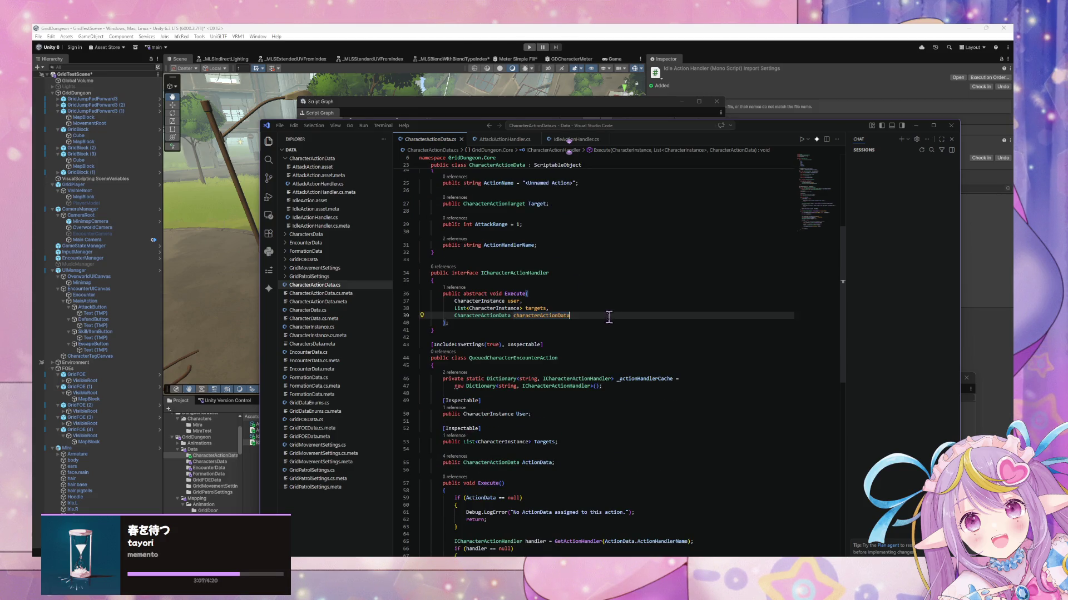
scroll(609, 318, down, 10)
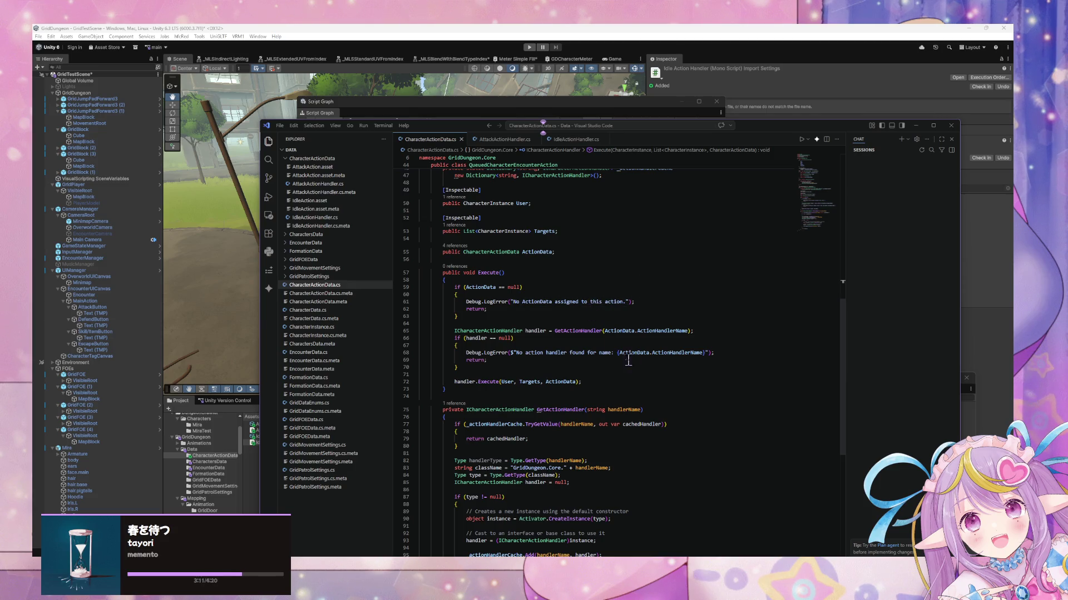
scroll(580, 291, down, 2)
scroll(580, 291, up, 6)
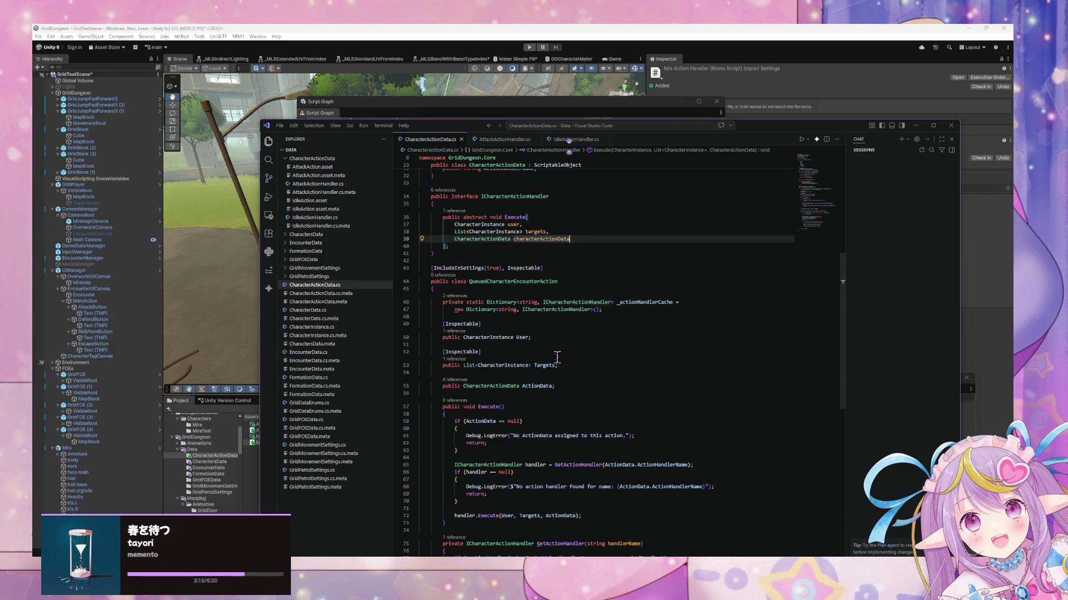
click(528, 338)
click(556, 362)
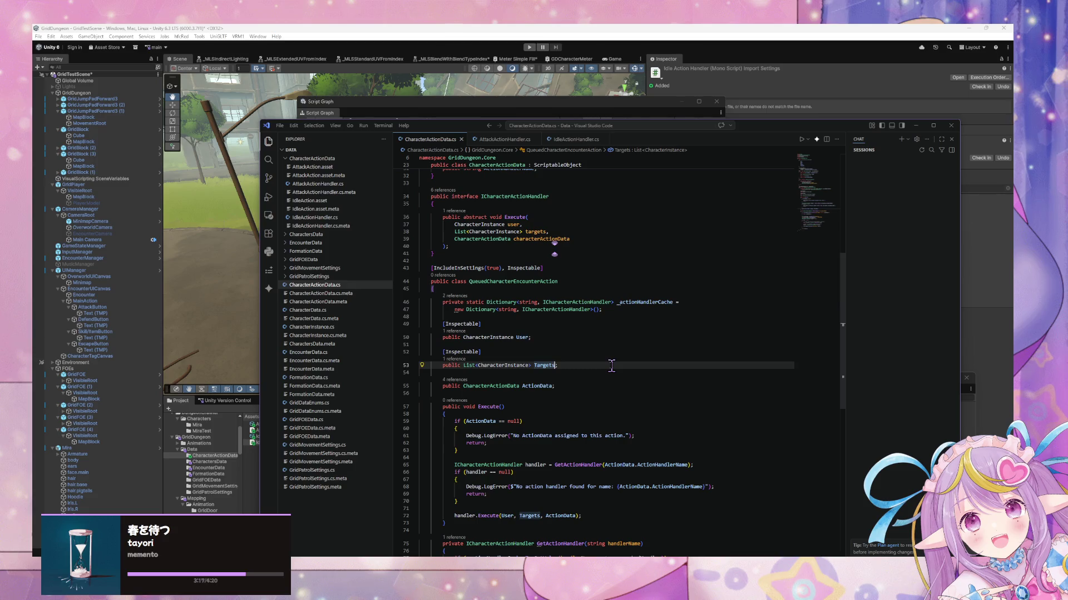
text(= new)
key(Tab)
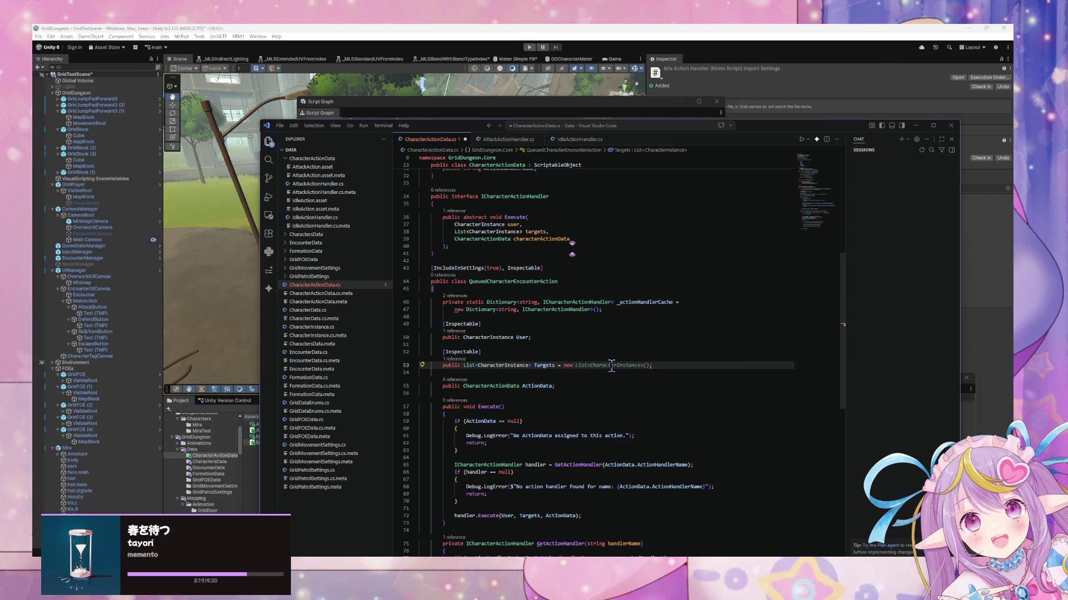
key(ctrl+s)
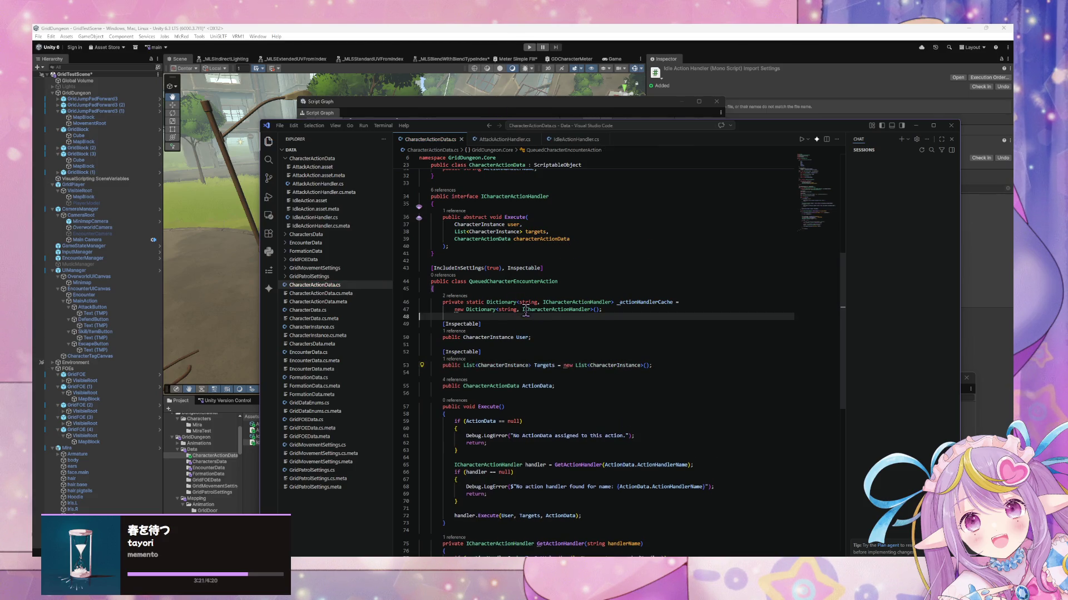
click(393, 107)
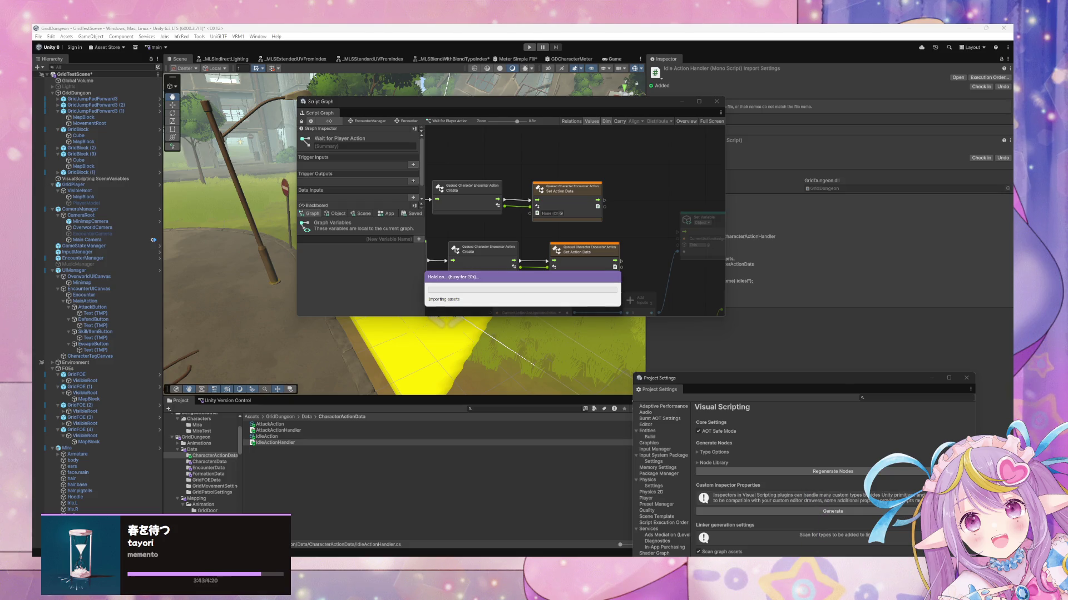
Step: Wait for Unity to finish reloading the updated scripts, then switch windows with Alt+Tab
key(alt+Tab)
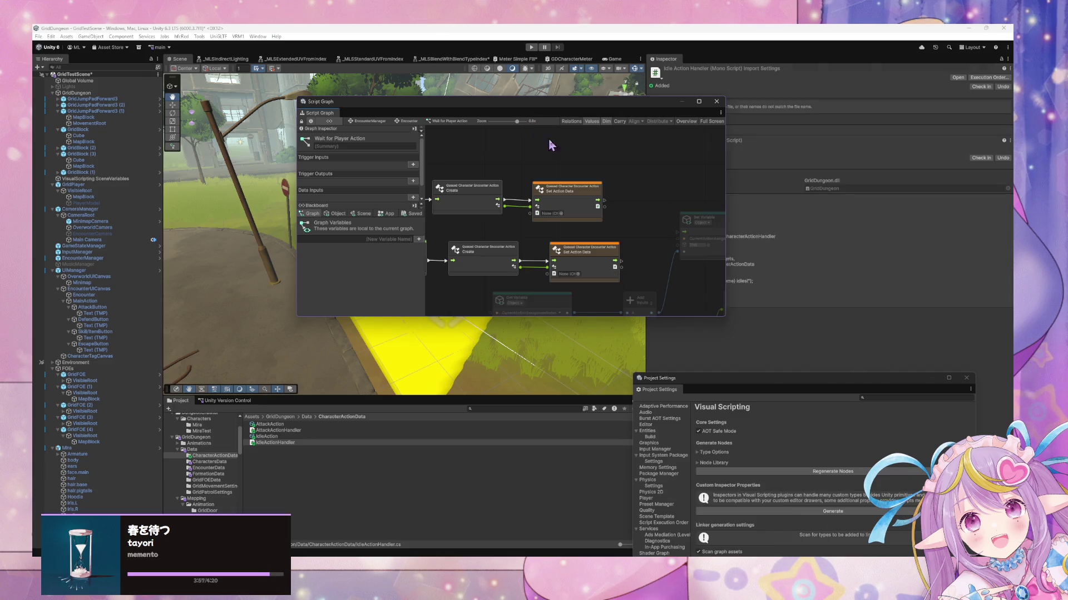
Step: Assign AttackAction to the first Set Action Data node and IdleAction to the second
click(560, 213)
click(559, 211)
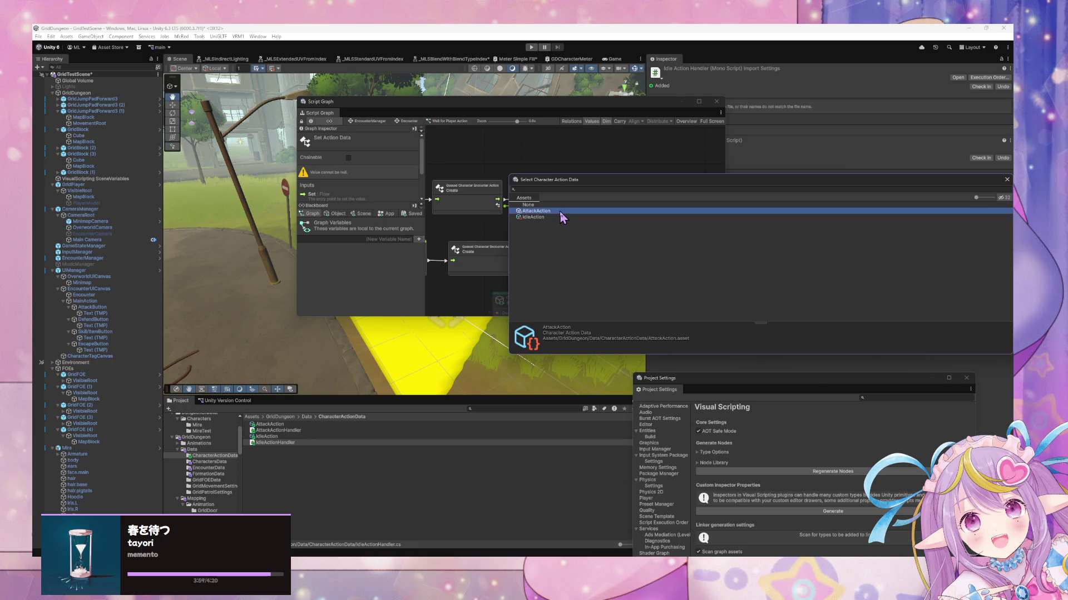
key(Escape)
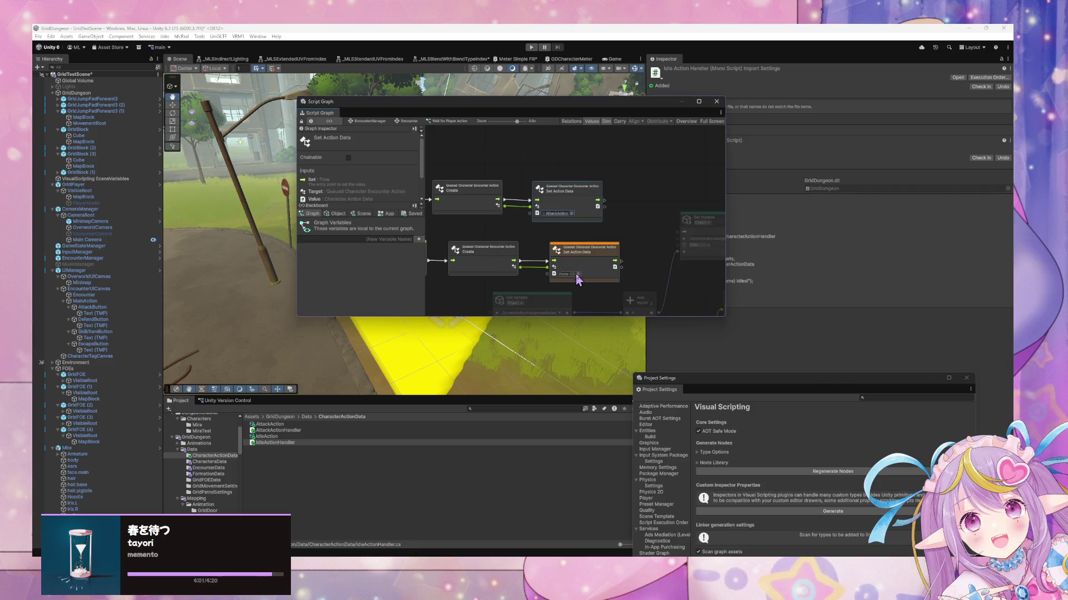
click(578, 274)
double_click(544, 312)
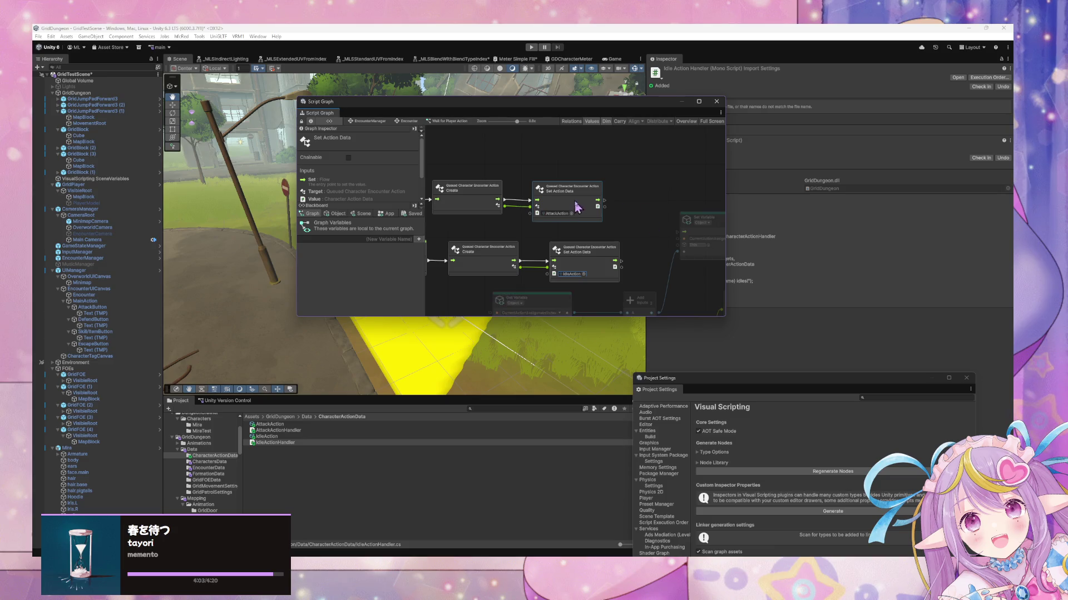
mouse_move(667, 194)
mouse_down()
mouse_move(559, 181)
mouse_move(597, 221)
mouse_move(611, 217)
mouse_move(575, 172)
mouse_move(562, 178)
mouse_up()
scroll(583, 186, down, 3)
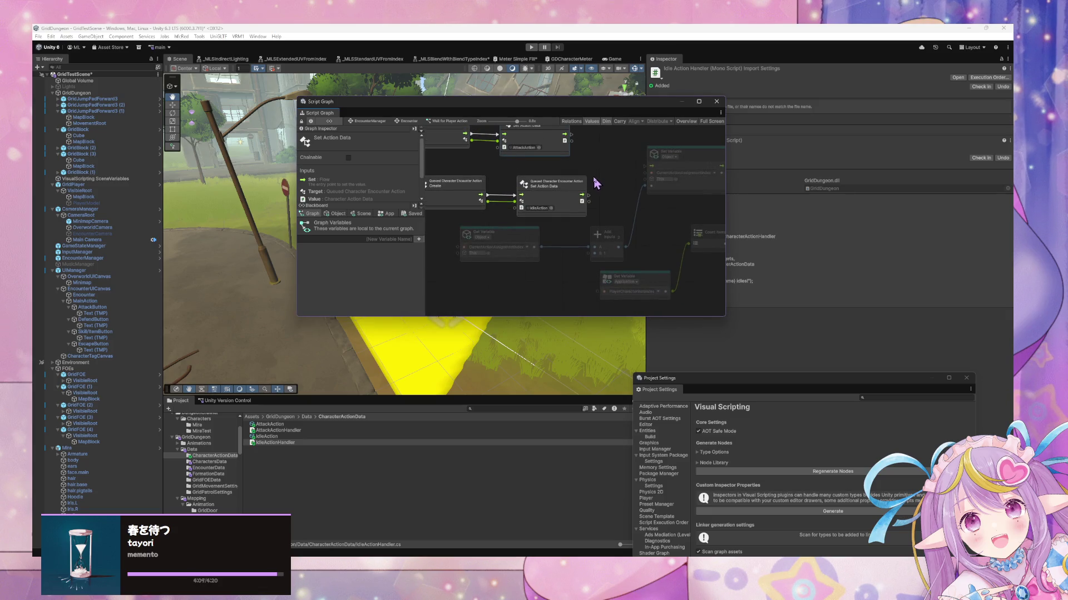
Step: Move the Set Variable node and the right-side nodes down and to the right
scroll(598, 180, down, 4)
mouse_move(605, 275)
mouse_down()
mouse_move(510, 245)
mouse_move(558, 278)
mouse_up()
click(603, 197)
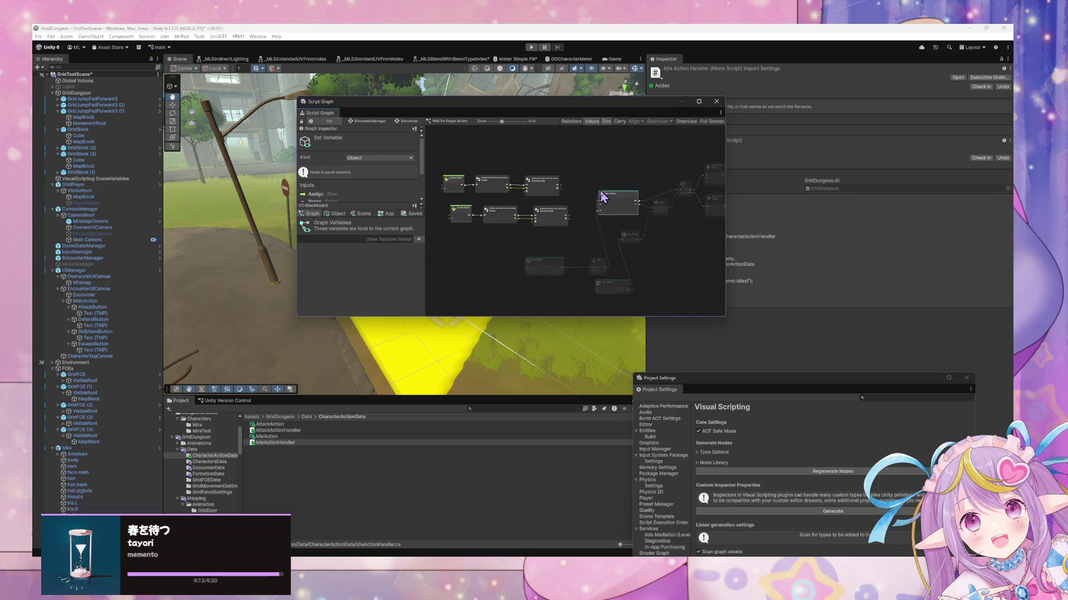
drag(596, 175, 668, 254)
drag(661, 210, 680, 230)
drag(599, 162, 668, 247)
drag(653, 203, 688, 202)
Step: Shift the lower-right node group down-right and bring both Set Action Data nodes into view
drag(598, 240, 639, 198)
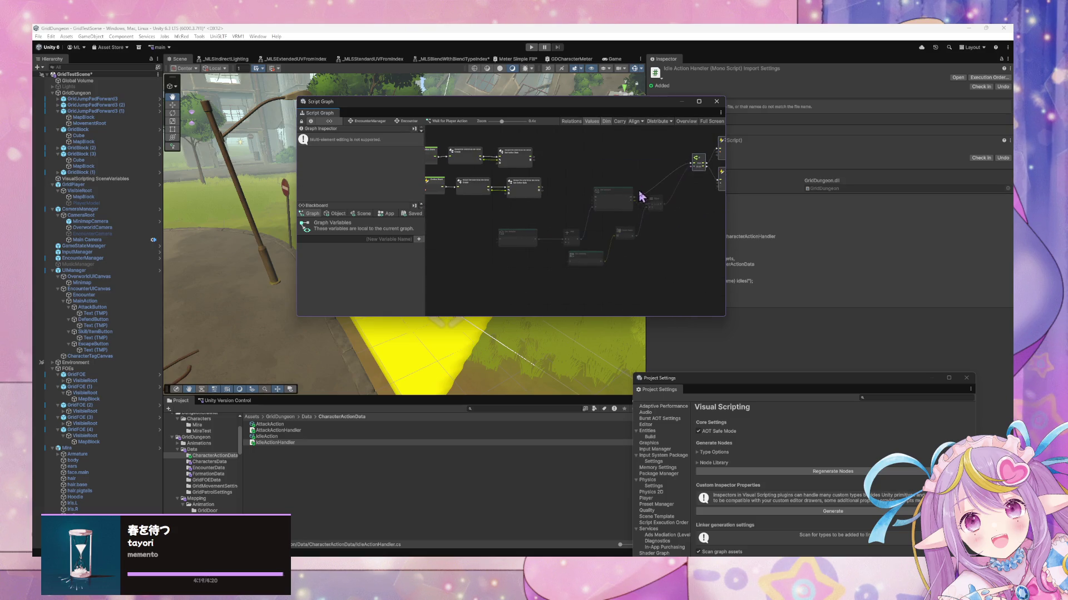
click(544, 223)
drag(665, 266, 525, 209)
drag(630, 225, 657, 251)
scroll(589, 171, up, 5)
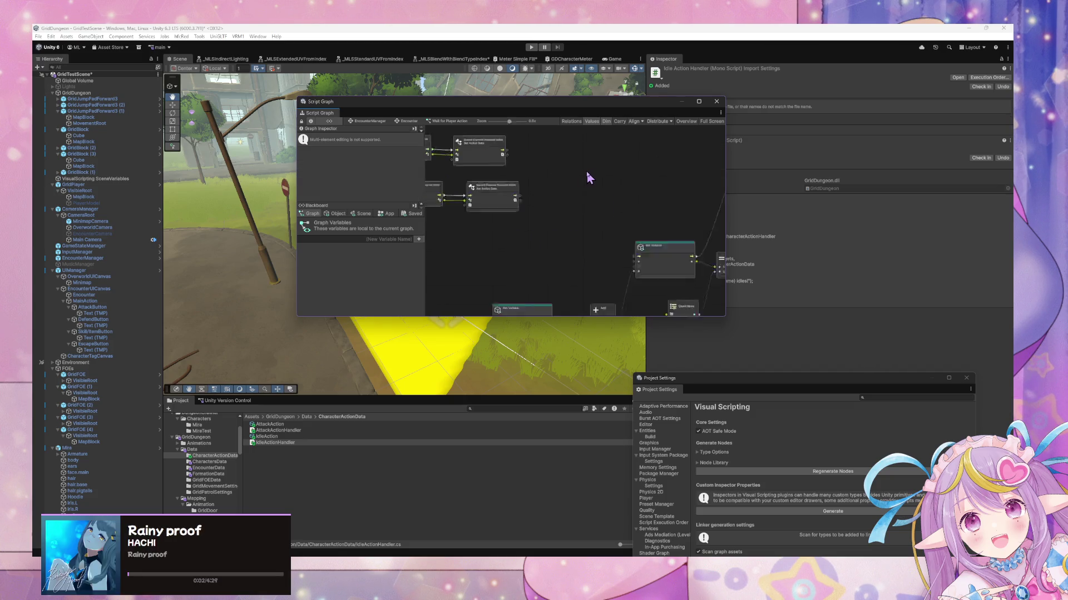
mouse_move(542, 161)
mouse_down()
mouse_move(661, 203)
mouse_move(615, 196)
mouse_move(624, 197)
mouse_up()
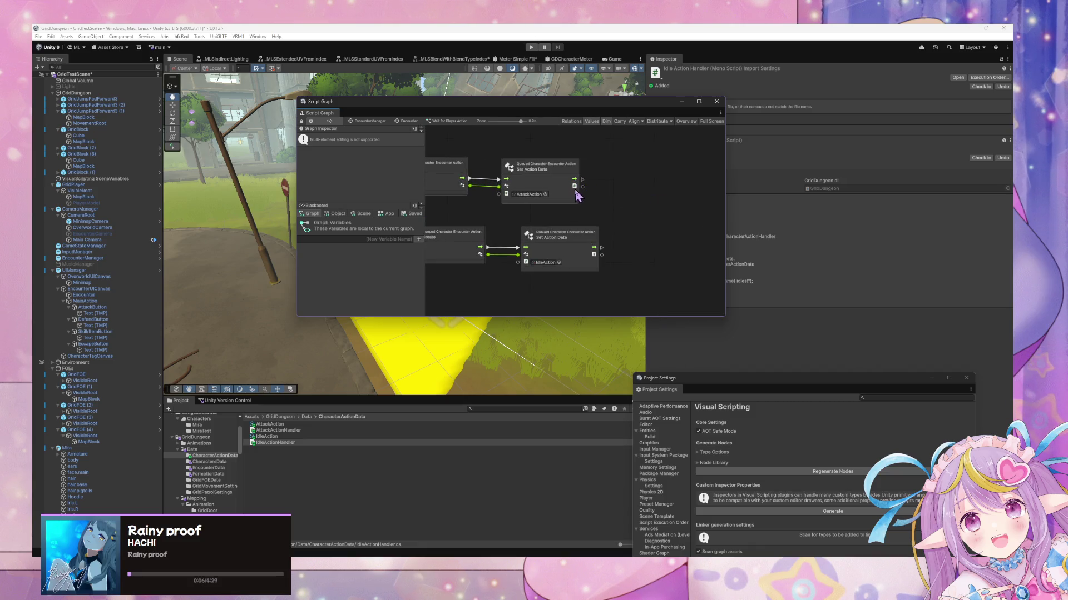
drag(584, 190, 630, 191)
Step: Browse the Character Action Data nodes in the node finder, then dismiss it without adding anything
text(et)
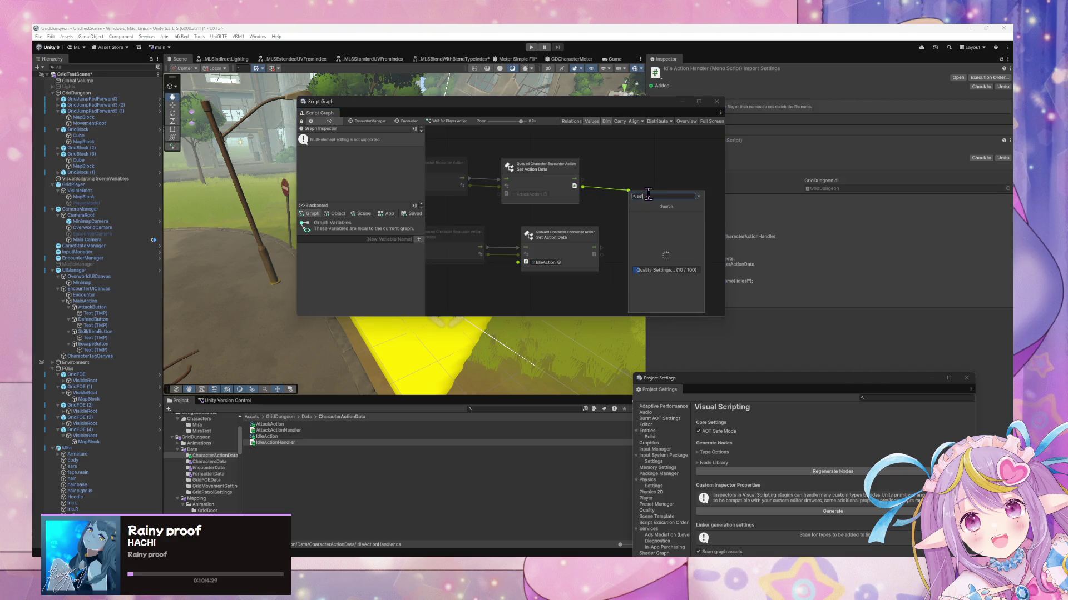
key(Escape)
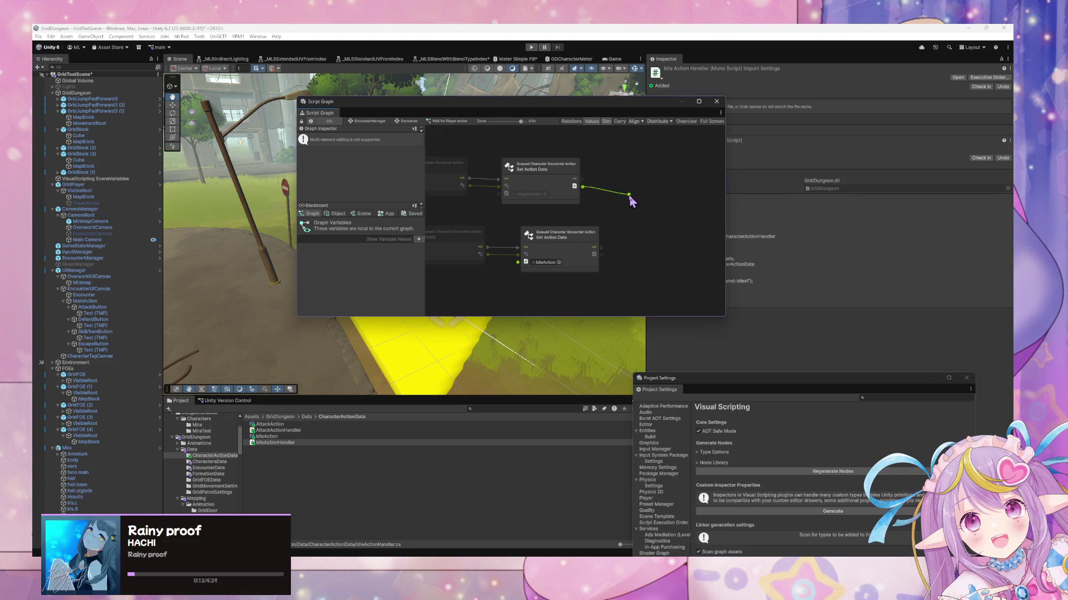
click(632, 200)
click(657, 220)
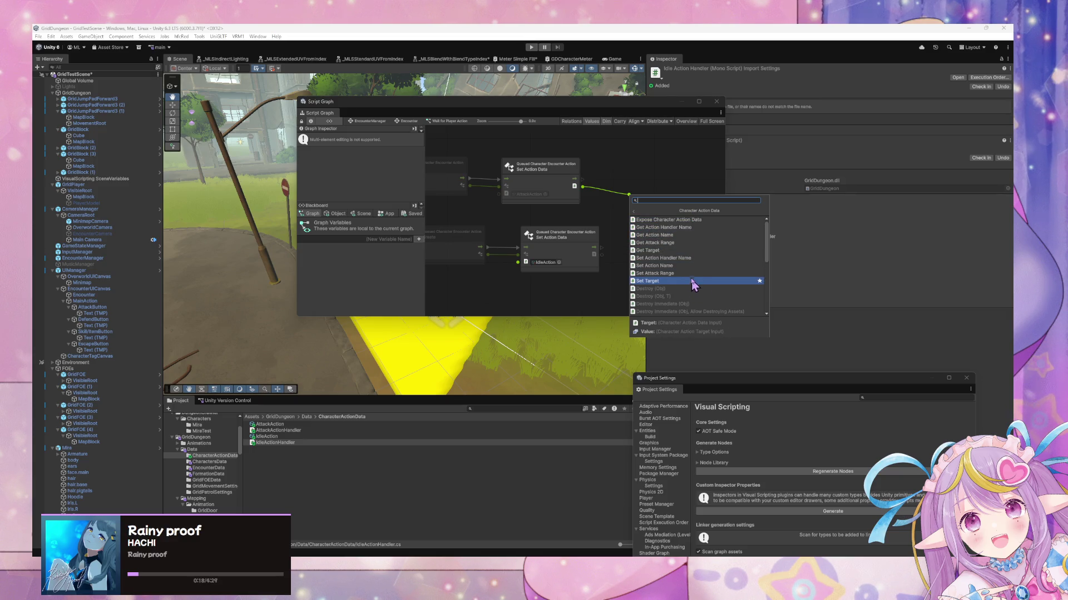
scroll(704, 274, down, 5)
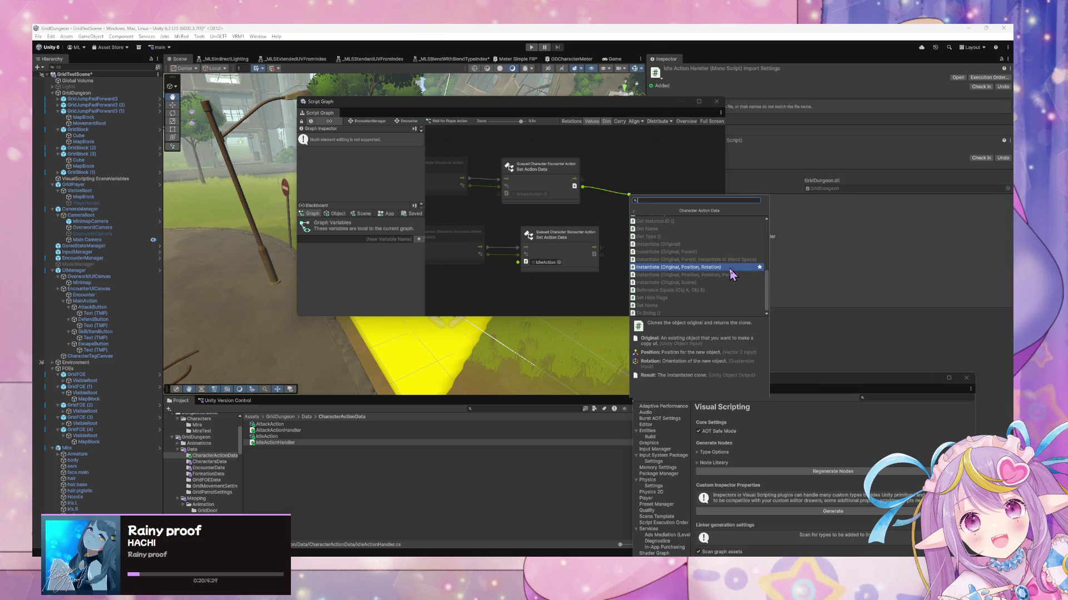
scroll(723, 255, up, 5)
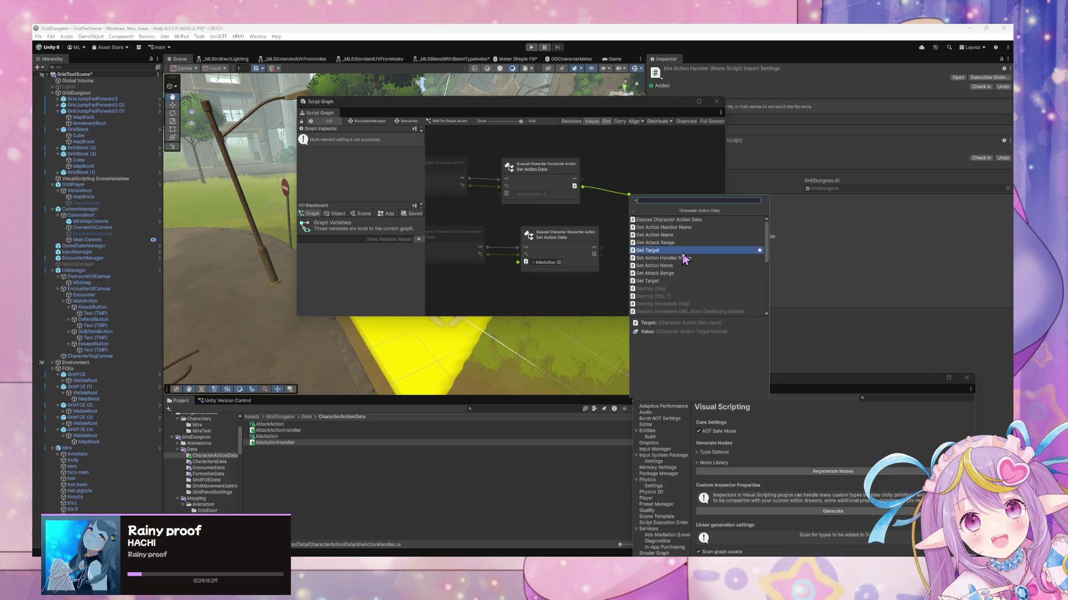
key(Escape)
drag(598, 211, 626, 219)
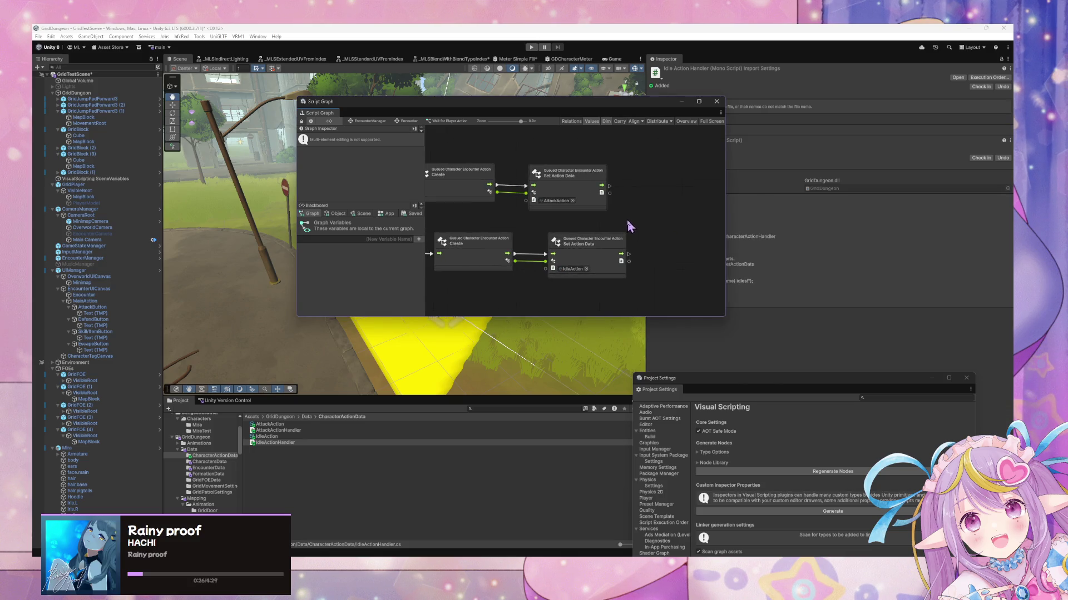
Step: Add a Queued Character Encounter Action Set User node from Create's output, run after AttackAction's Set Action Data
drag(499, 194, 662, 213)
click(702, 239)
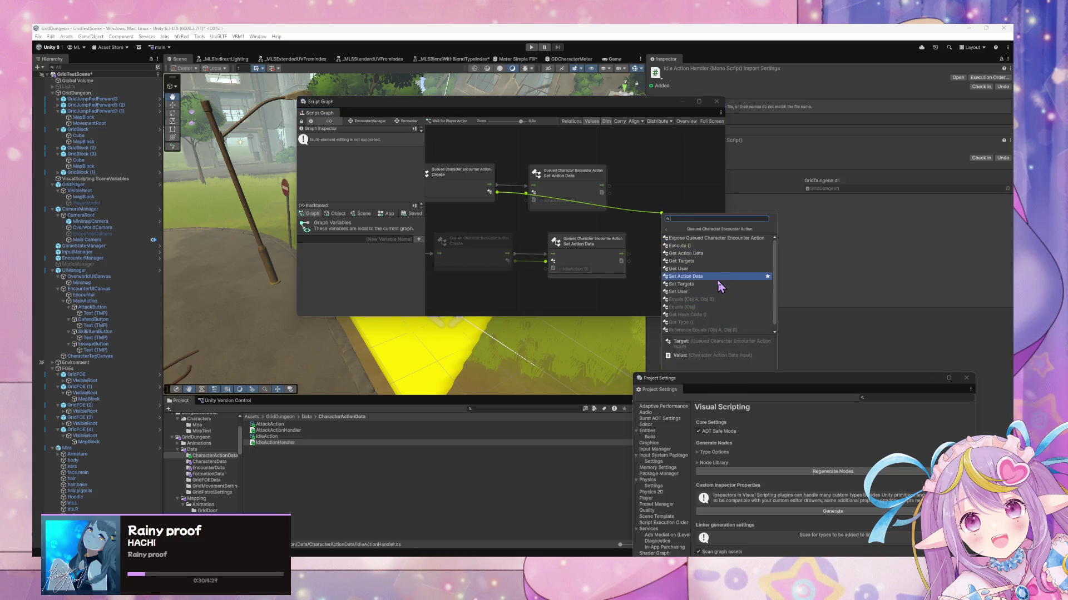
click(719, 272)
key(Delete)
drag(489, 192, 642, 207)
click(661, 233)
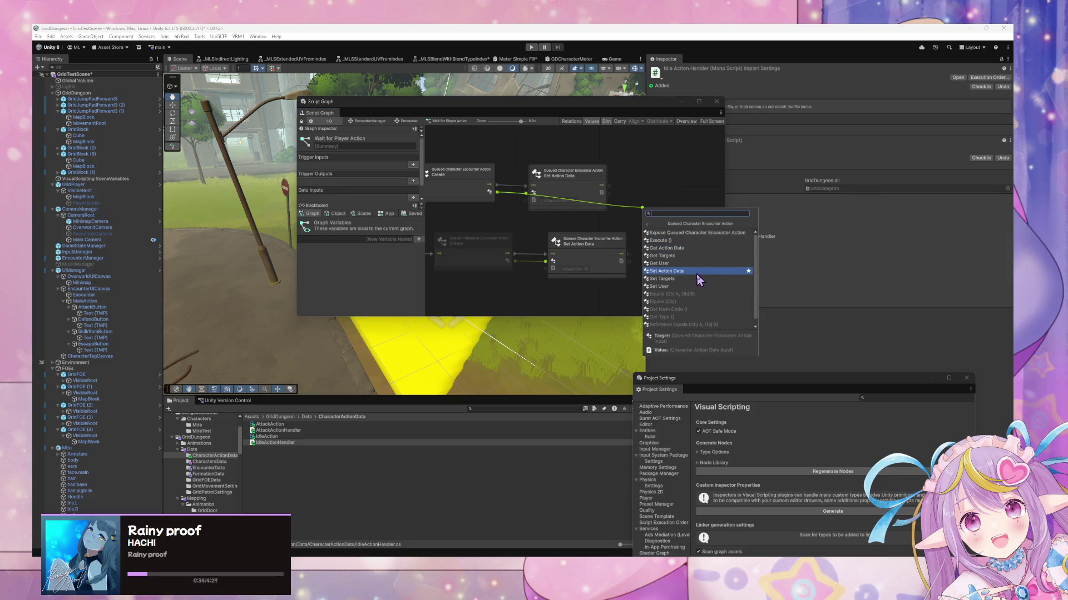
click(690, 286)
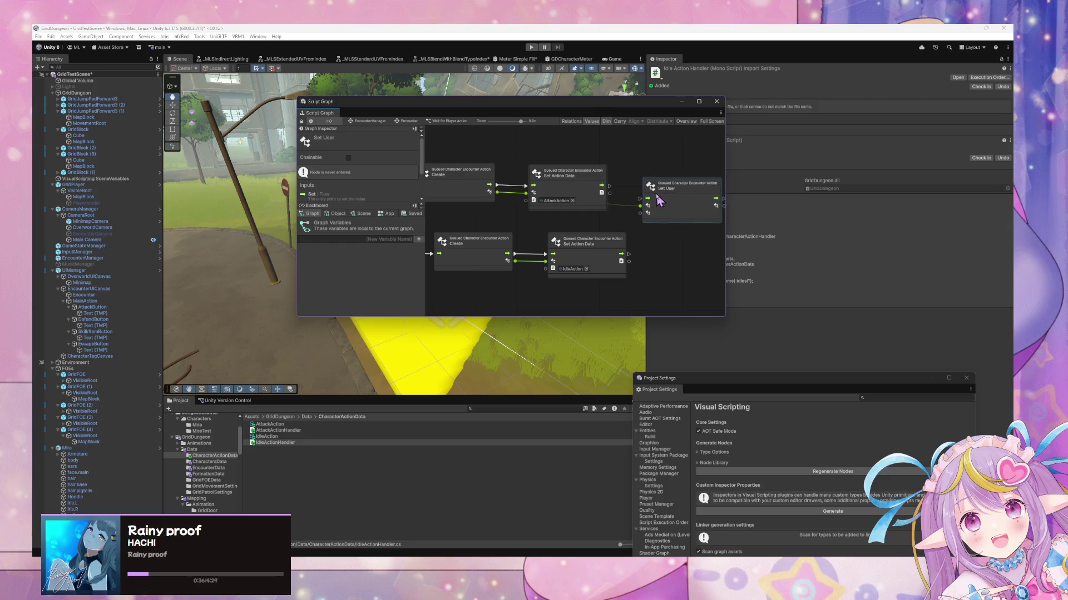
mouse_move(610, 189)
mouse_down()
mouse_move(650, 188)
mouse_move(610, 174)
mouse_move(624, 172)
mouse_move(637, 192)
mouse_up()
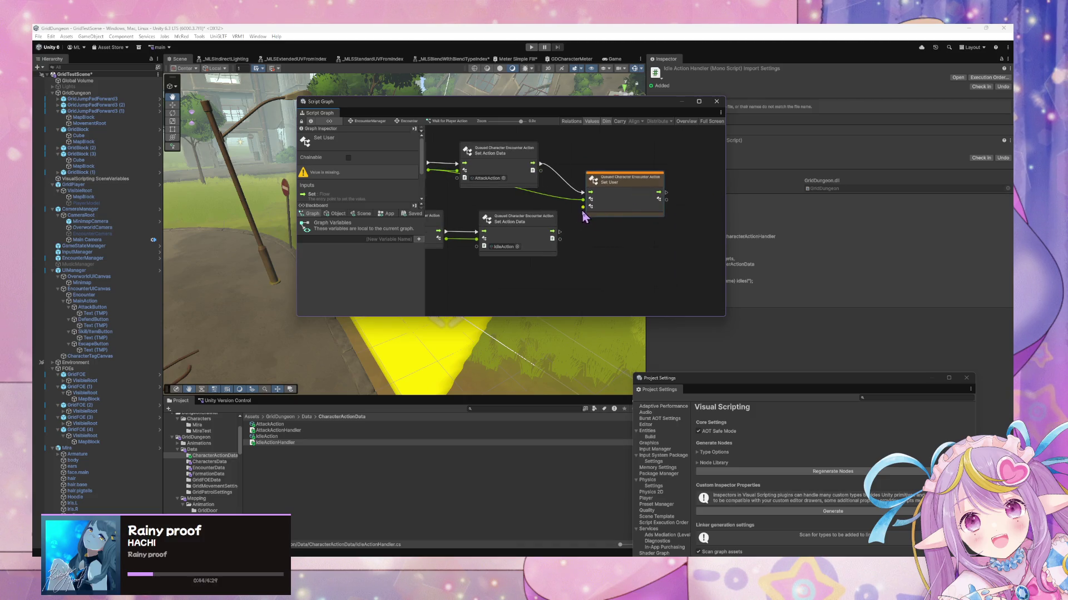
drag(558, 227, 553, 239)
Step: Move the lower Custom Event and Create node chain further down
scroll(556, 240, left, 5)
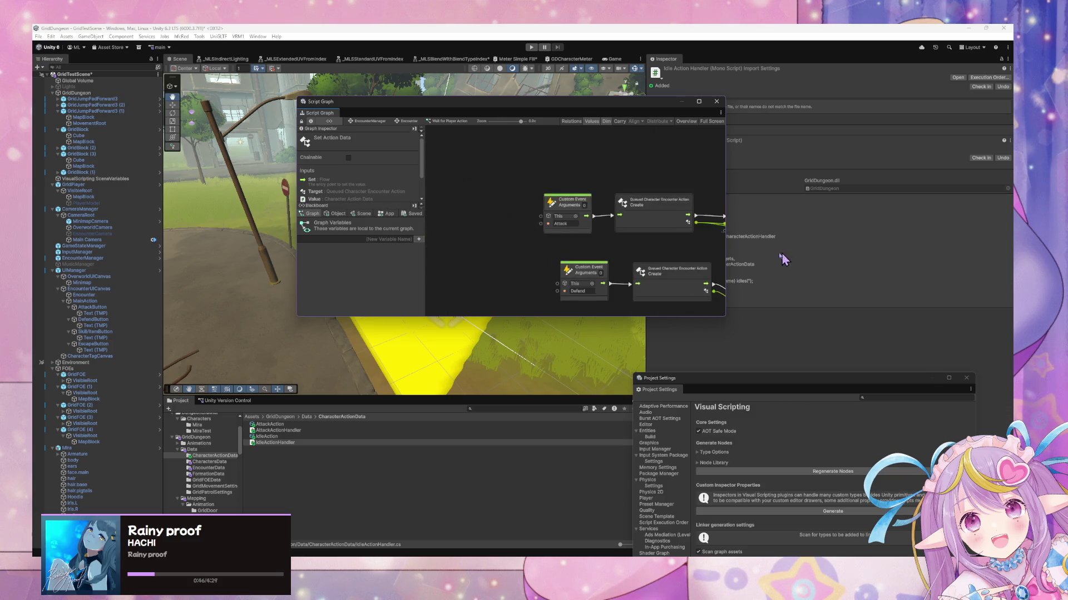
scroll(636, 223, down, 3)
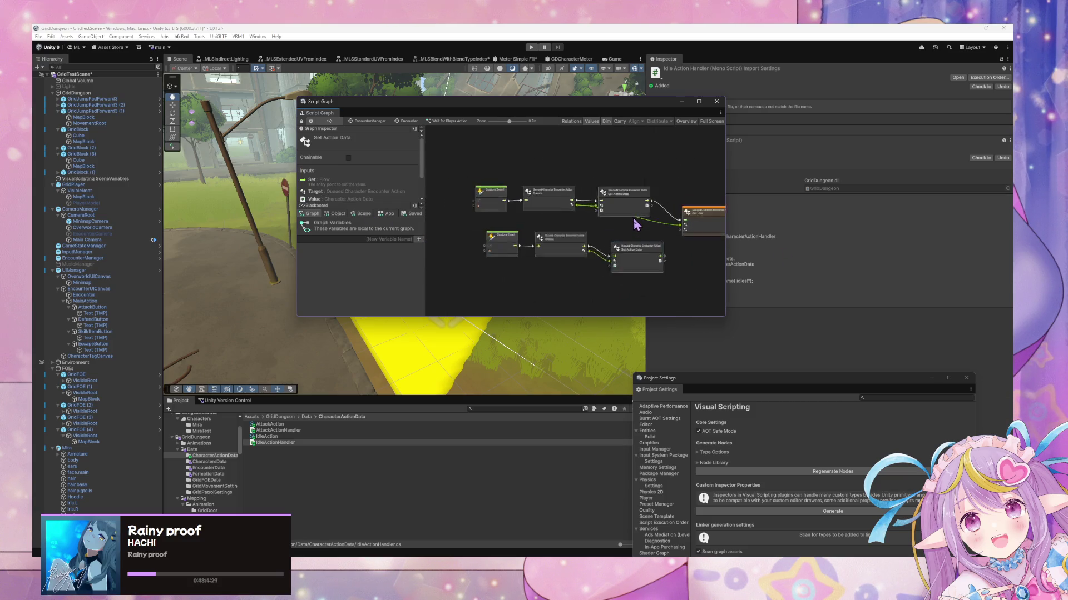
mouse_move(502, 216)
mouse_down()
mouse_move(445, 192)
mouse_move(444, 233)
mouse_up()
drag(599, 215, 611, 239)
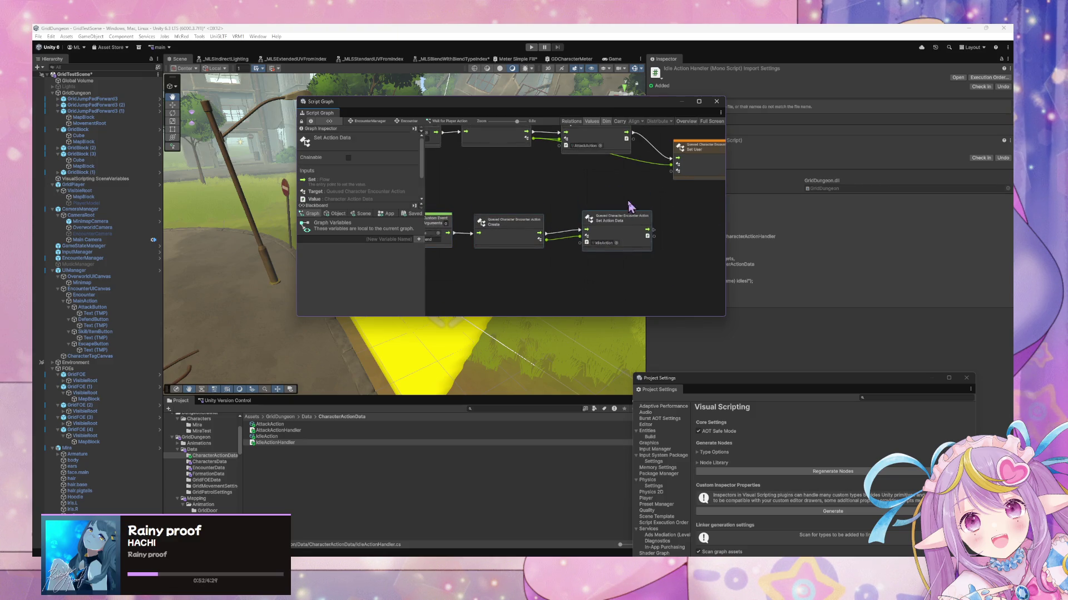
scroll(611, 239, up, 1)
Step: Drag the App variable PlayerCharacterInstances from the Blackboard into the graph as a Get Variable node
click(338, 213)
scroll(405, 263, down, 2)
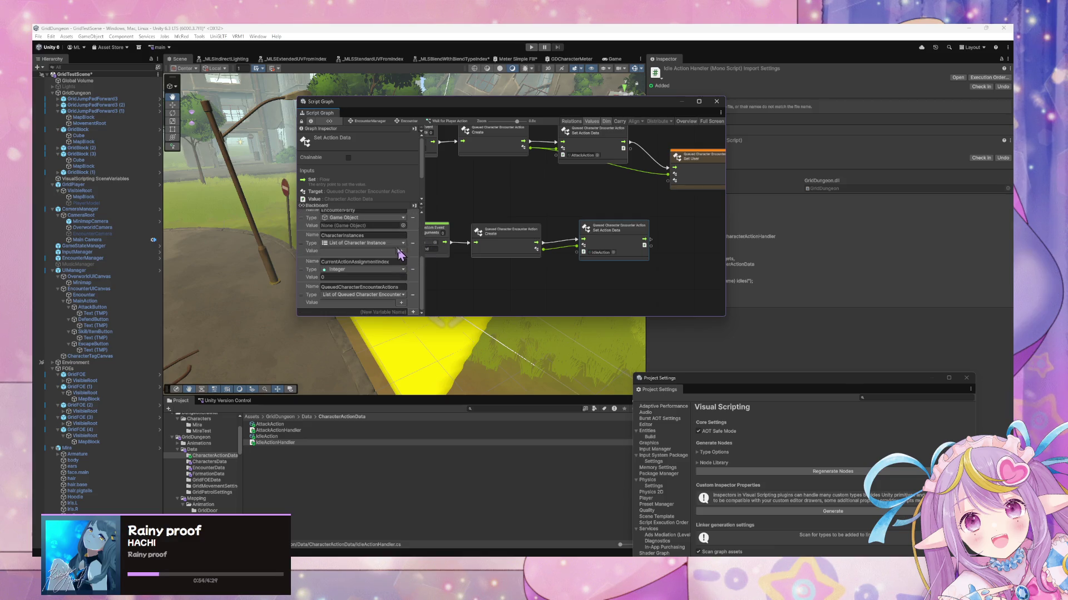
scroll(351, 232, up, 2)
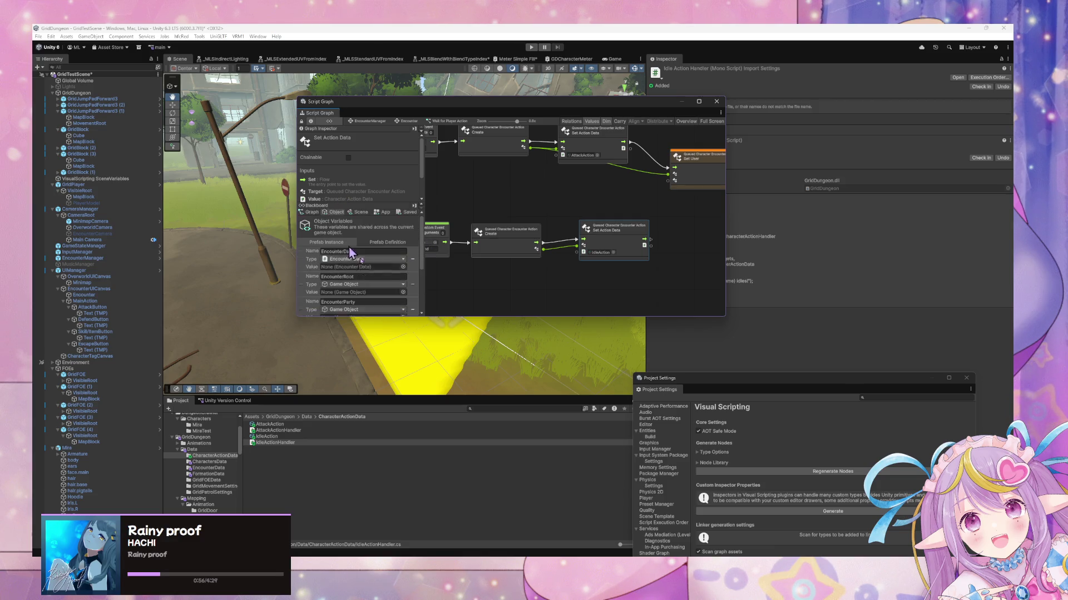
scroll(349, 273, down, 4)
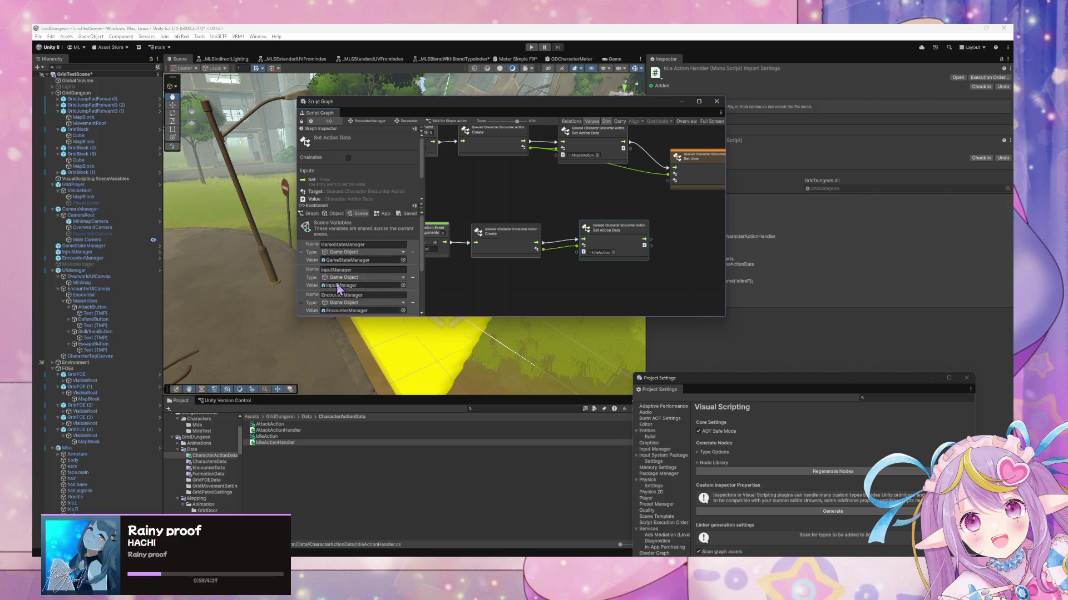
scroll(349, 273, up, 4)
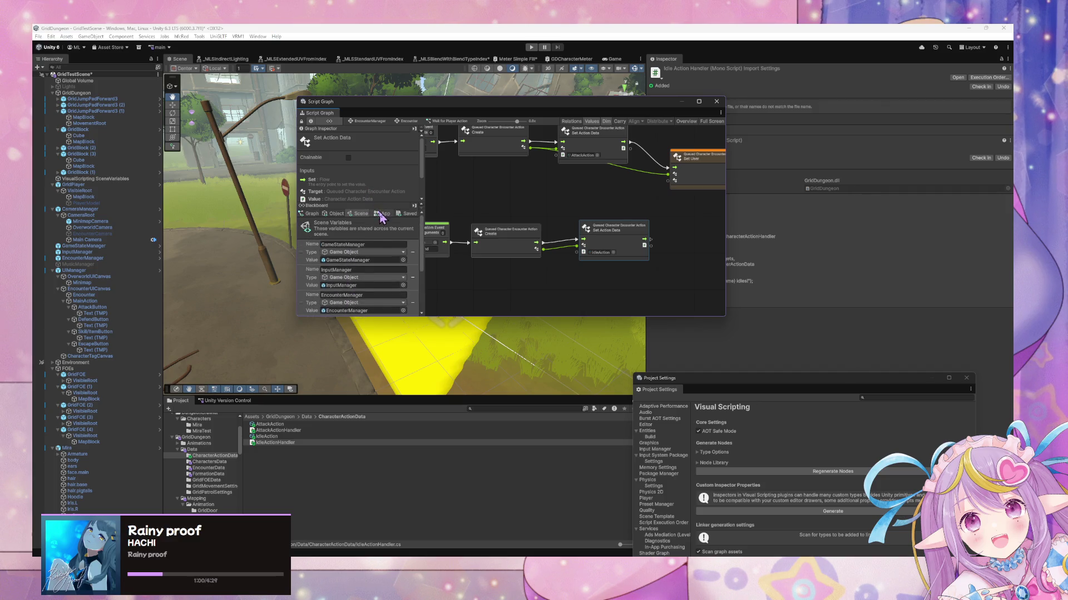
click(385, 213)
drag(305, 262, 484, 192)
drag(548, 203, 593, 199)
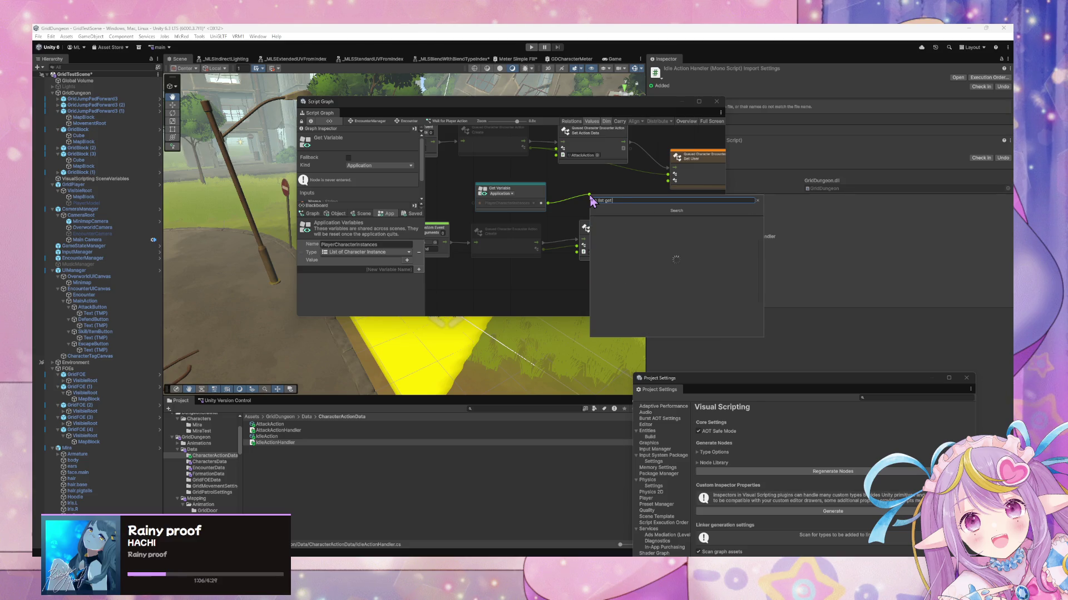
Step: Add a CurrentActionAssignmentIndex Get Variable node and rearrange the lower event chain and PlayerCharacterInstances node
text( inde)
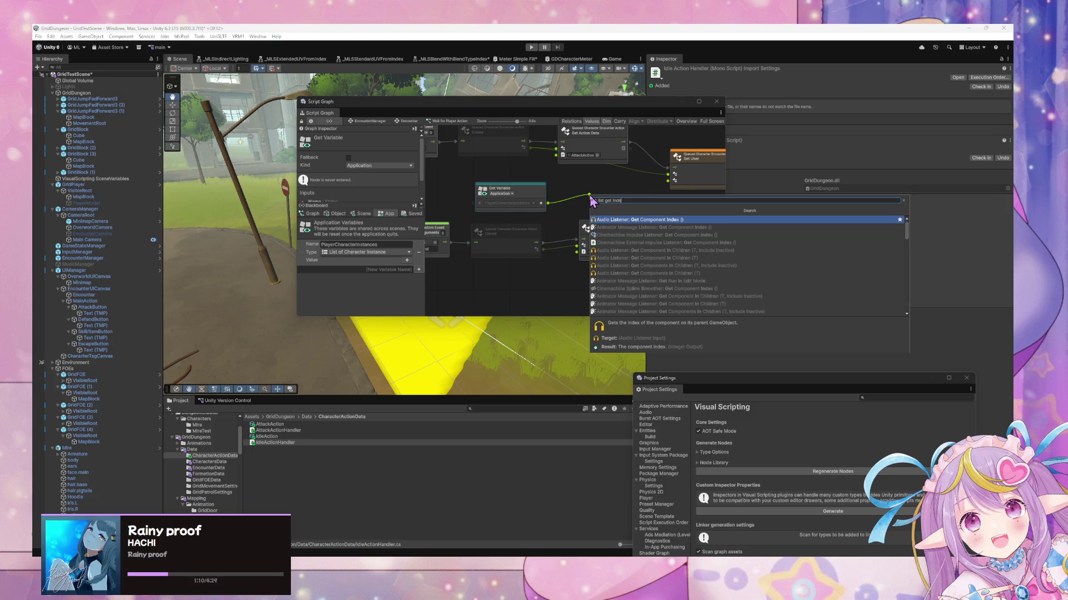
key(BackSpace)
key(BackSpace)
key(BackSpace)
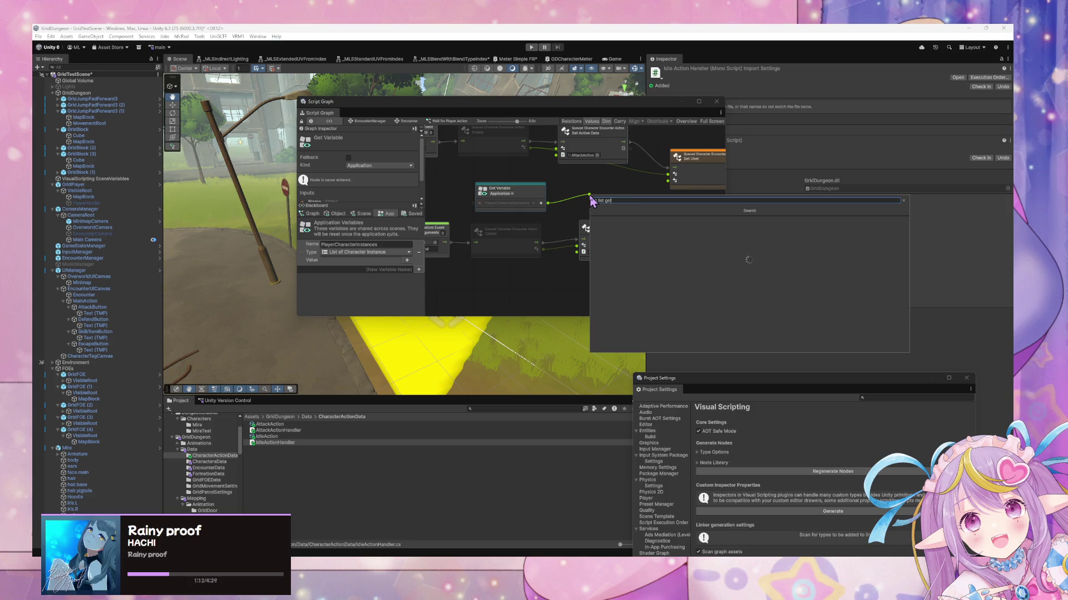
key(BackSpace)
key(BackSpace)
key(BackSpace)
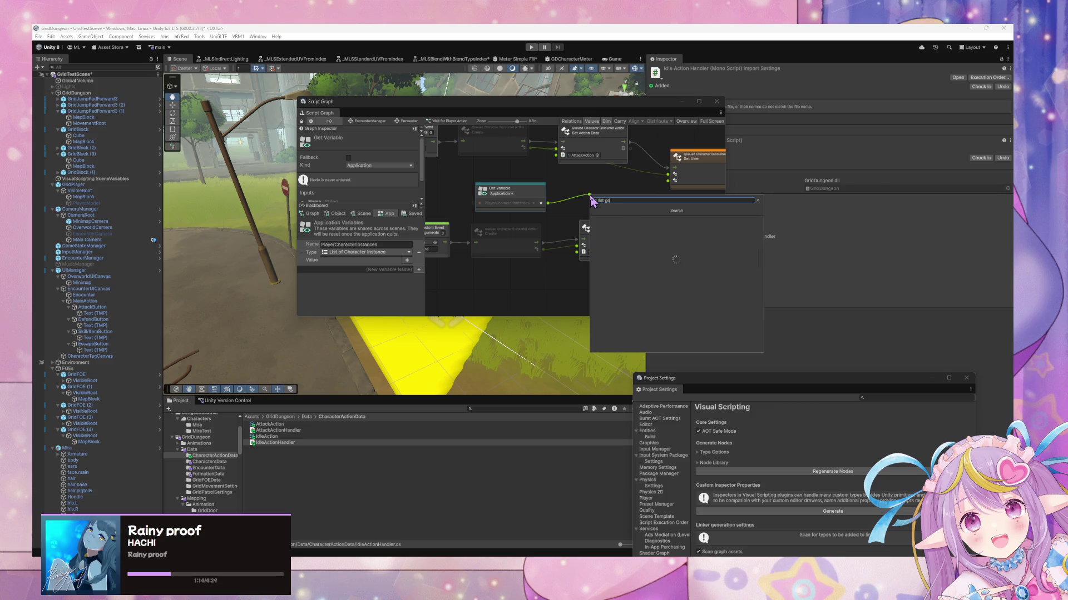
text(current)
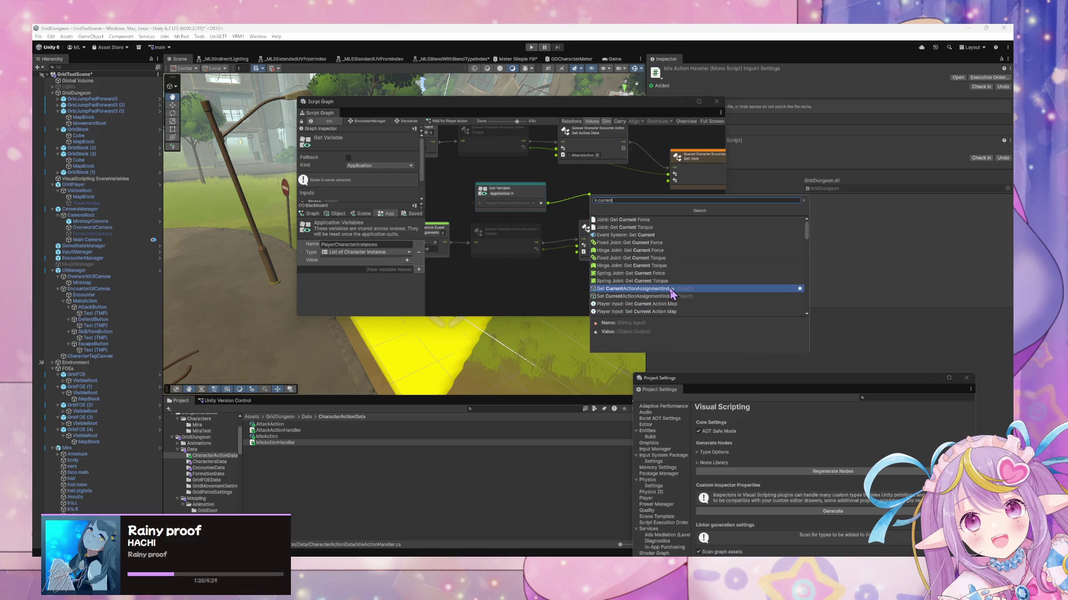
click(673, 289)
mouse_move(628, 194)
mouse_down()
mouse_move(666, 186)
mouse_move(669, 213)
mouse_move(669, 185)
mouse_move(660, 205)
mouse_move(638, 201)
mouse_move(634, 238)
mouse_up()
drag(537, 229, 533, 246)
drag(442, 232, 445, 254)
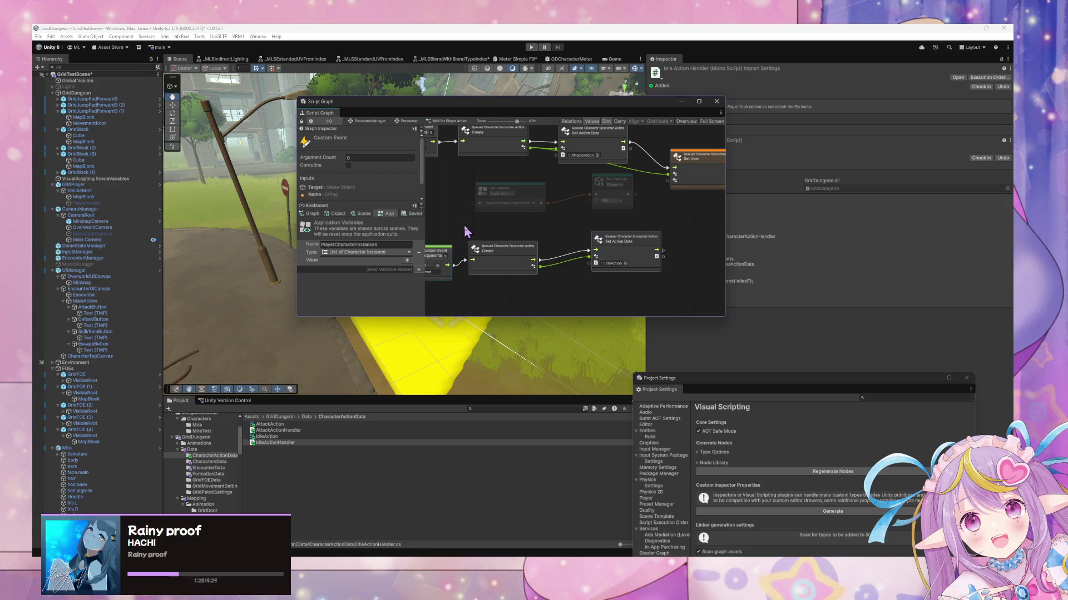
mouse_move(542, 187)
mouse_down()
mouse_move(528, 199)
mouse_move(593, 199)
mouse_move(485, 175)
mouse_up()
Step: Add a List Get Item node indexed by CurrentActionAssignmentIndex and feed its result into Set User
right_click(591, 188)
click(609, 192)
text(get list item)
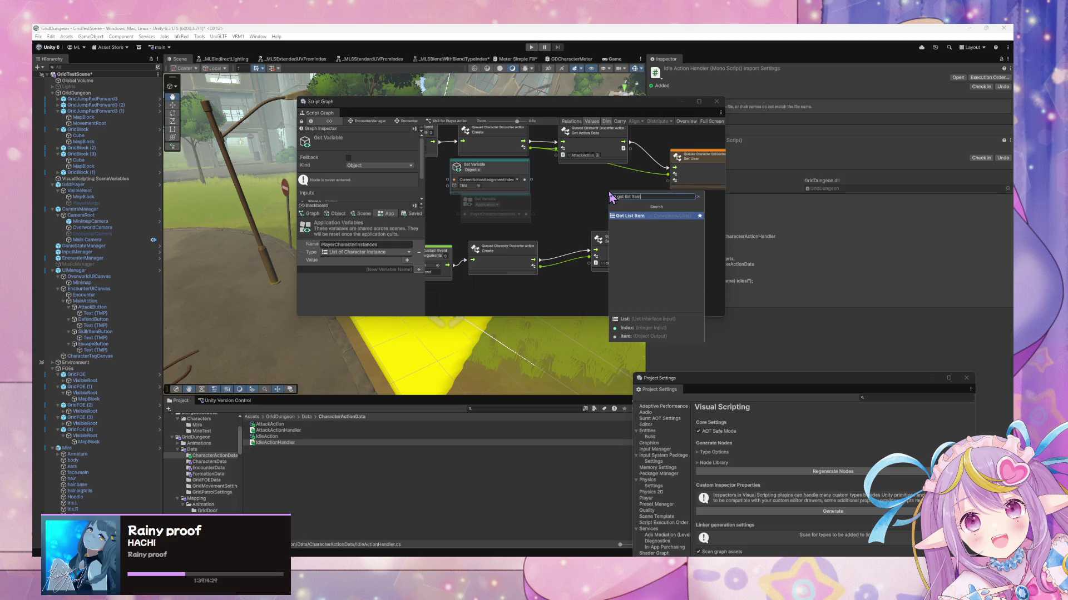
key(Return)
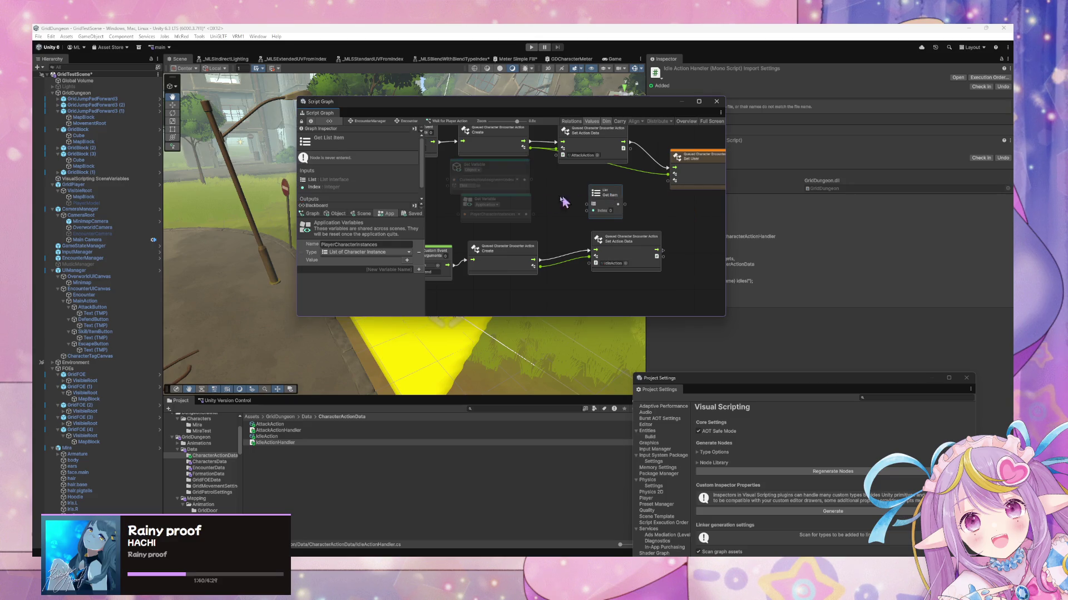
drag(532, 180, 592, 211)
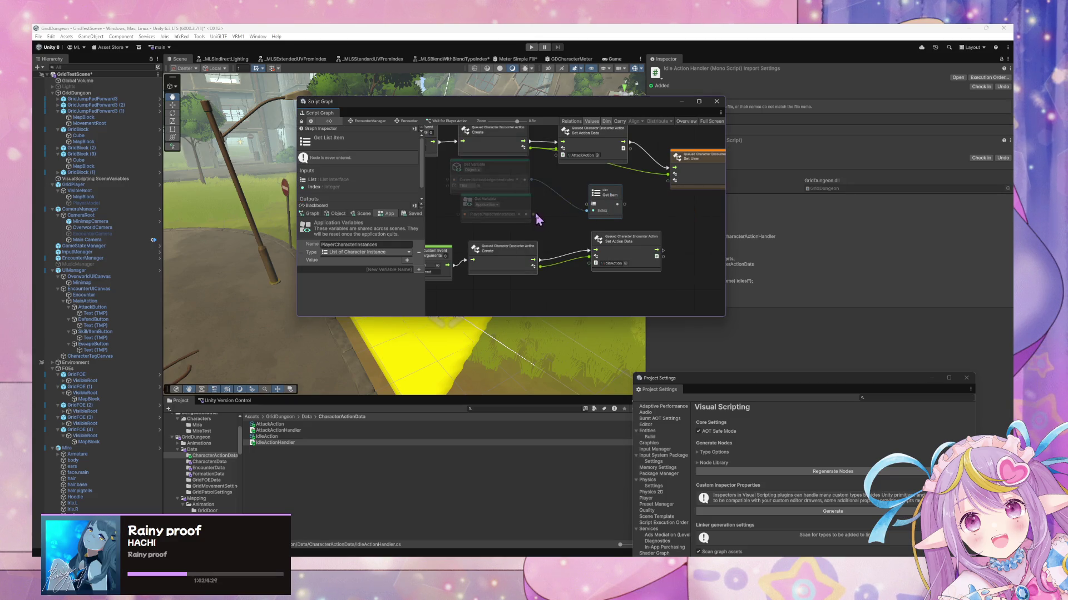
drag(507, 194, 525, 234)
key(ctrl+v)
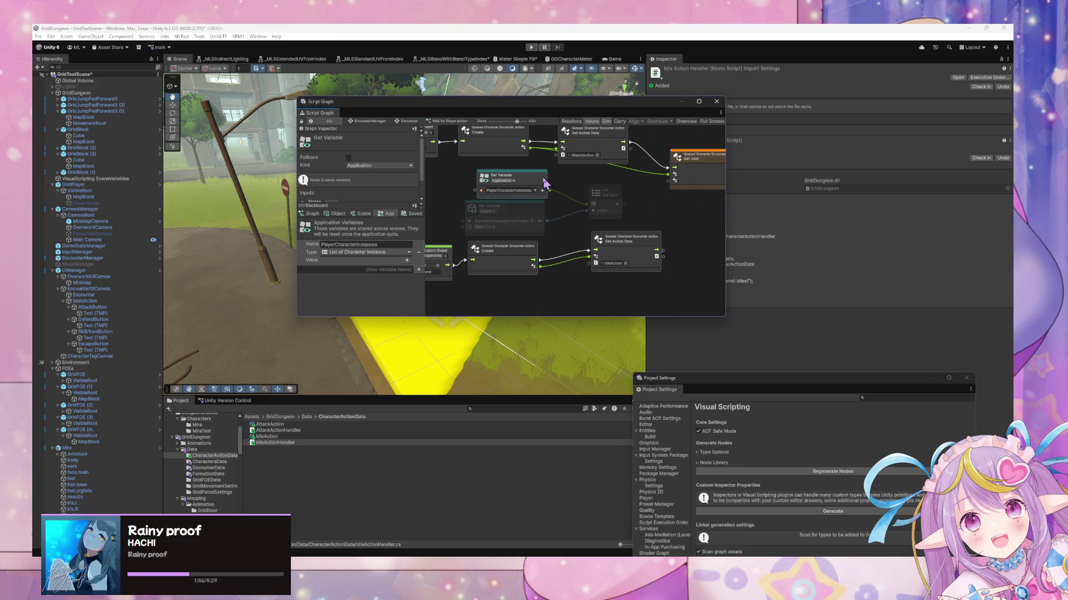
click(539, 216)
mouse_move(624, 205)
mouse_down()
mouse_move(675, 181)
mouse_move(551, 200)
mouse_up()
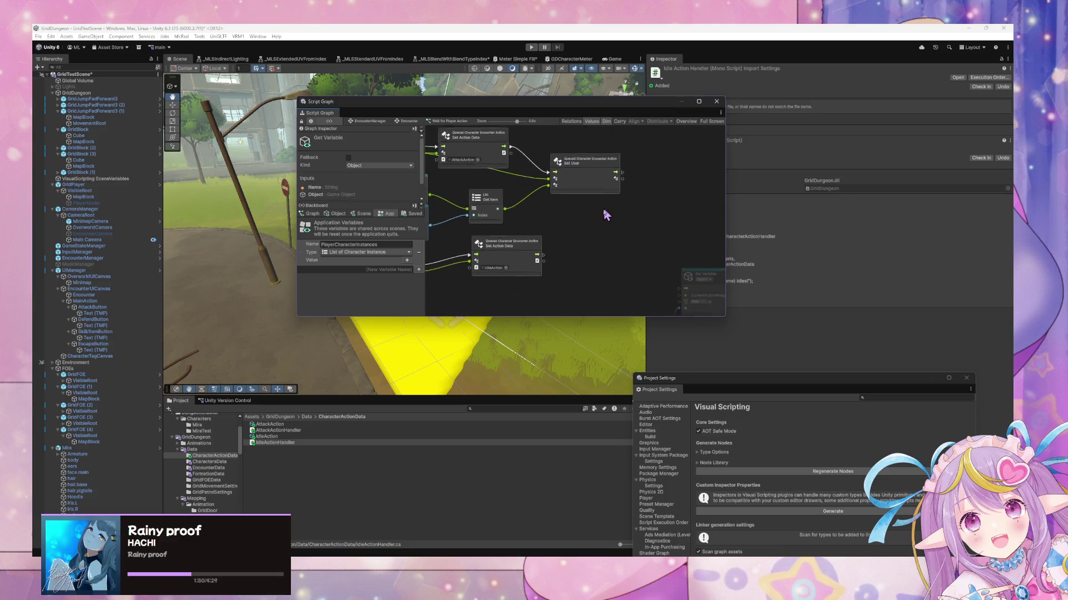
Step: Duplicate Set User for the IdleAction branch, wiring its flow, Create target and Get Item value
scroll(605, 215, up, 1)
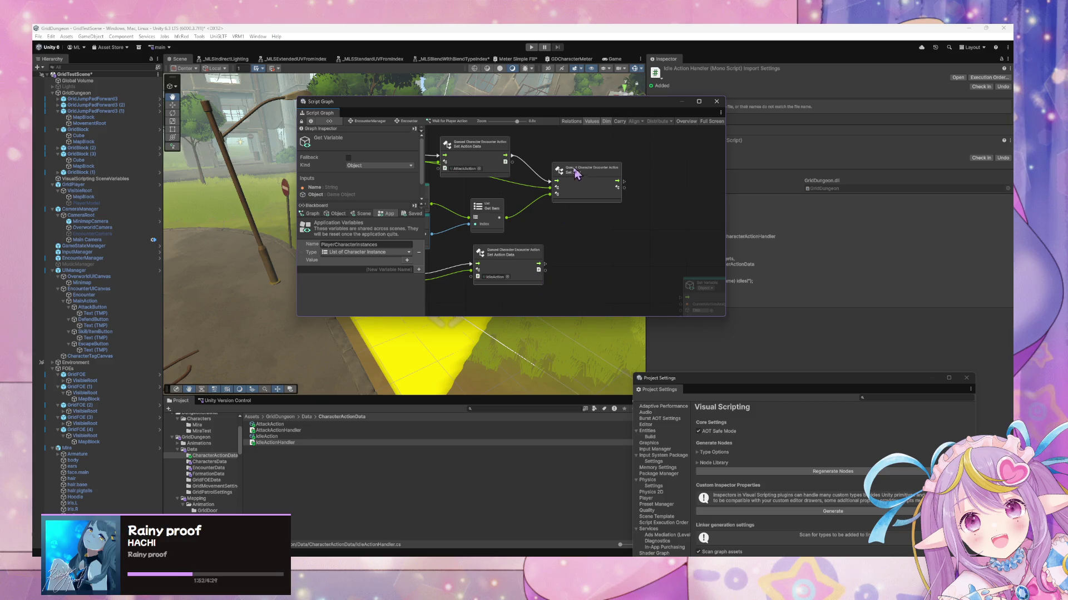
click(589, 178)
drag(565, 281, 645, 290)
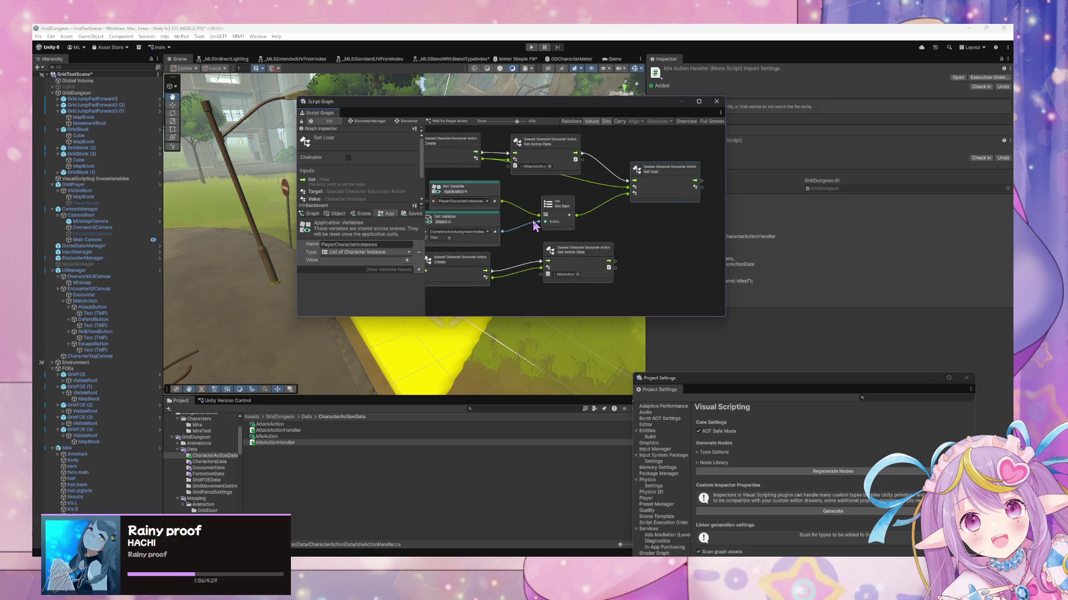
key(ctrl+d)
drag(676, 239, 701, 259)
drag(615, 262, 638, 258)
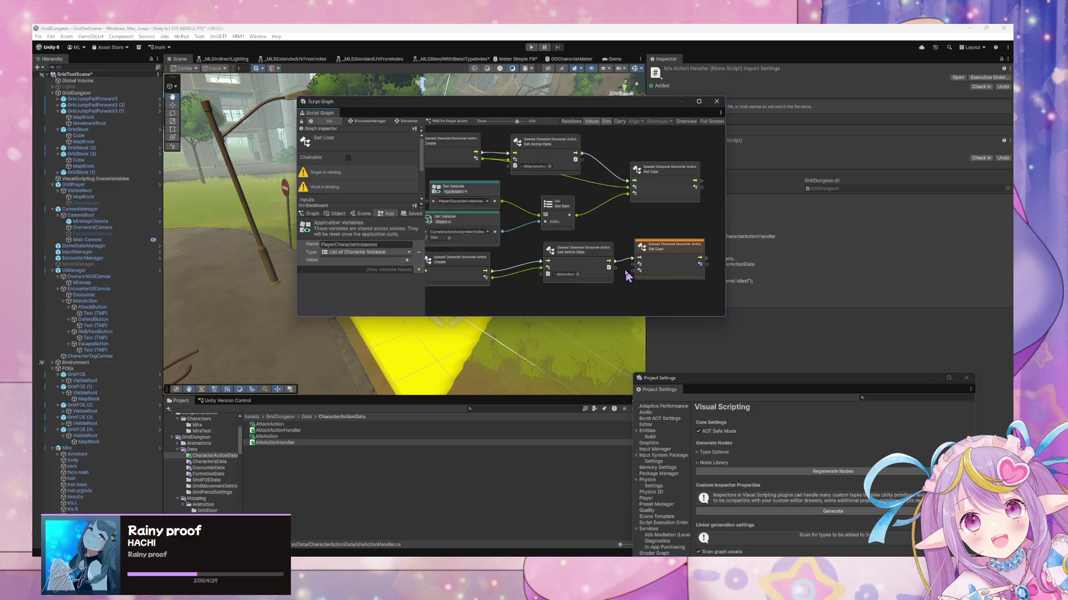
mouse_move(564, 245)
mouse_down()
mouse_move(627, 241)
mouse_move(583, 231)
mouse_up()
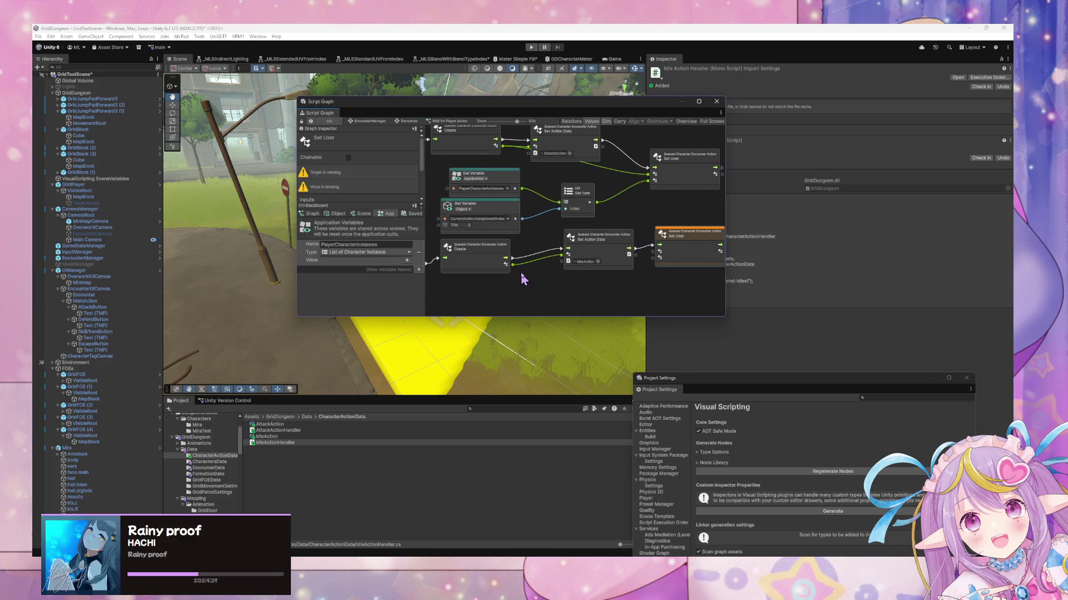
drag(514, 271, 660, 253)
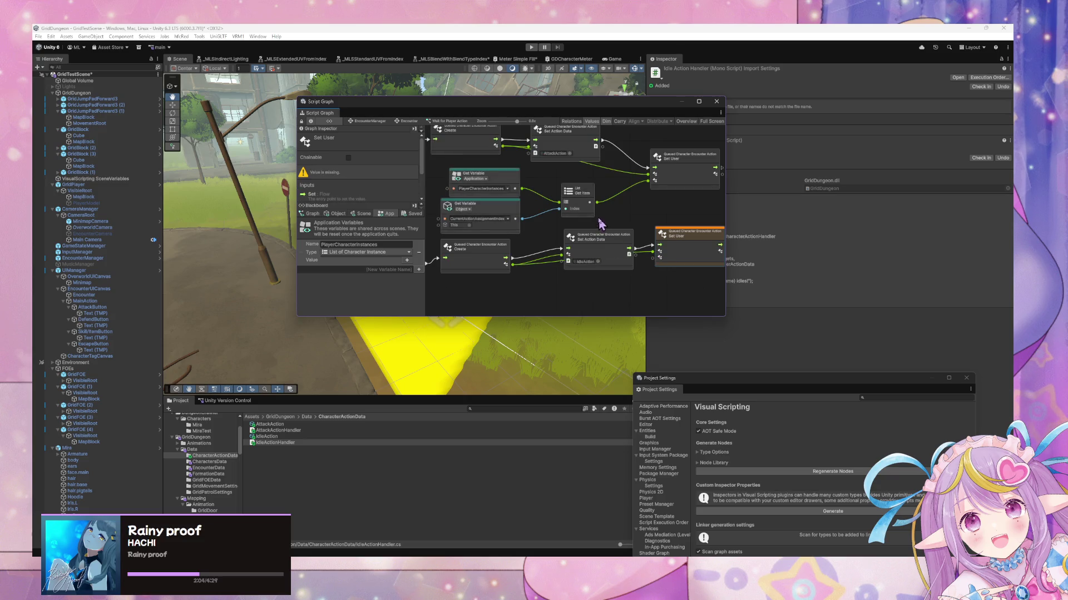
mouse_move(589, 203)
mouse_down()
mouse_move(654, 257)
mouse_move(539, 274)
mouse_move(565, 207)
mouse_move(585, 238)
mouse_up()
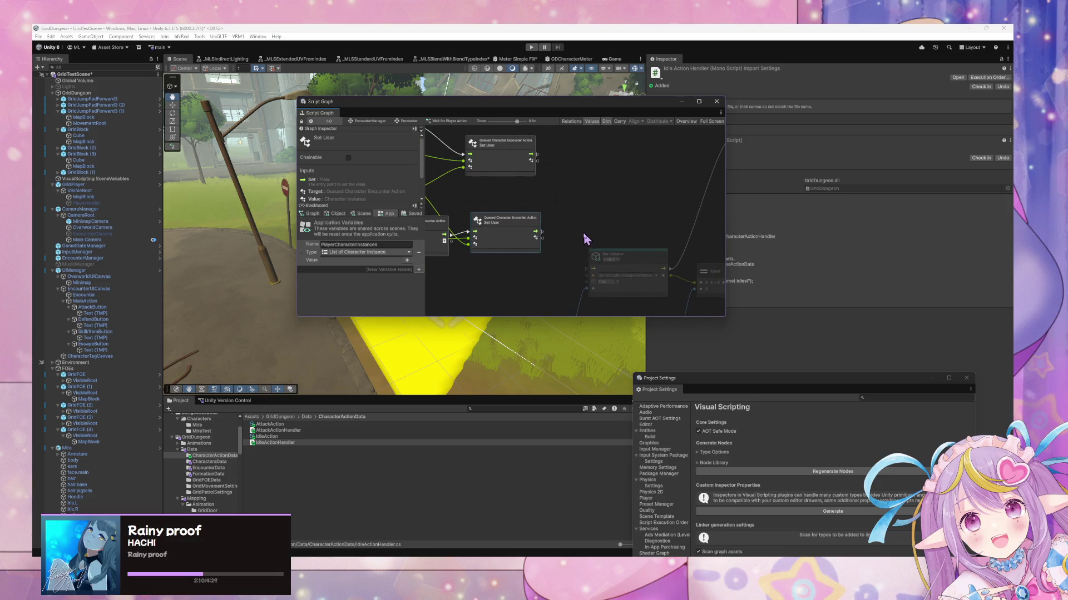
Step: Connect both Set User flow outputs to the CurrentActionAssignmentIndex Set Variable and zoom around to review
mouse_move(542, 167)
mouse_down()
mouse_move(579, 245)
mouse_move(533, 151)
mouse_move(581, 263)
mouse_up()
drag(542, 232, 585, 271)
scroll(581, 251, down, 2)
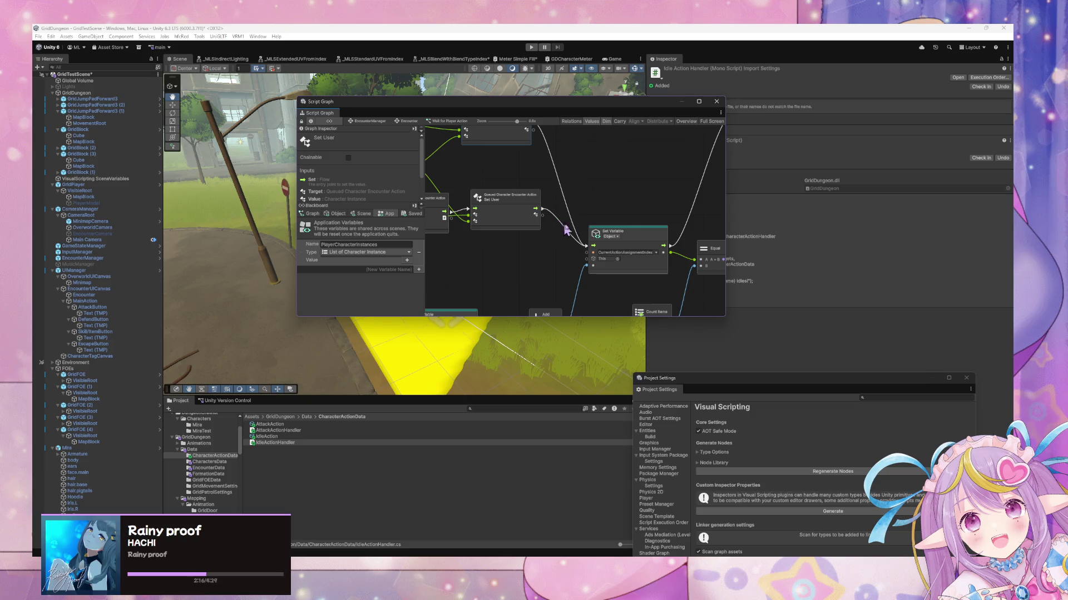
scroll(581, 234, down, 3)
scroll(536, 238, up, 4)
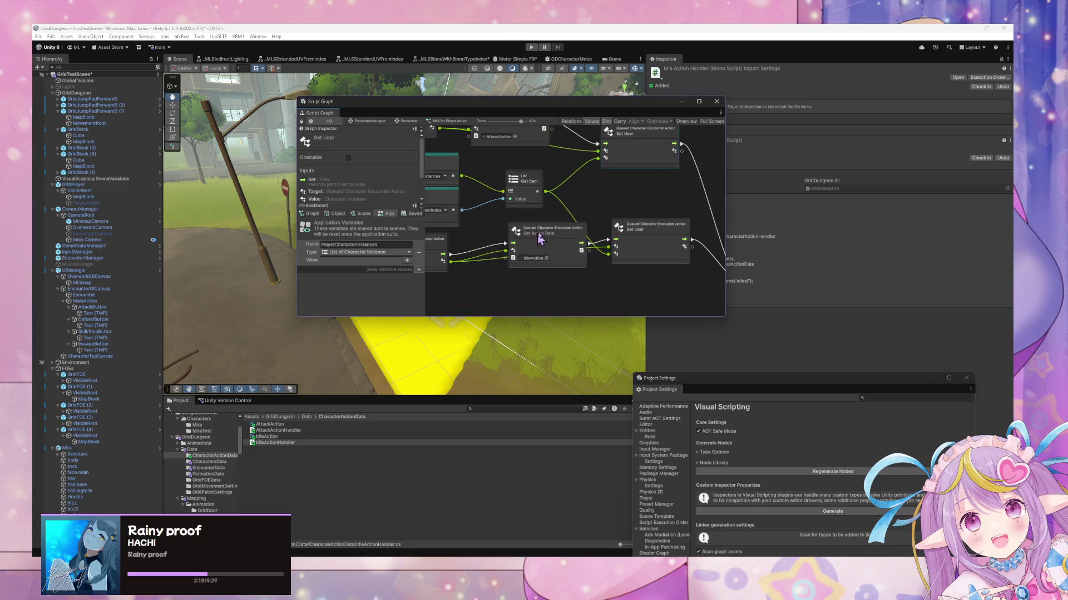
scroll(507, 225, down, 3)
scroll(507, 219, up, 2)
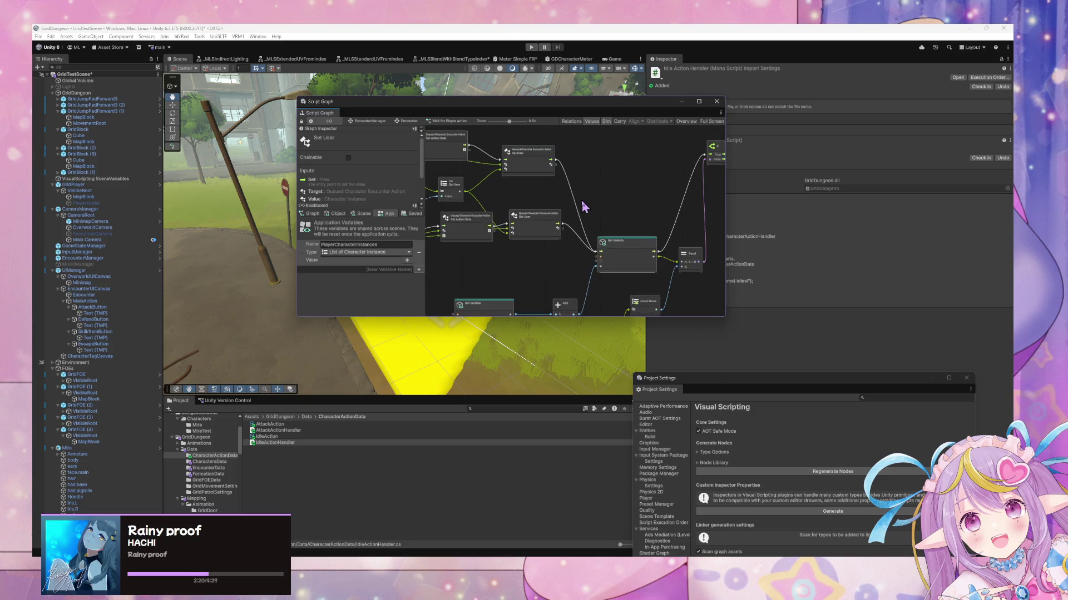
scroll(595, 199, down, 4)
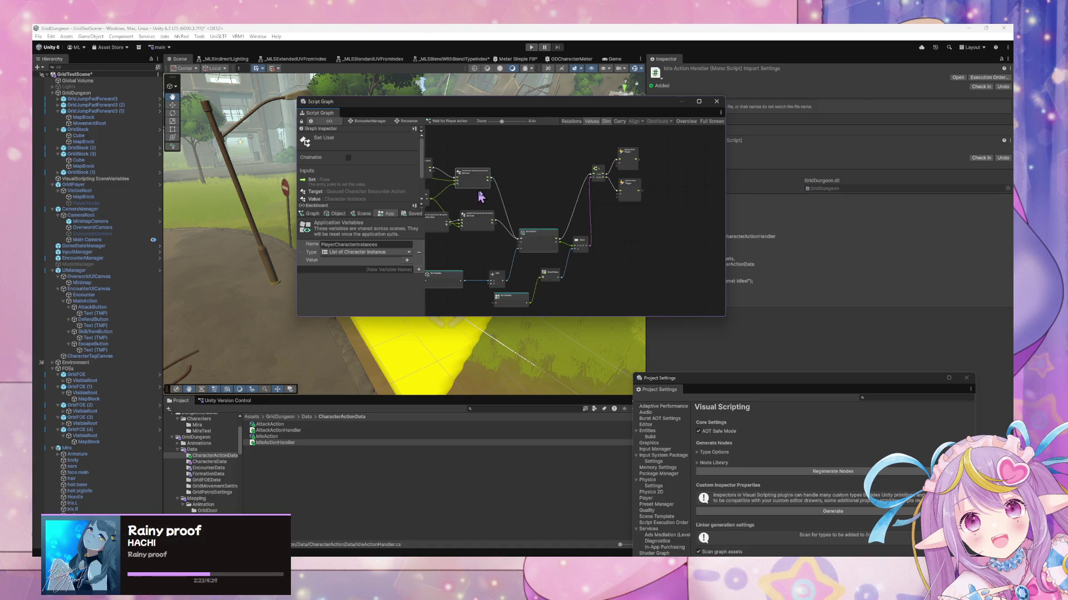
scroll(565, 200, up, 2)
scroll(570, 215, down, 3)
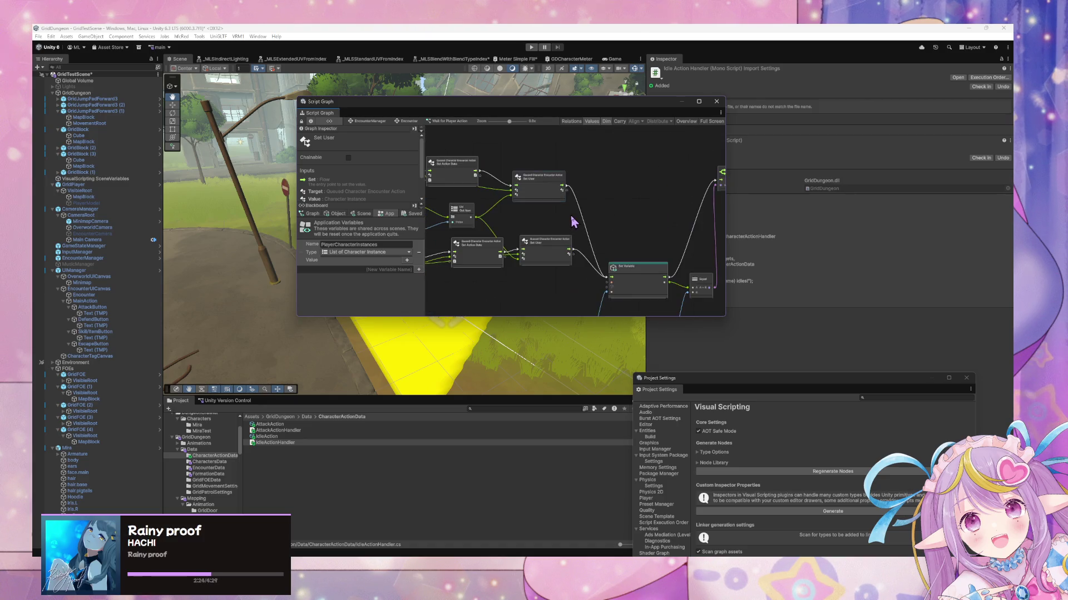
scroll(573, 221, up, 3)
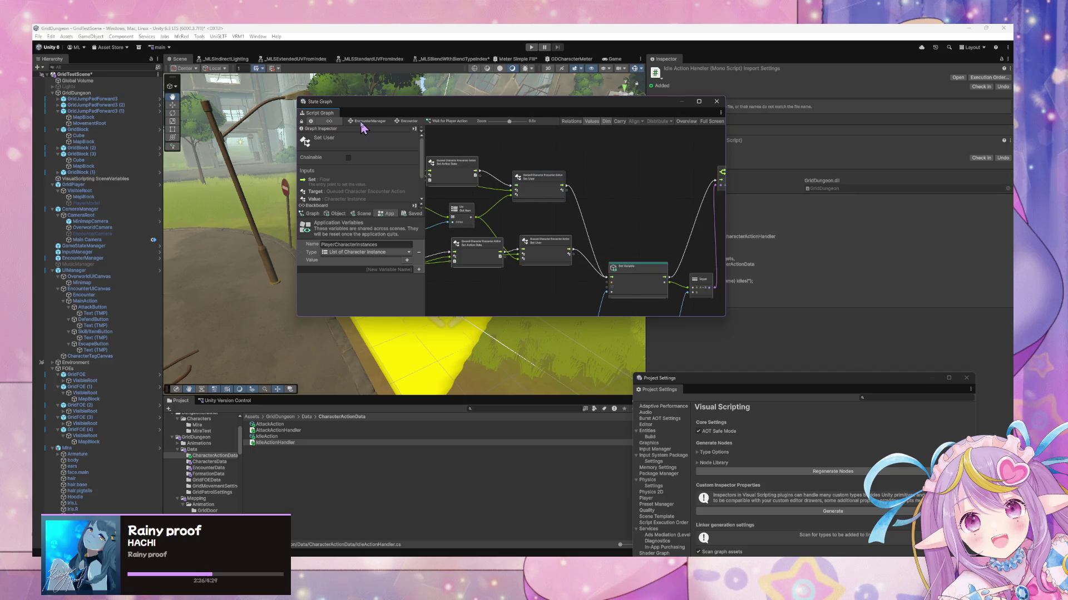
Step: Navigate from the EncounterManager graph into Encounter, then into the Assign Enemy Action state's graph
click(362, 122)
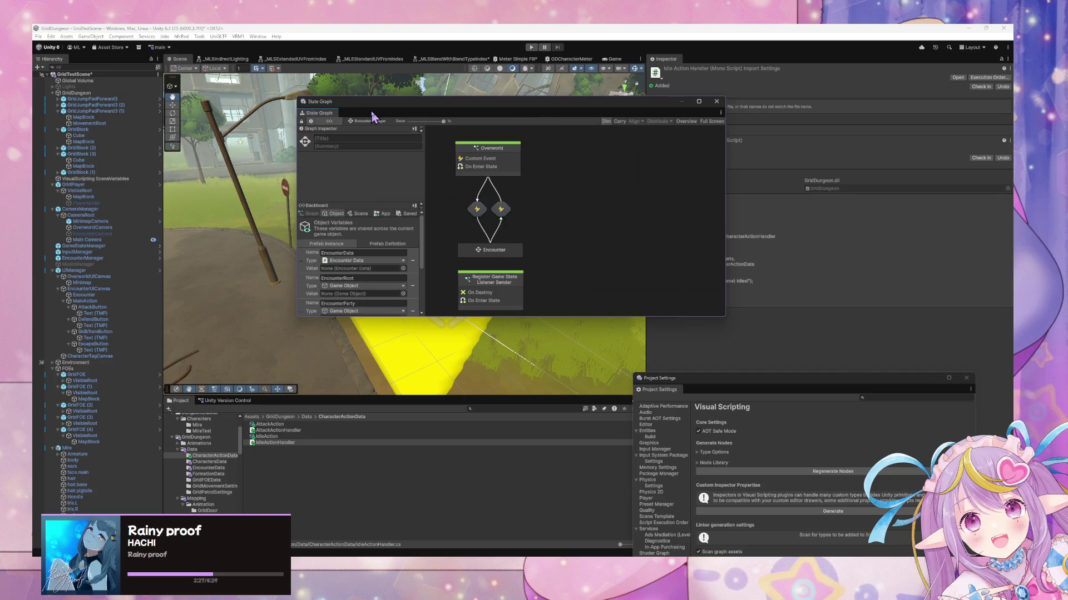
double_click(537, 246)
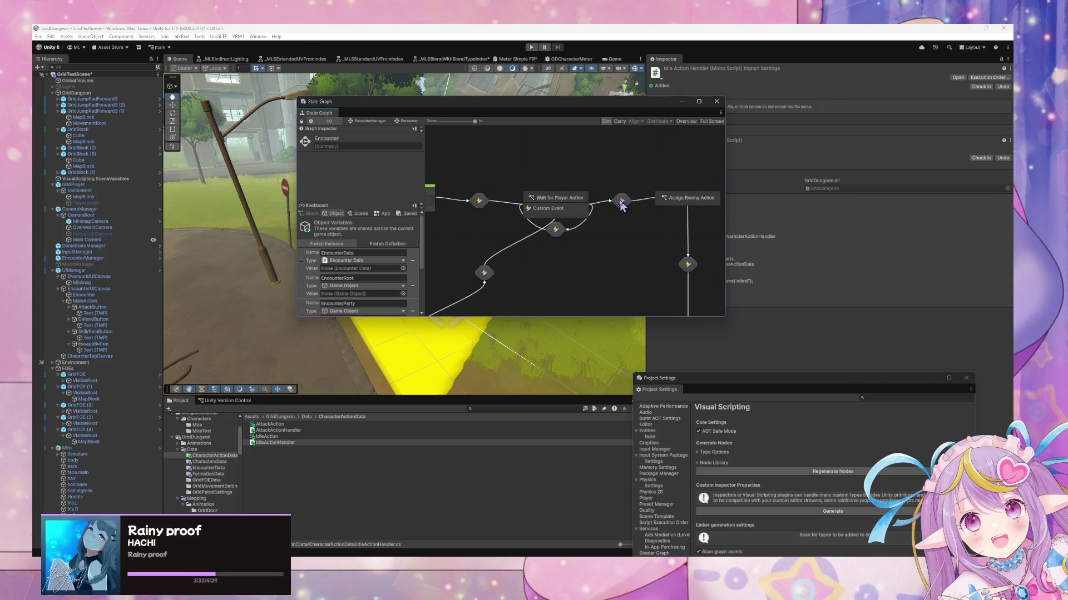
double_click(689, 199)
right_click(531, 206)
click(556, 211)
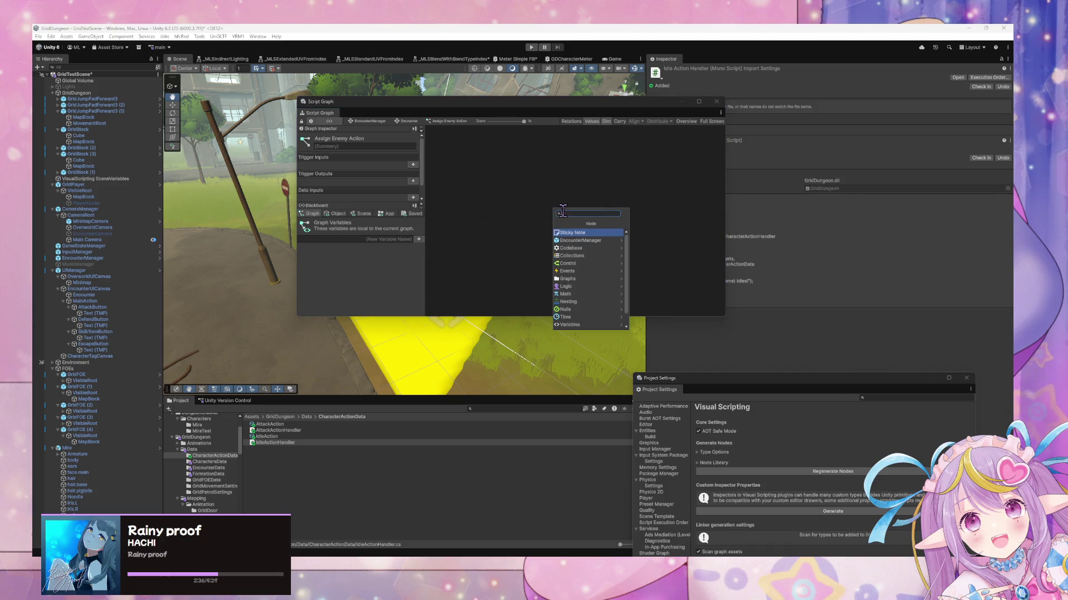
Step: Add an On Enter State event node to the Assign Enemy Action graph and move it left
text(s)
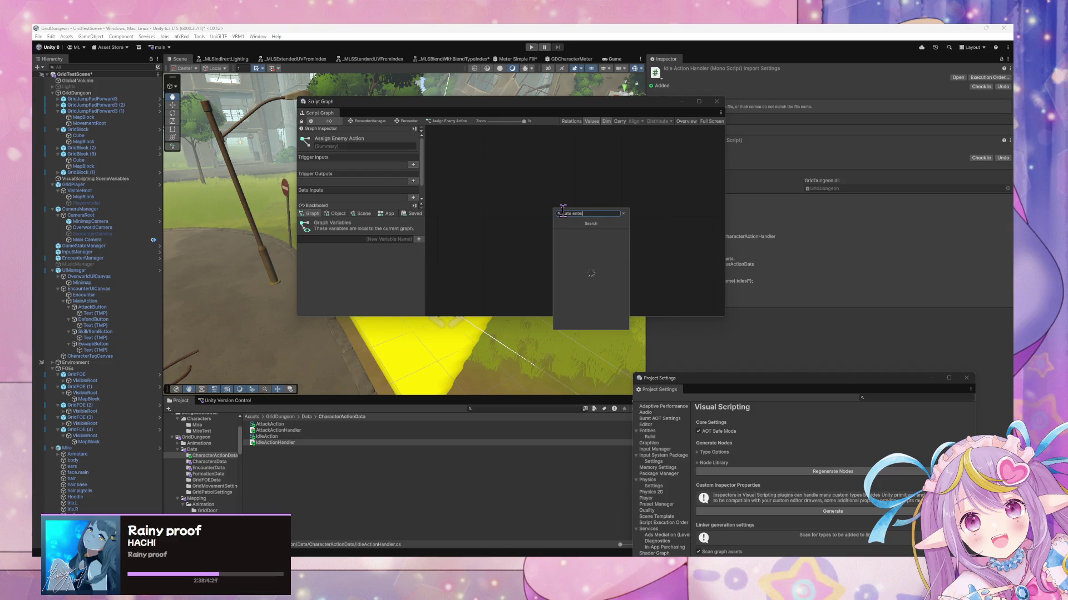
key(Down)
key(Down)
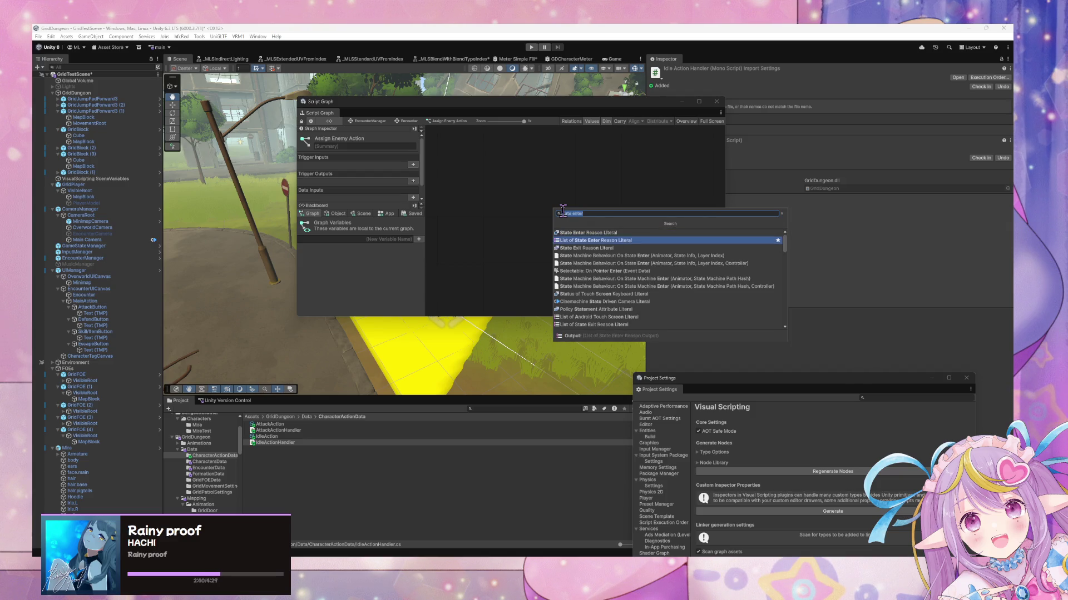
key(BackSpace)
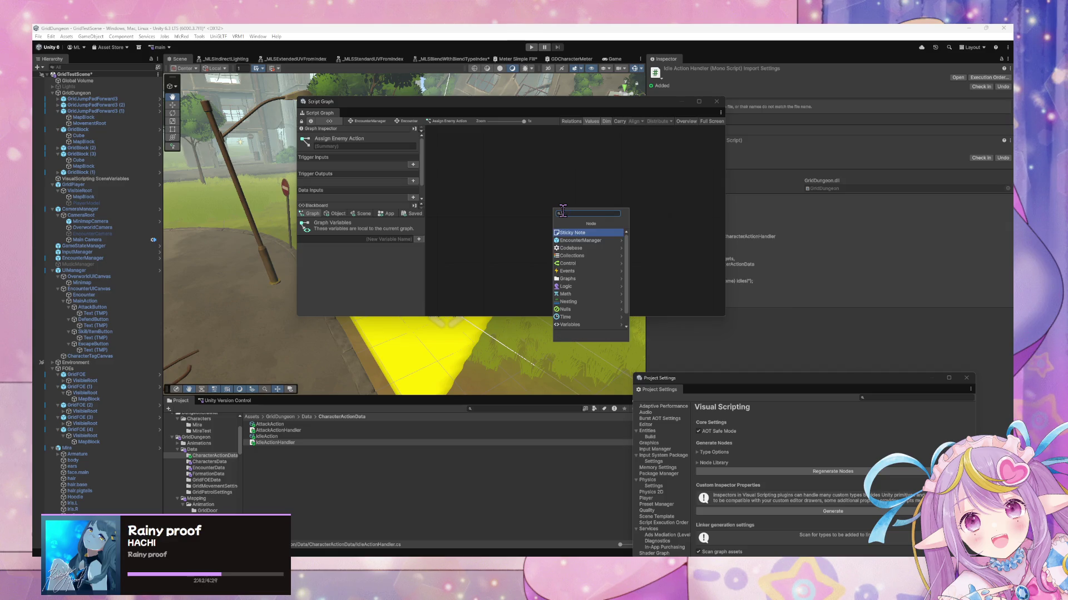
text(state)
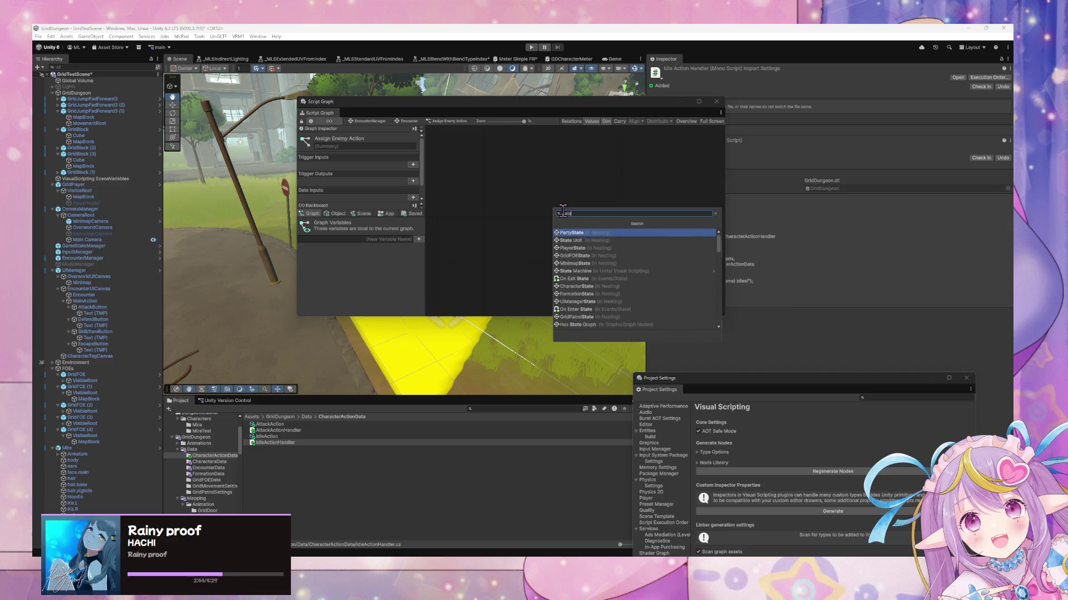
key(BackSpace)
key(BackSpace)
key(BackSpace)
text(s)
key(BackSpace)
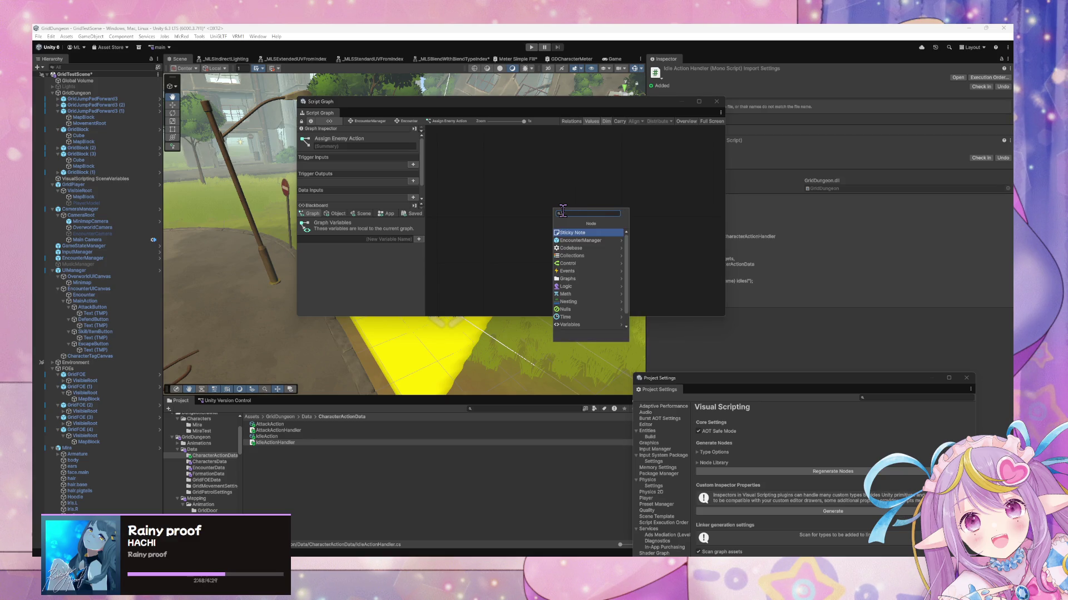
text(ag)
text(enter)
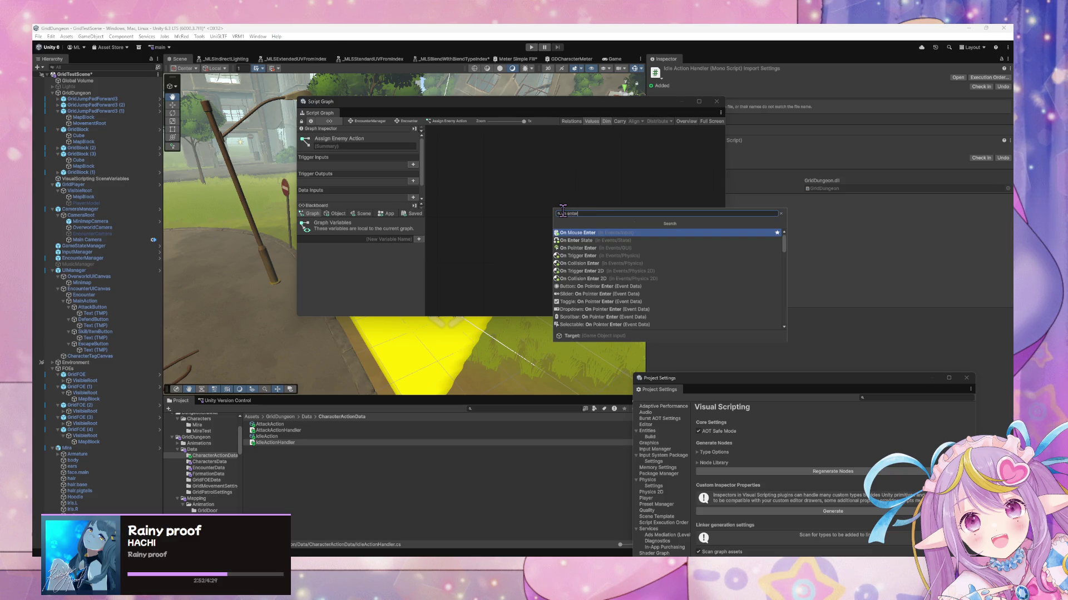
key(Return)
drag(578, 207, 522, 200)
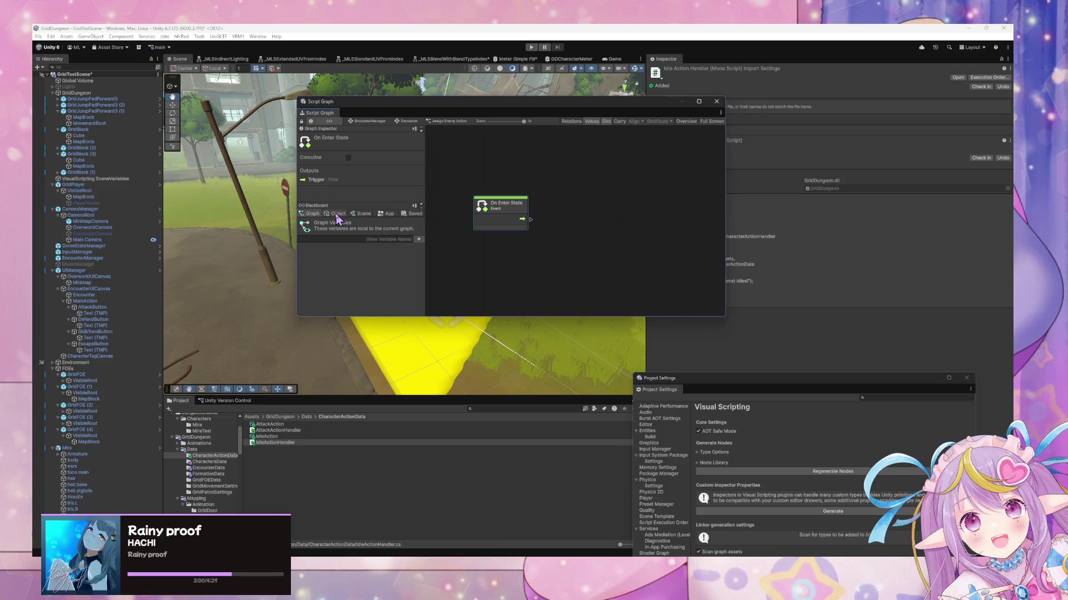
click(337, 214)
Step: Add a Set Variable node for CurrentActionAssignmentIndex and position it near the variable
scroll(348, 282, down, 3)
mouse_move(303, 292)
mouse_down()
mouse_move(458, 267)
mouse_move(317, 311)
mouse_move(483, 252)
mouse_up()
right_click(604, 211)
click(638, 217)
text(set)
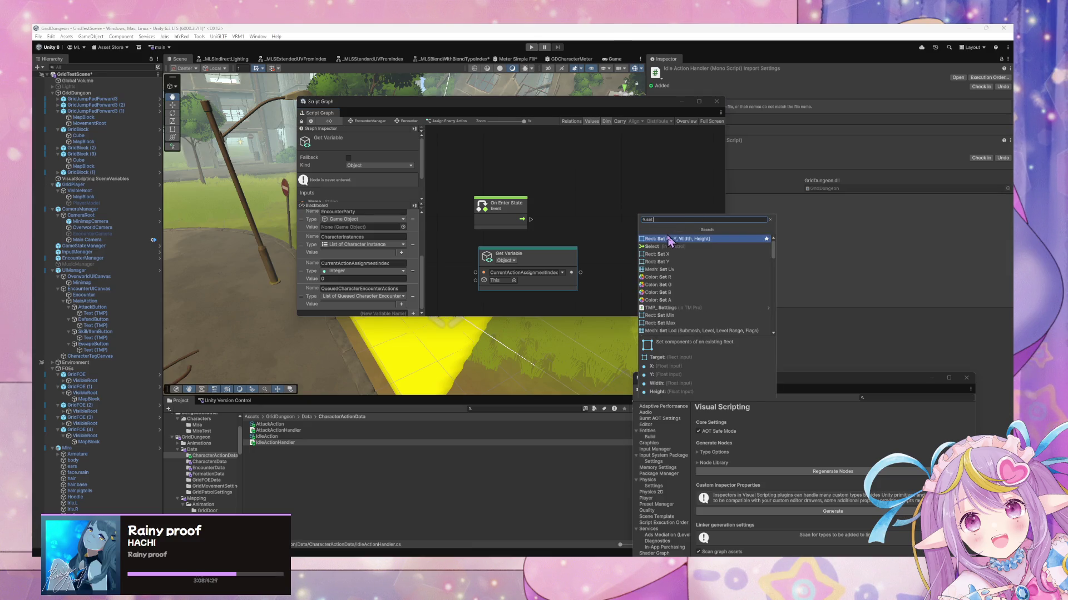
text( curre)
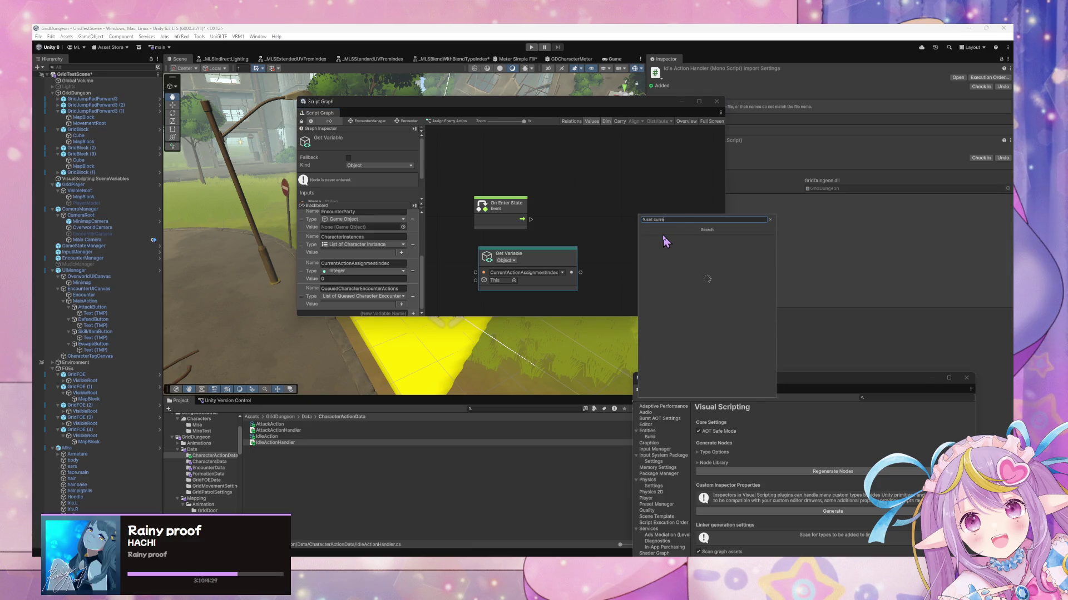
click(656, 254)
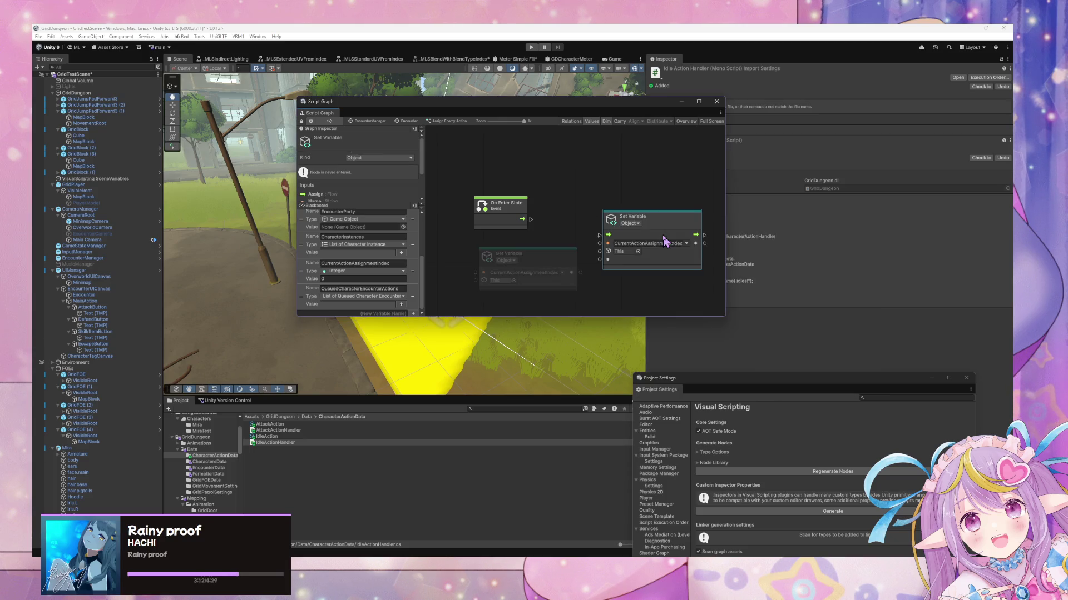
click(630, 223)
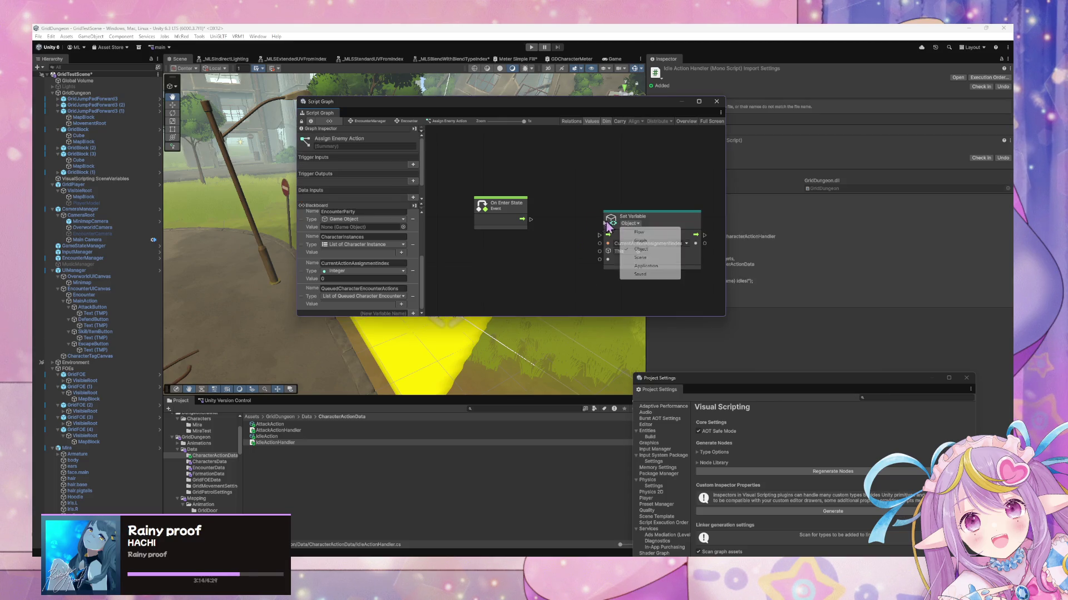
drag(623, 218, 522, 219)
Step: Trigger Set Variable on state entry and feed it an Integer literal of 0
right_click(525, 253)
click(541, 260)
text(I)
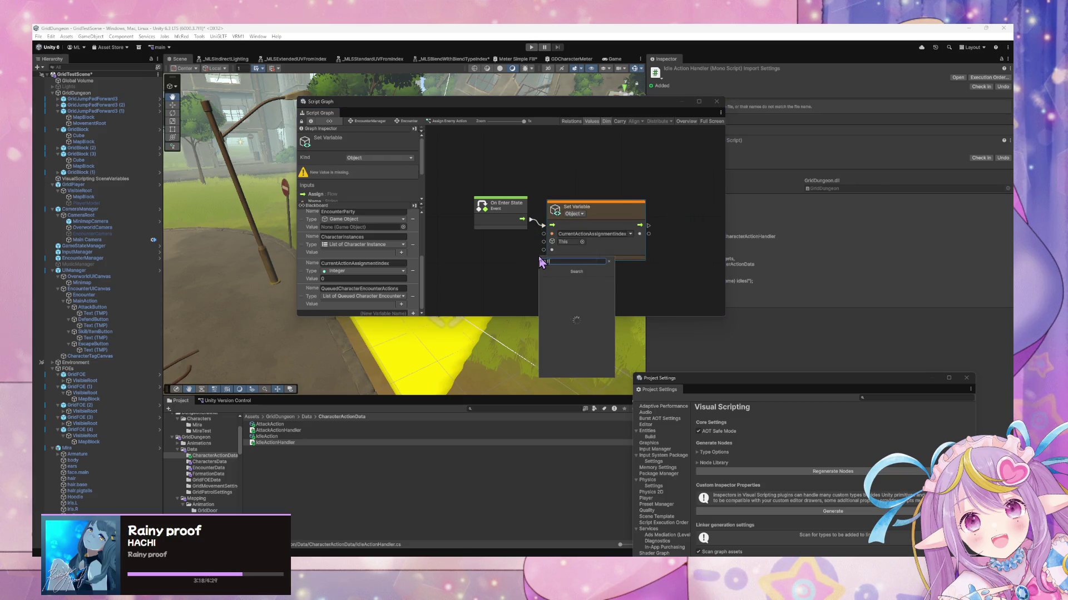
key(BackSpace)
key(BackSpace)
key(BackSpace)
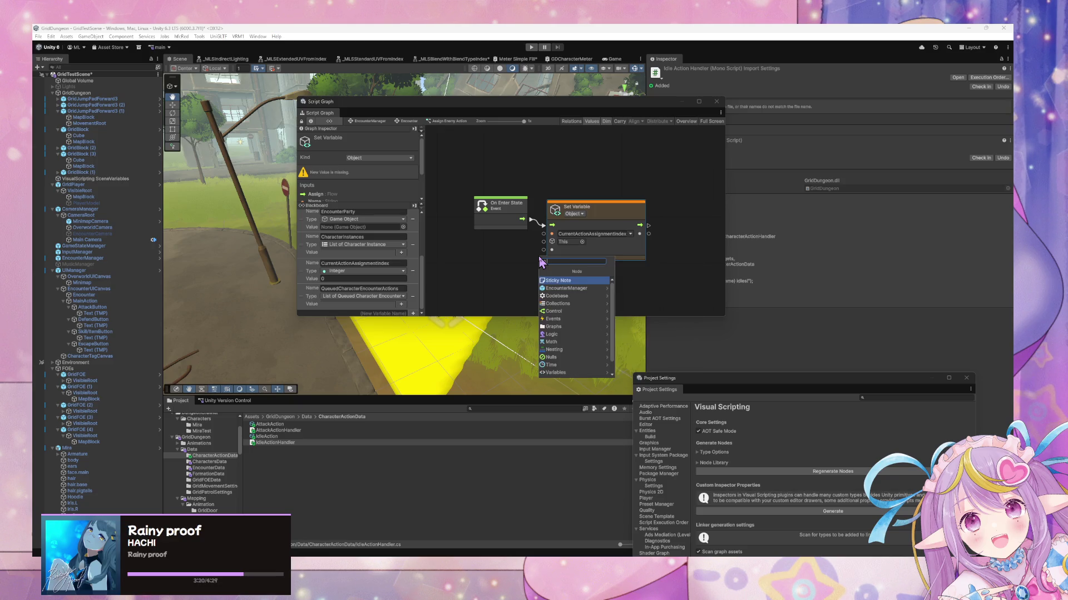
text(Inte)
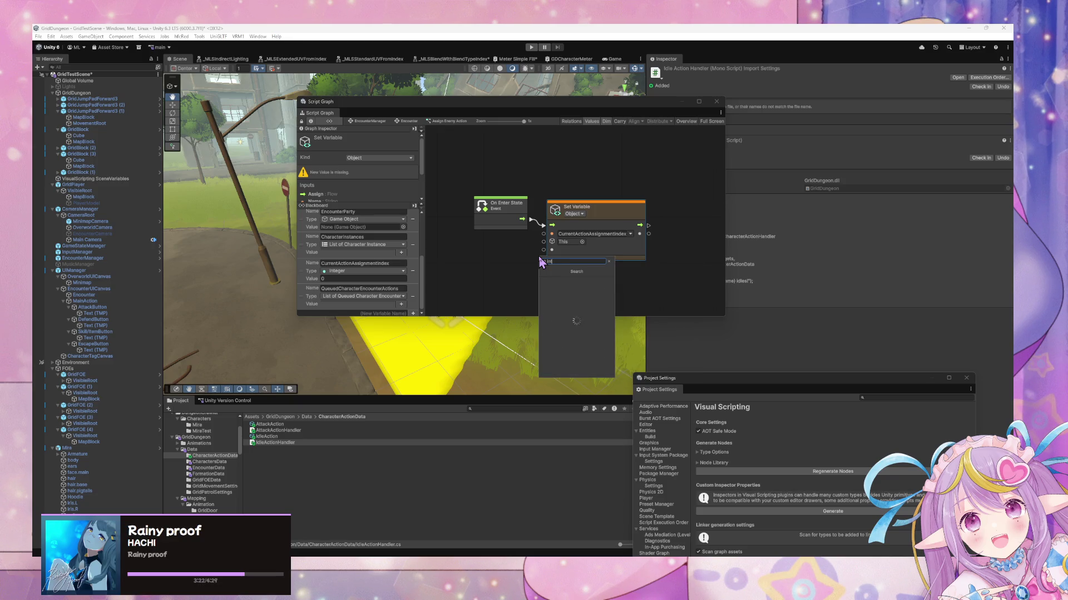
key(Return)
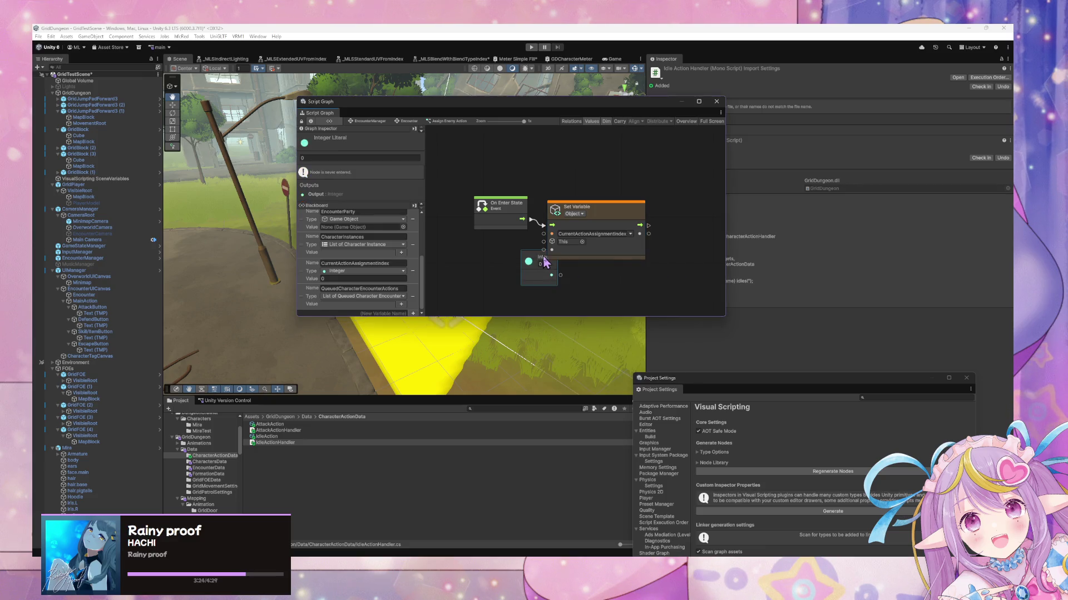
mouse_move(542, 262)
mouse_down()
mouse_move(489, 261)
mouse_move(547, 255)
mouse_up()
Step: Move the On Enter State node left, return to the EncounterManager graph and start play mode
drag(498, 211, 479, 215)
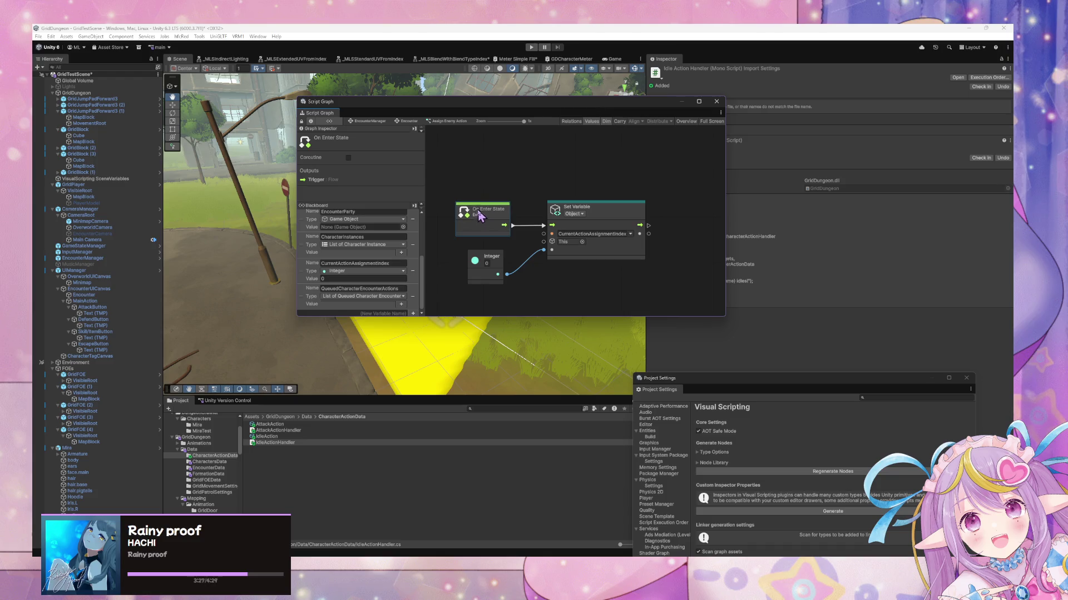
click(369, 121)
click(532, 47)
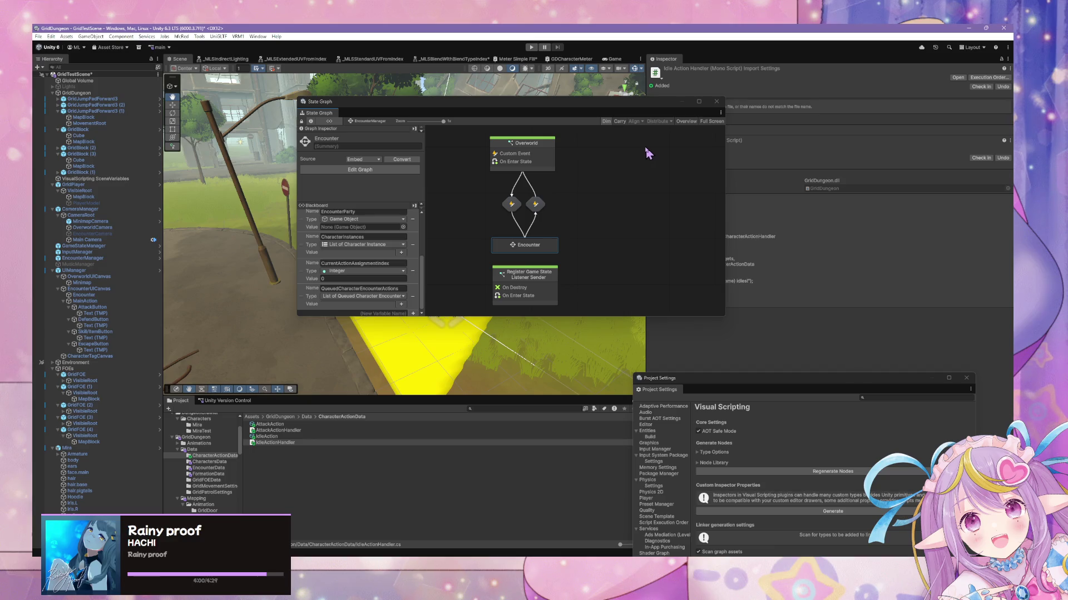
Step: Start play mode with Ctrl+P to test the EncounterManager state graph
key(ctrl+p)
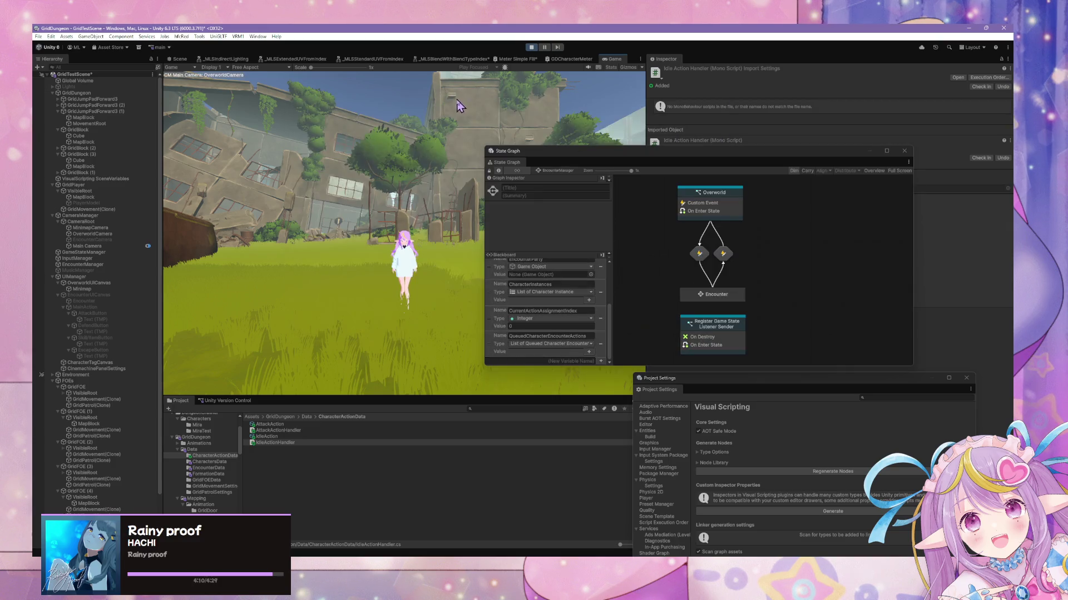
Step: Move the state graph window aside and choose ATTACK in the running encounter
drag(539, 158, 653, 189)
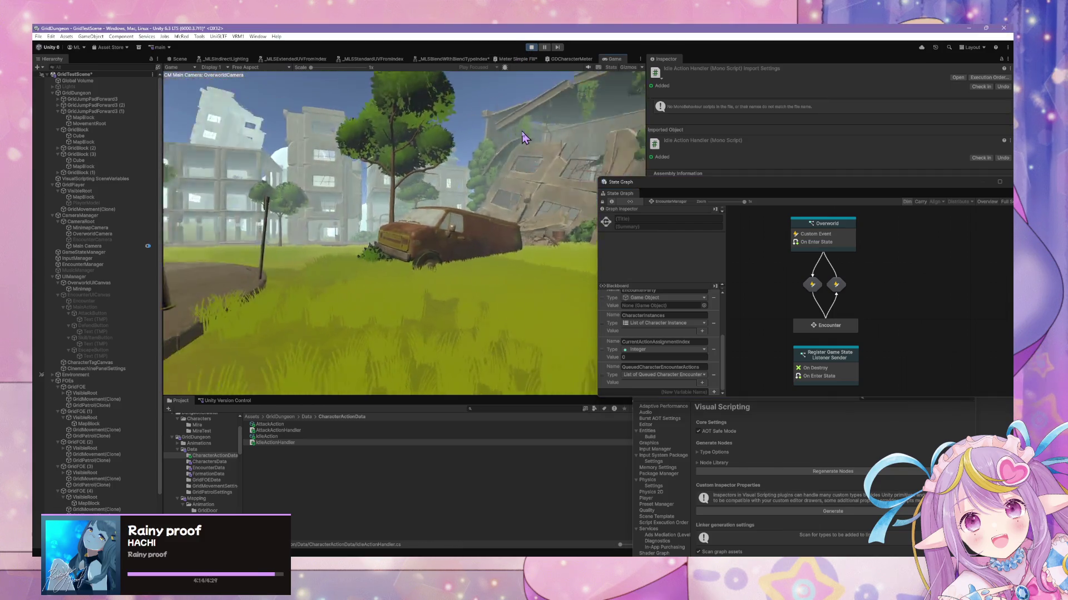
click(215, 194)
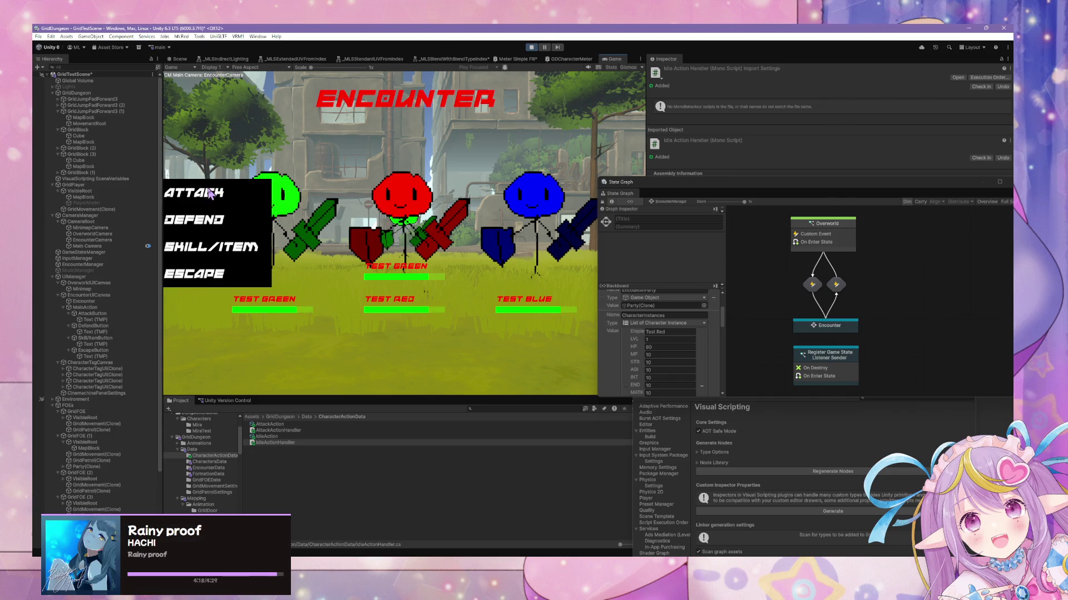
scroll(661, 334, down, 5)
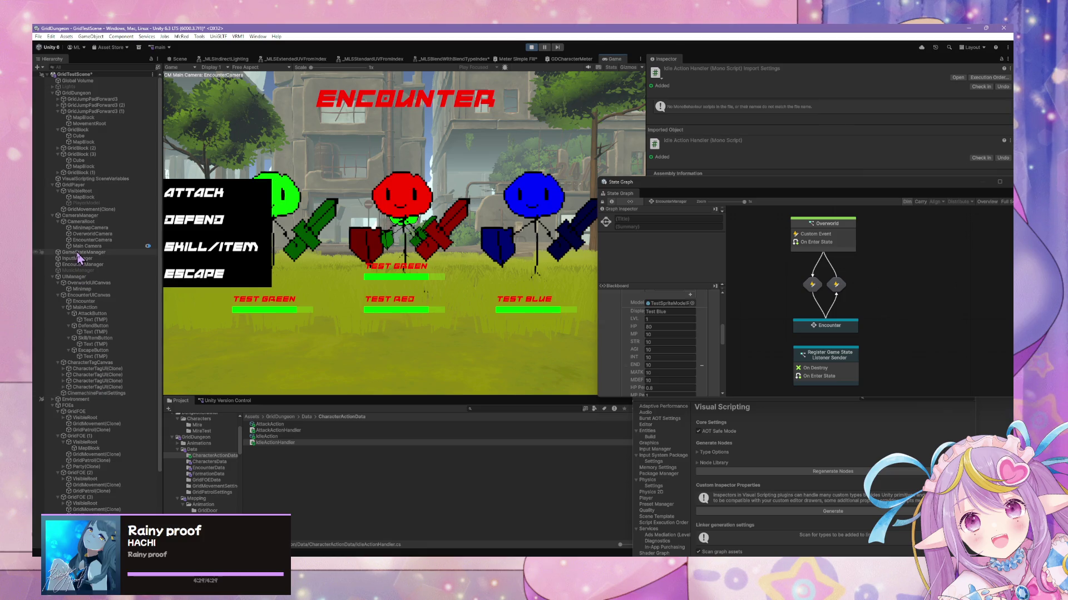
Step: Inspect the Object variables in EncounterManager's Encounter > Wait for Player Action graph, then go back
click(97, 264)
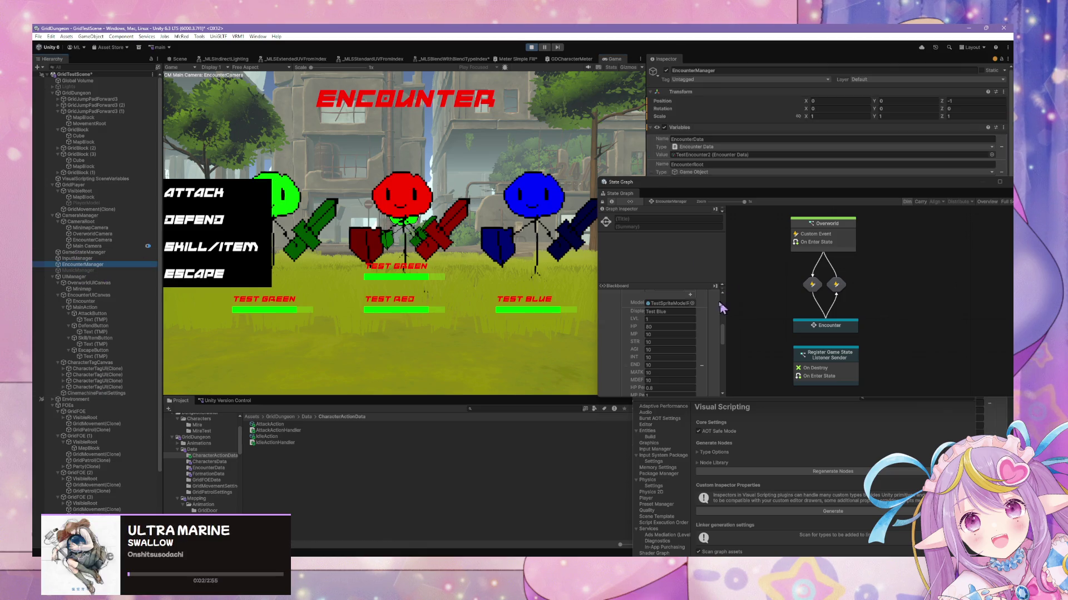
drag(698, 182, 581, 146)
scroll(609, 315, down, 3)
scroll(610, 334, down, 3)
scroll(609, 339, down, 5)
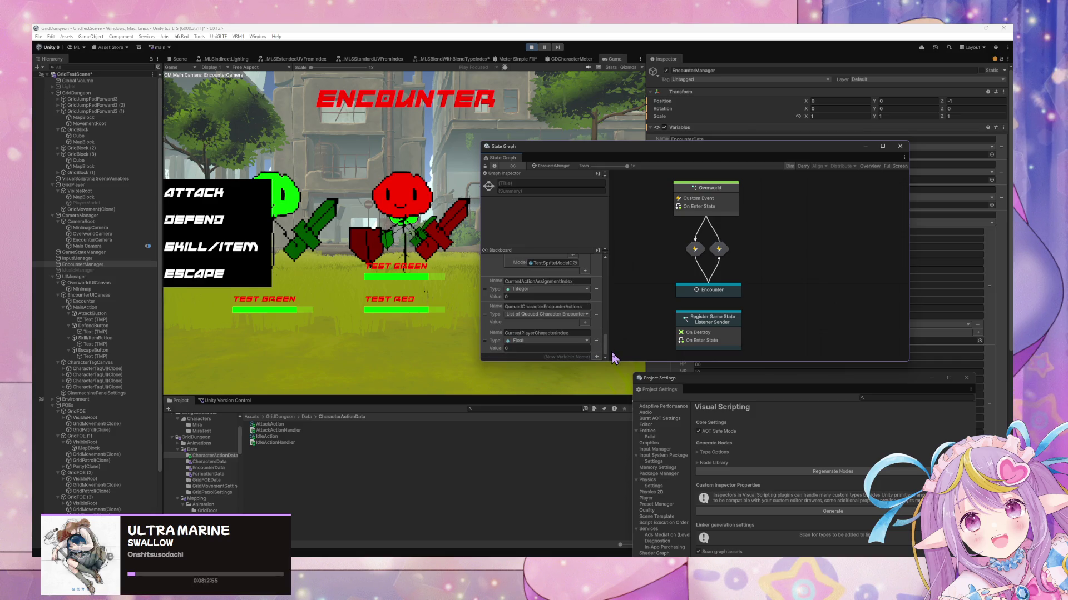
double_click(725, 291)
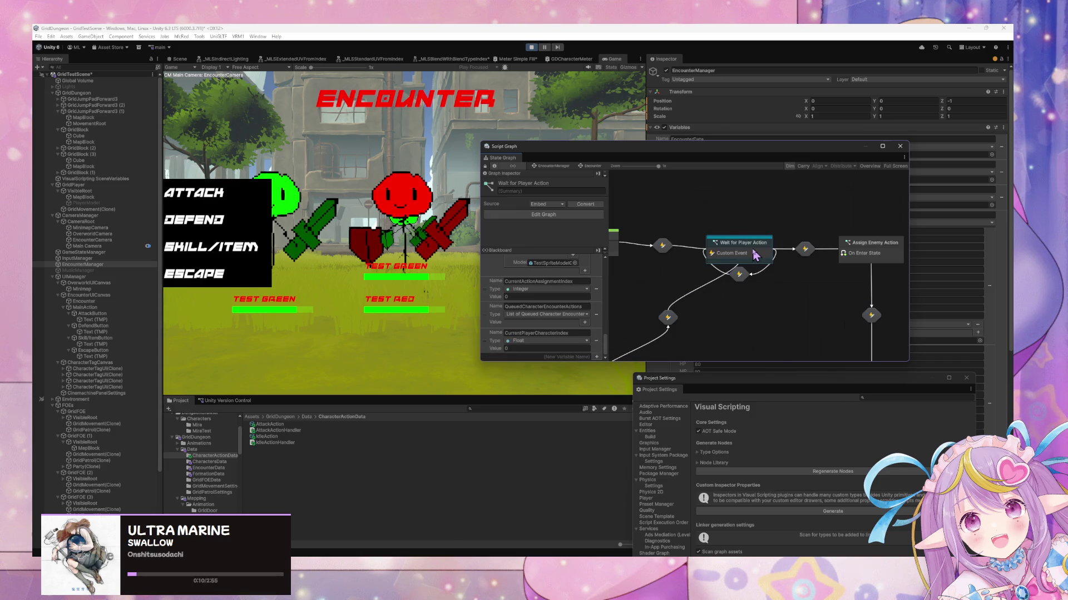
double_click(732, 239)
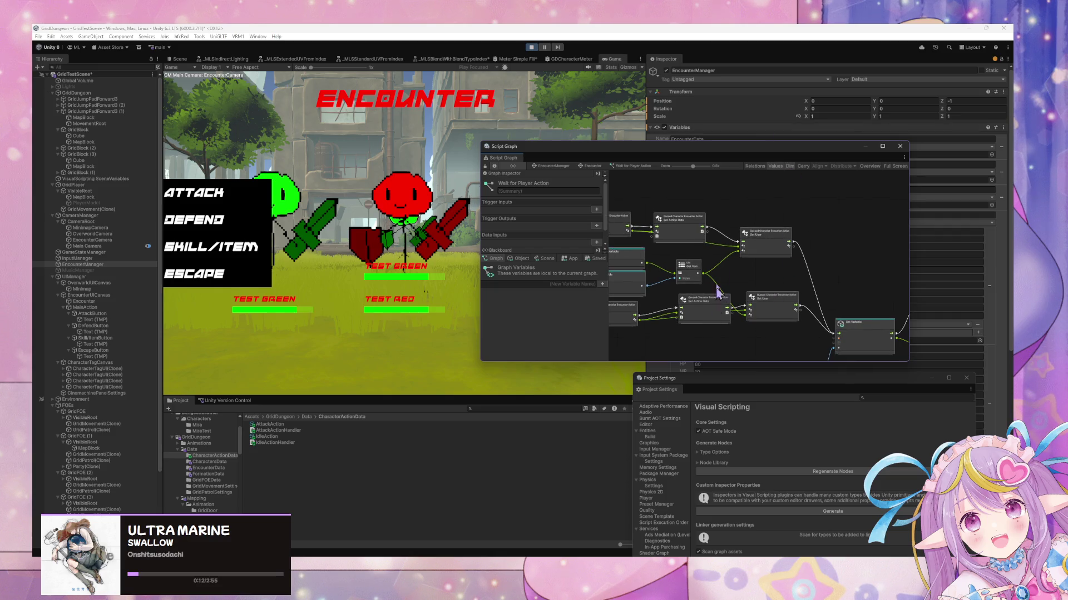
click(520, 258)
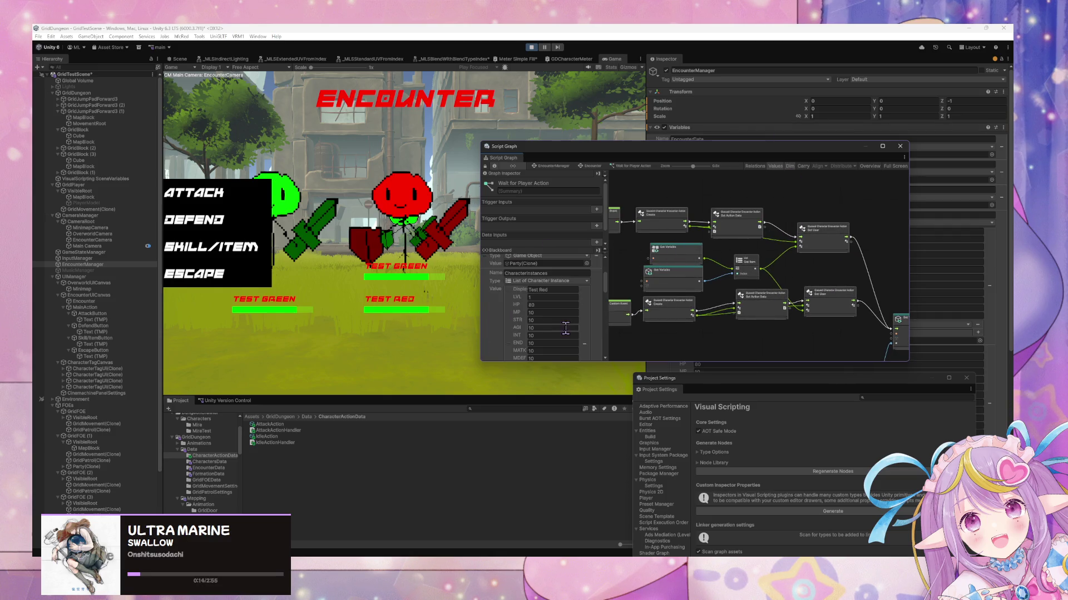
scroll(574, 323, down, 3)
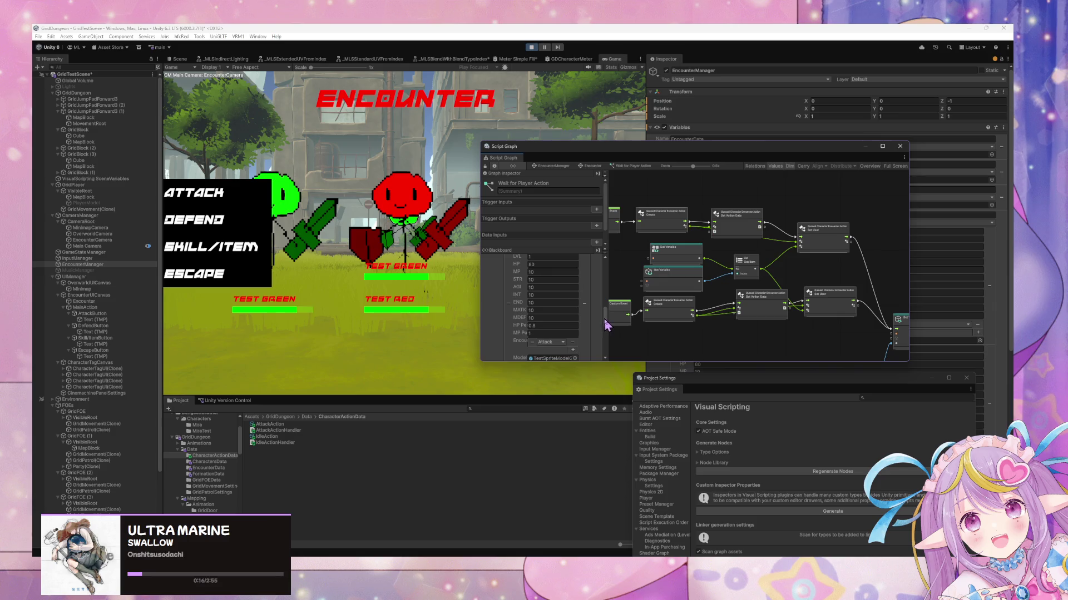
drag(607, 326, 613, 367)
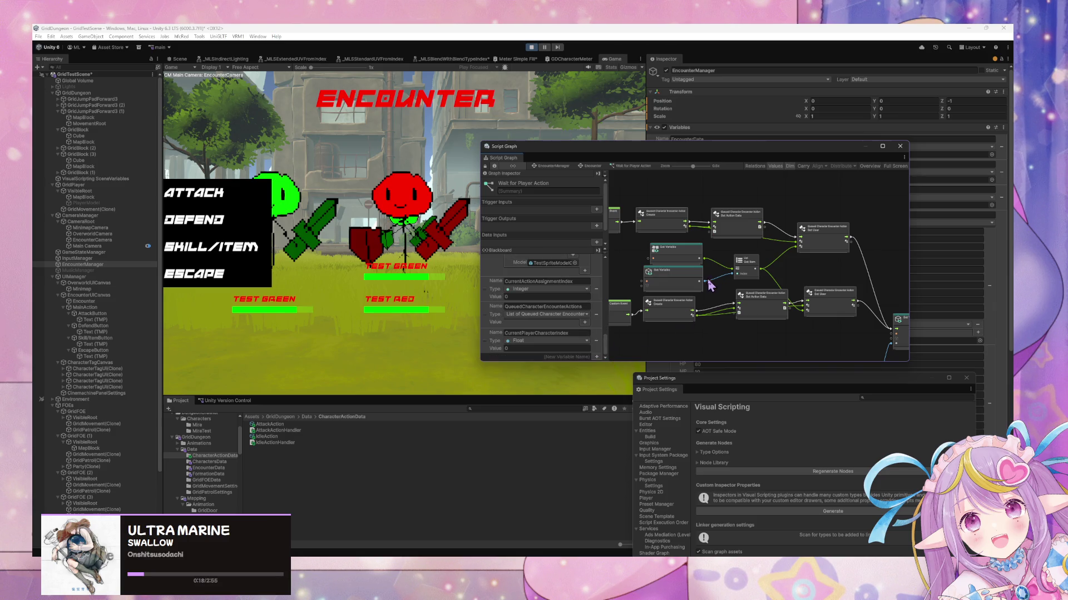
scroll(732, 278, up, 4)
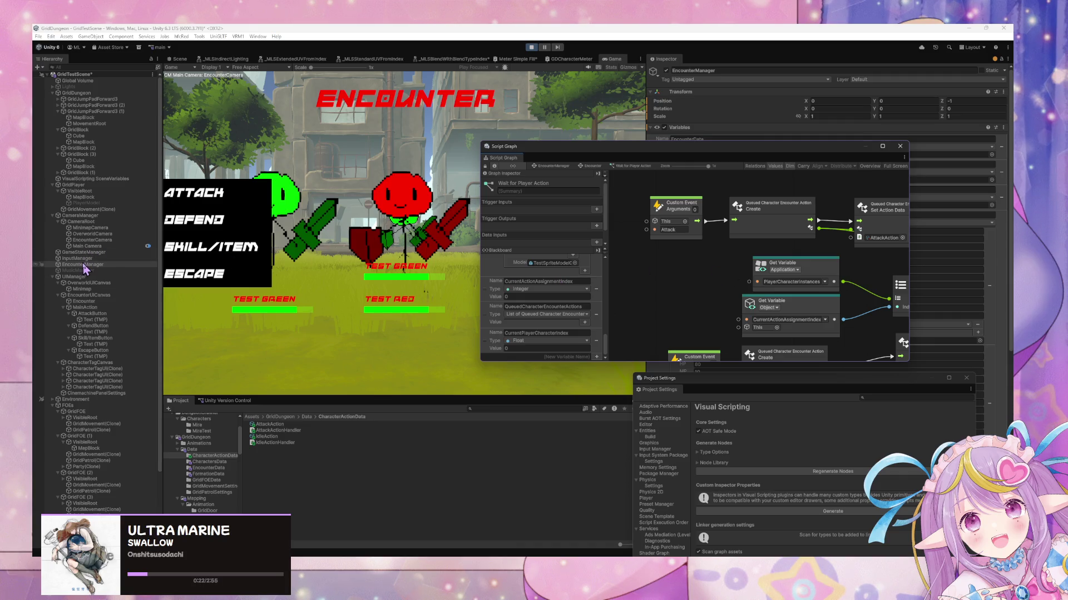
click(546, 166)
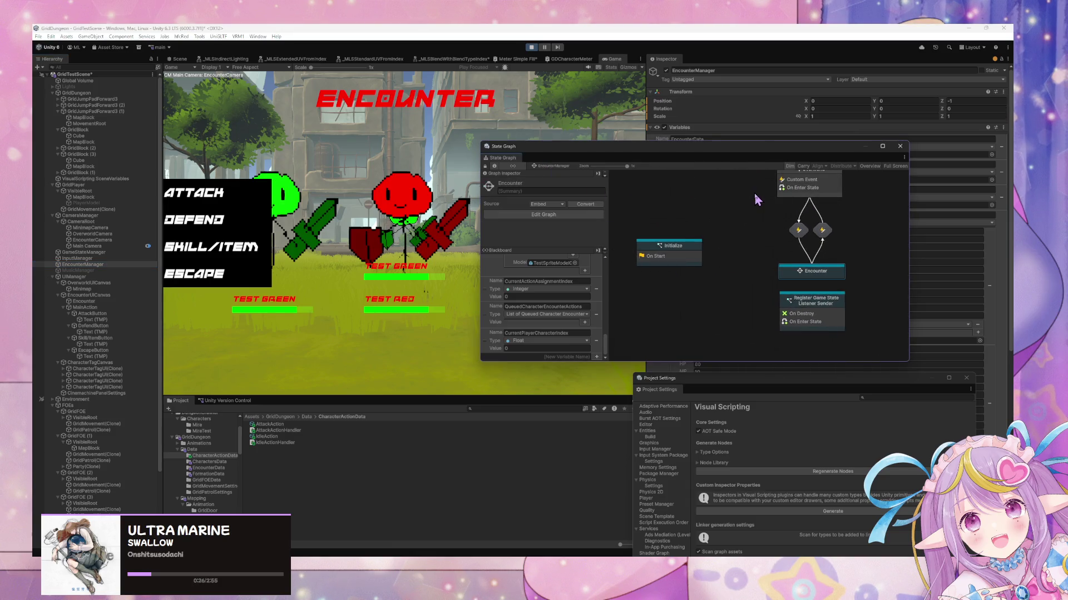
Step: Stop play mode and add the RegisterInputListenerSender graph as a new state
drag(758, 200, 710, 183)
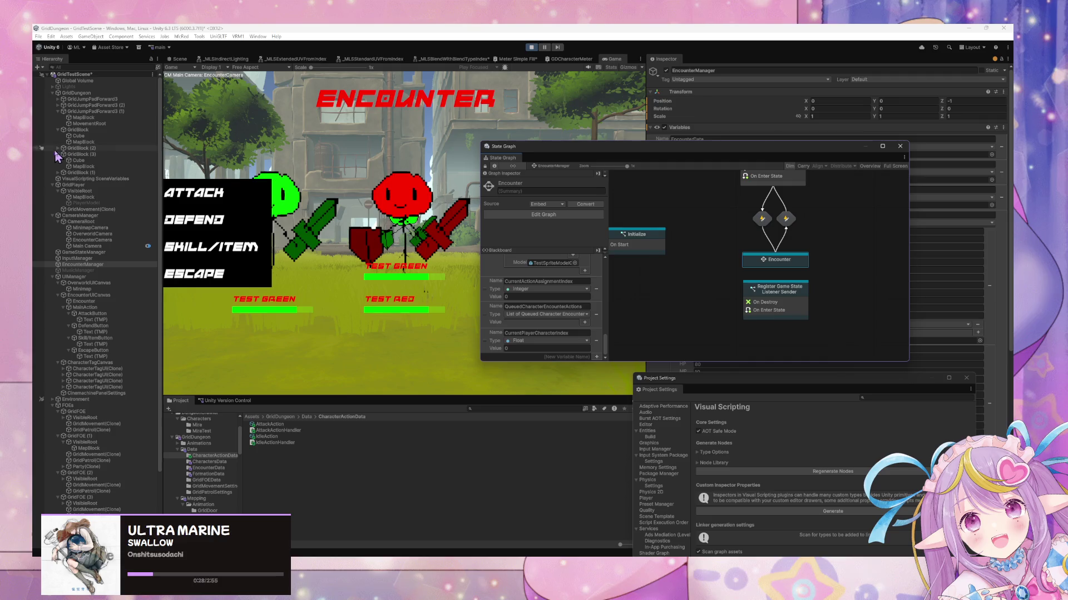
click(531, 47)
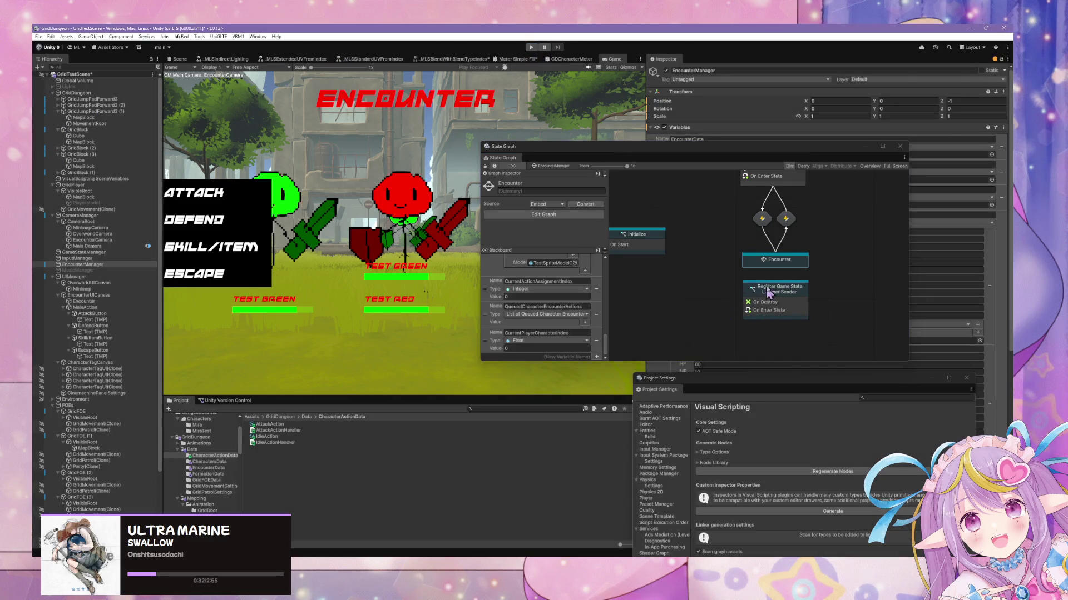
click(748, 295)
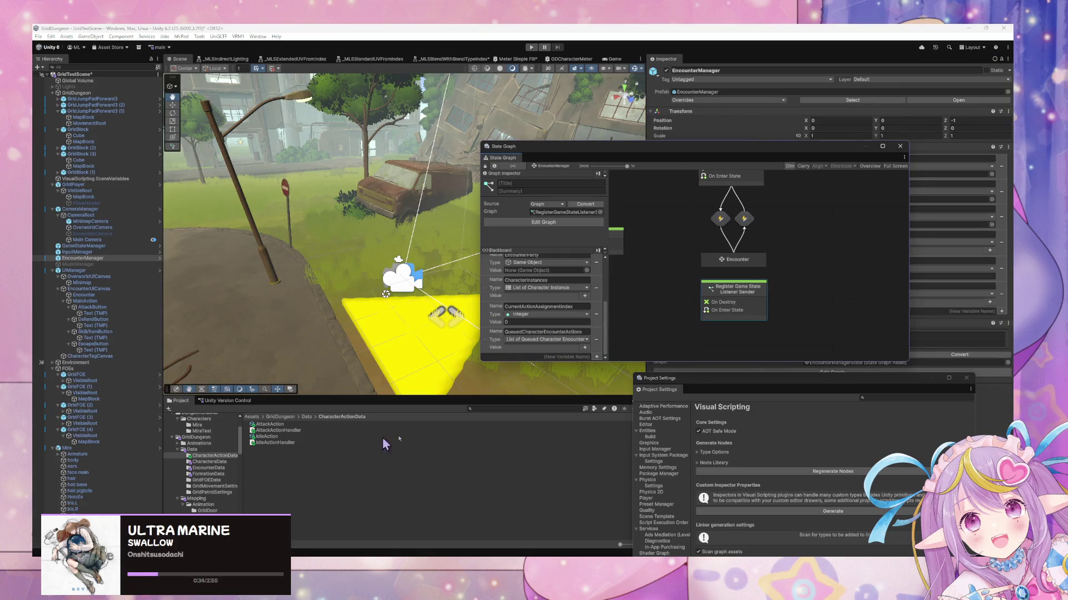
click(554, 410)
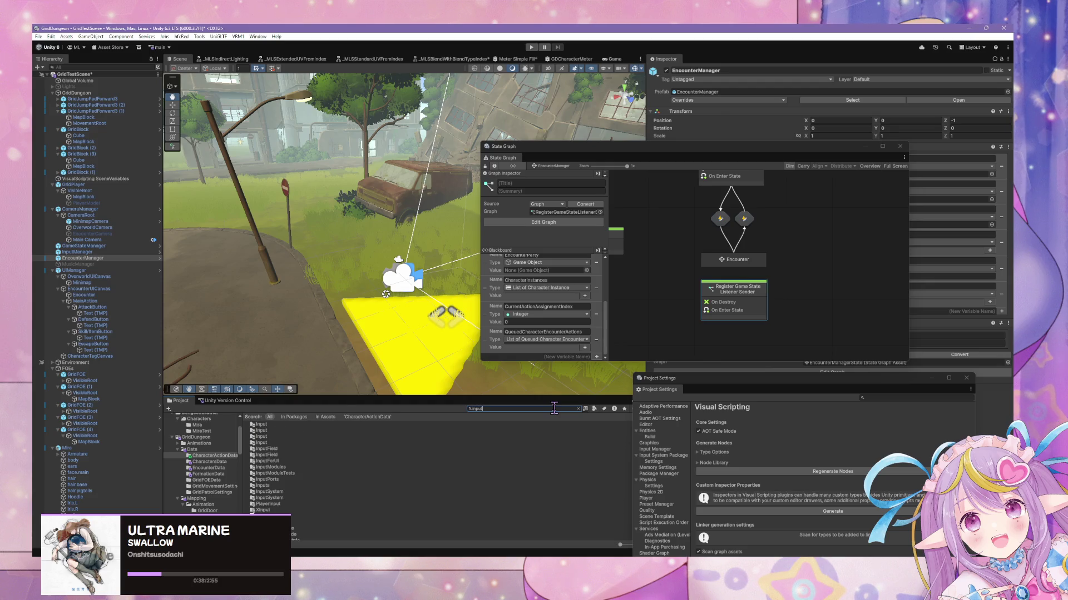
text(listener)
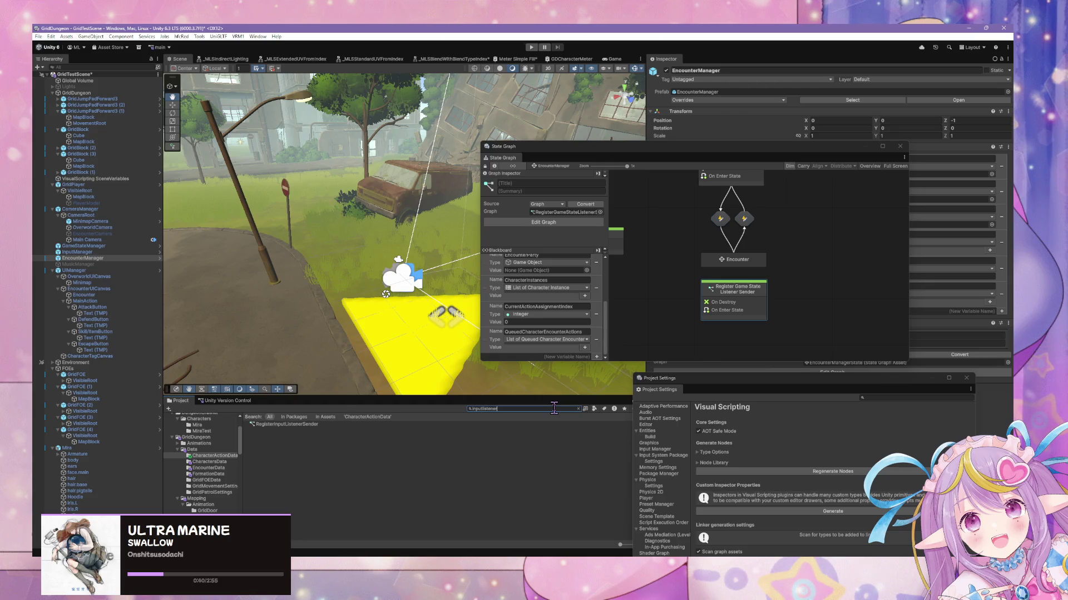
mouse_move(287, 424)
mouse_down()
mouse_move(645, 298)
mouse_move(659, 306)
mouse_up()
Step: Make Register Input Listener Sender a start state and launch play mode
right_click(656, 302)
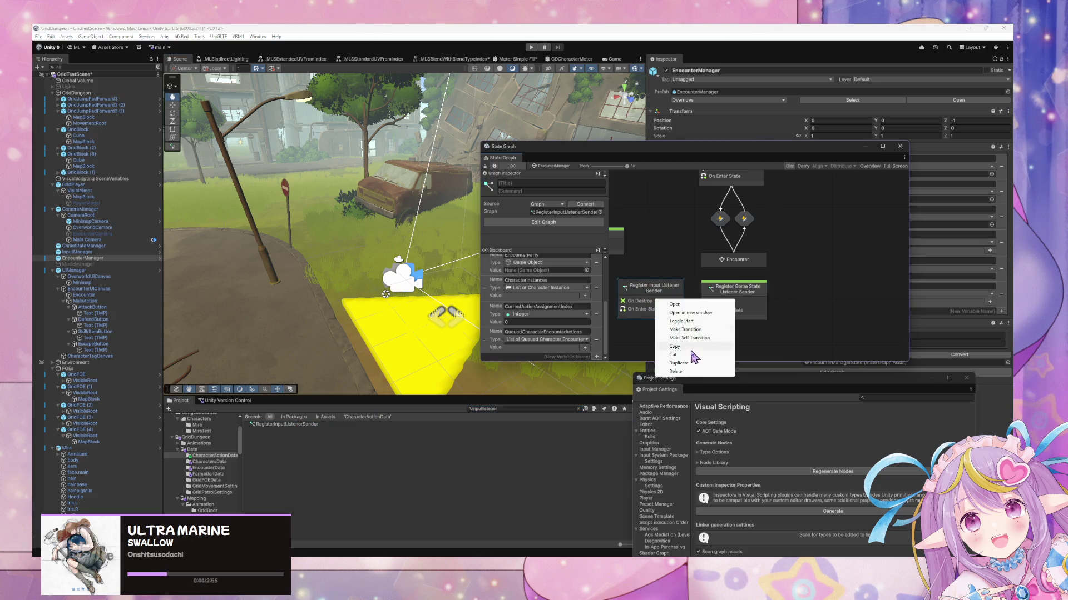
click(701, 341)
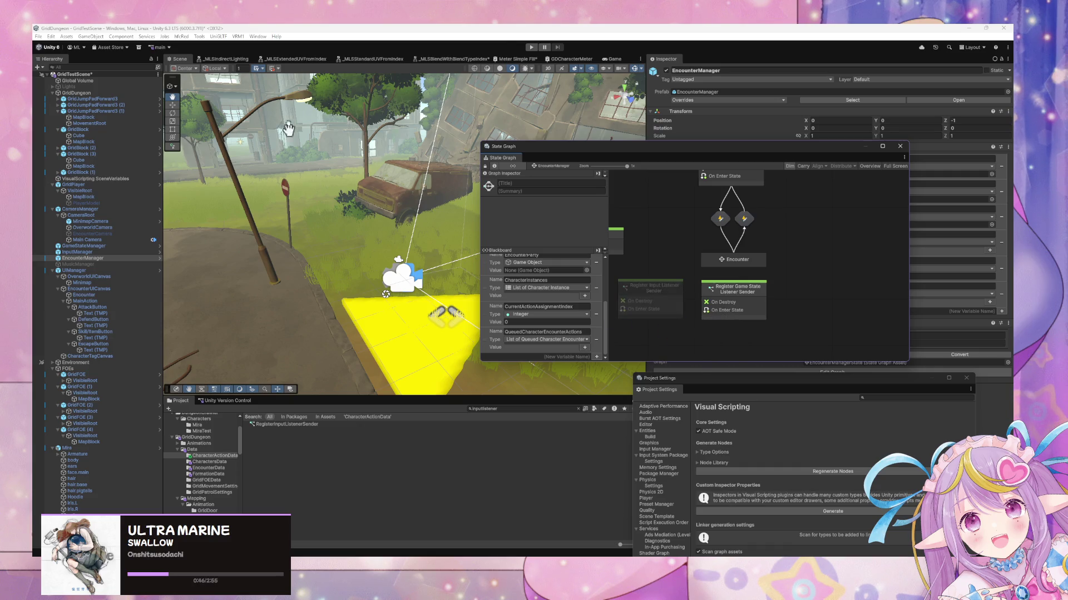
click(531, 48)
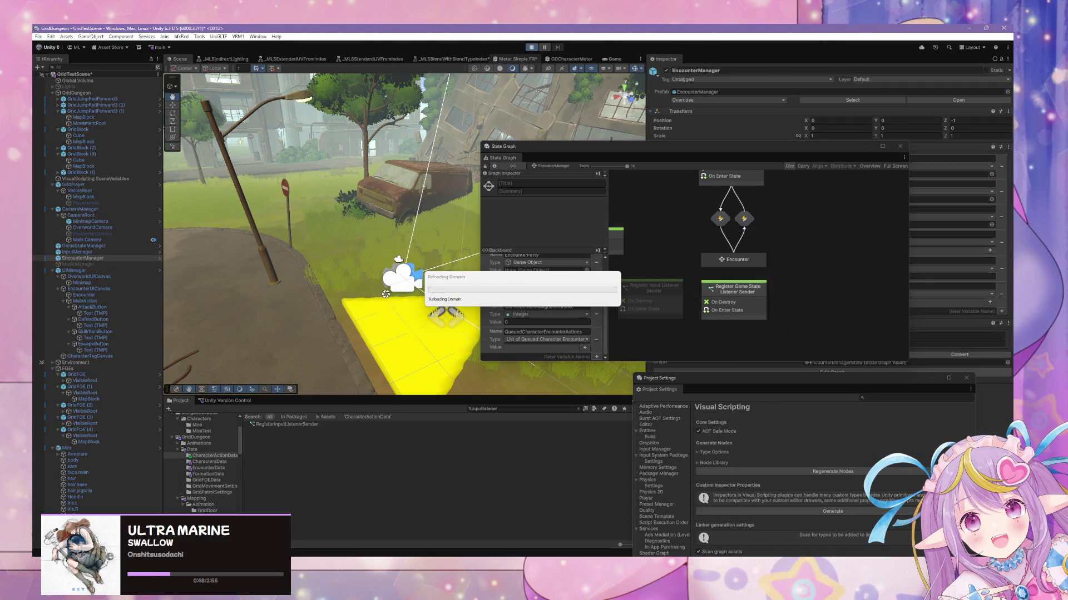
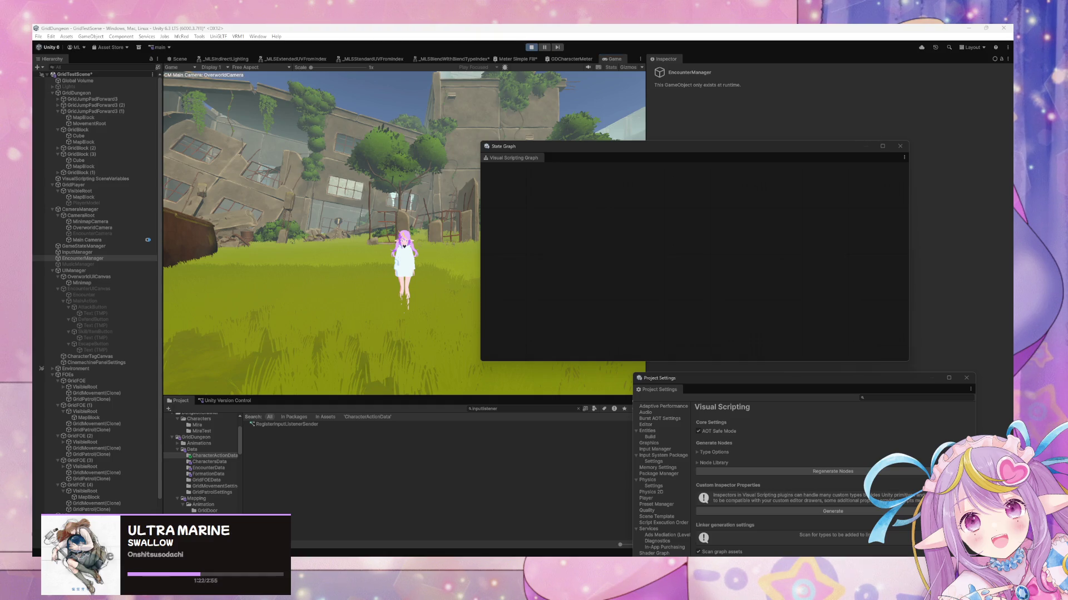
Step: Walk the player forward with W to trigger an encounter battle
click(431, 214)
key(w)
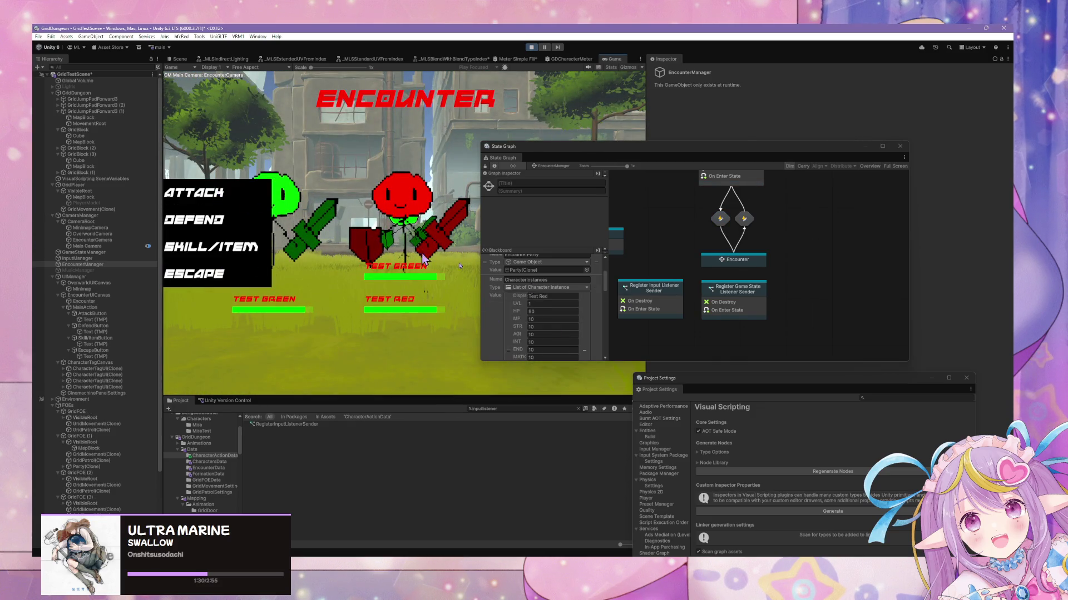
drag(603, 280, 612, 364)
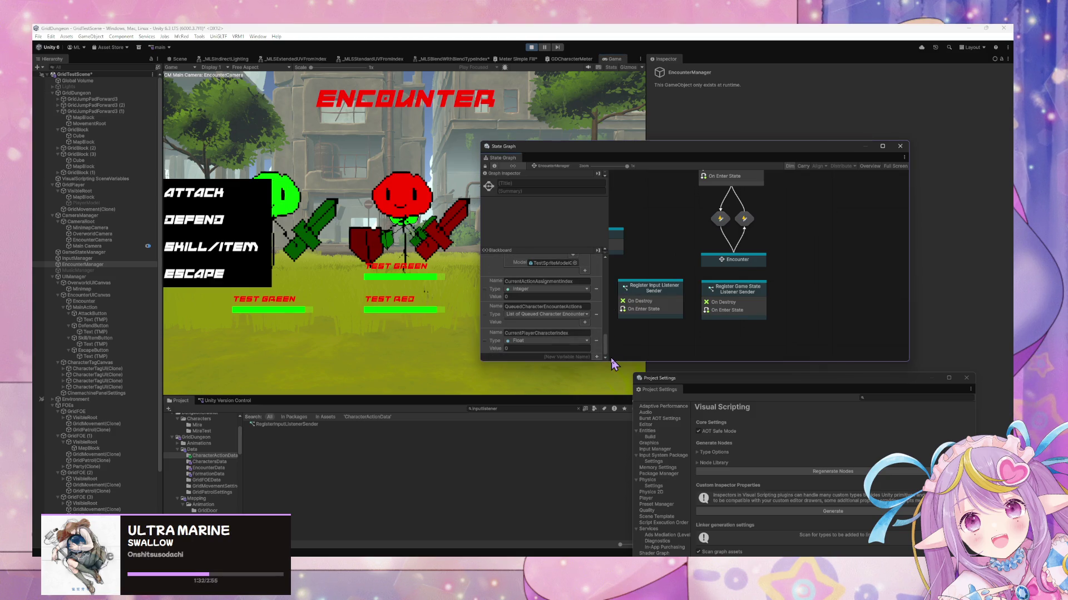
Step: Inspect the Encounter state's Wait for Player Action graph with its Attack and Defend events, then return to EncounterManager
double_click(733, 257)
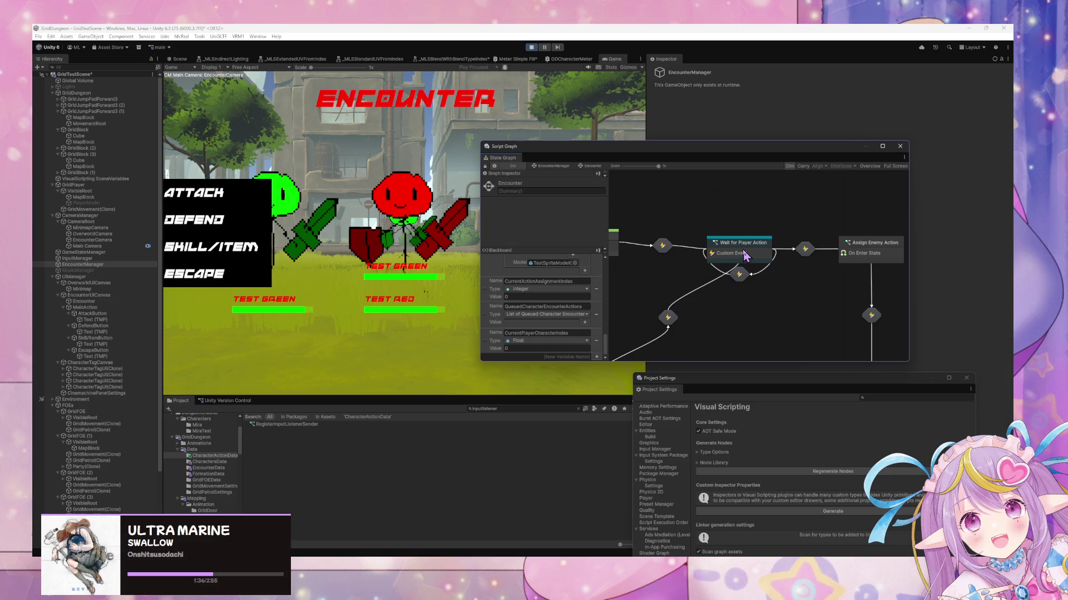
double_click(745, 254)
drag(716, 270, 728, 270)
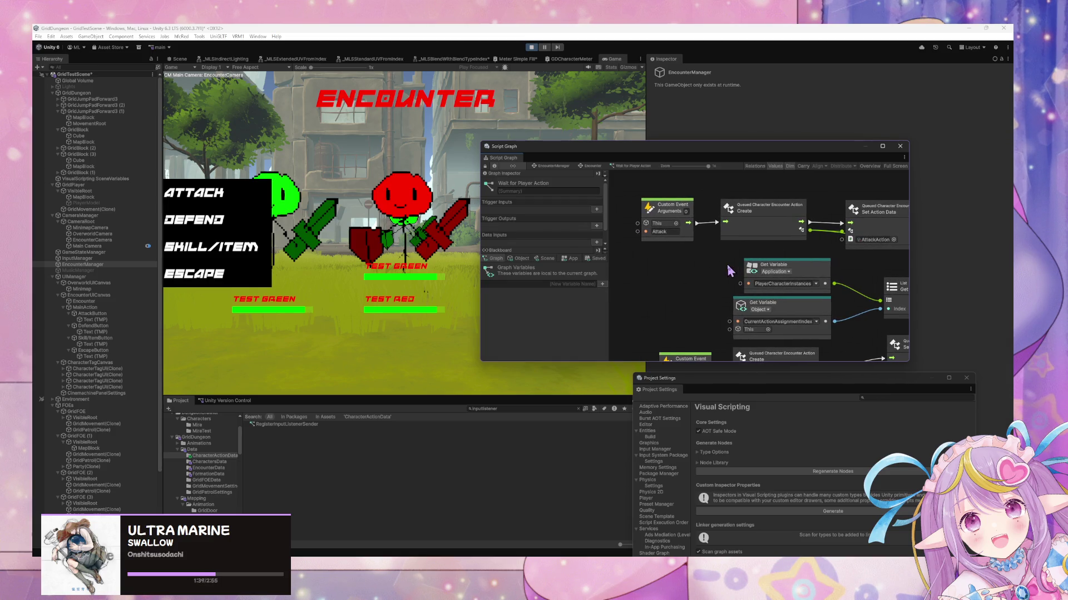
click(675, 212)
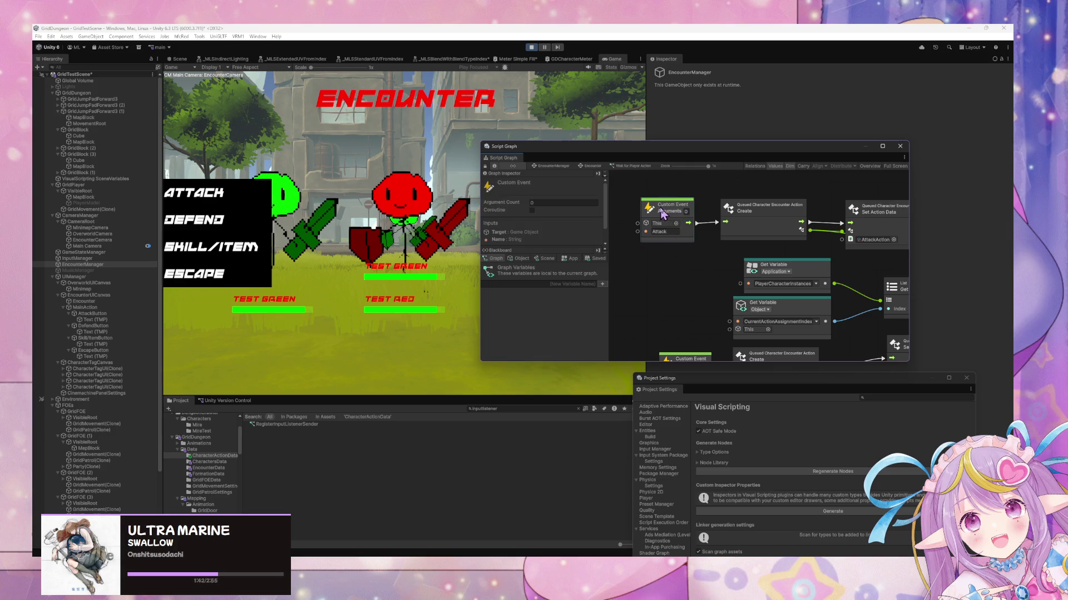
click(669, 294)
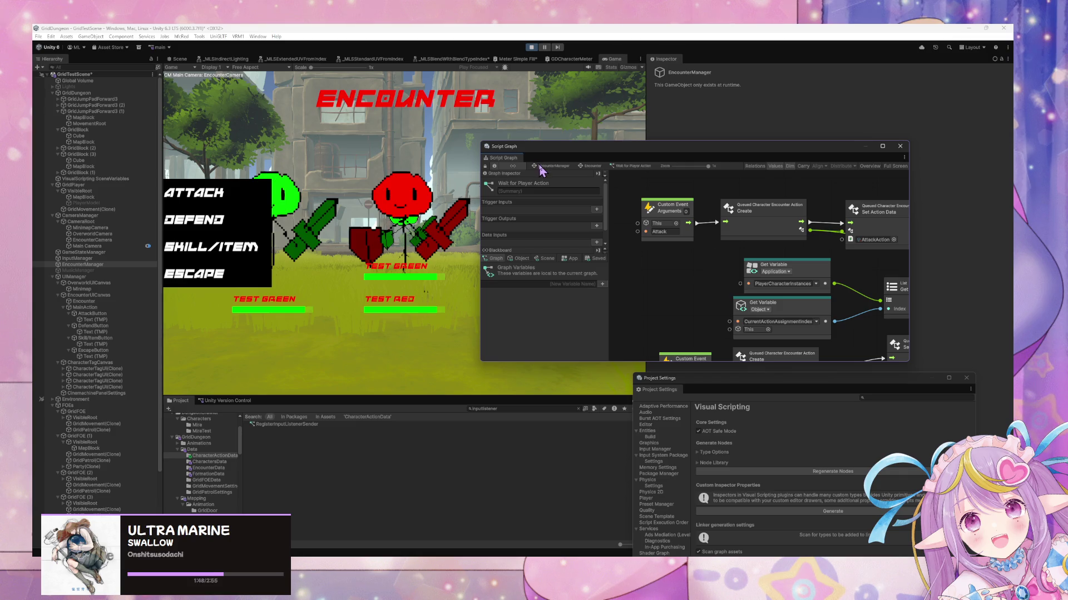
drag(682, 294, 717, 241)
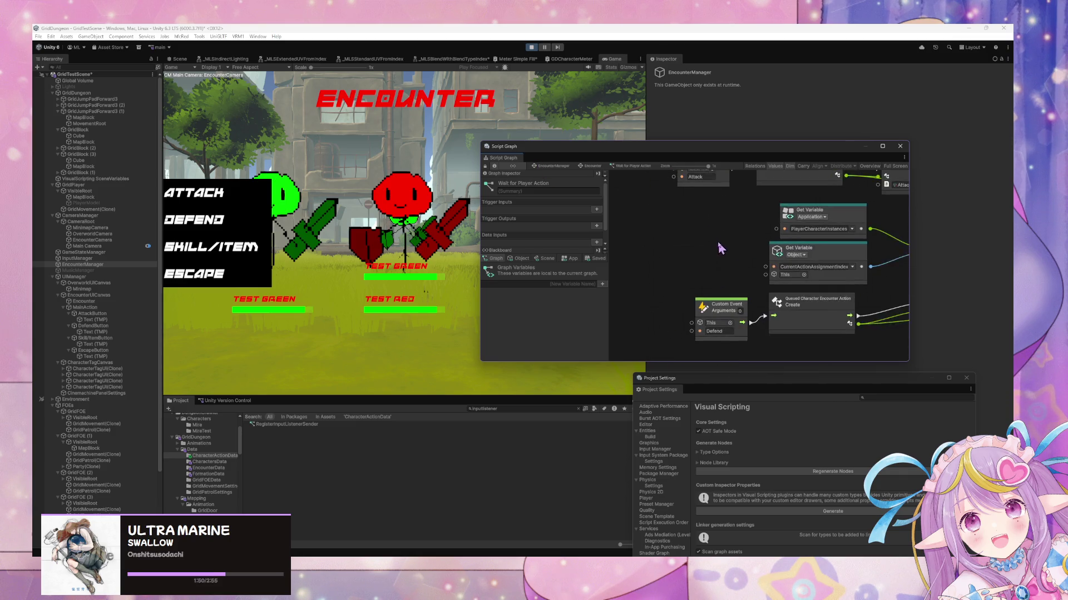
click(556, 166)
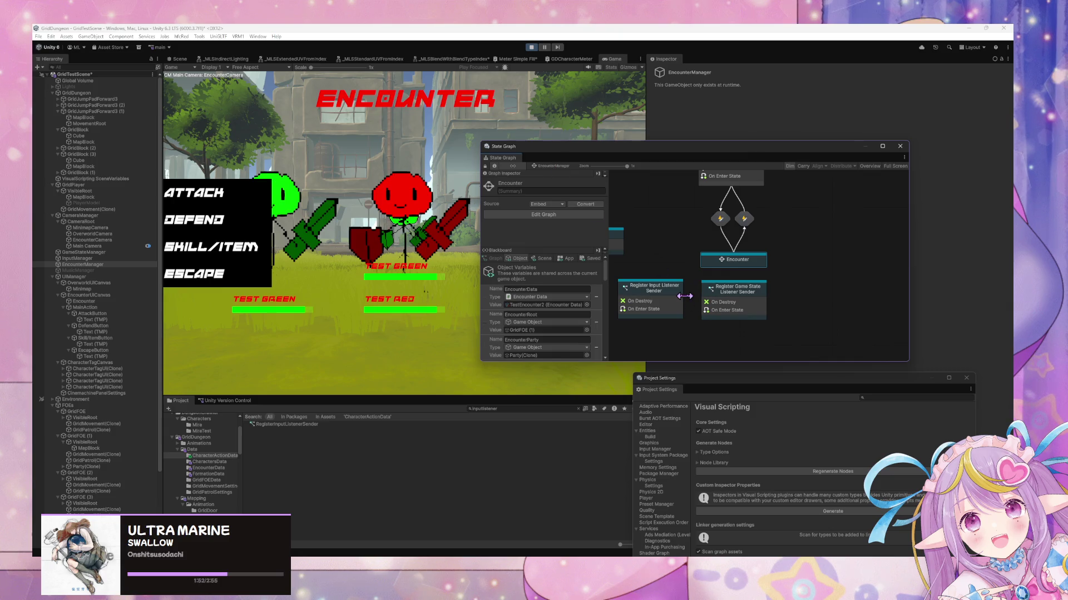
Step: Select InputManager in the Hierarchy to display its Encounter, Overworld and Listeners state graph
scroll(123, 305, down, 2)
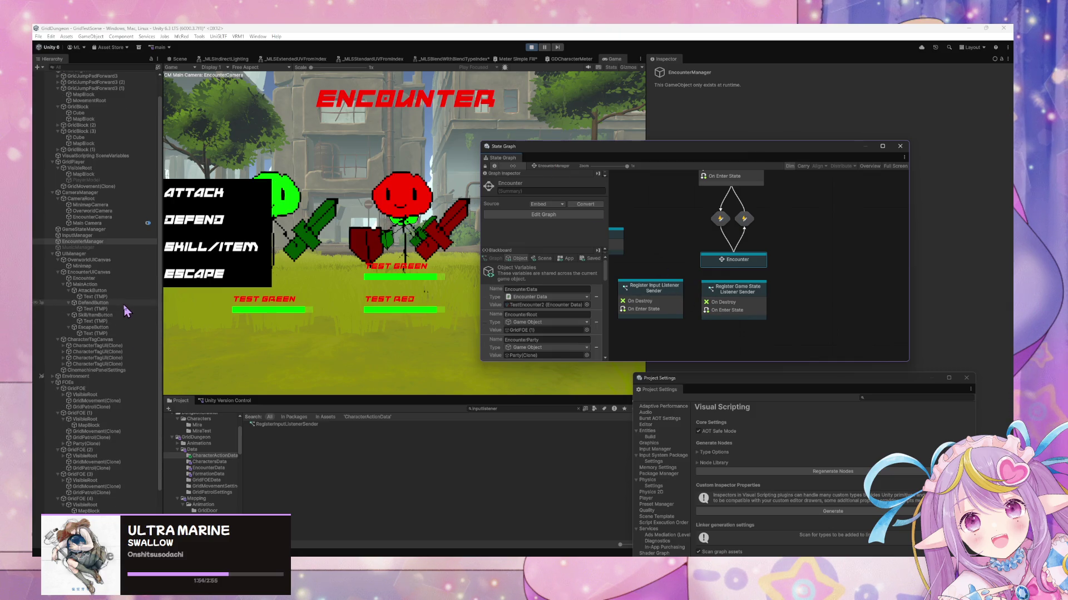
scroll(112, 205, down, 5)
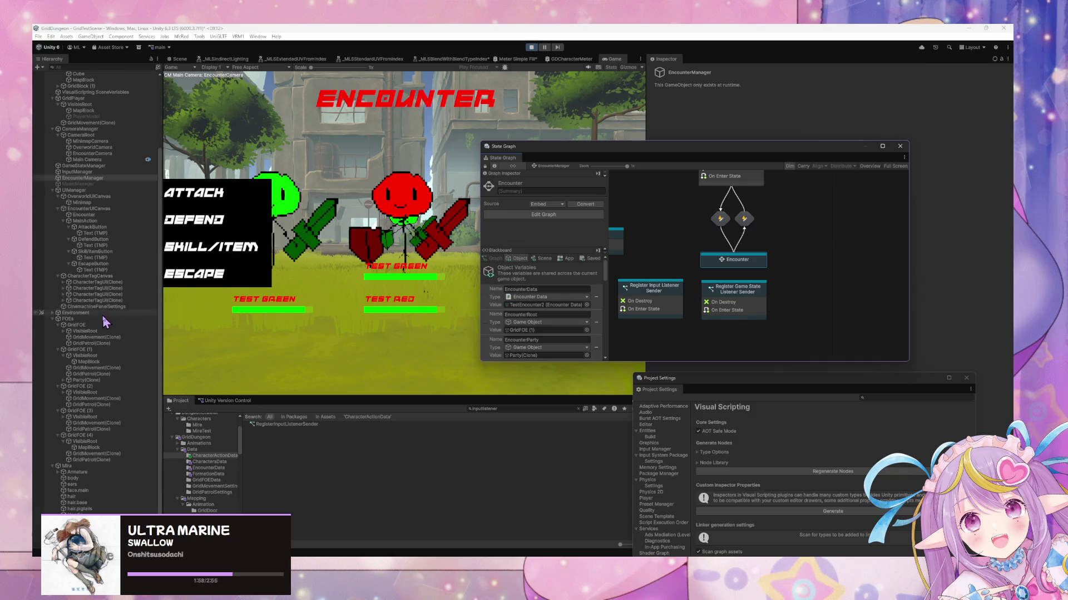
scroll(104, 322, up, 7)
scroll(123, 313, down, 7)
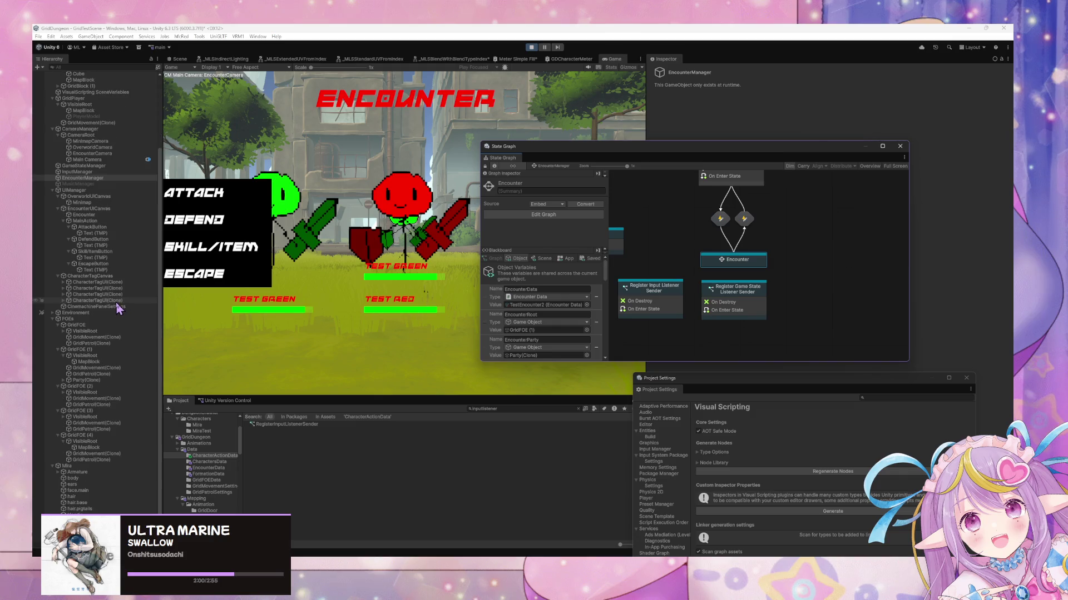
scroll(118, 309, up, 7)
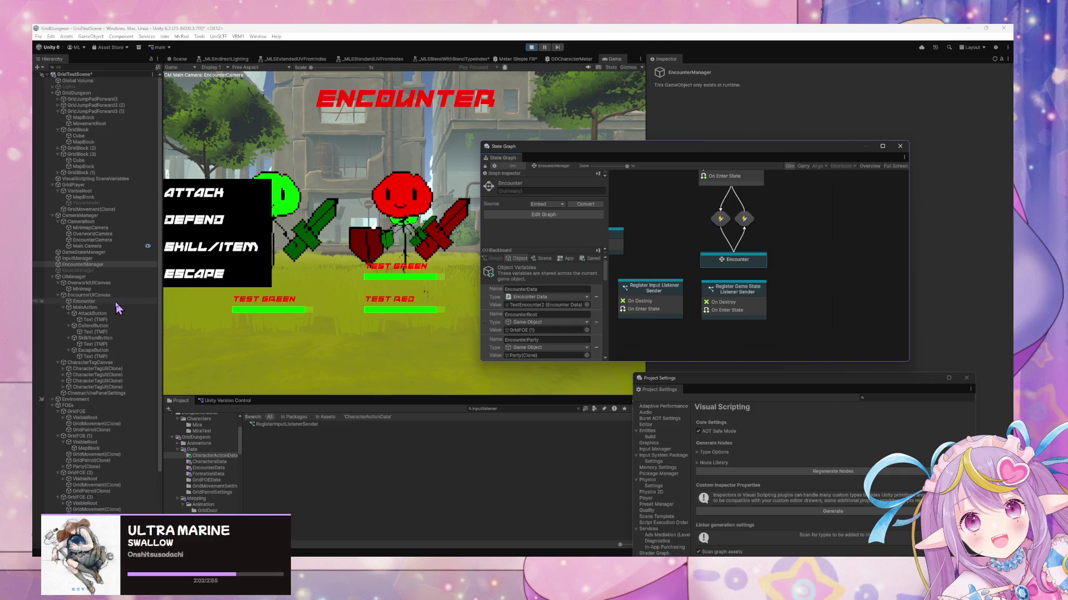
scroll(115, 302, down, 7)
scroll(115, 301, up, 7)
scroll(104, 313, down, 7)
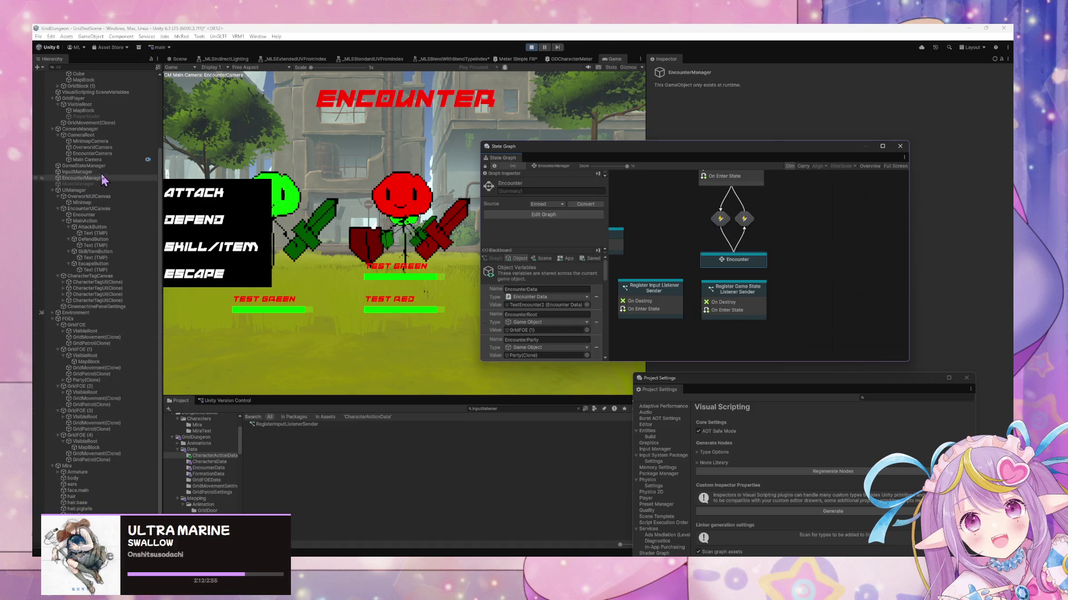
click(78, 172)
scroll(587, 311, down, 2)
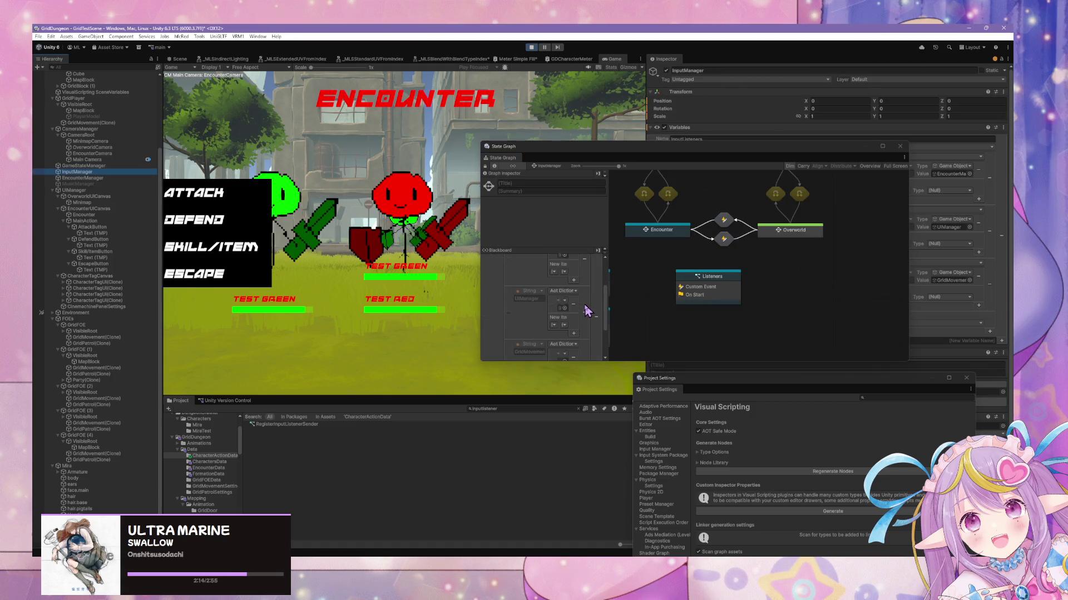
Step: Enlarge the State Graph window and Blackboard, then open InputManager's Encounter state and its UI Input graph
click(610, 307)
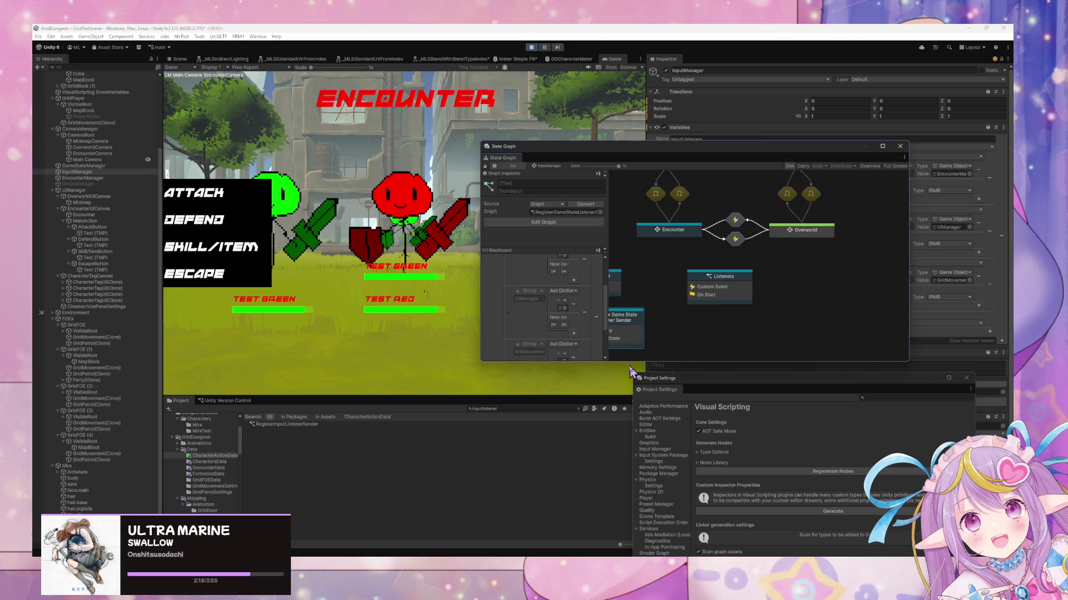
mouse_move(632, 362)
mouse_down()
mouse_move(614, 500)
mouse_move(611, 436)
mouse_up()
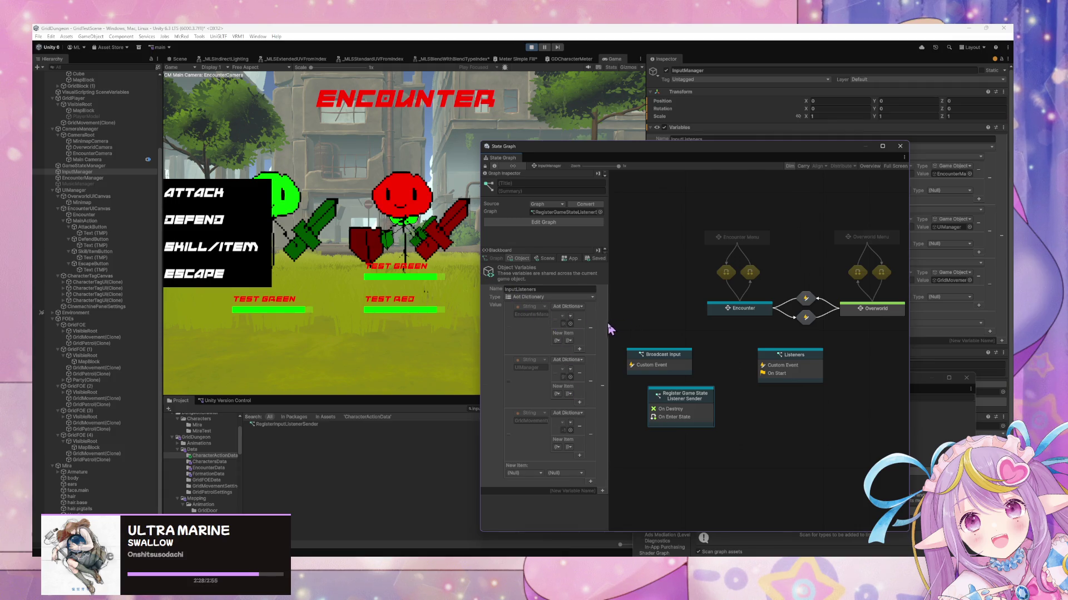
mouse_move(610, 329)
mouse_down()
mouse_move(710, 332)
mouse_move(696, 333)
mouse_up()
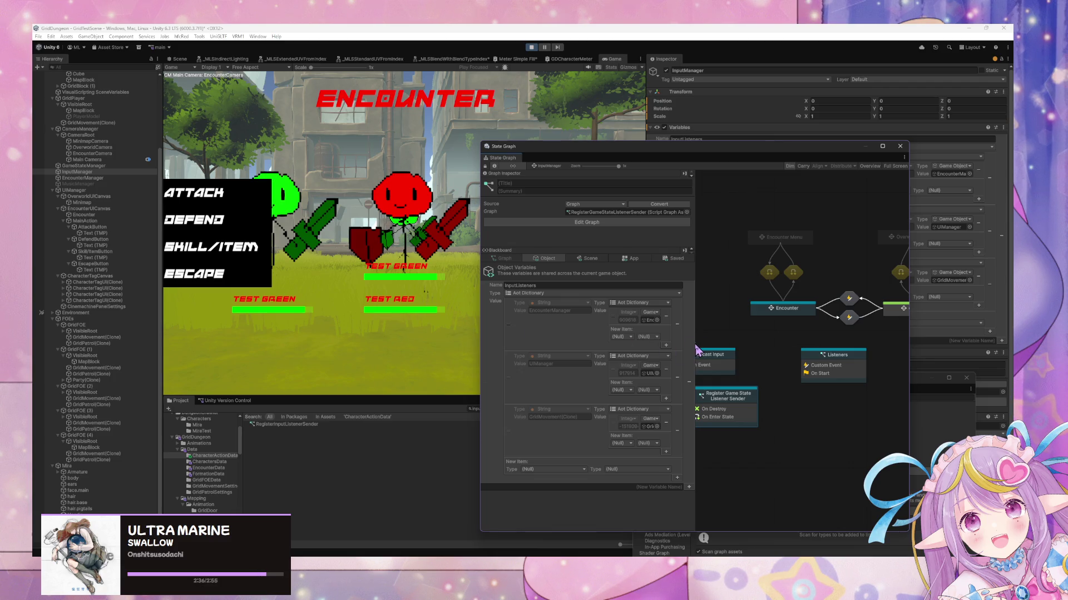
double_click(770, 307)
double_click(781, 350)
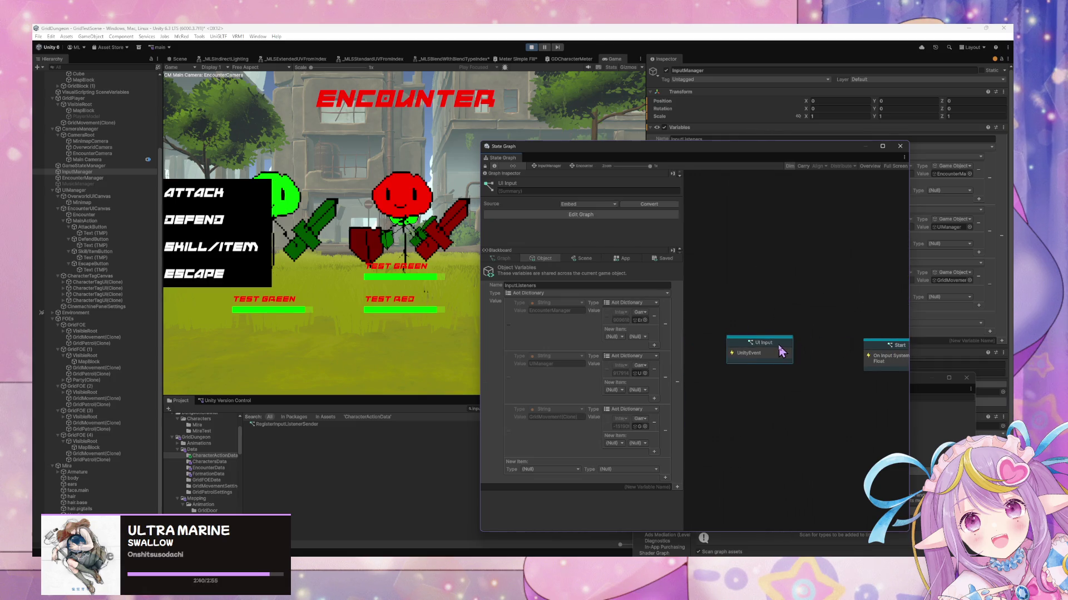
Step: Rearrange the For Each Loop and Get Variable nodes and delete the Get Variable (Object) node
scroll(750, 358, up, 3)
scroll(875, 354, down, 3)
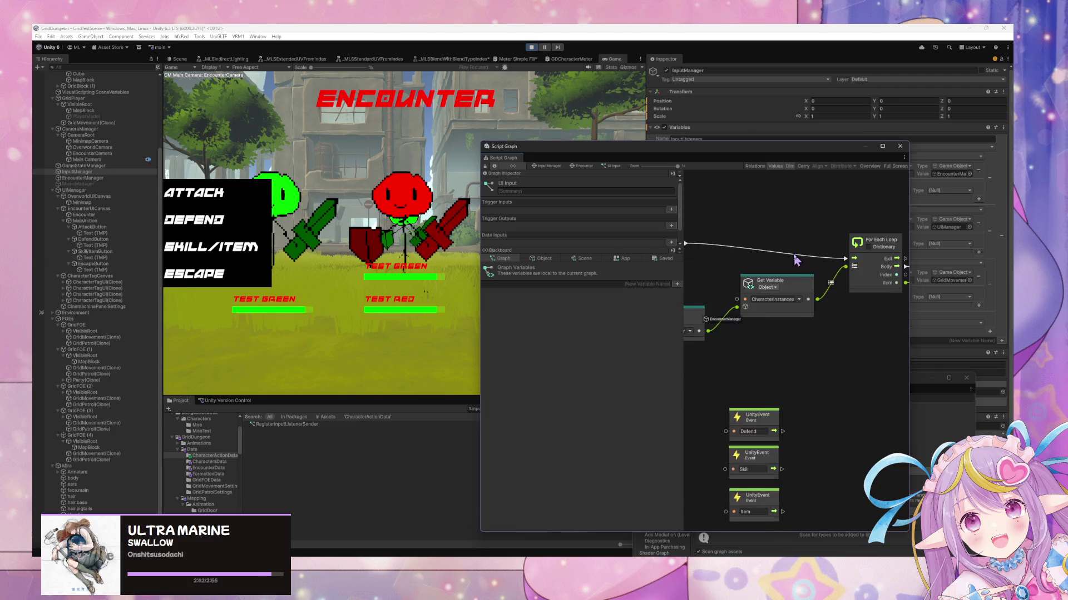
mouse_move(800, 342)
mouse_down()
mouse_move(765, 377)
mouse_move(775, 389)
mouse_up()
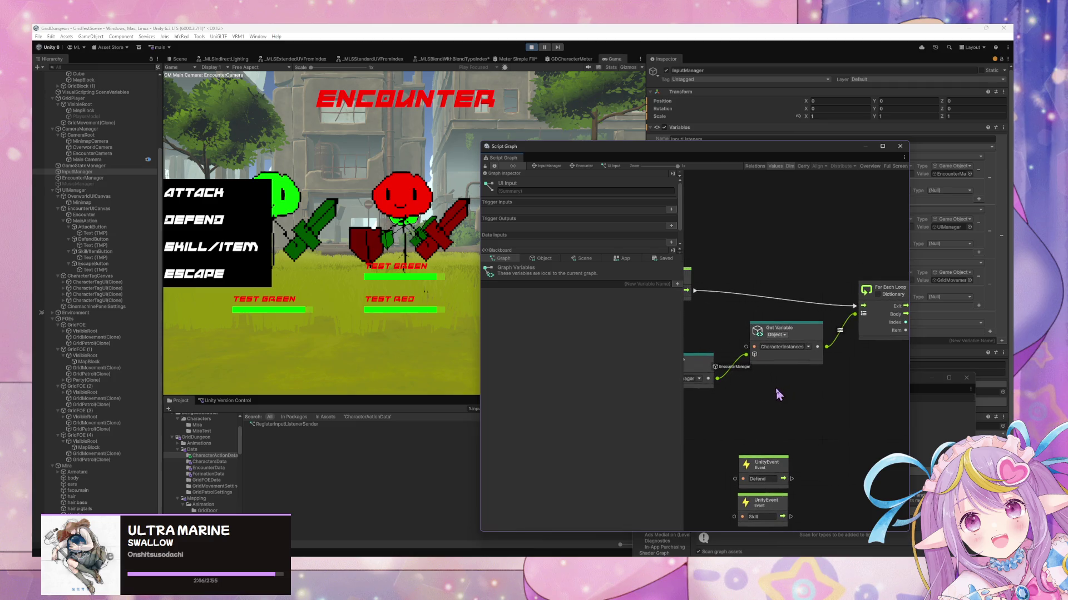
drag(801, 334, 805, 372)
mouse_move(718, 379)
mouse_down()
mouse_move(855, 321)
mouse_move(802, 334)
mouse_move(853, 313)
mouse_up()
drag(806, 348, 854, 345)
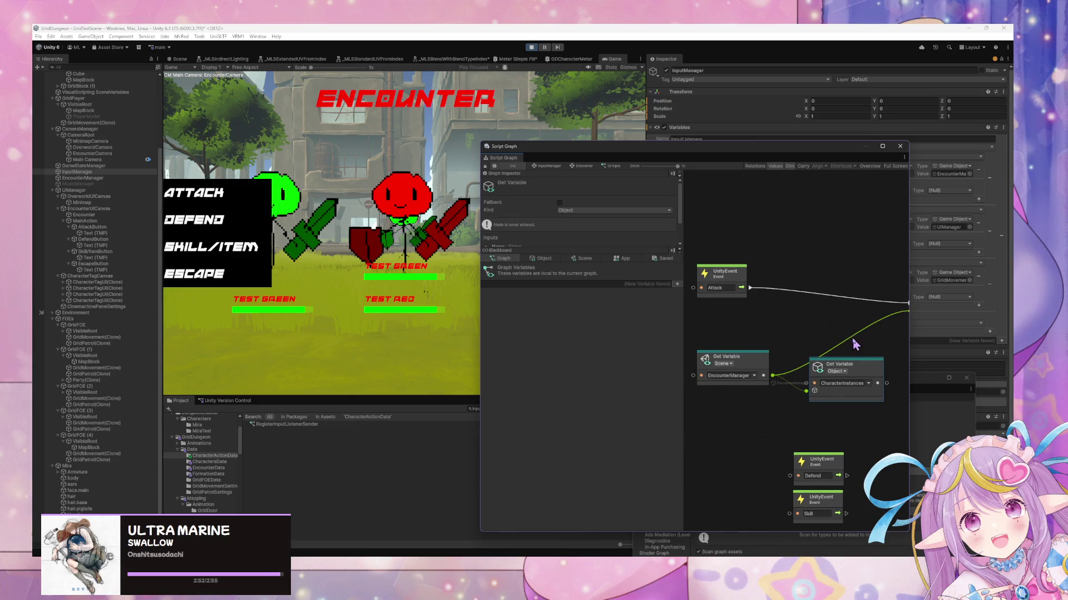
right_click(851, 371)
key(Delete)
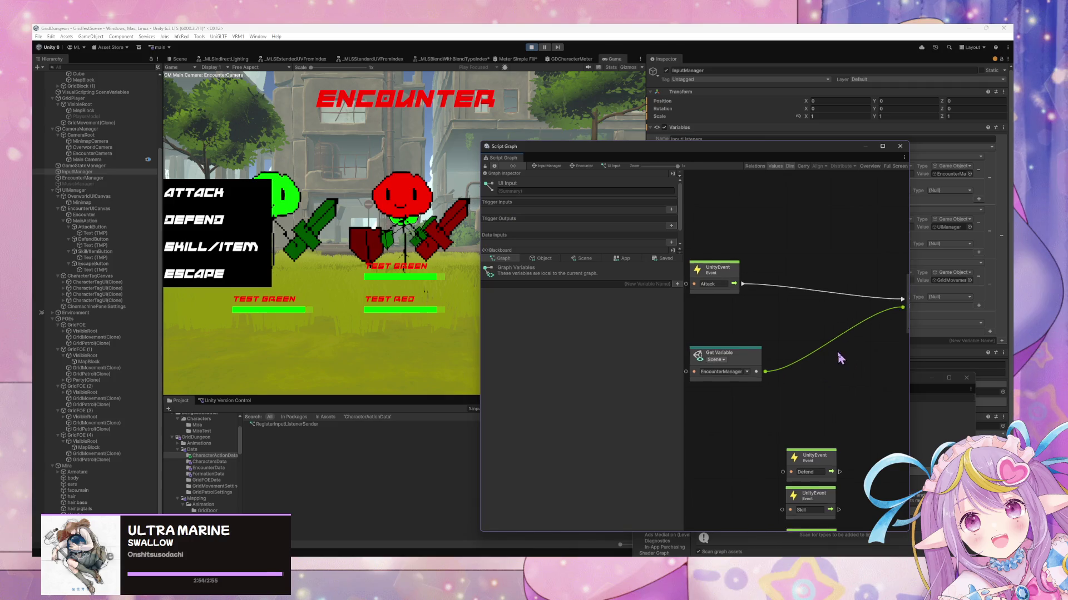
drag(759, 353, 840, 356)
Step: Reposition the Attack and Defend event nodes and delete the leftover Get Variable, For Each Loop and damage nodes
click(732, 267)
mouse_move(733, 267)
mouse_down()
mouse_move(824, 289)
mouse_move(751, 297)
mouse_up()
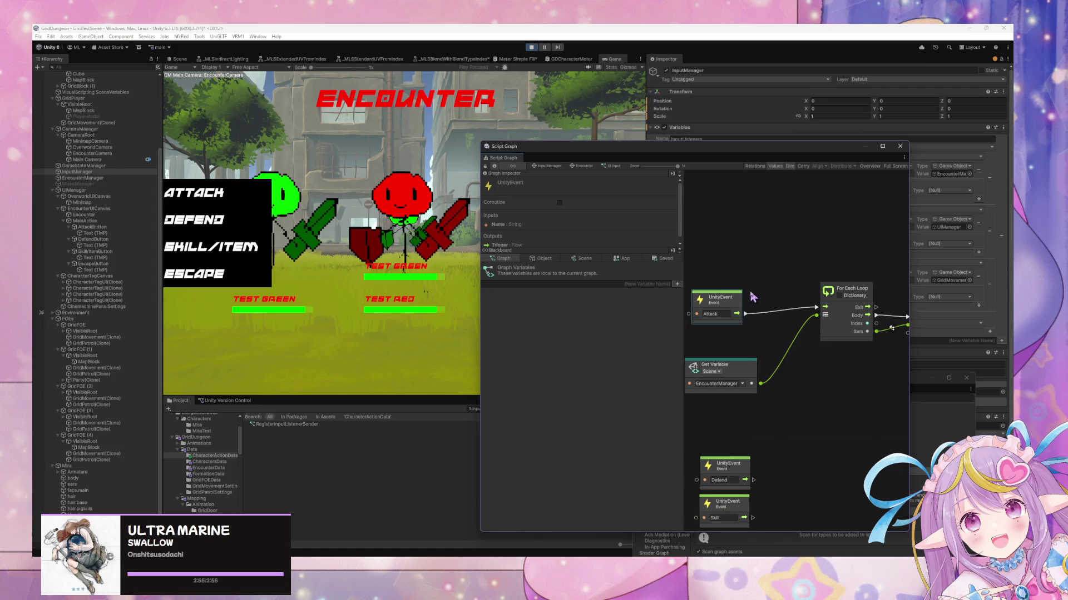
click(723, 367)
key(Delete)
mouse_move(869, 349)
mouse_down()
mouse_move(768, 374)
mouse_move(793, 327)
mouse_move(871, 304)
mouse_up()
key(Delete)
mouse_move(767, 481)
mouse_down()
mouse_move(762, 389)
mouse_move(760, 405)
mouse_up()
Step: Fetch the BroadcastInput Trigger Custom Event from Overworld's Movement Input graph and return to UI Input
right_click(790, 336)
click(814, 344)
text(broadcas)
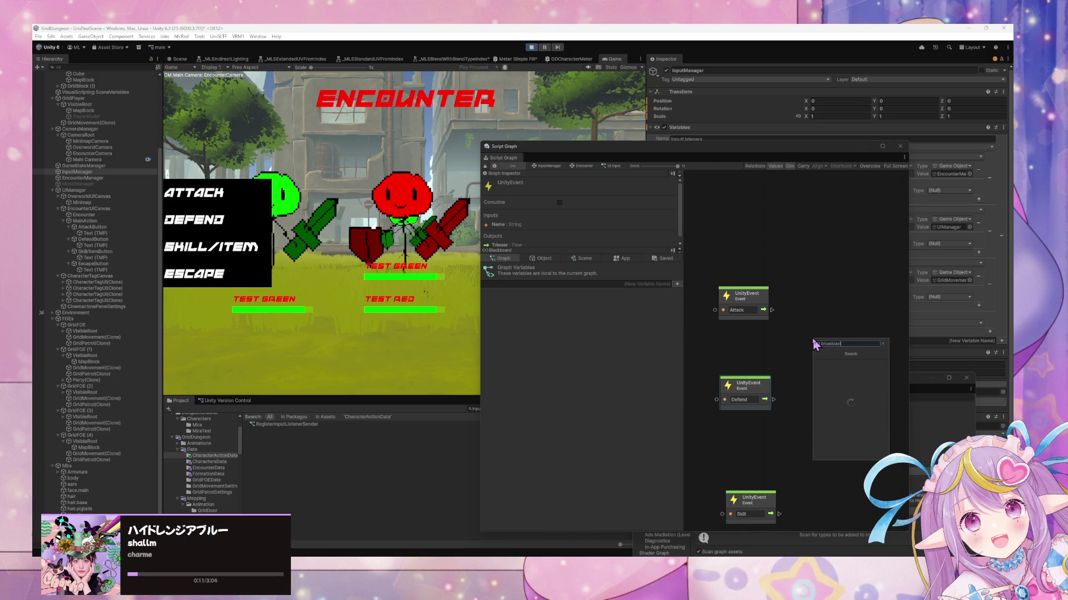
key(Escape)
right_click(813, 346)
click(550, 166)
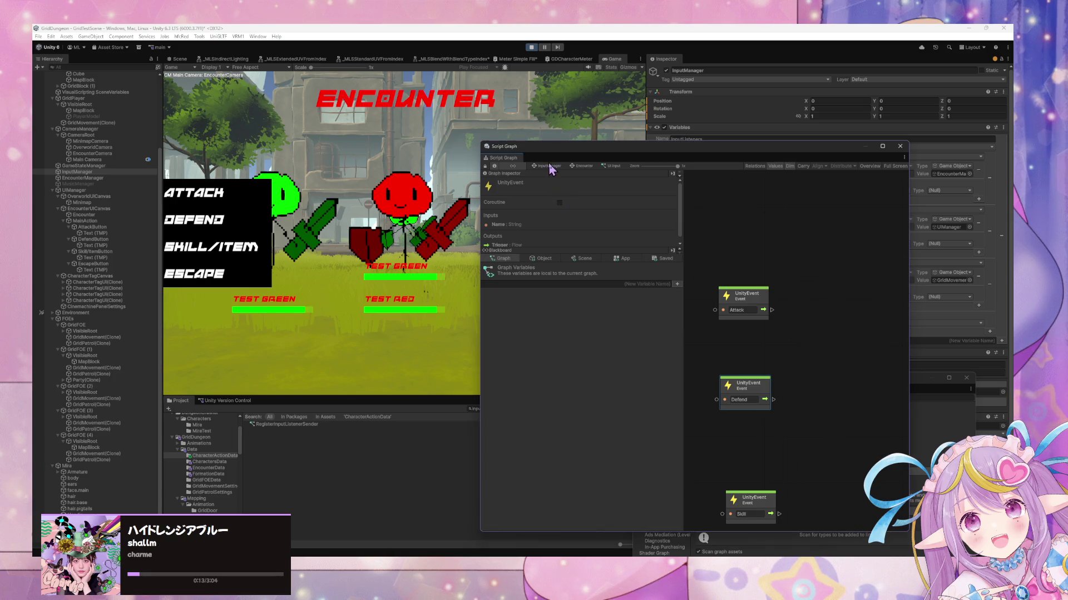
double_click(861, 307)
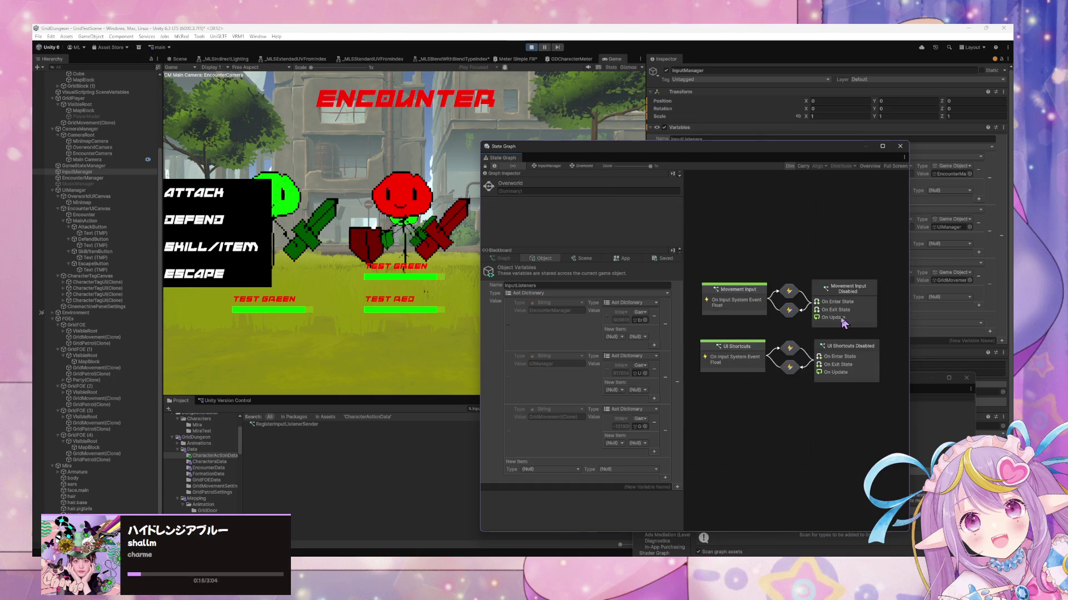
double_click(756, 307)
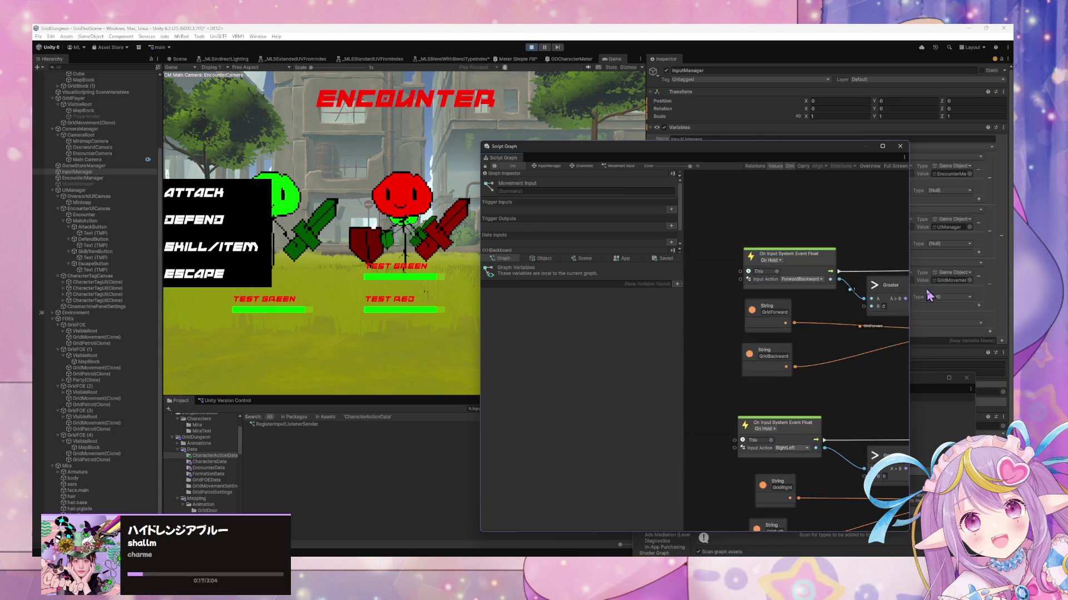
click(718, 284)
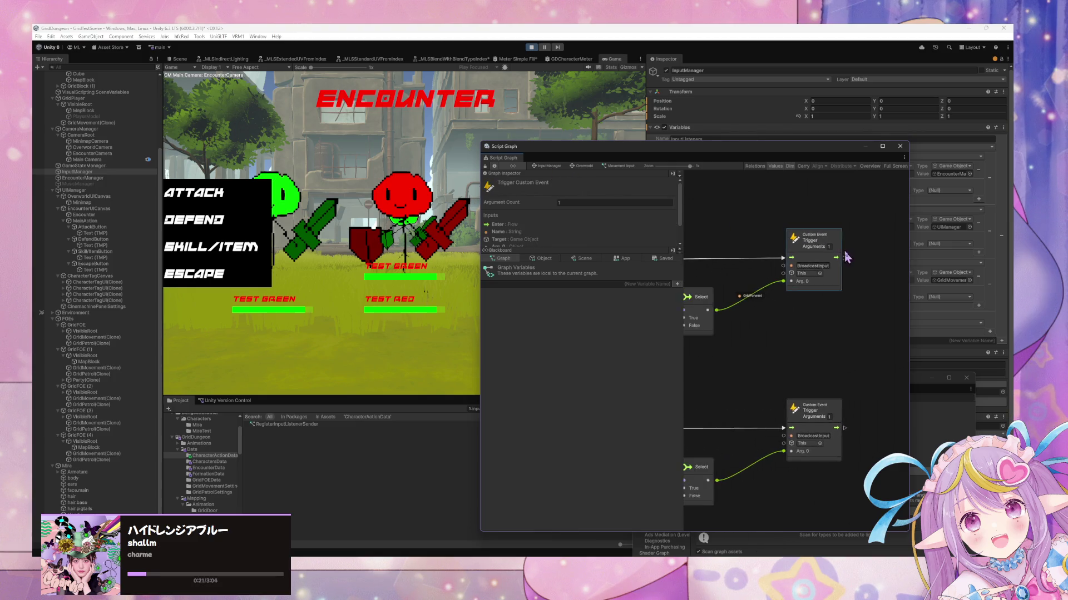
click(547, 166)
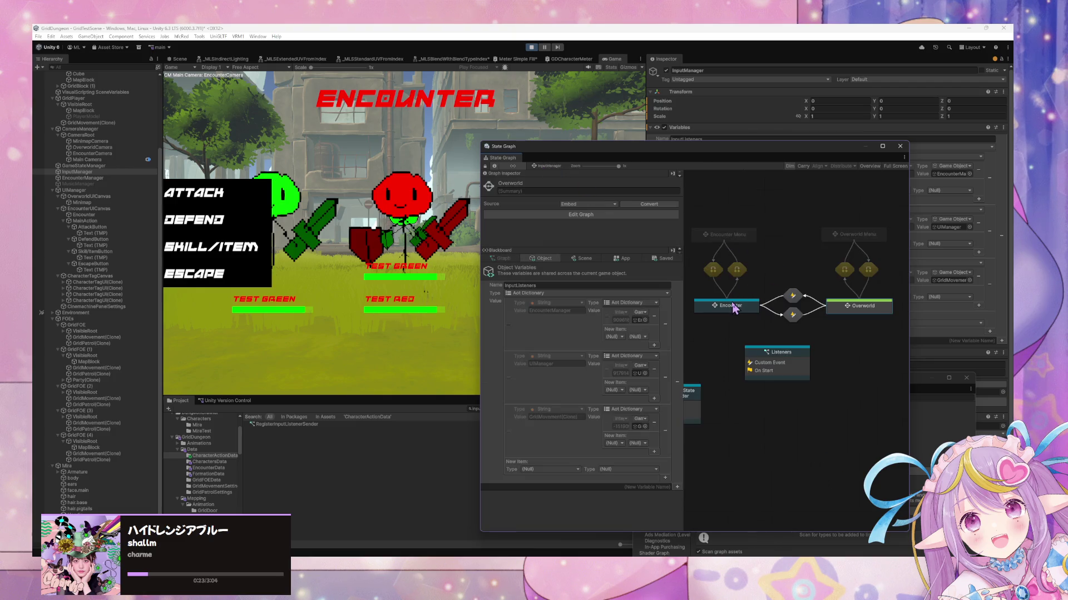
double_click(779, 339)
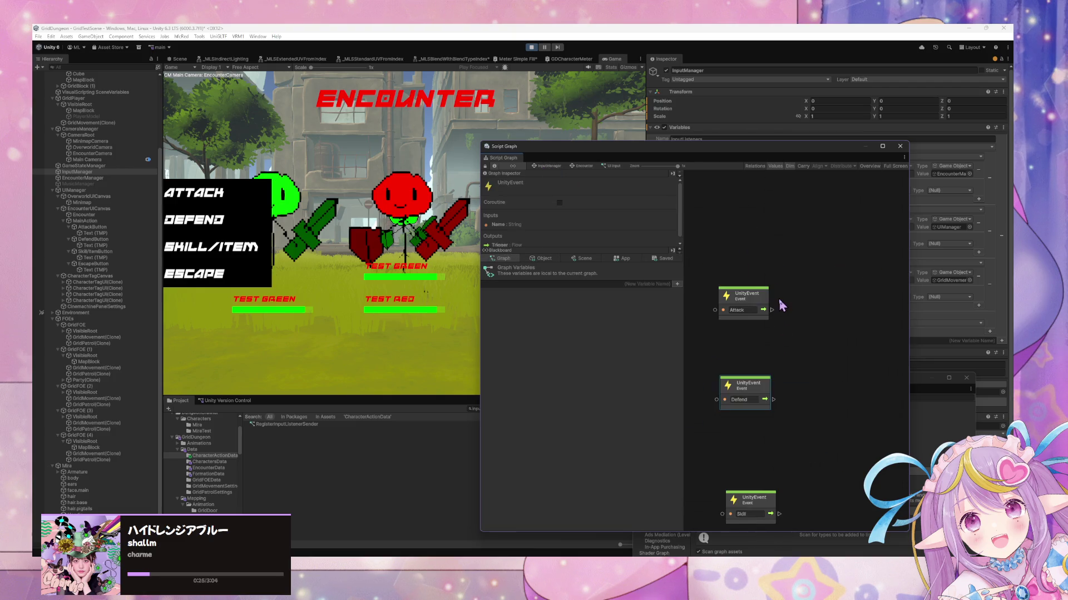
Step: Paste a BroadcastInput trigger, wire the Attack event to it, and feed an 'Attack' String literal into Arg. 0
key(ctrl+v)
drag(792, 331, 825, 281)
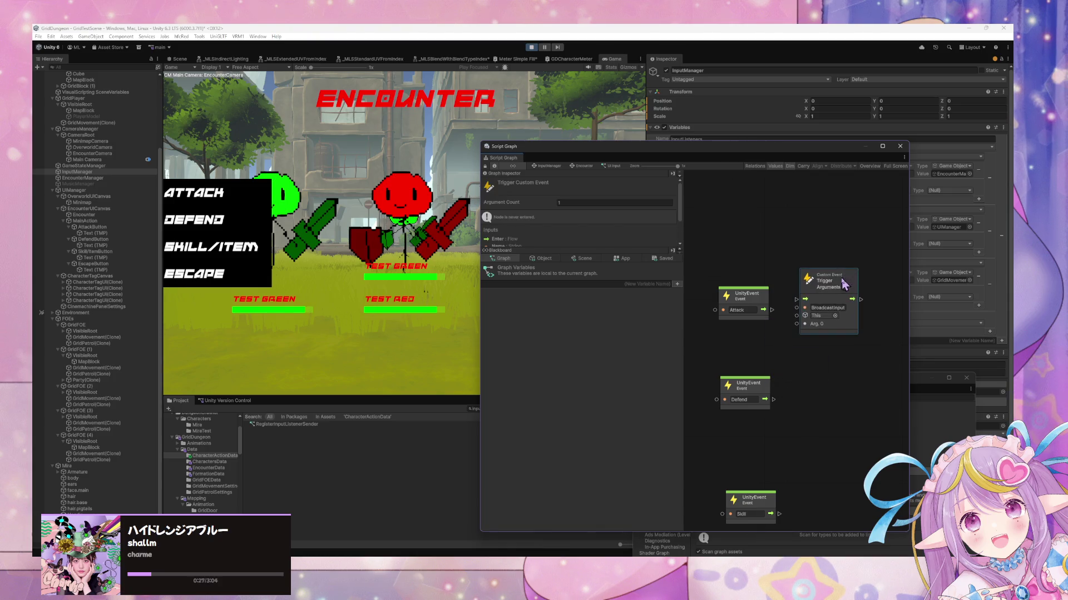
click(843, 308)
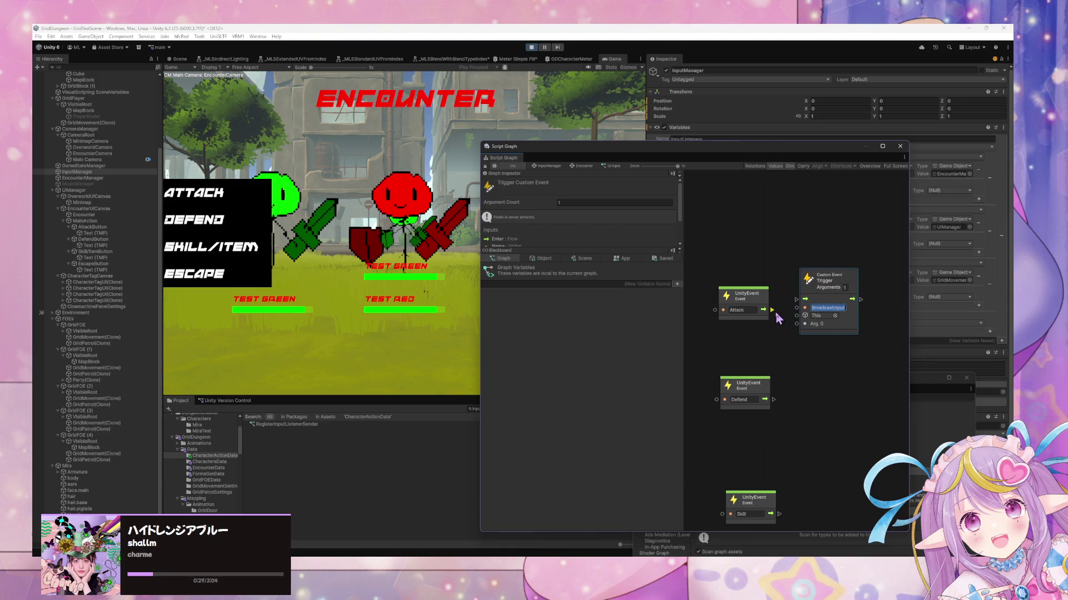
mouse_move(772, 310)
mouse_down()
mouse_move(796, 300)
mouse_move(762, 285)
mouse_up()
right_click(760, 328)
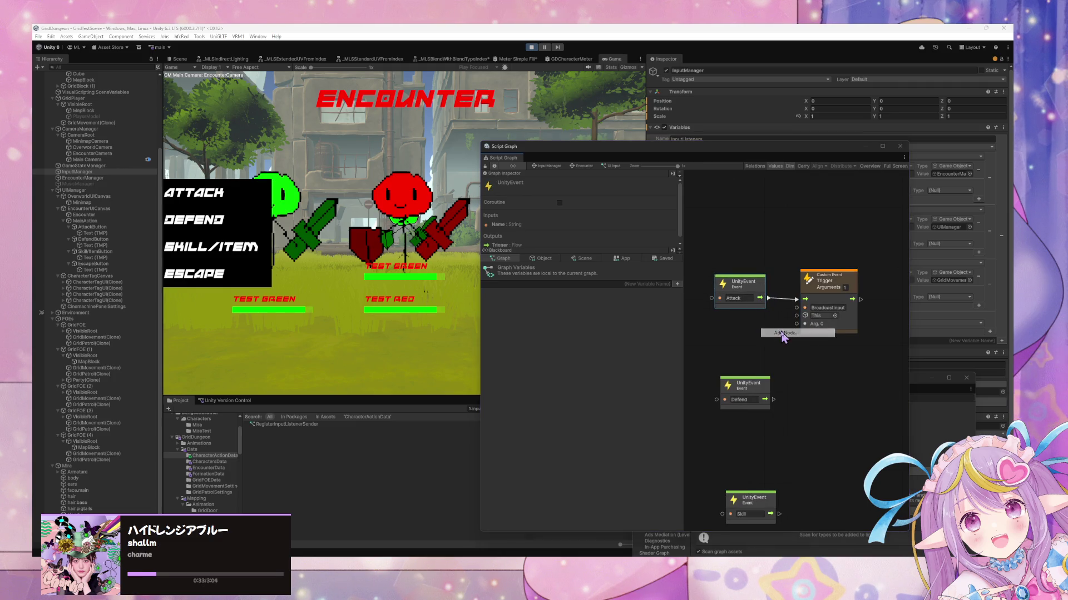
click(784, 338)
text(string)
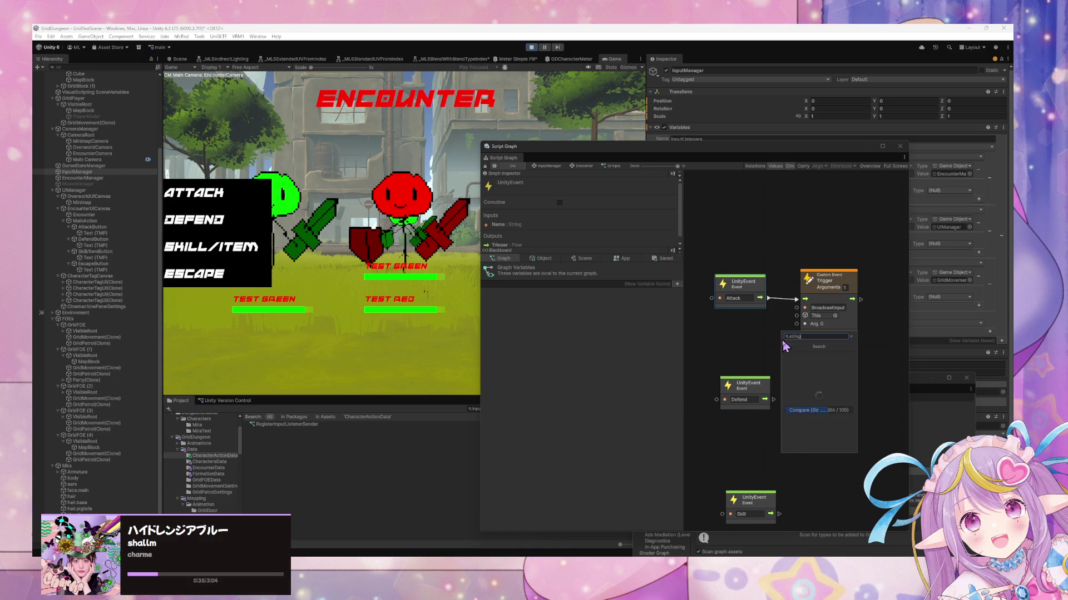
click(798, 361)
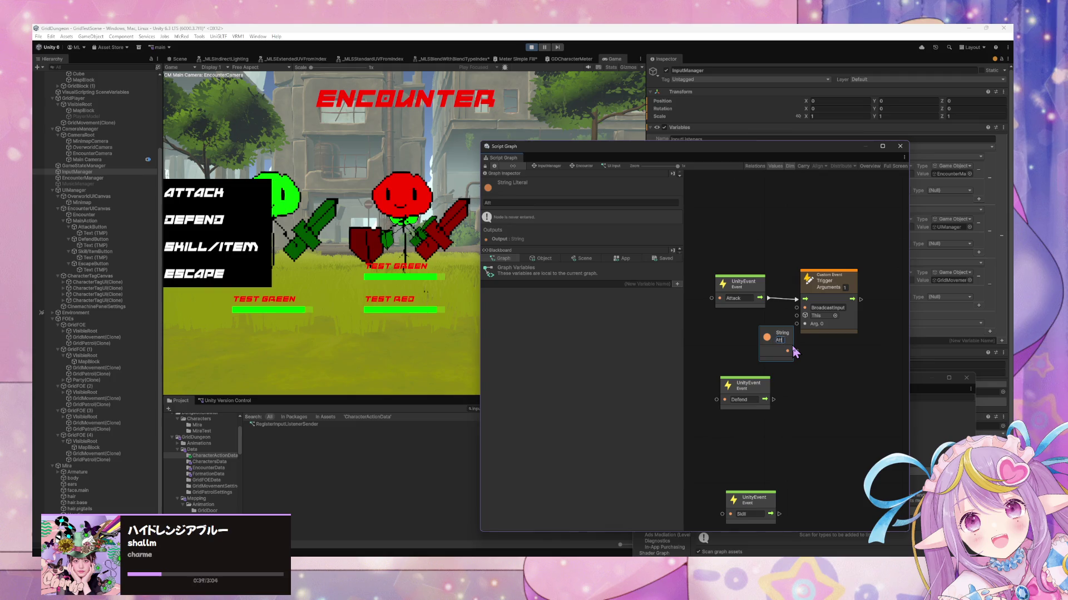
mouse_move(762, 348)
mouse_down()
mouse_move(694, 345)
mouse_move(712, 298)
mouse_up()
mouse_move(730, 348)
mouse_down()
mouse_move(804, 324)
mouse_move(757, 367)
mouse_move(752, 389)
mouse_up()
Step: Duplicate the string as 'Defend' and the trigger, wiring the Defend event and Defend string to the copy
key(ctrl+d)
double_click(756, 392)
text(Def)
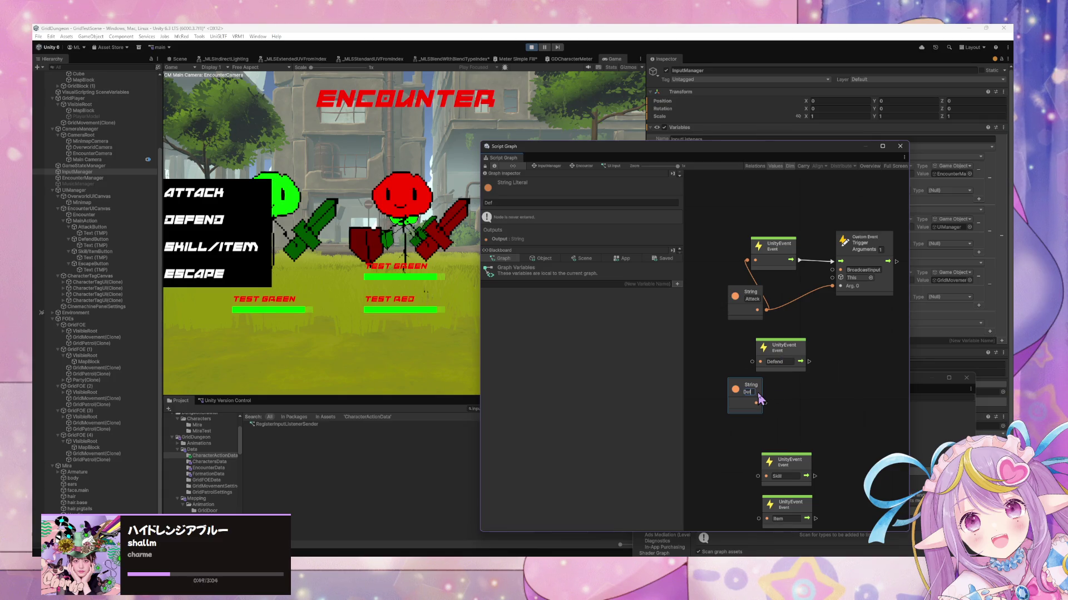
text(end)
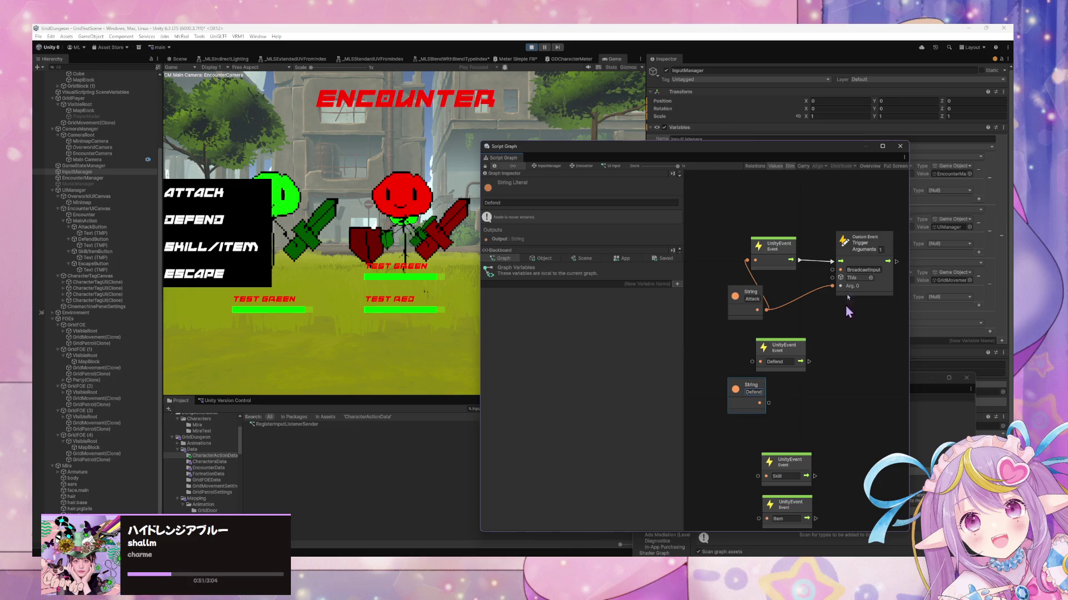
click(864, 244)
key(ctrl+d)
drag(806, 337, 873, 337)
drag(801, 362, 831, 350)
mouse_move(769, 403)
mouse_down()
mouse_move(836, 378)
mouse_move(762, 389)
mouse_move(759, 362)
mouse_move(737, 393)
mouse_up()
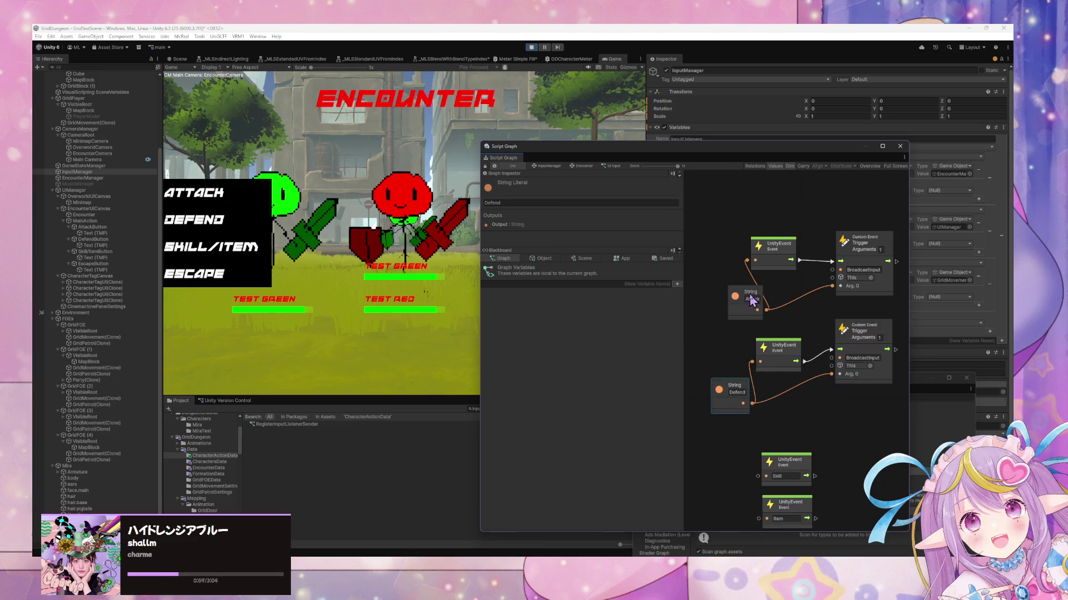
drag(751, 296, 729, 298)
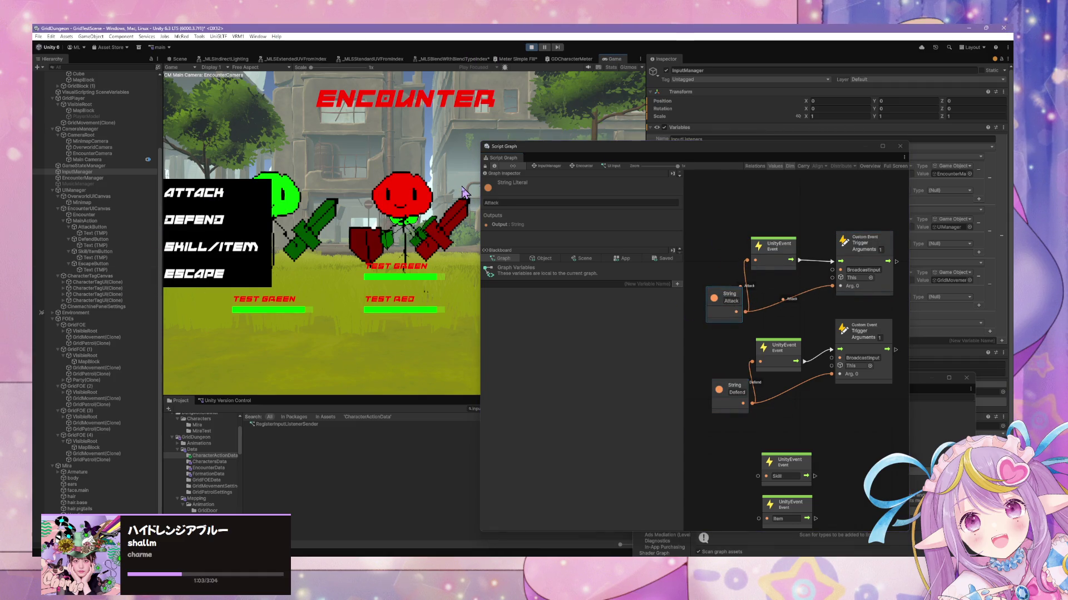
Step: Test the DEFEND and ATTACK buttons in play mode, removing the stray string wires into both events
click(195, 227)
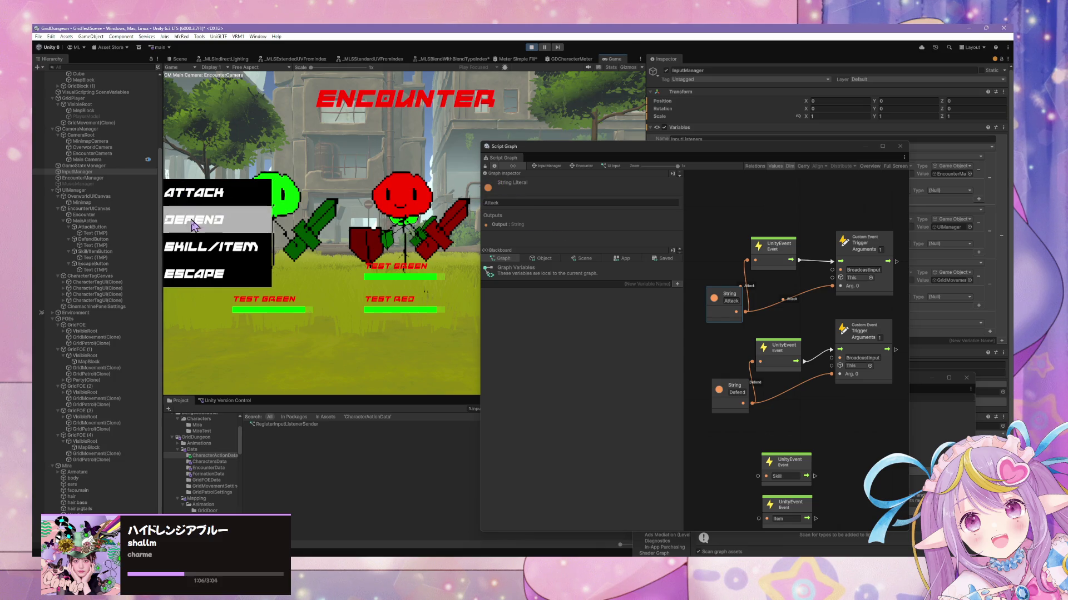
click(223, 193)
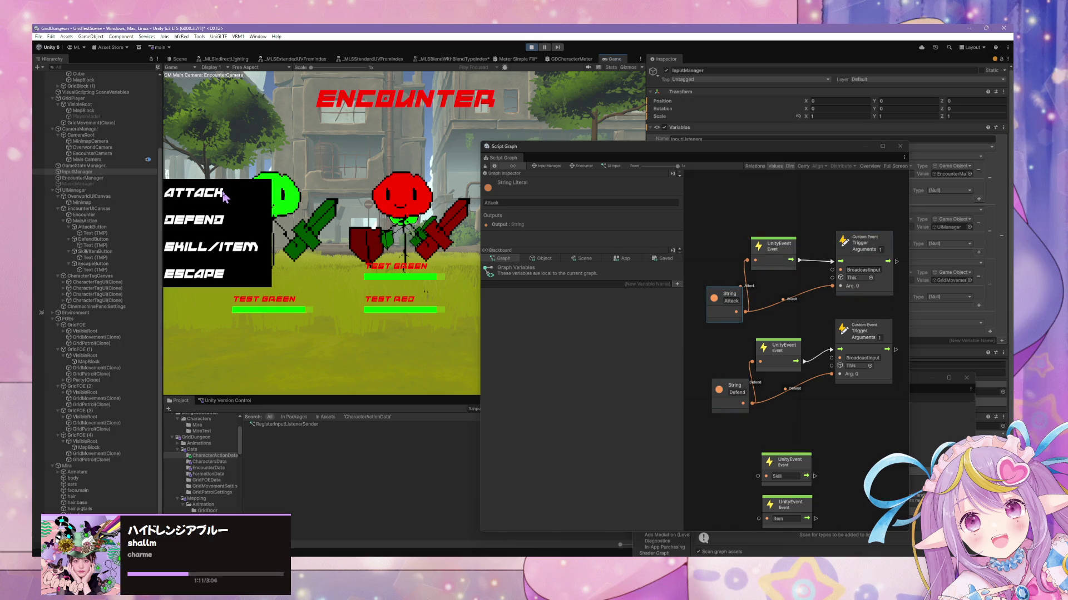
right_click(747, 260)
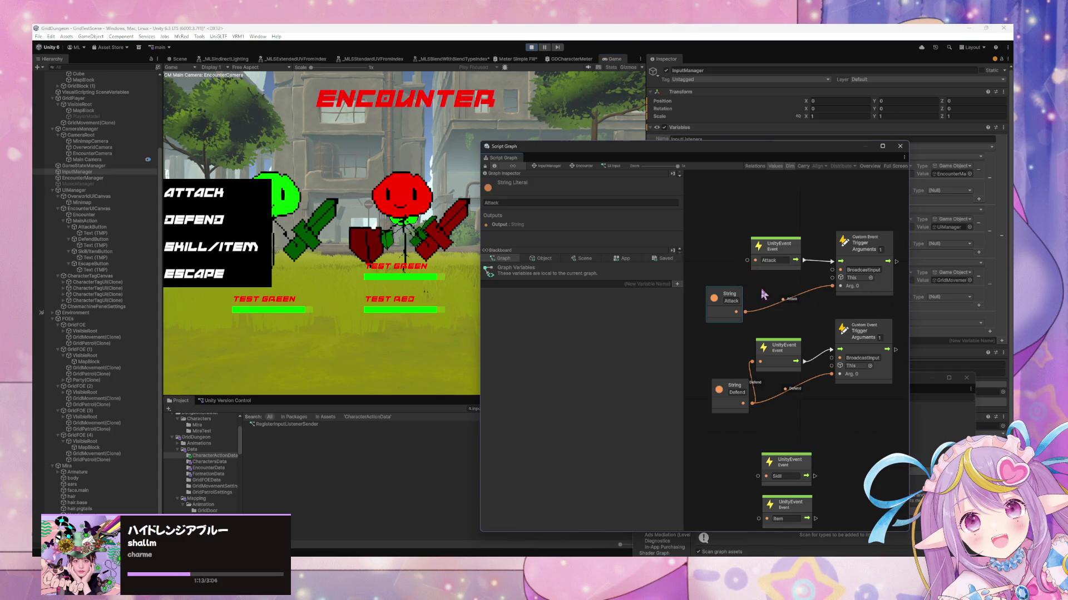
right_click(752, 362)
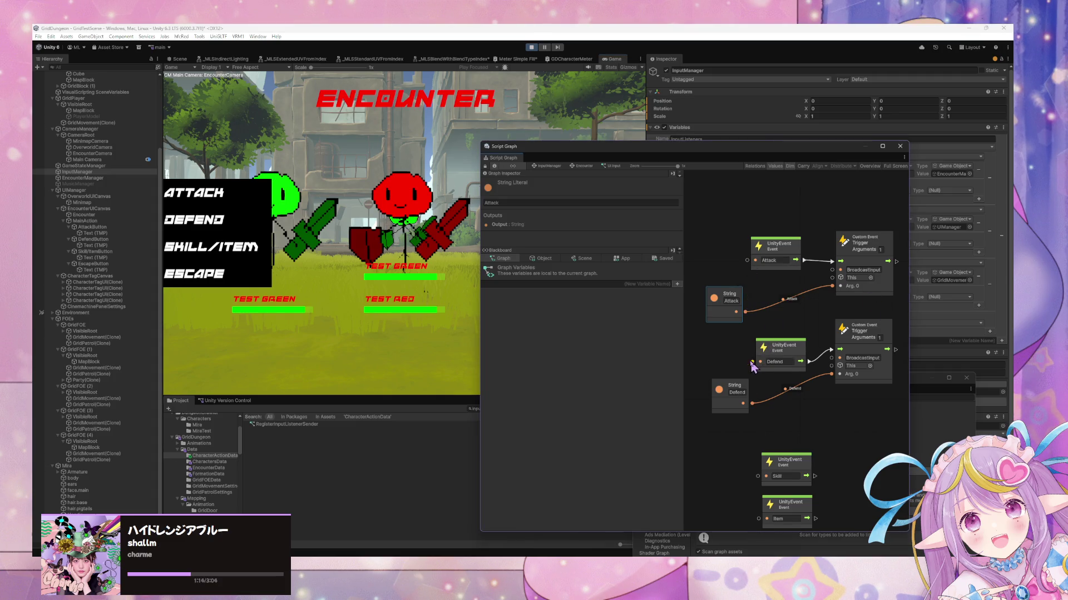
click(215, 221)
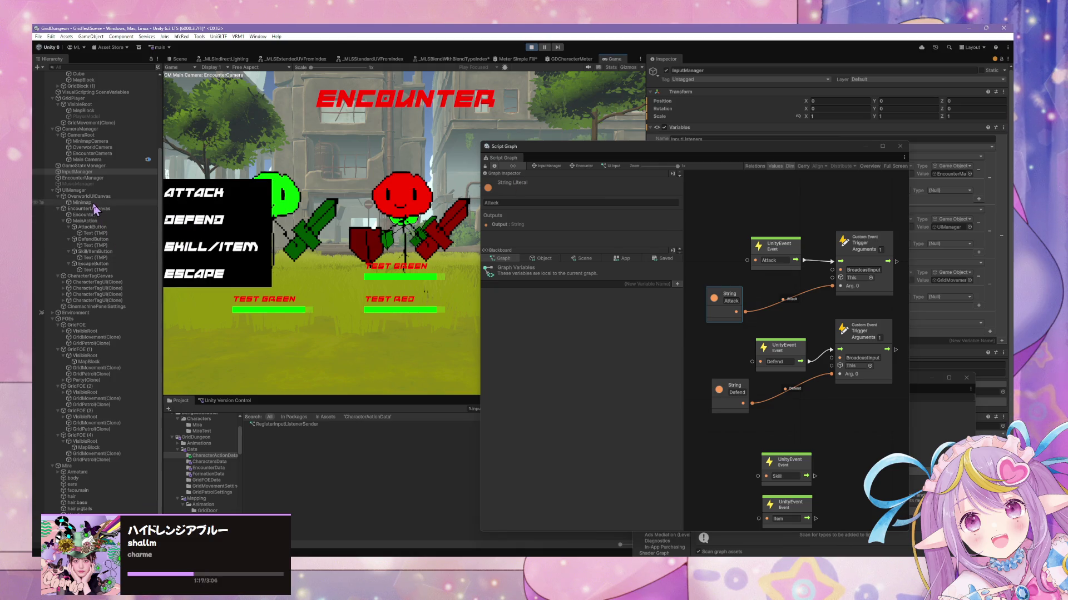
click(106, 179)
scroll(636, 360, down, 5)
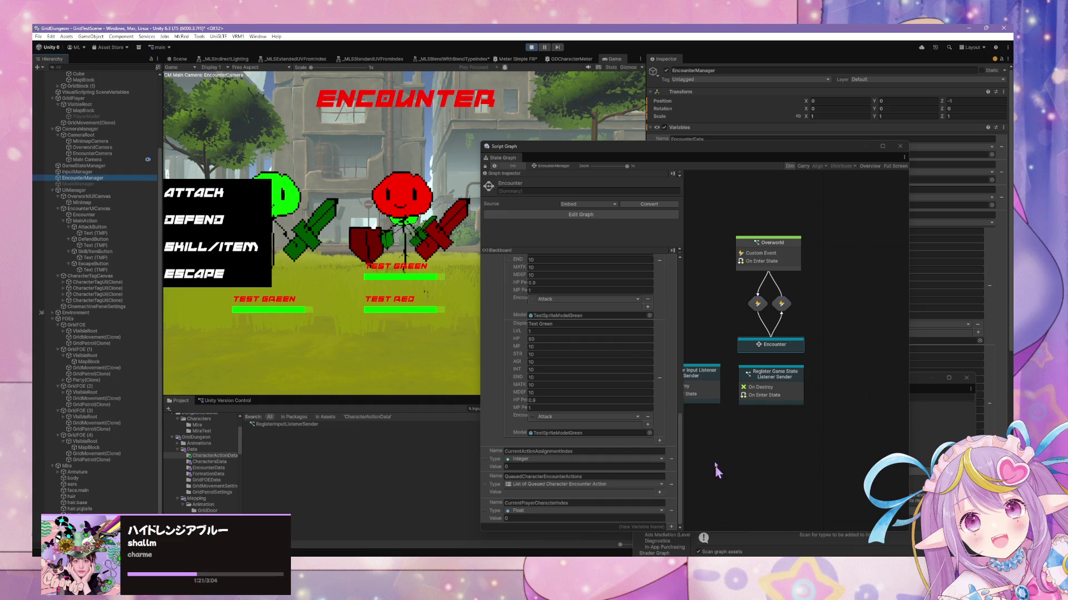
Step: Open EncounterManager's Encounter state, pan to Encounter Start and Check Encounter End, then stop play mode
click(777, 382)
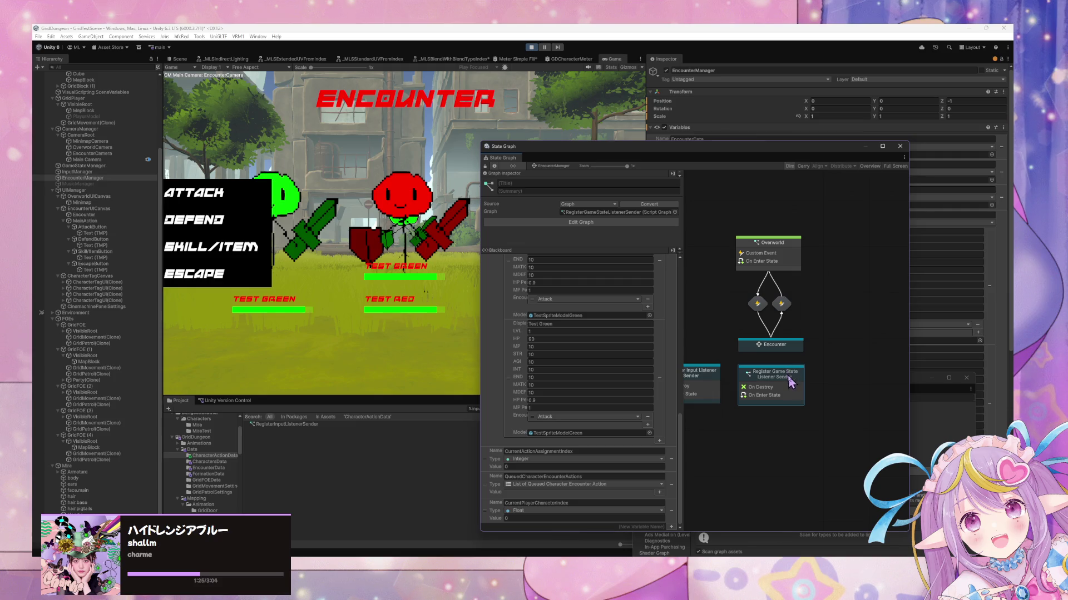
double_click(785, 355)
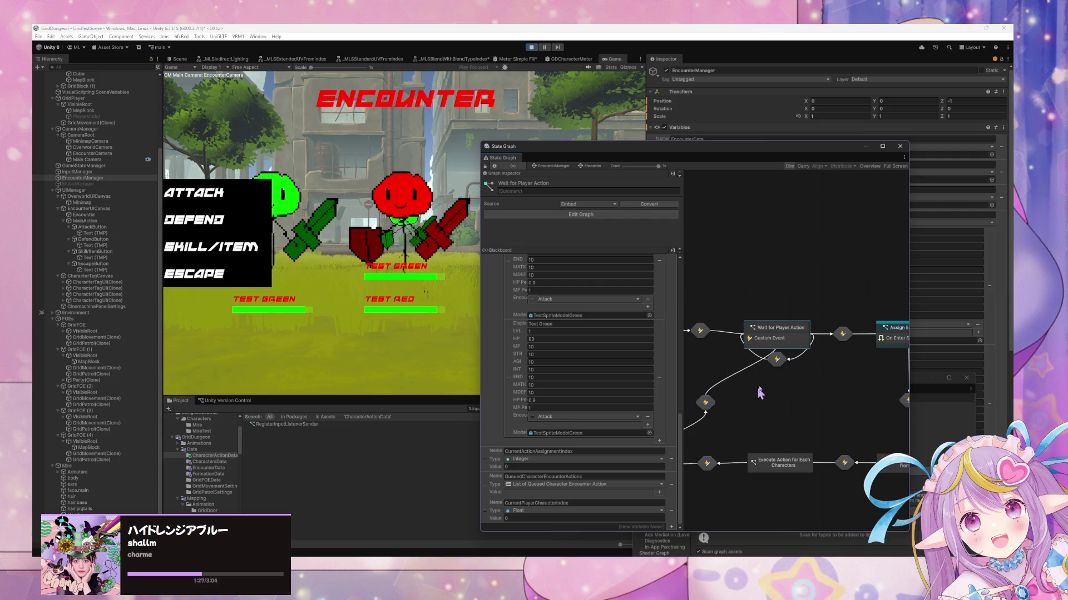
scroll(758, 358, up, 3)
drag(699, 340, 762, 341)
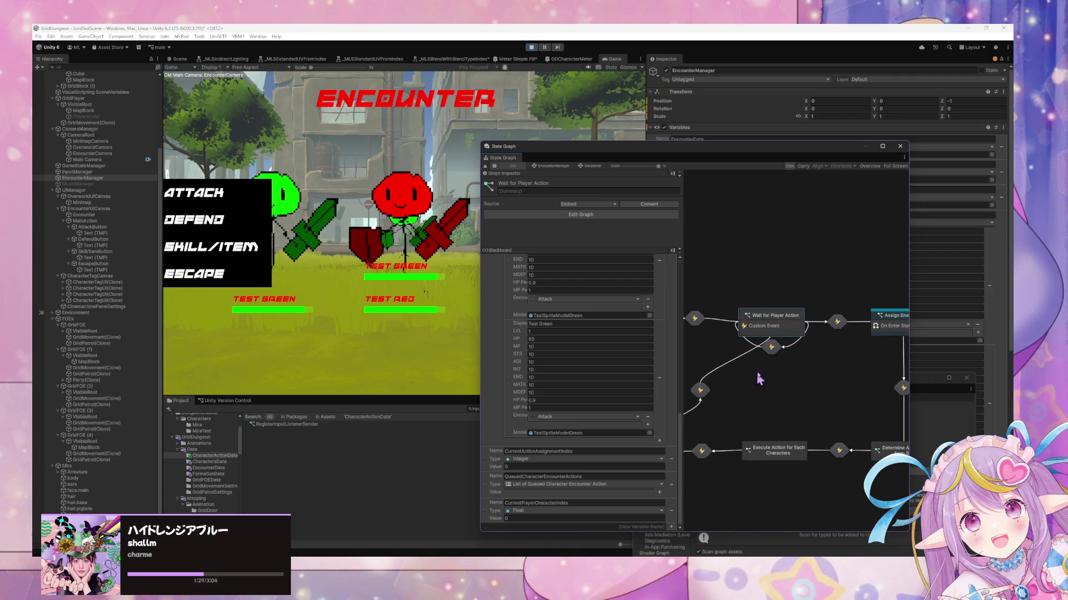
mouse_move(734, 391)
mouse_down()
mouse_move(779, 382)
mouse_move(810, 410)
mouse_up()
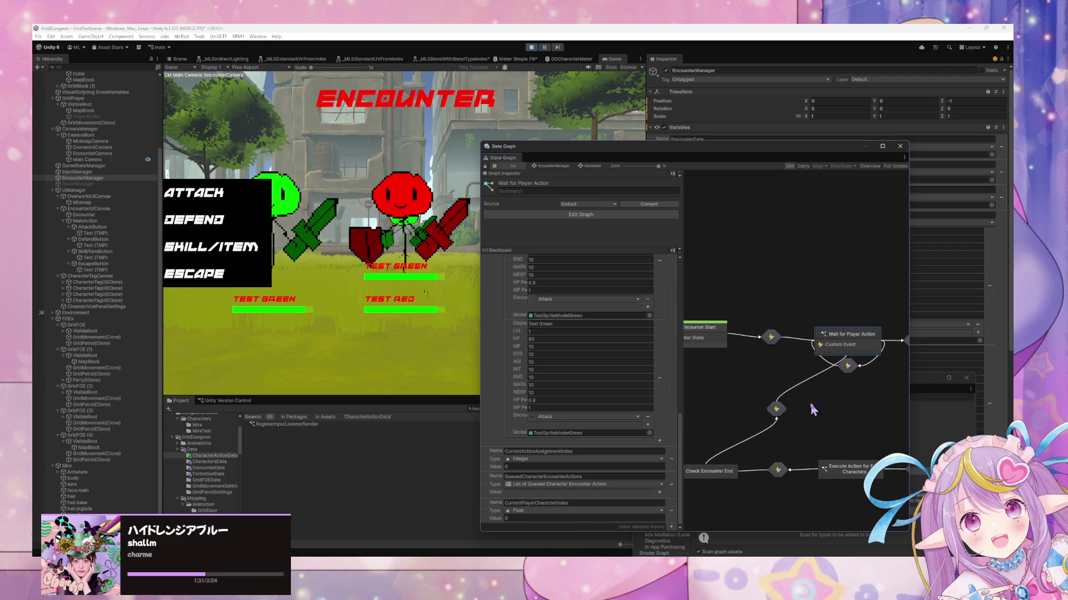
click(533, 48)
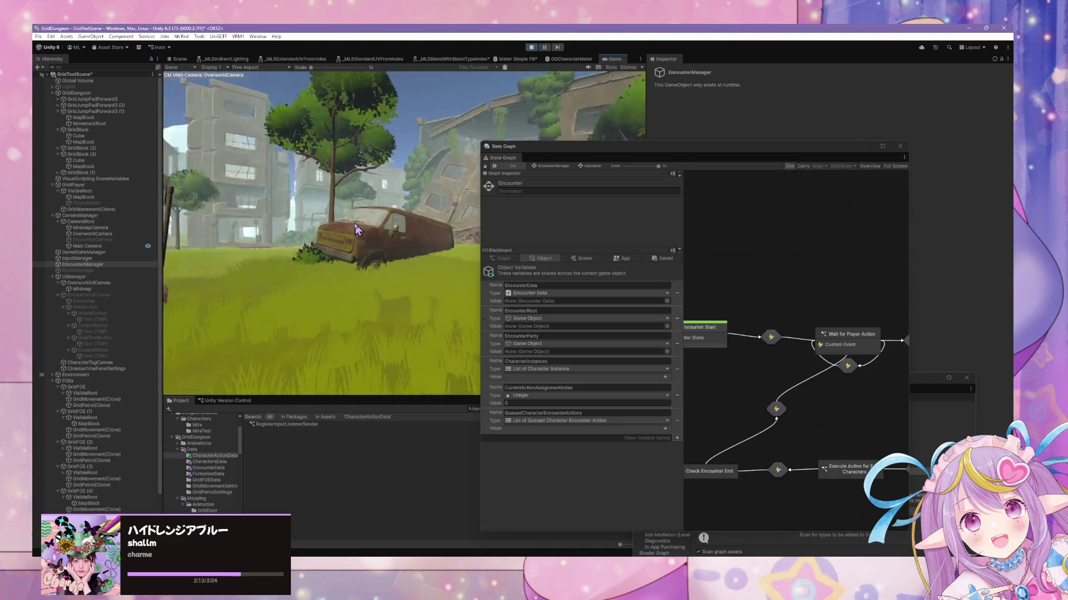
Step: Move the graph window aside to reach the game, then bring it back over the Wait for Player Action graph
drag(616, 149, 738, 128)
click(206, 197)
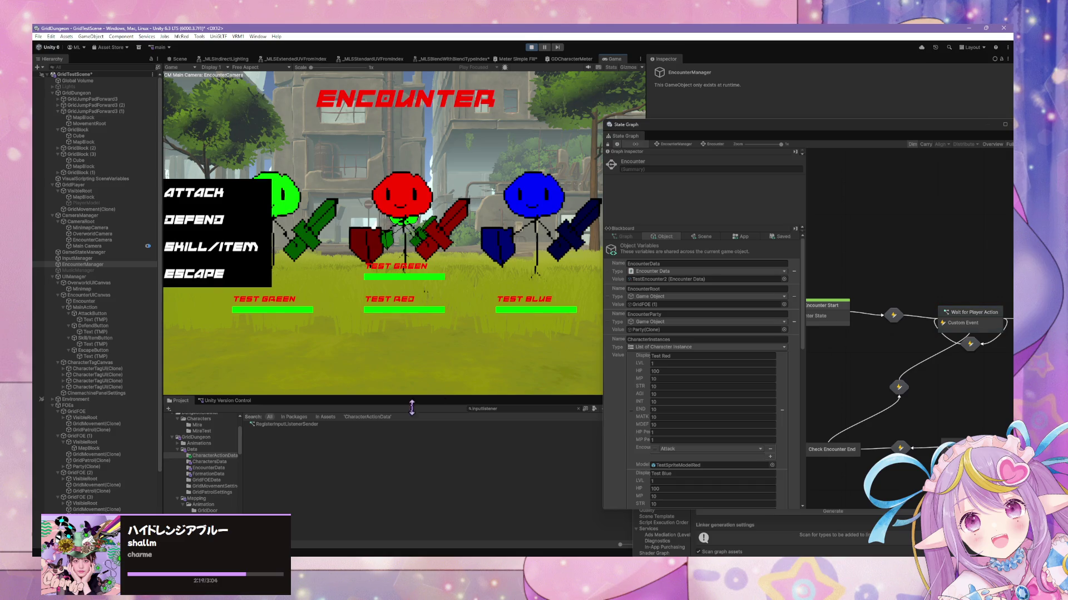
scroll(761, 399, down, 3)
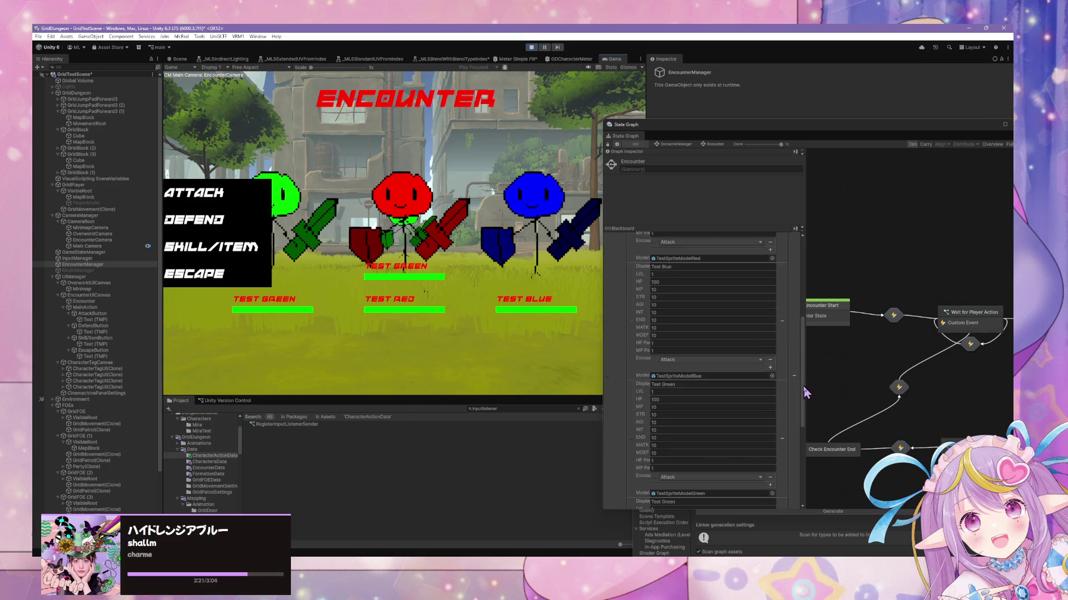
drag(804, 393, 810, 483)
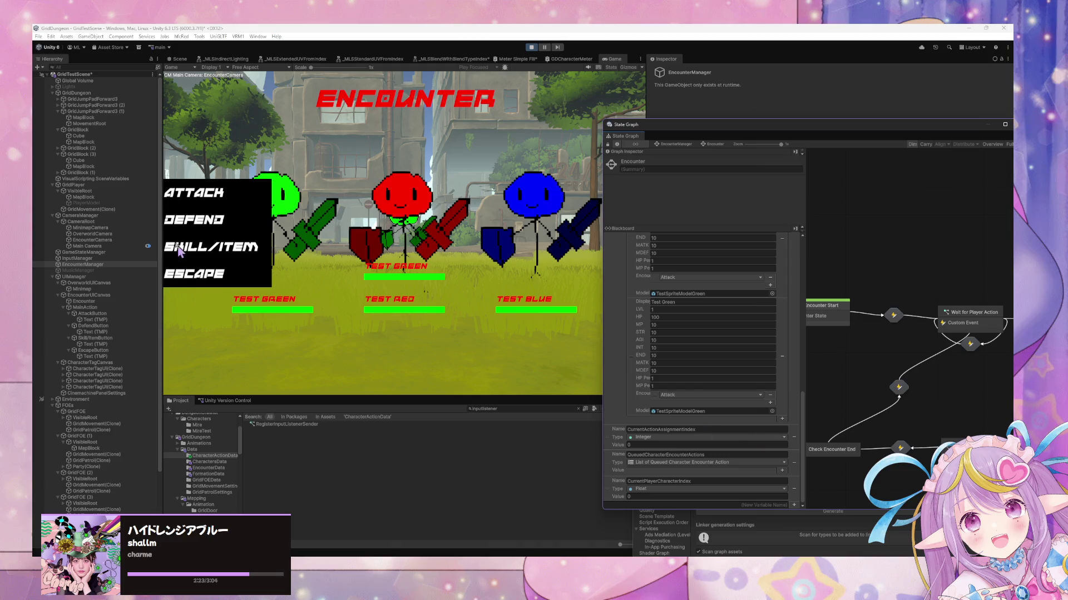
drag(755, 130, 545, 138)
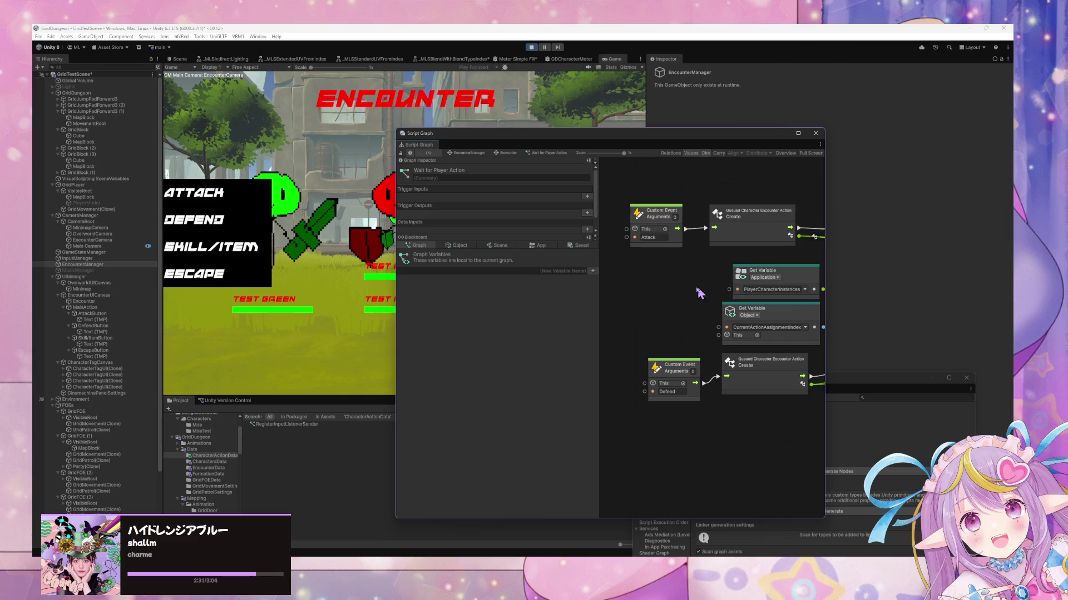
Step: Nudge the NextCharacter trigger node into line below NextPhase in the Wait for Player Action graph
scroll(780, 320, right, 3)
scroll(780, 321, down, 10)
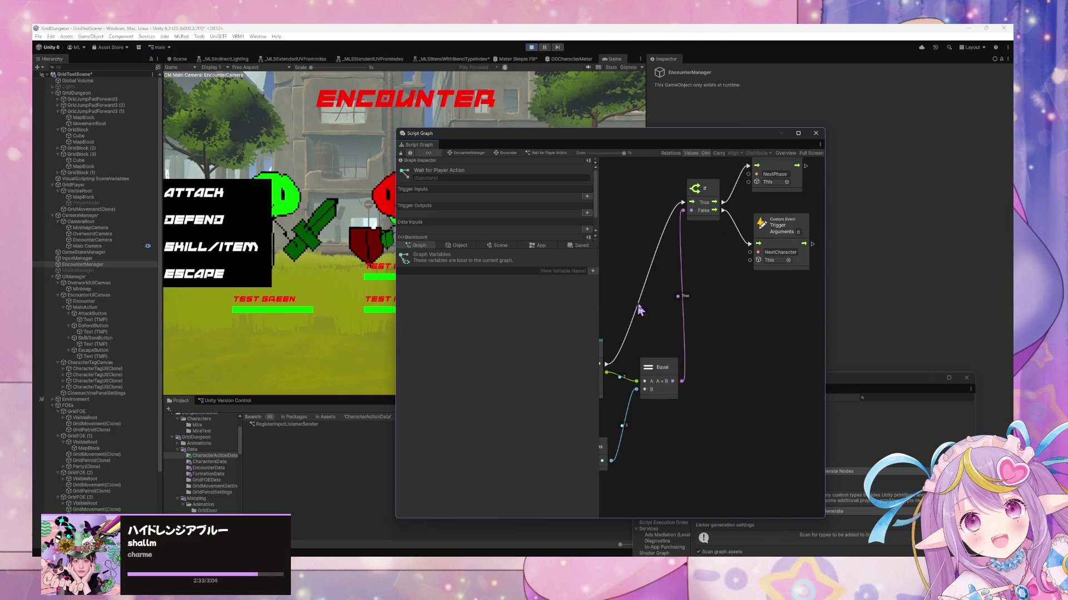
scroll(693, 343, down, 2)
scroll(778, 311, left, 4)
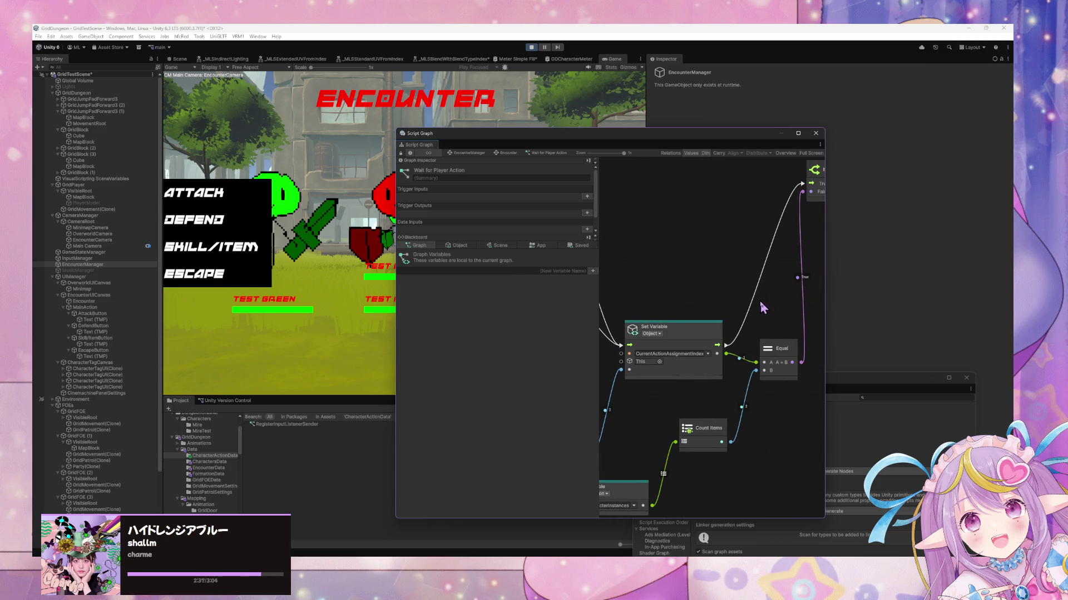
scroll(755, 297, left, 4)
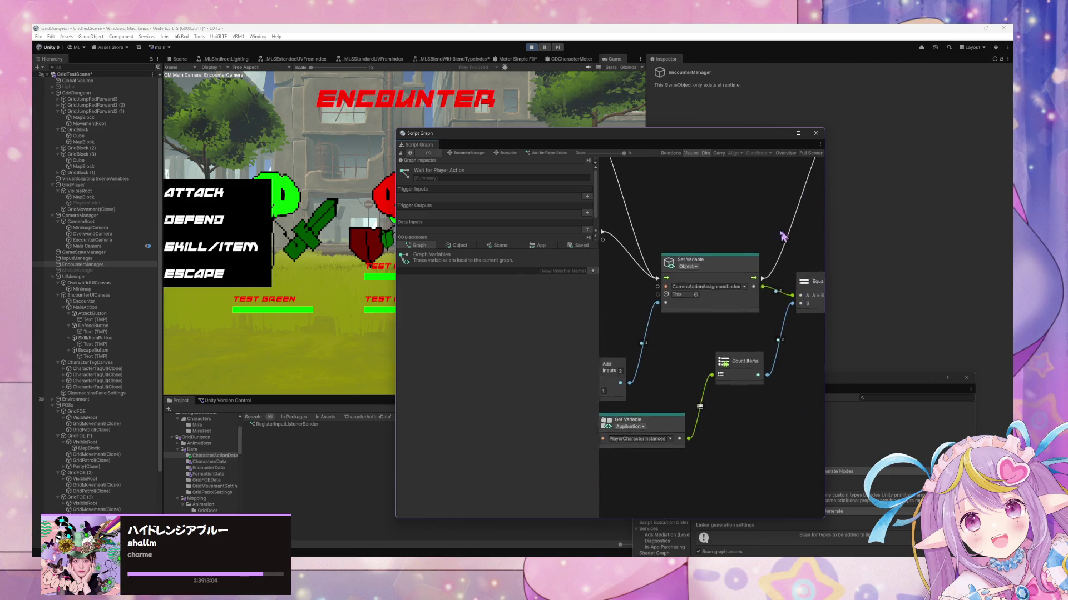
scroll(747, 310, up, 3)
scroll(639, 375, right, 8)
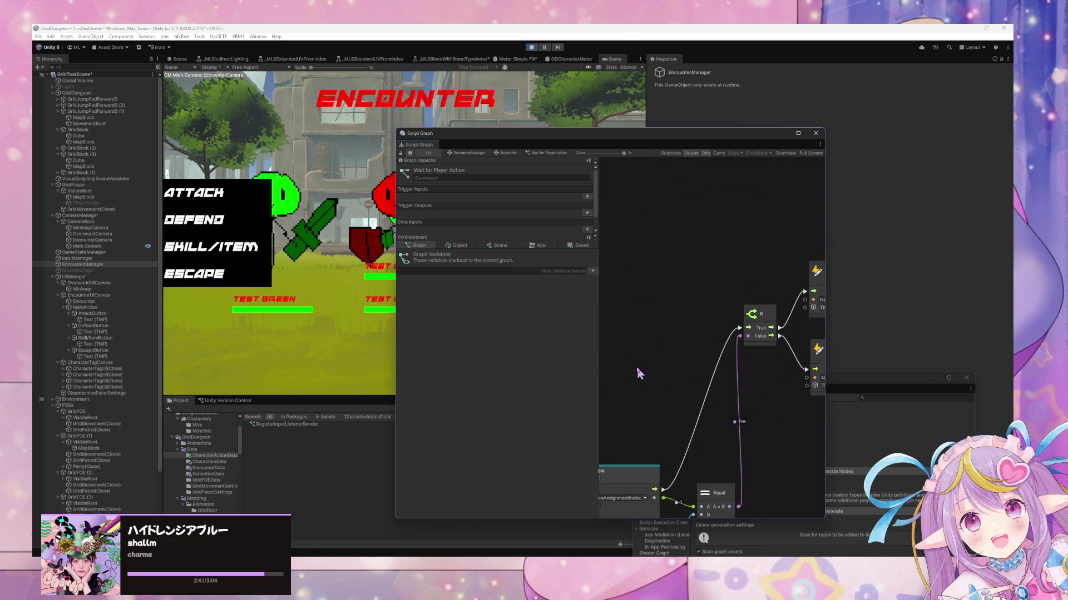
click(745, 354)
drag(766, 320, 758, 332)
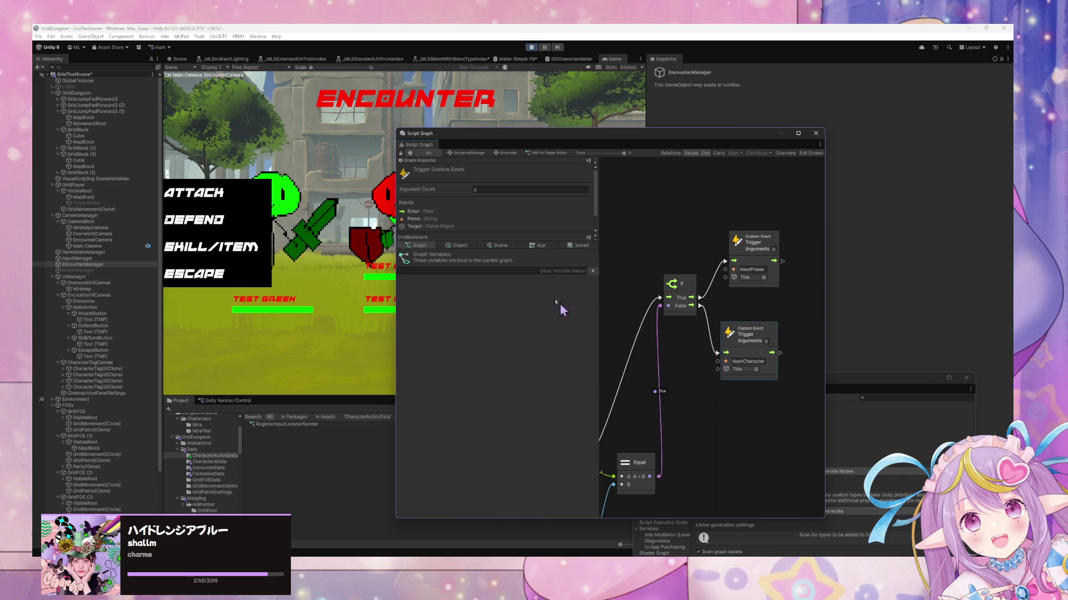
Step: Stop play mode and review the Object variables such as EncounterData, EncounterParty and character stats
click(531, 48)
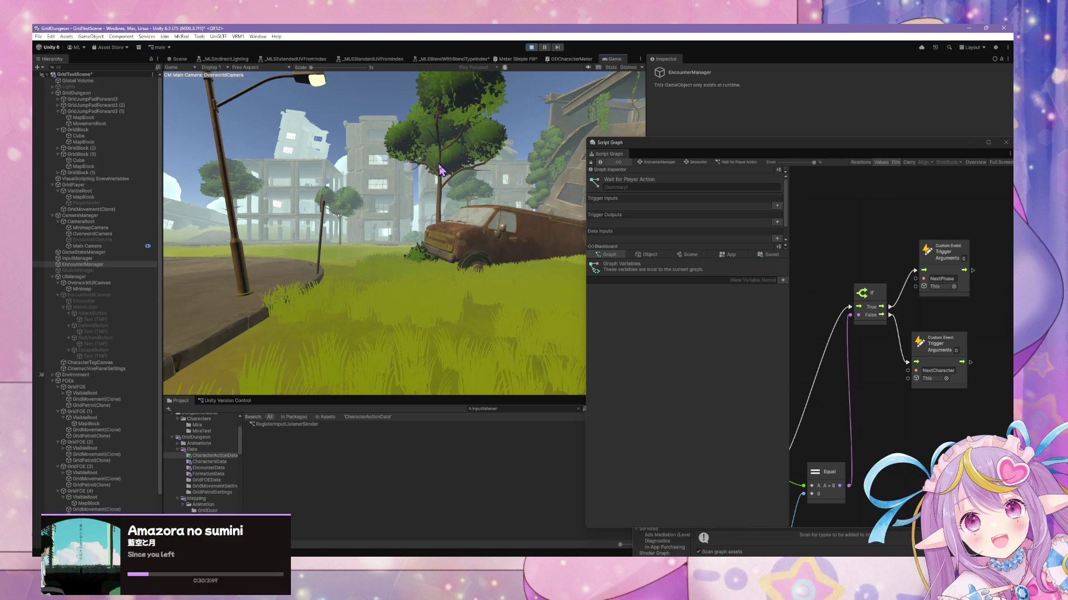
click(646, 255)
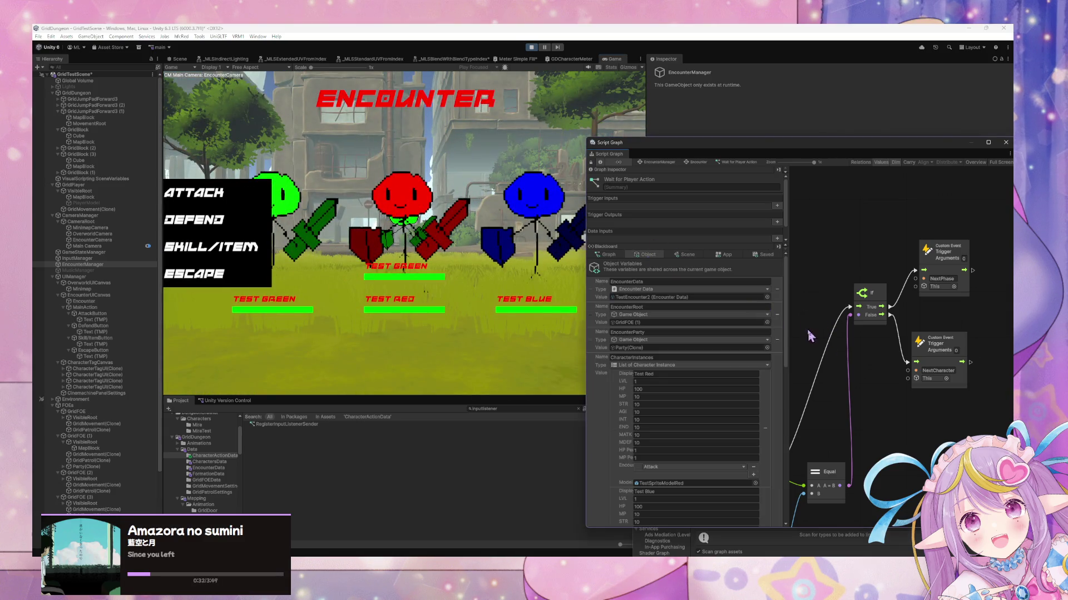
drag(786, 332, 802, 509)
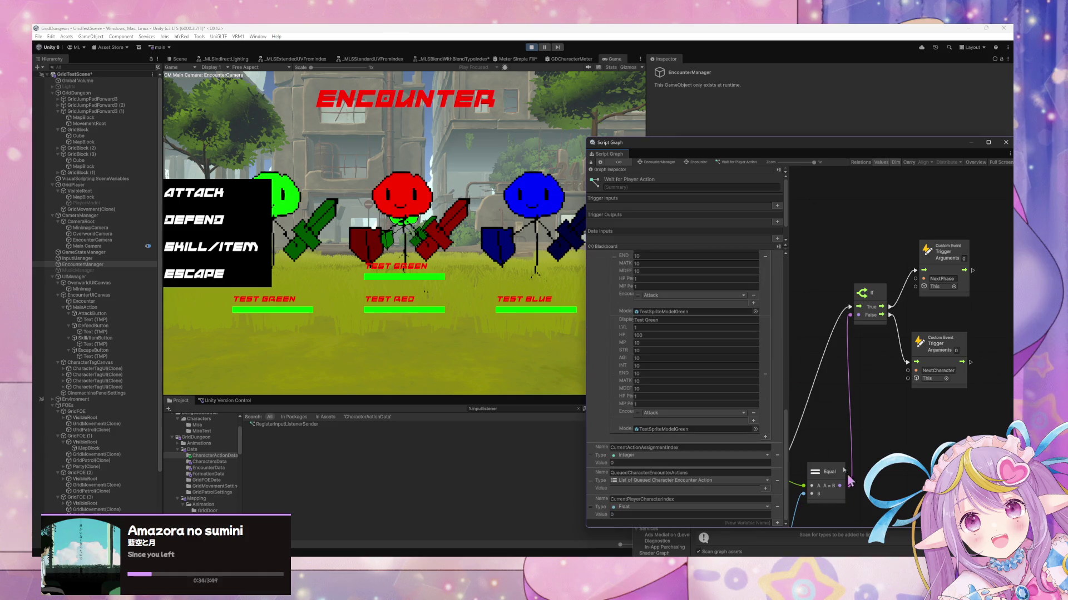